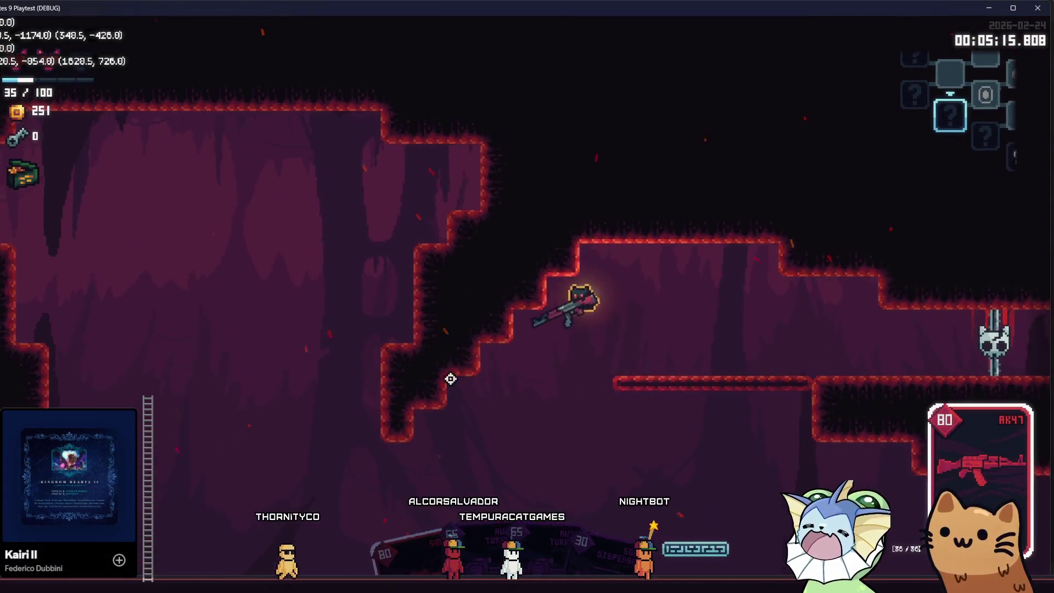
Fire the AK47 at the cave enemies while dropping and jumping between ledges to the glowing platform
mouse_move(450, 379)
mouse_down()
mouse_move(588, 346)
mouse_move(492, 330)
mouse_up()
key(space)
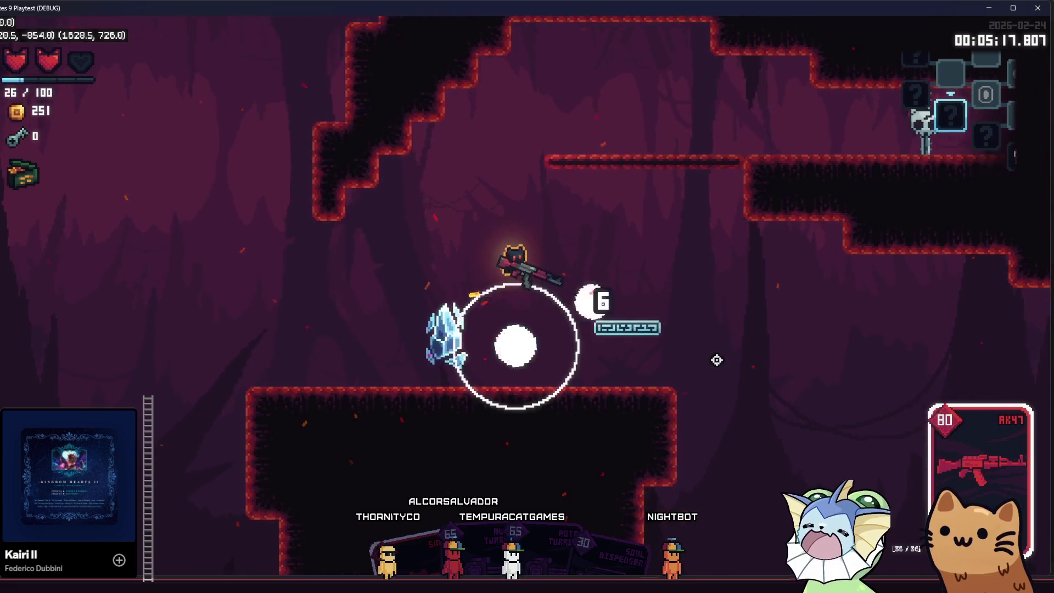
drag(717, 358, 349, 357)
key(a)
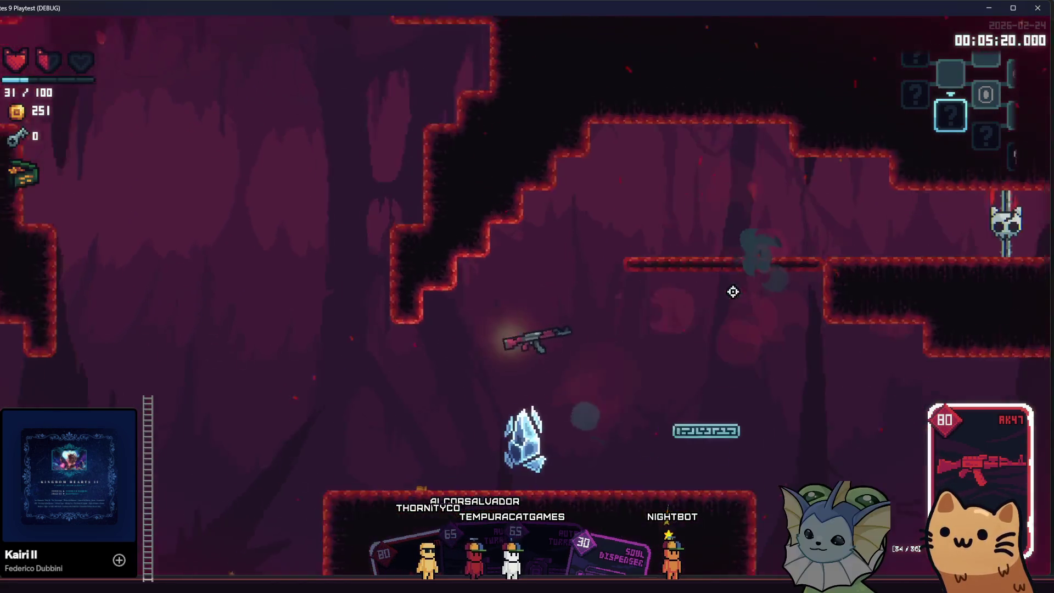
mouse_move(539, 369)
mouse_down()
mouse_move(341, 364)
mouse_move(670, 332)
mouse_move(600, 198)
mouse_move(391, 193)
mouse_move(350, 407)
mouse_move(330, 332)
mouse_move(257, 251)
mouse_up()
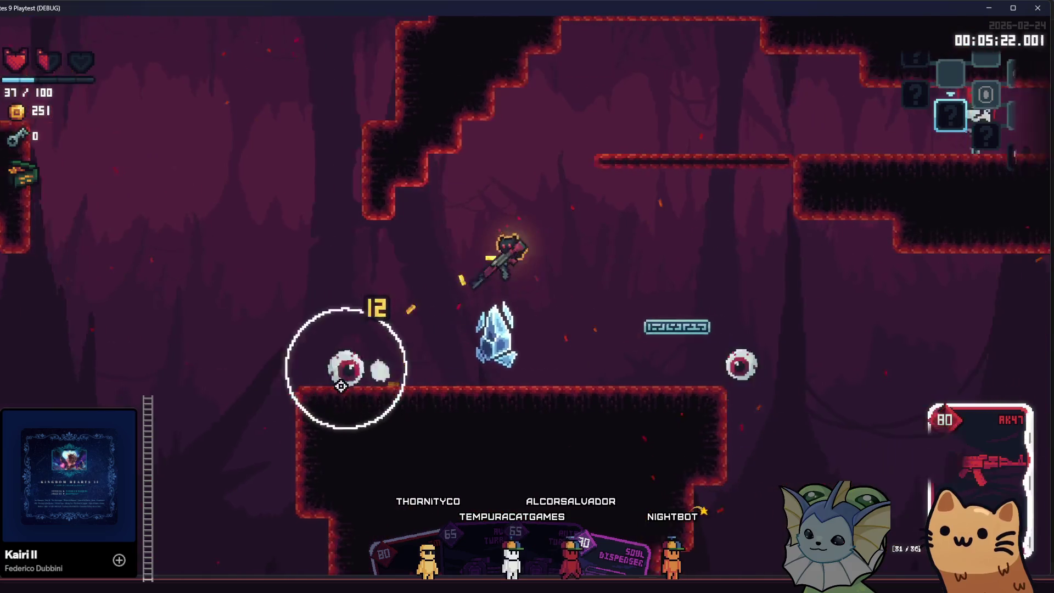
key(a)
key(a)
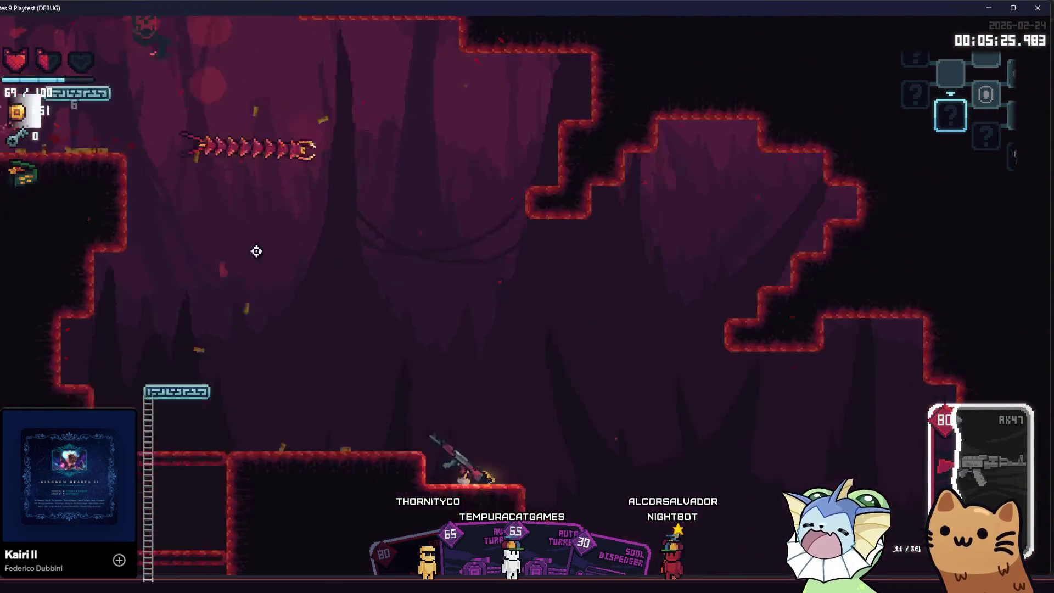
key(space)
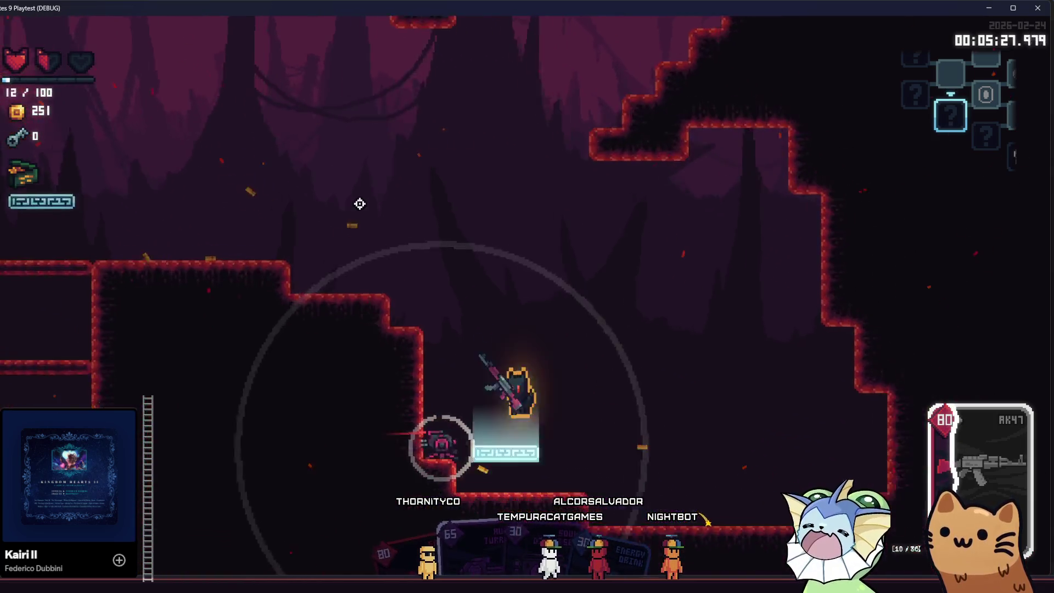
key(a)
mouse_move(580, 201)
mouse_down()
mouse_move(670, 419)
mouse_move(342, 261)
mouse_move(340, 281)
mouse_up()
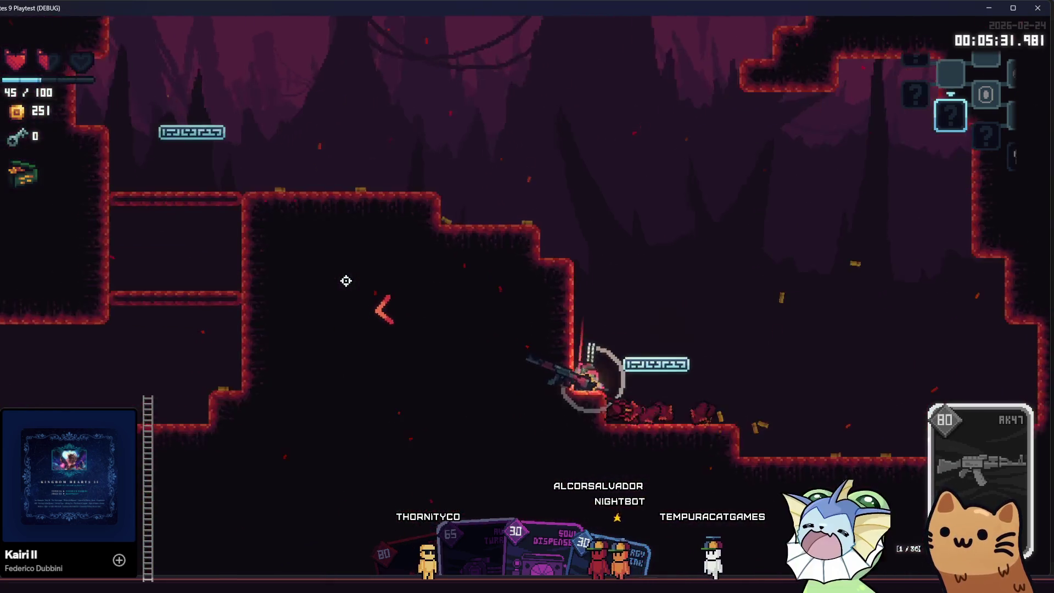
Jump across toward the turret, switch to Scratch and slash the enemy and turret
key(space)
key(a)
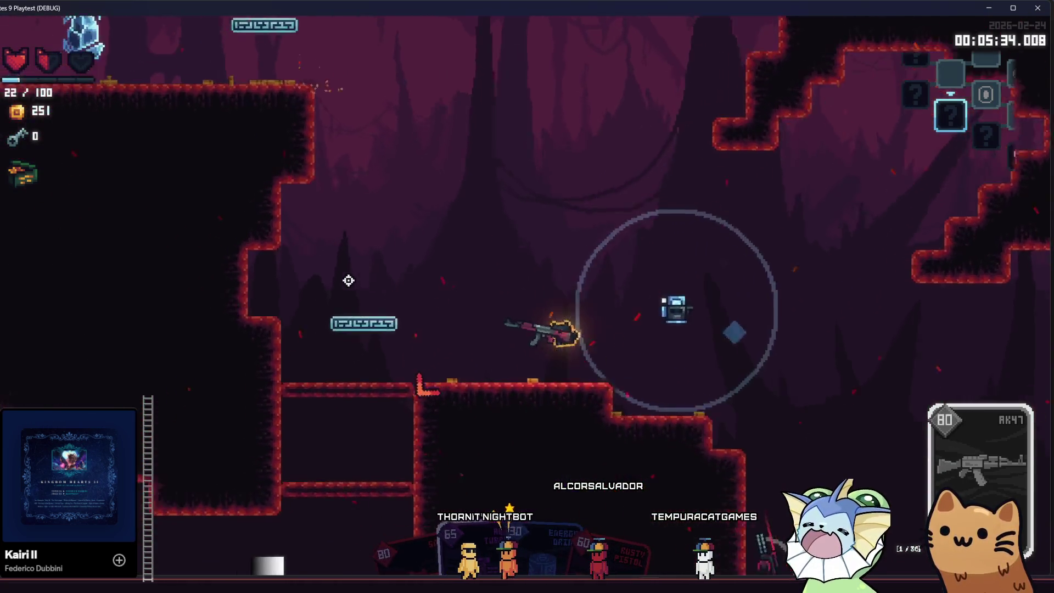
key(a)
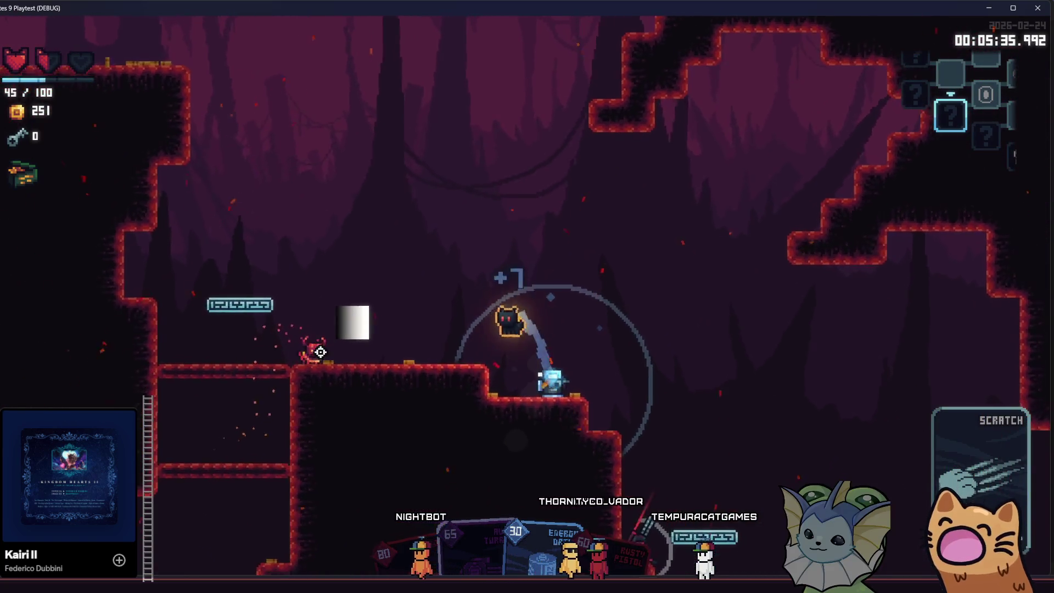
click(460, 365)
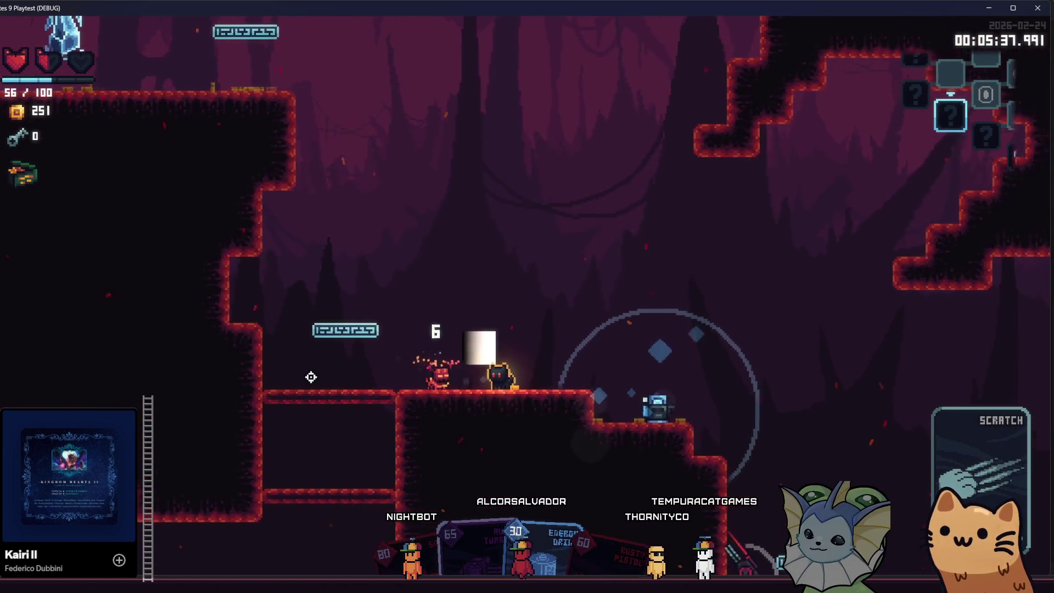
click(698, 367)
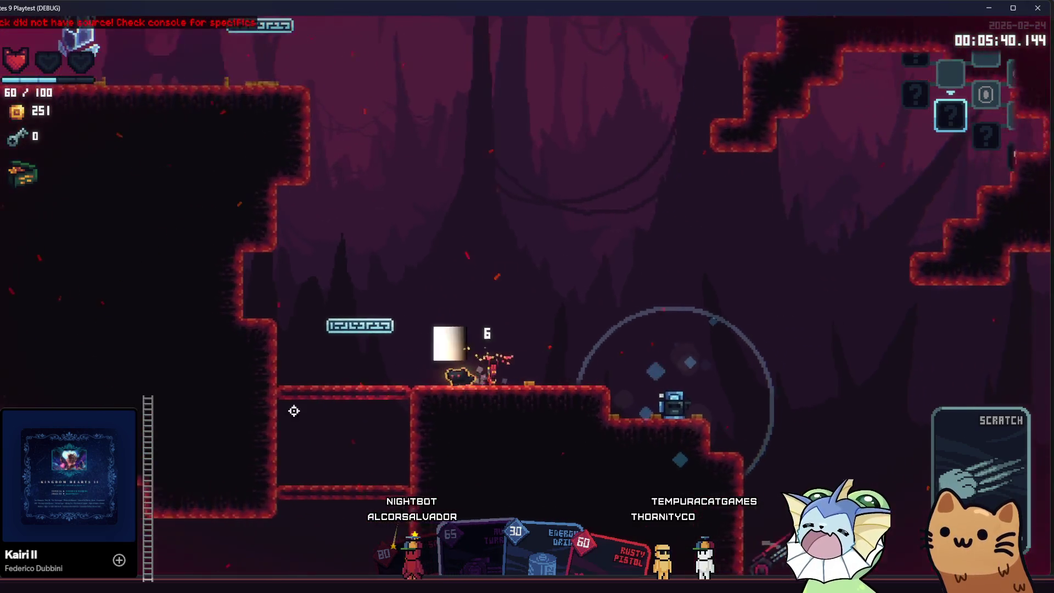
Switch to the Rusty Pistol, shoot the enemy, then jump onto the floating platform to reach the Card Pack
key(d)
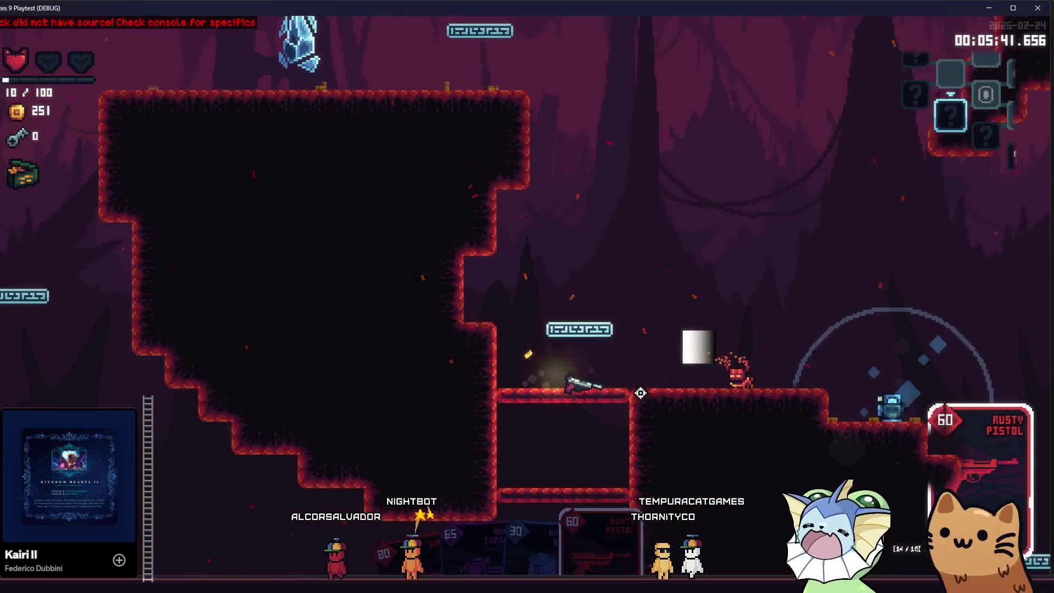
click(641, 393)
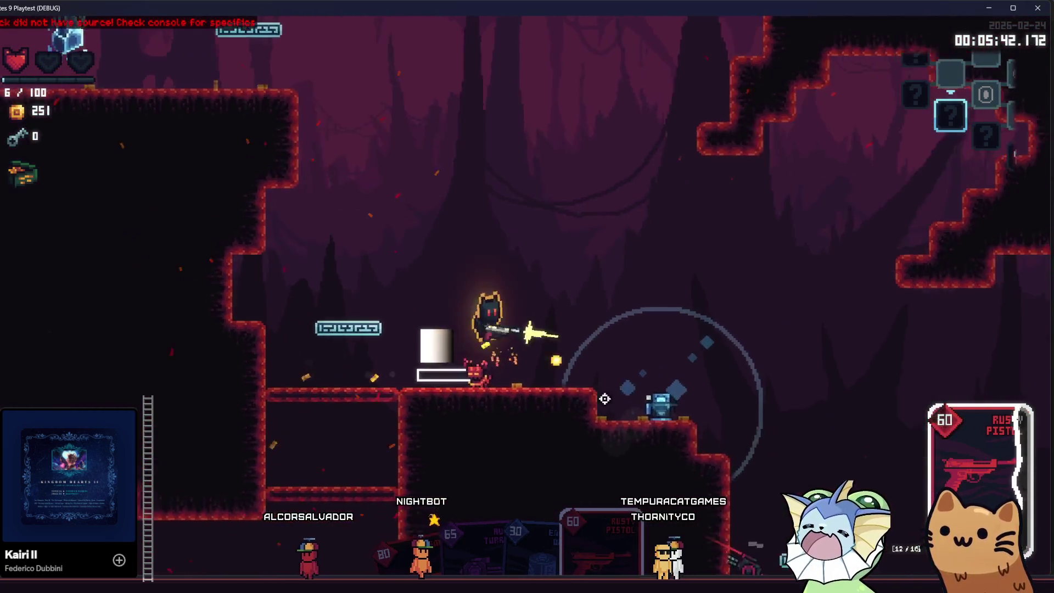
key(space)
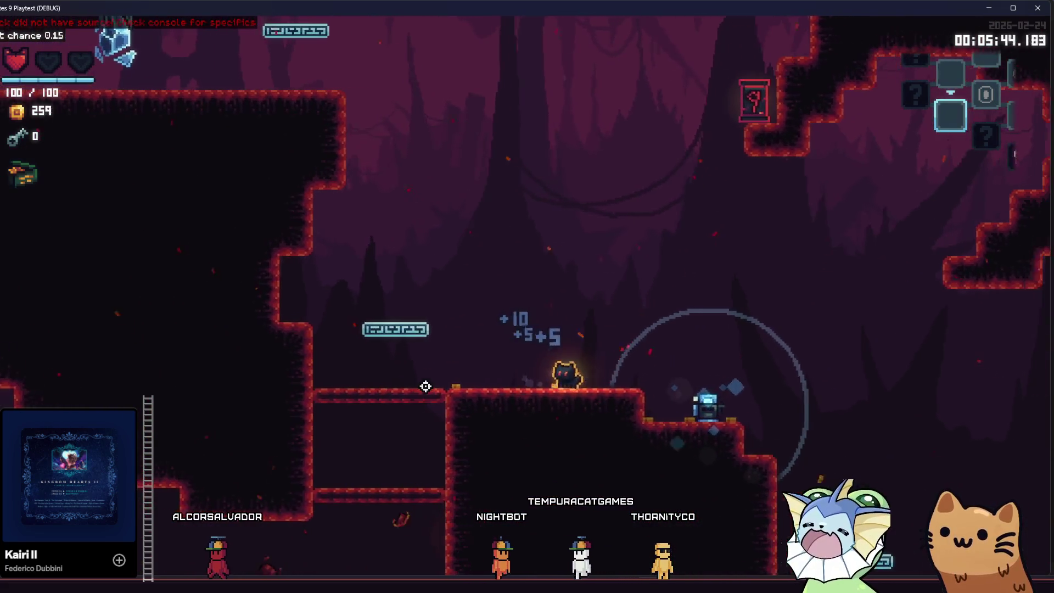
key(d)
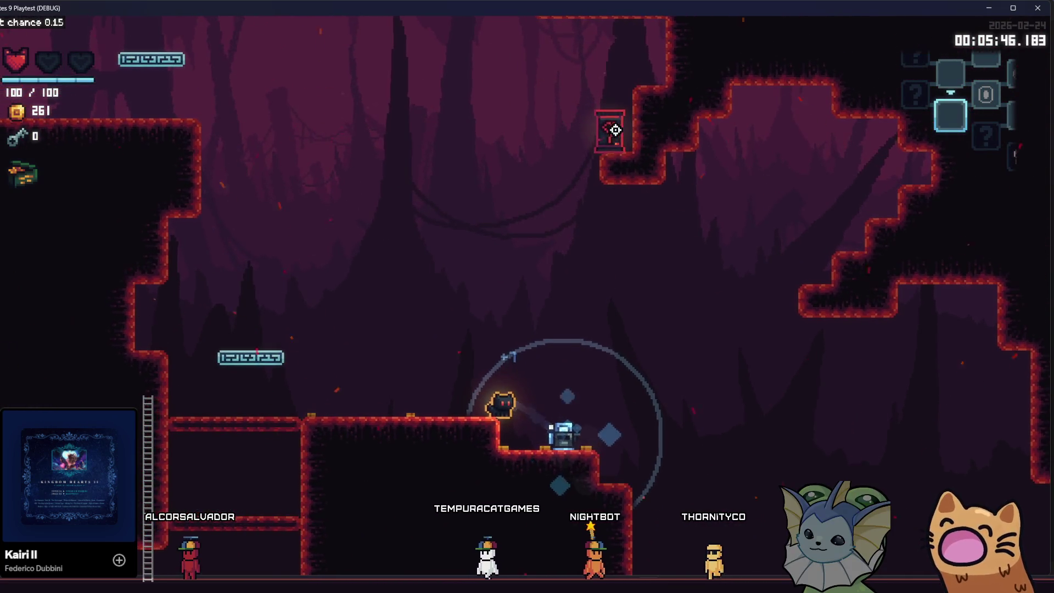
key(a)
key(space)
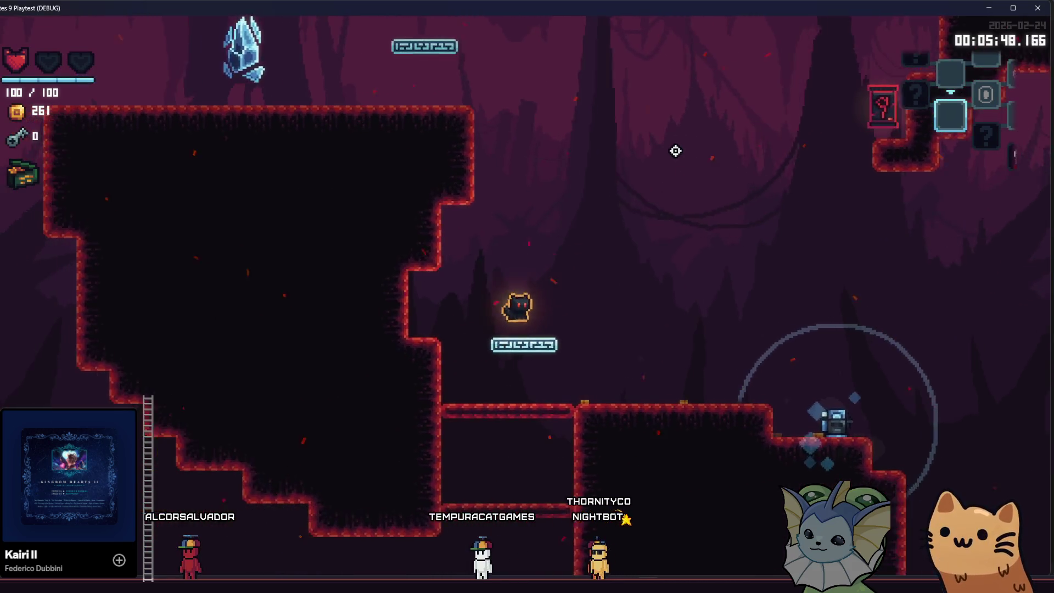
key(space)
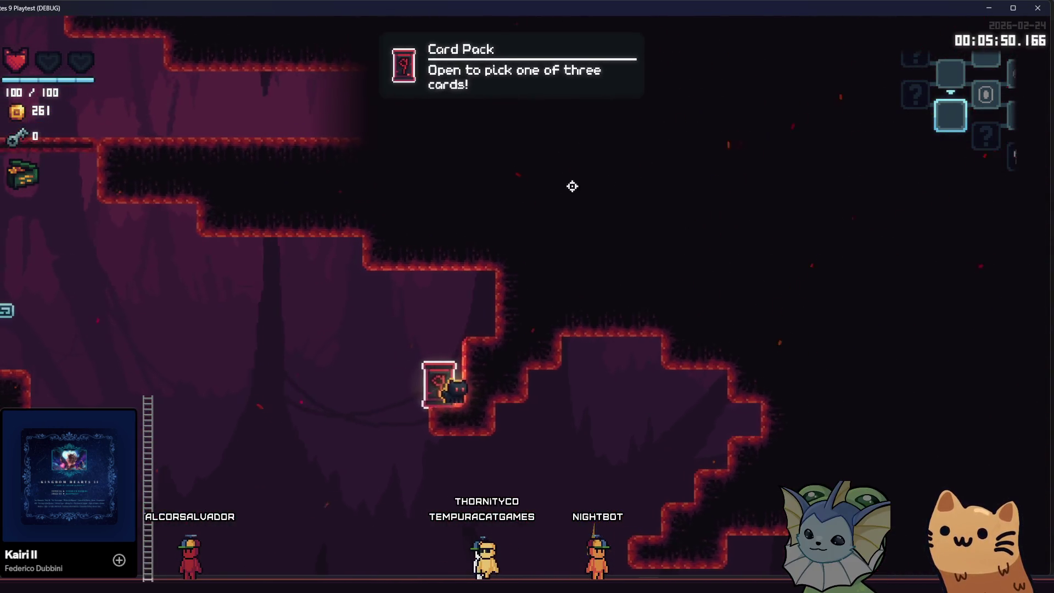
Return to the Card Pack, flip from Mark through Brick to Auto Turret, and dismiss the choice
key(space)
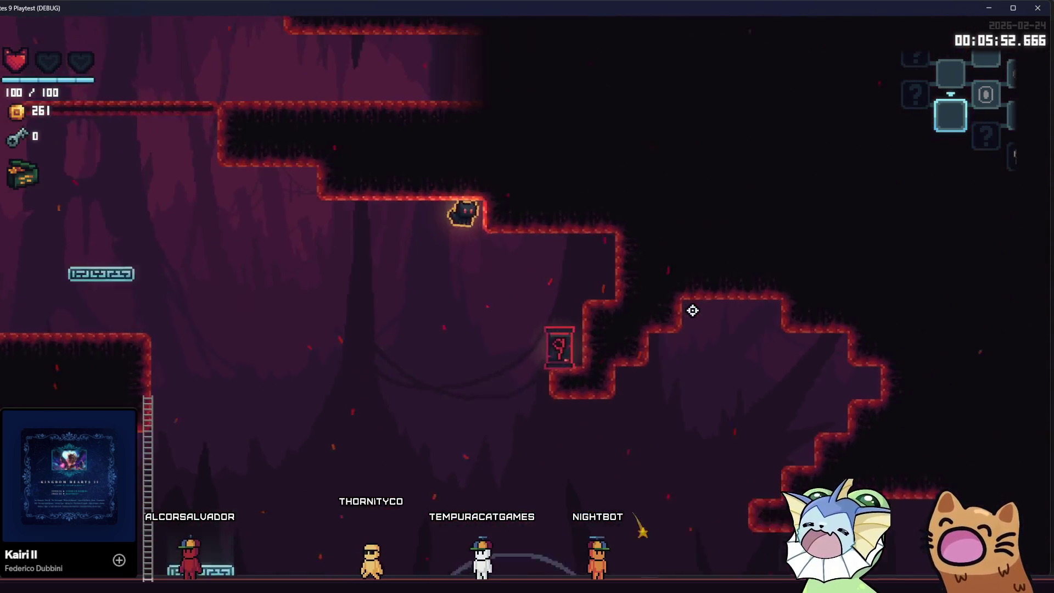
key(d)
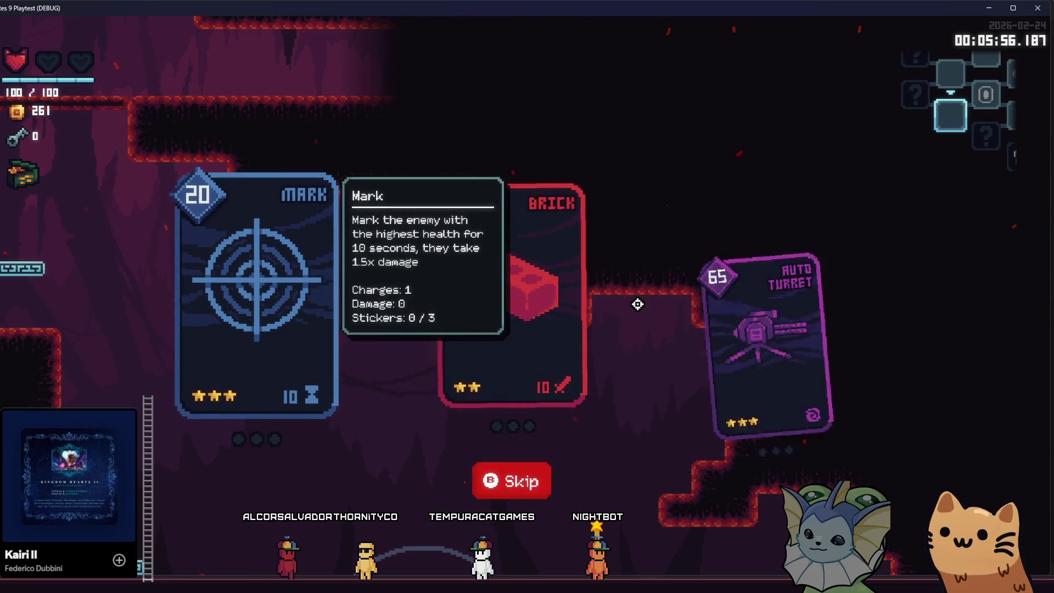
key(d)
key(d)
key(e)
key(space)
key(d)
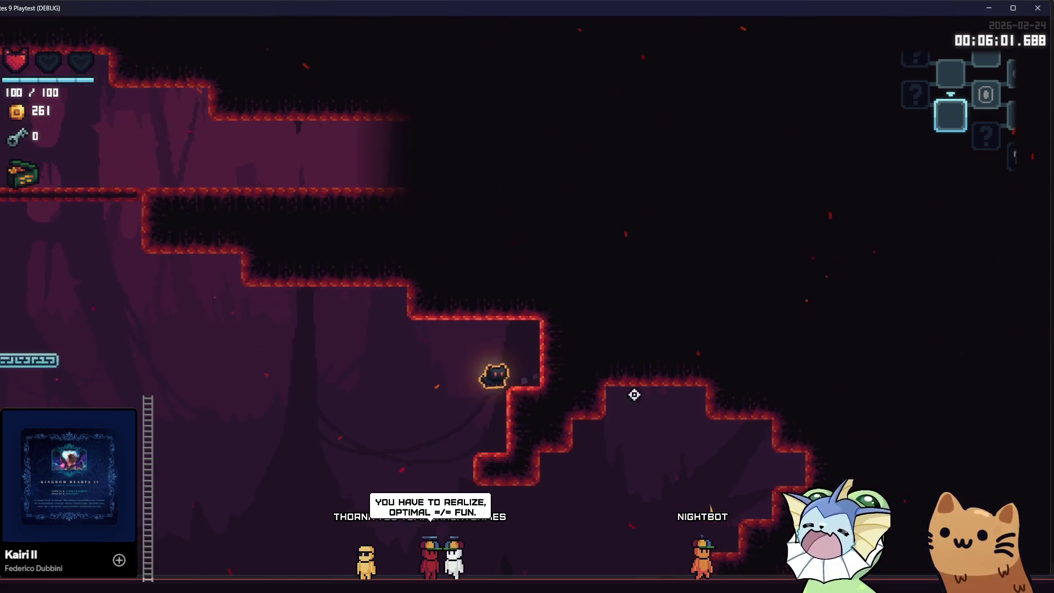
Climb upward through several cave chambers and land on the lower-left ledge
key(space)
key(space)
key(space)
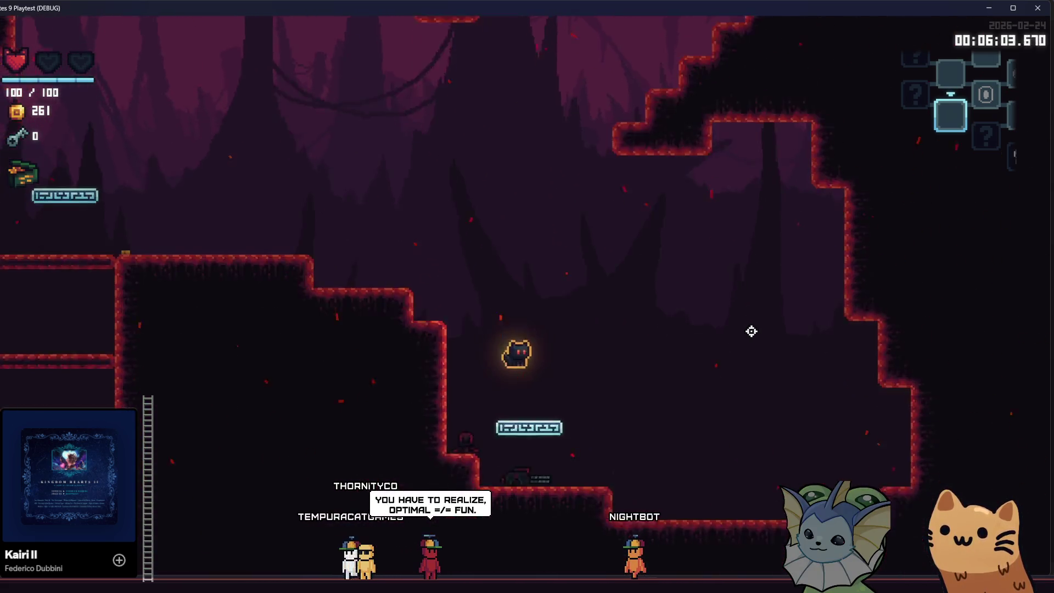
key(space)
key(space)
key(space)
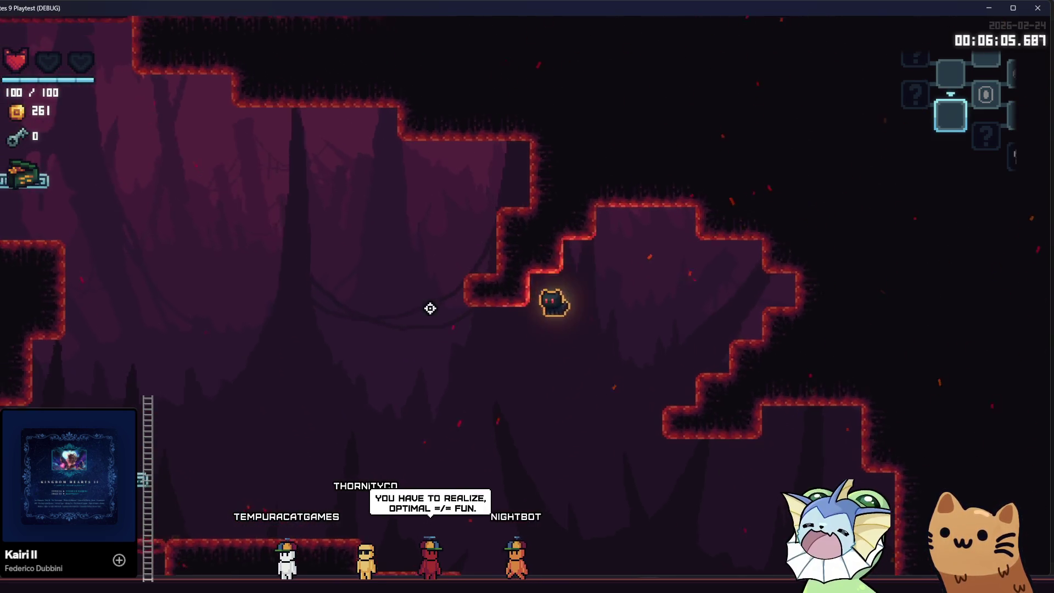
key(space)
key(space)
key(space)
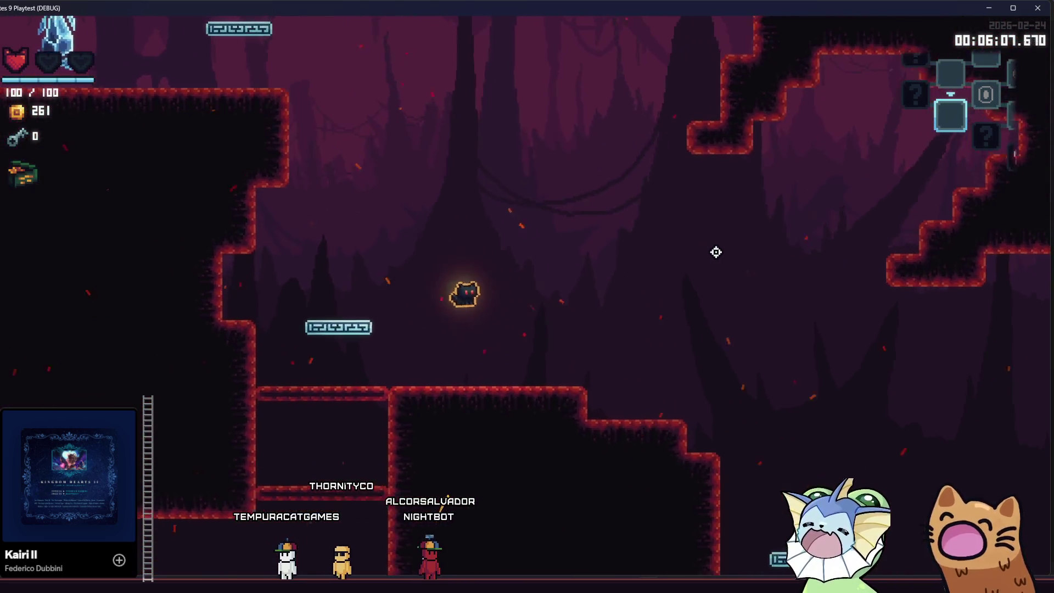
key(space)
key(space)
key(space)
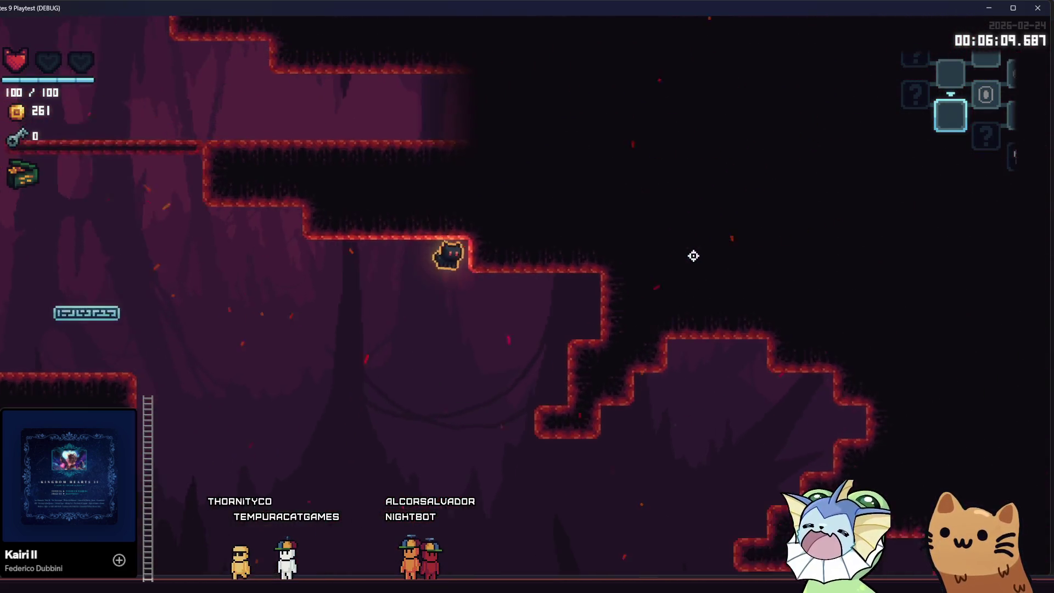
key(space)
key(space)
key(space)
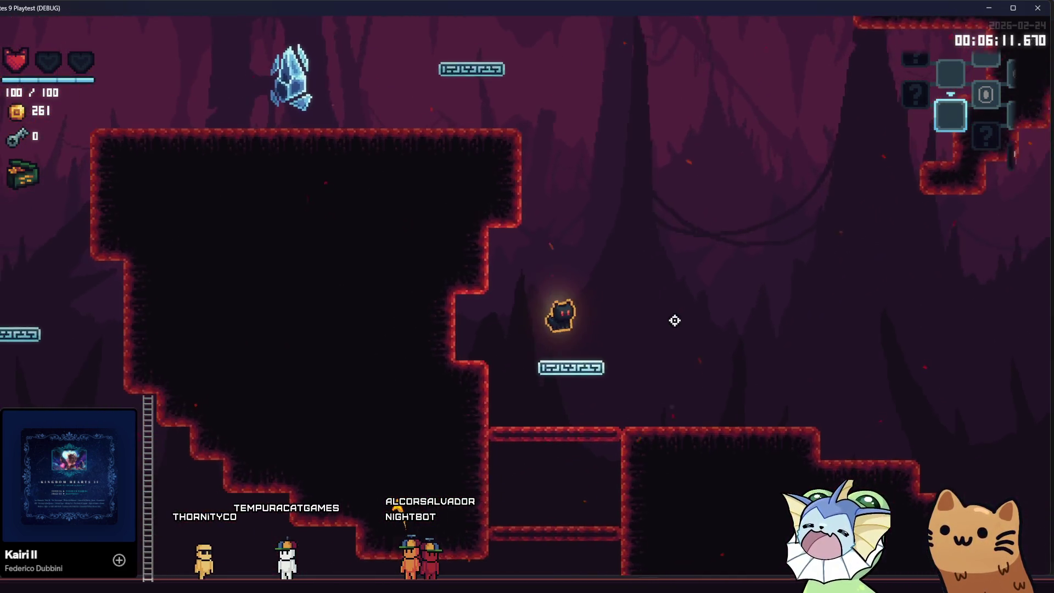
key(space)
key(space)
key(space)
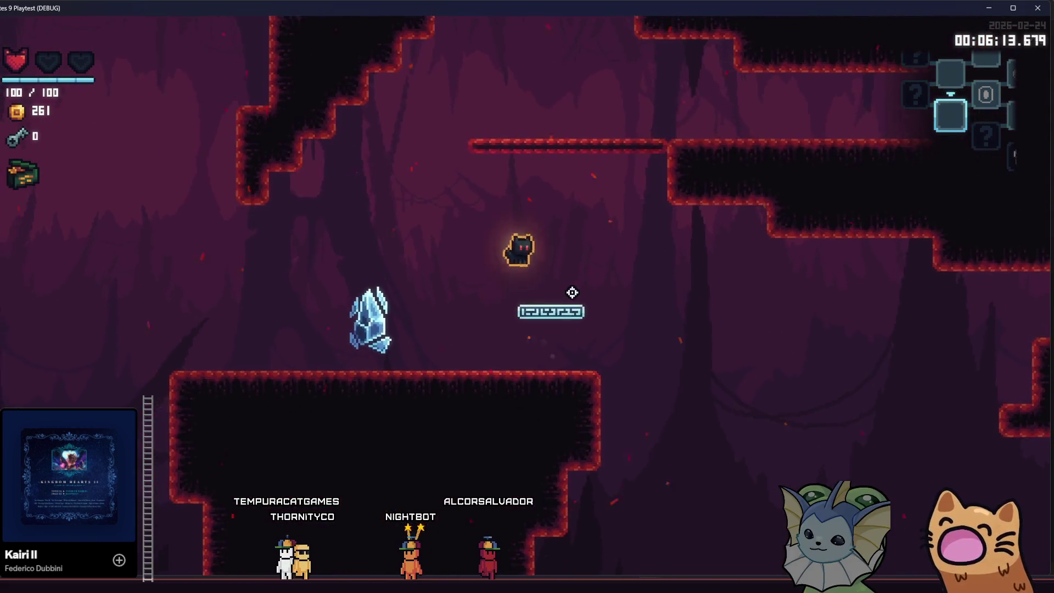
key(a)
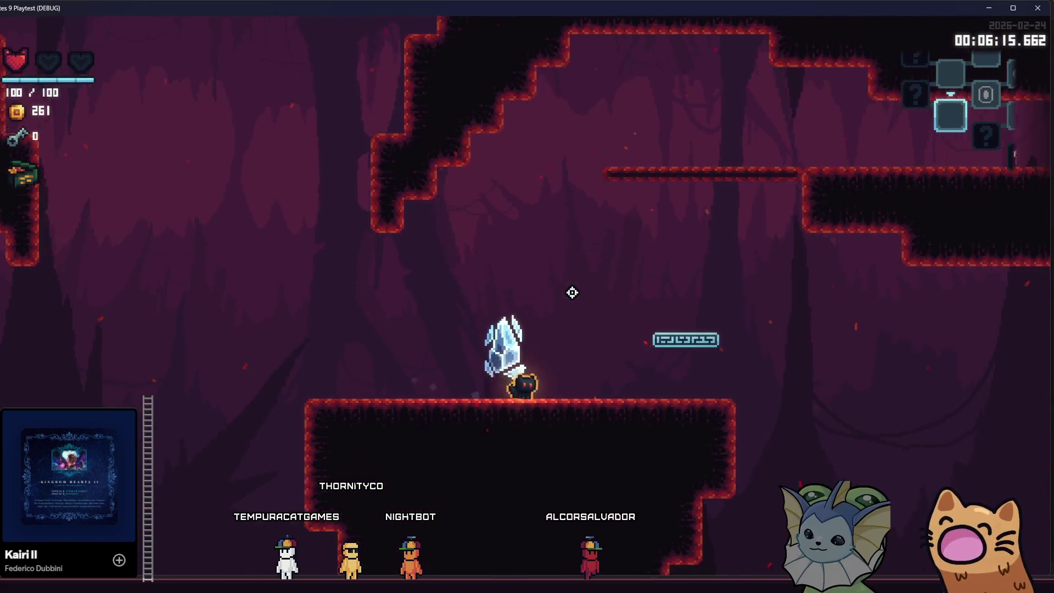
Head right, dropping through thin ledges and hopping along the platforms and ceiling
key(space)
key(d)
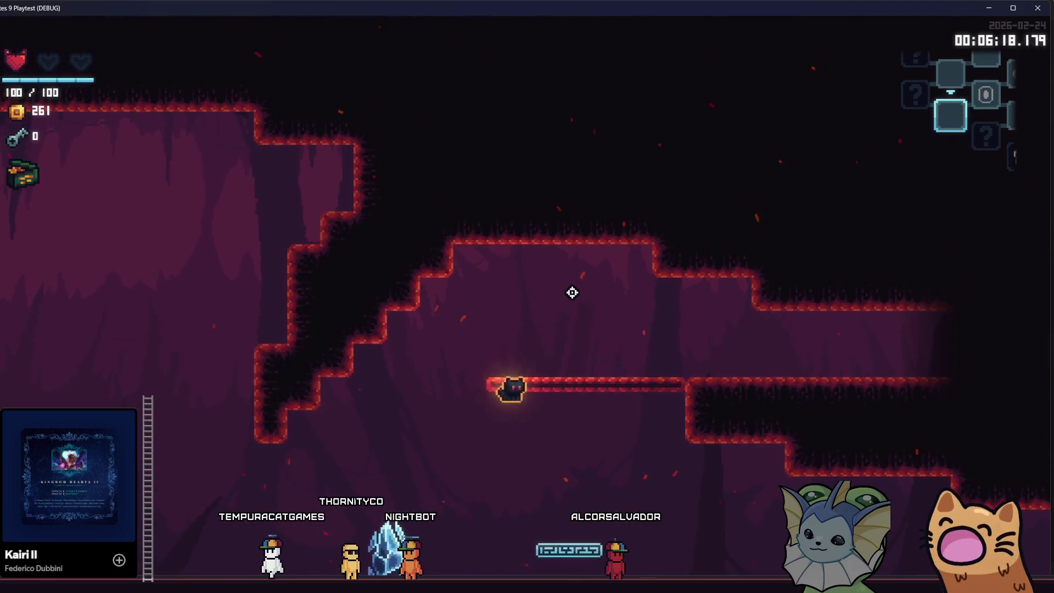
key(s)
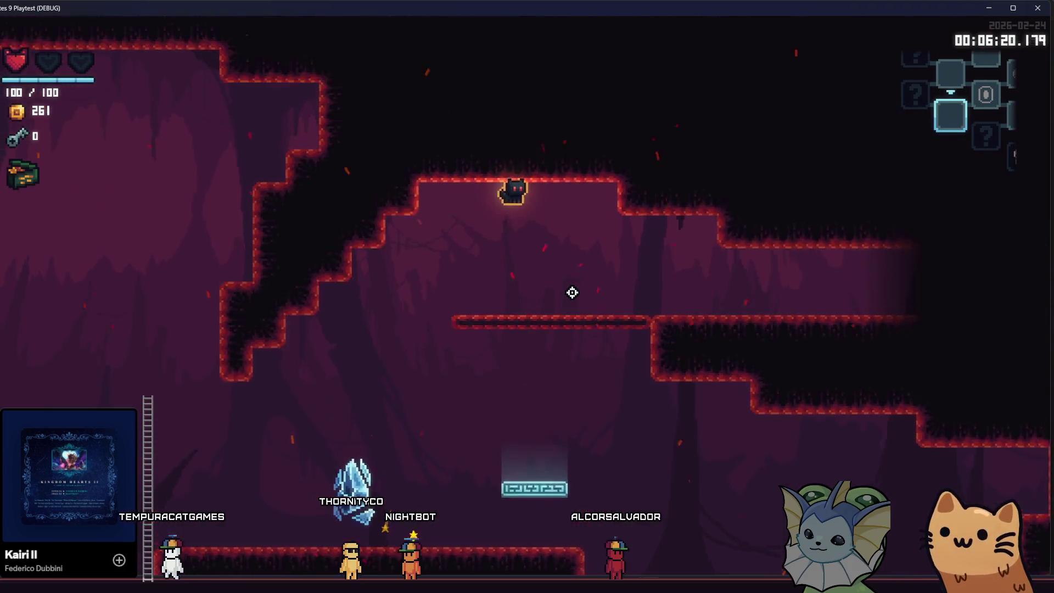
key(s)
key(space)
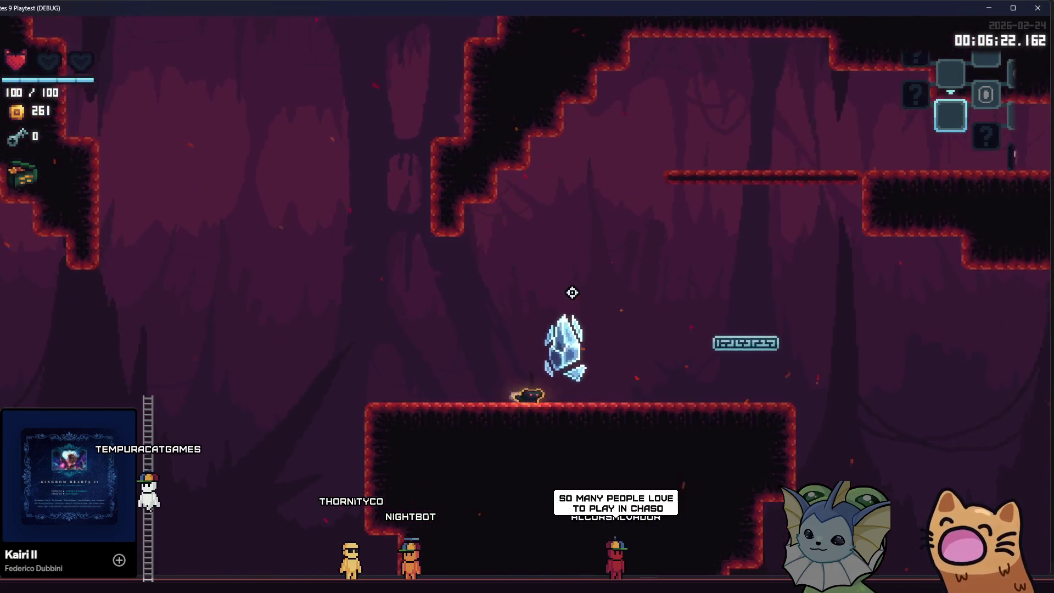
key(space)
key(d)
key(a)
key(d)
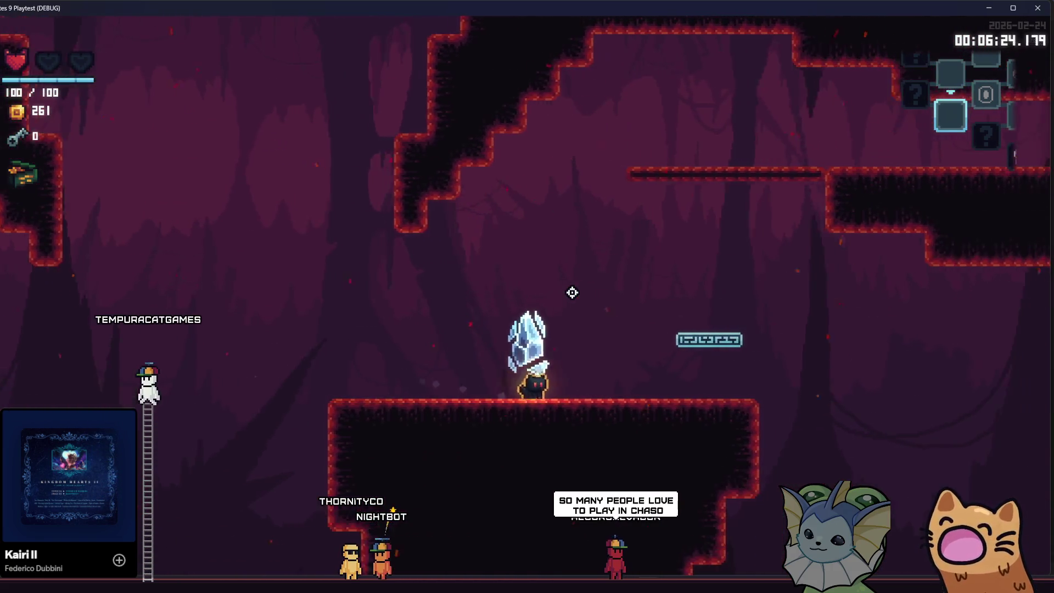
key(space)
key(d)
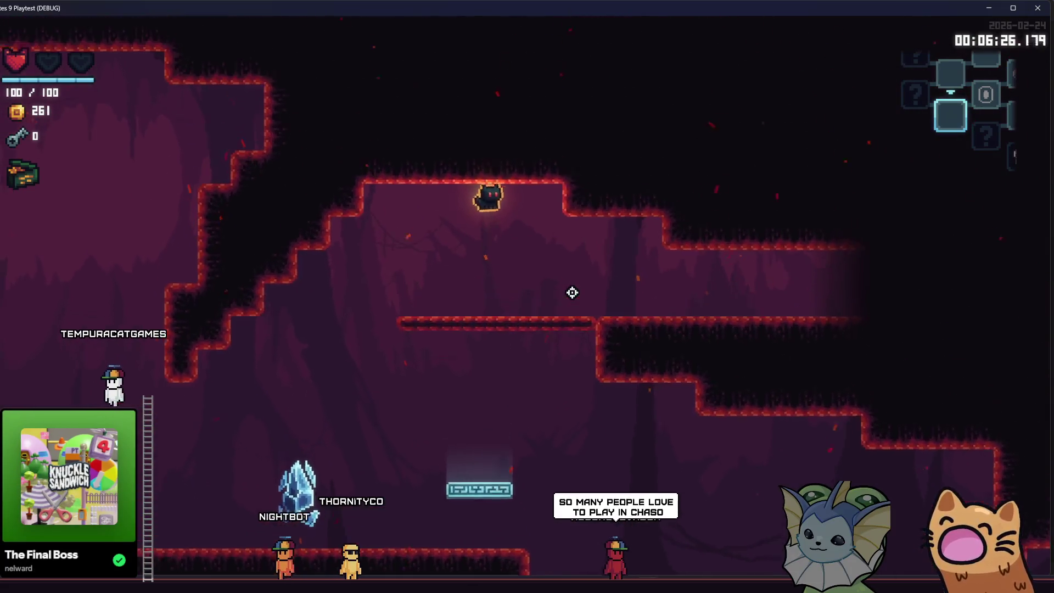
Drop to the right-hand platform, climb the higher ledge, then jump left into the next chamber
key(s)
key(space)
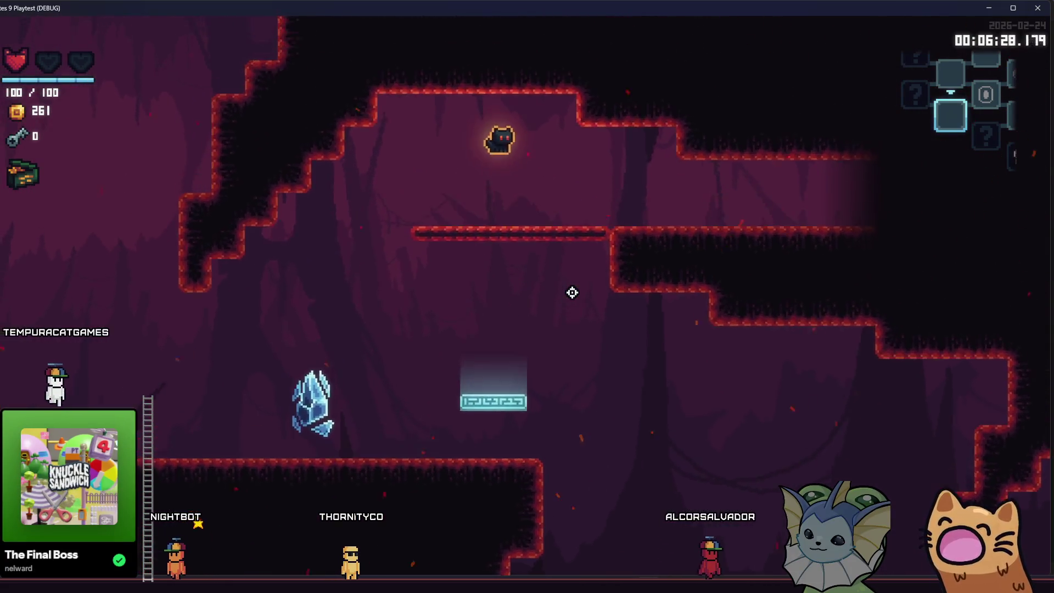
key(s)
key(d)
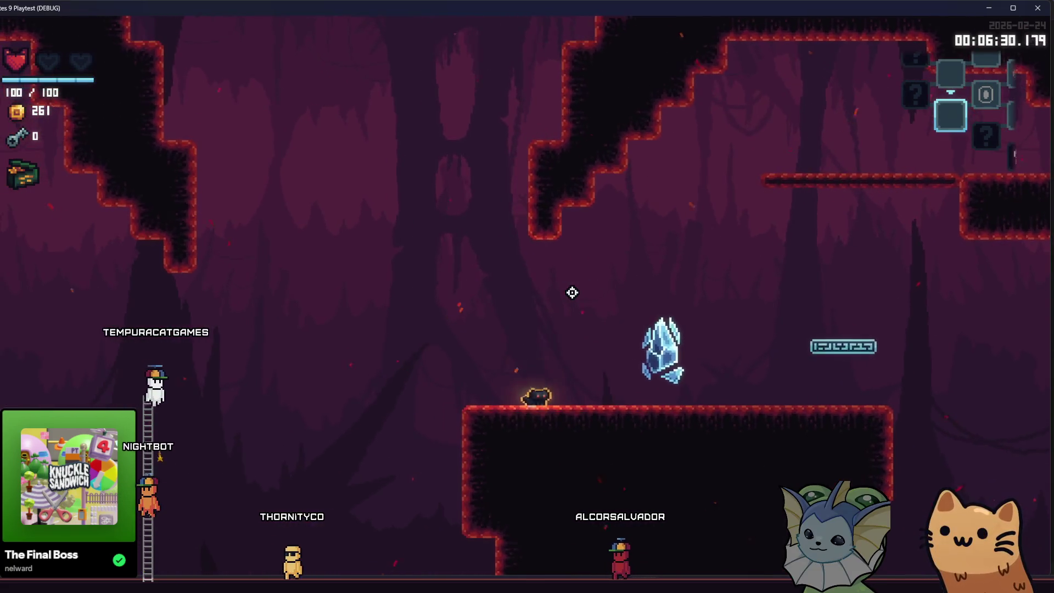
key(space)
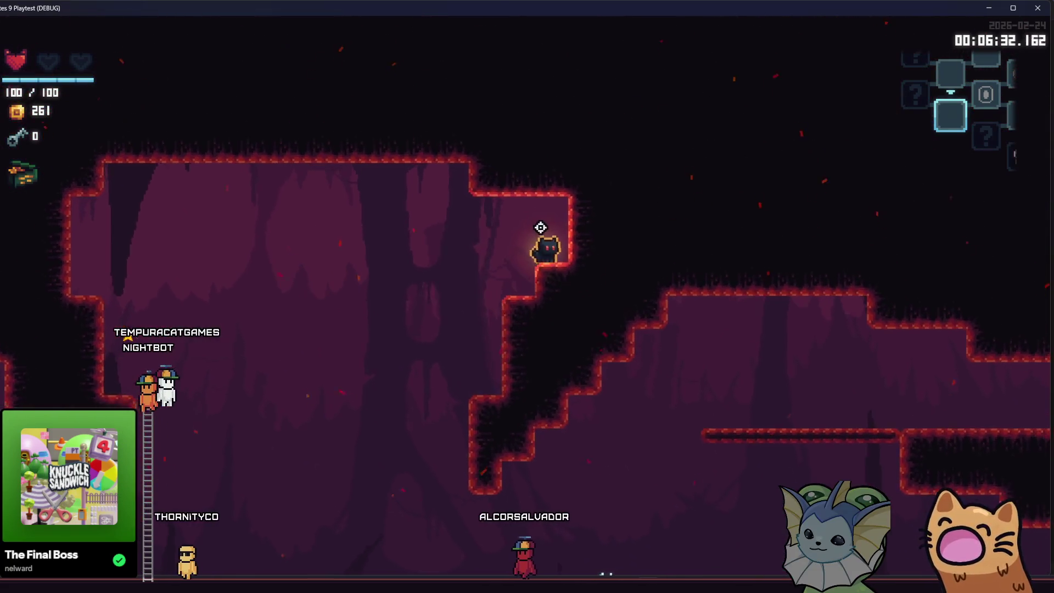
key(a)
key(space)
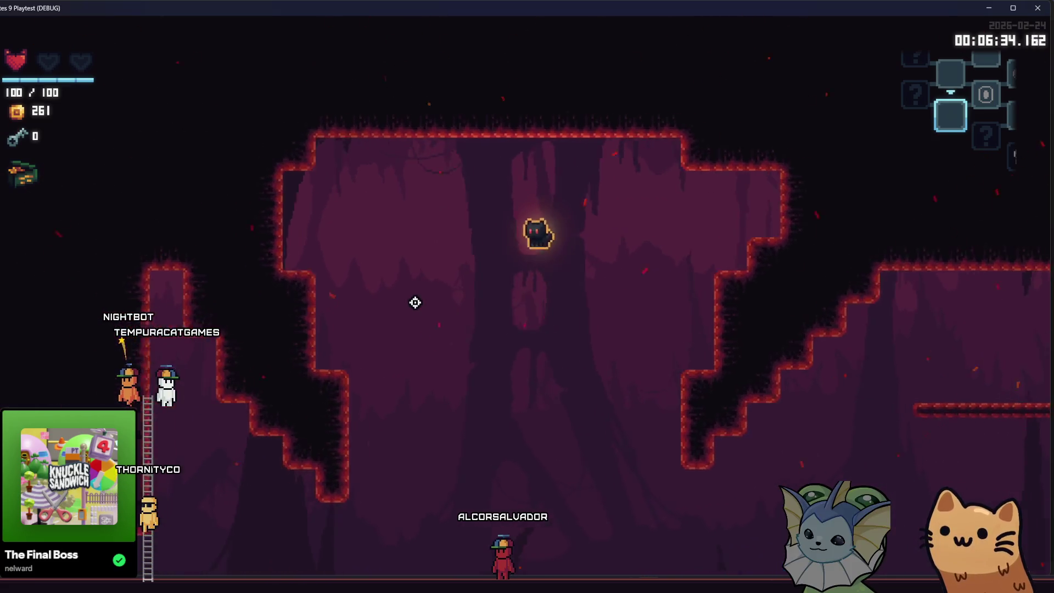
Move left into the next cave room and open fire on the bat
key(d)
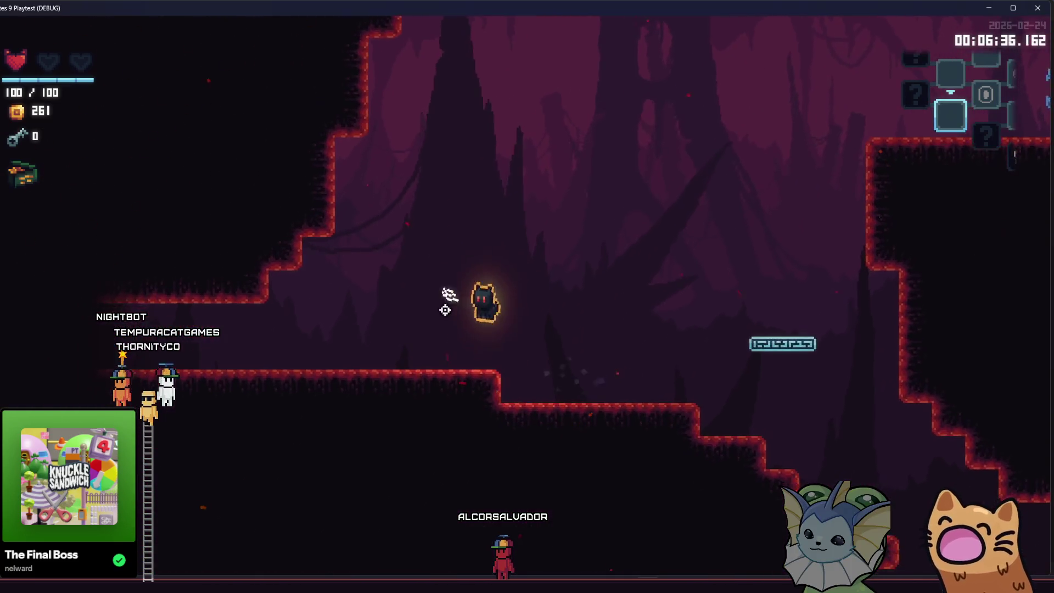
key(a)
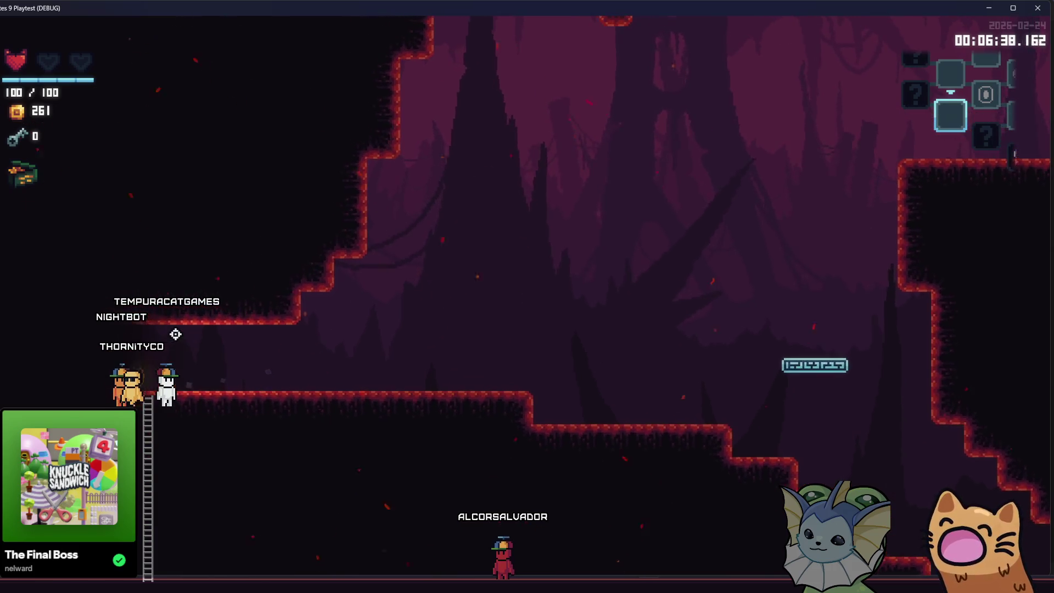
key(a)
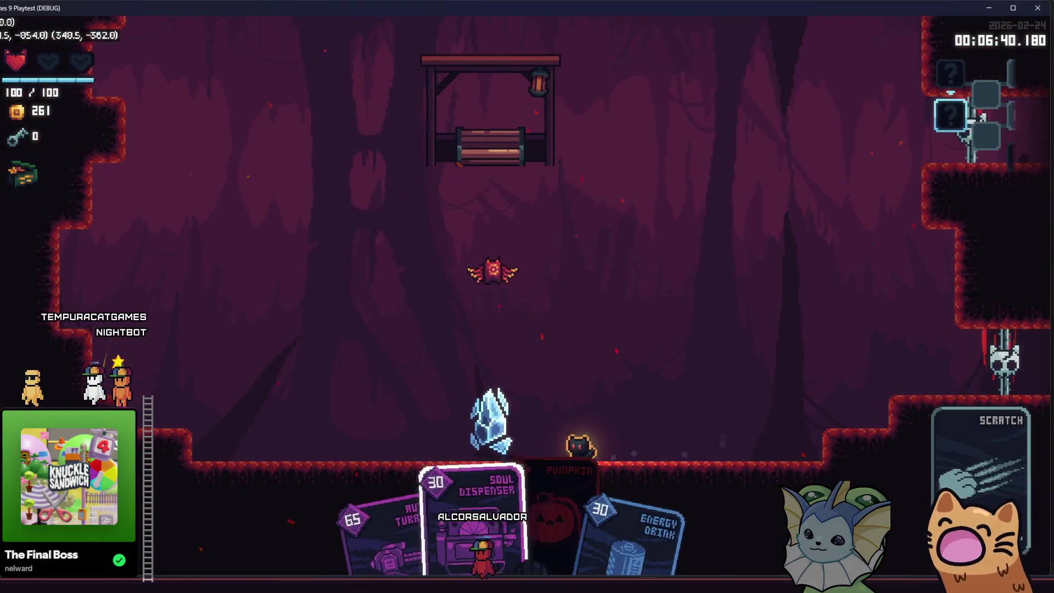
click(459, 301)
key(a)
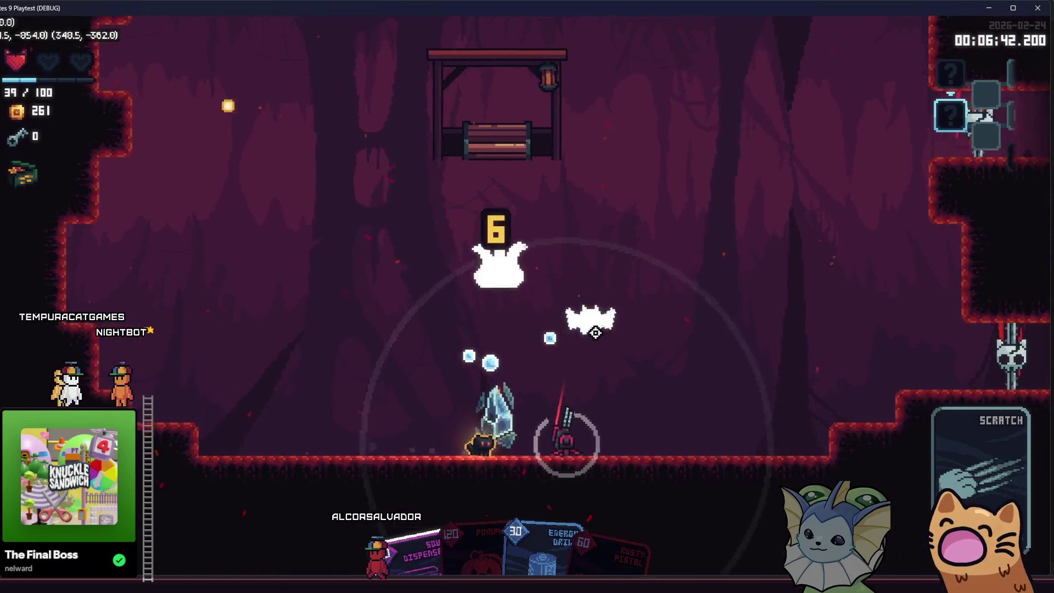
click(484, 337)
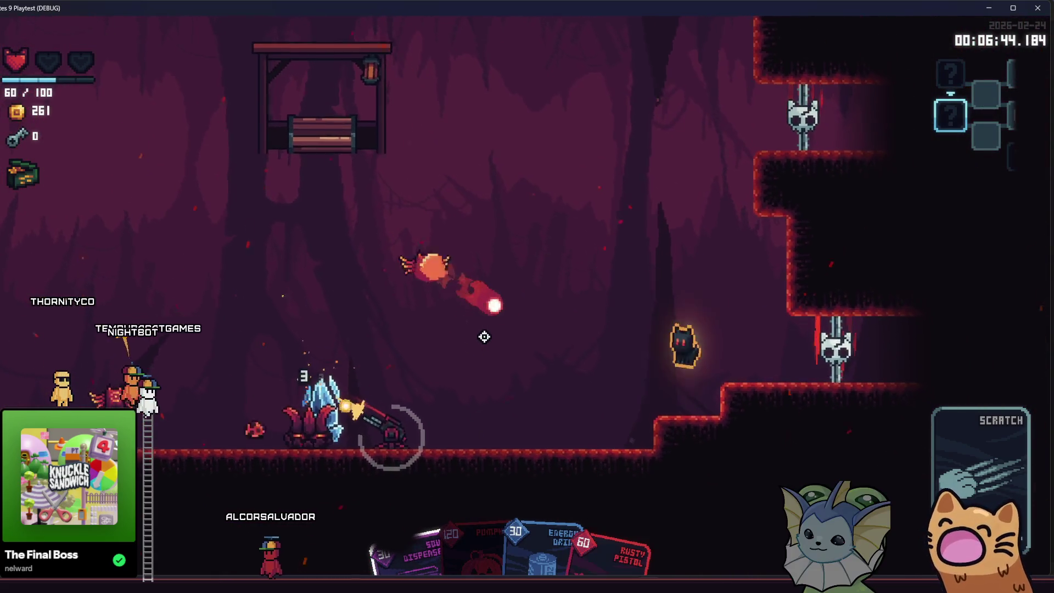
click(486, 339)
Keep shooting the bats while retreating left and jumping until the player dies
key(a)
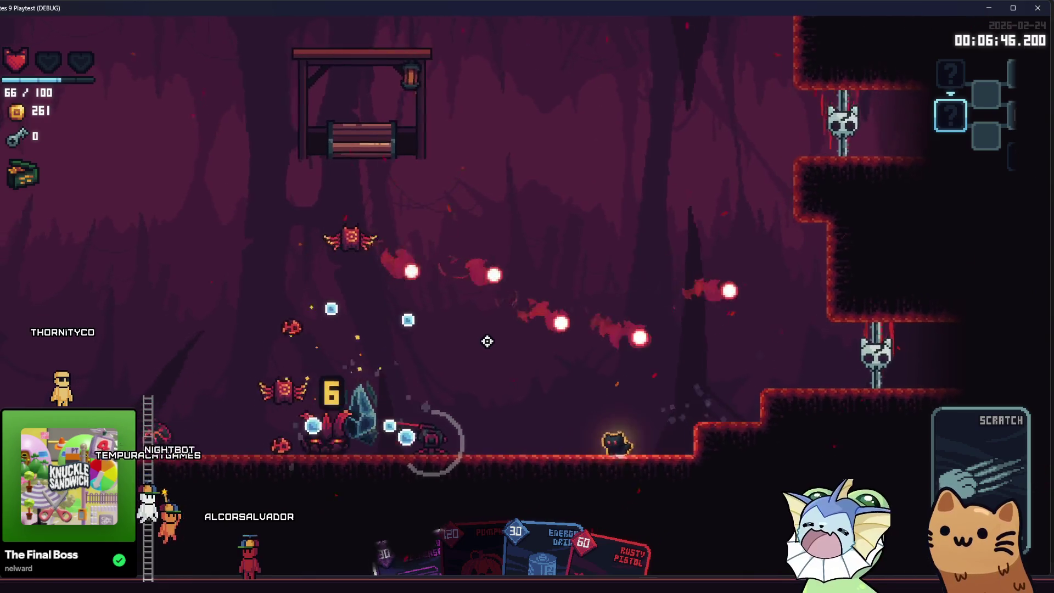
key(a)
click(487, 341)
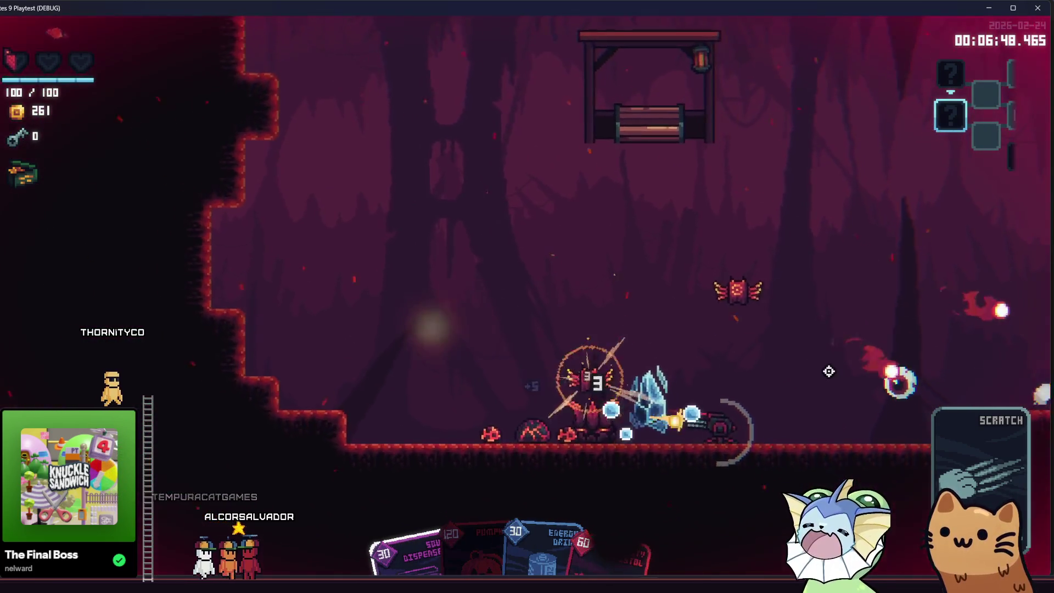
click(763, 374)
click(763, 374)
key(space)
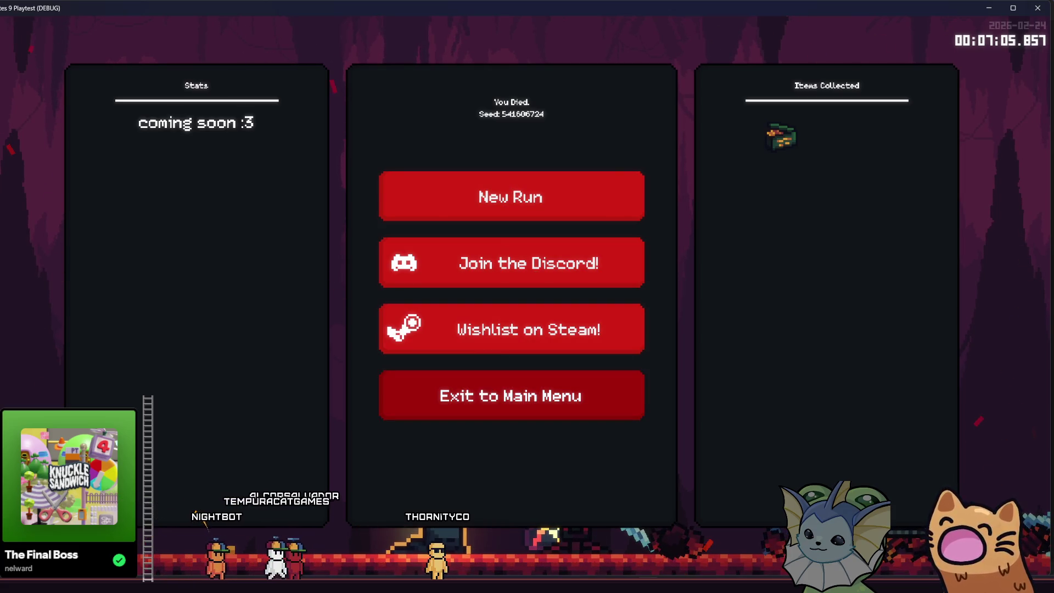
Leave the death screen, start a new run and run left and right through the tutorial hall
click(482, 391)
click(499, 339)
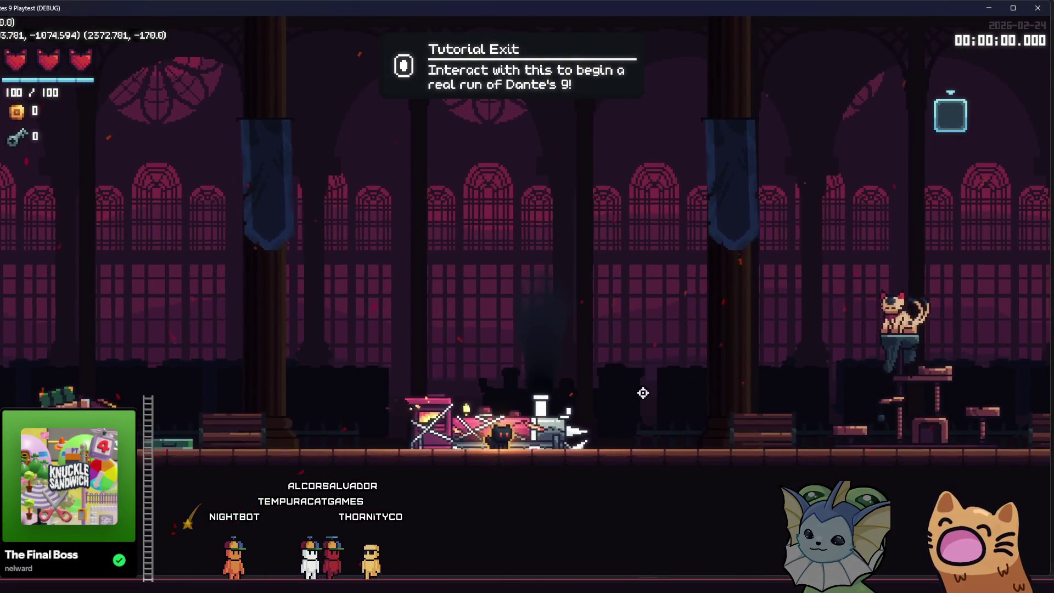
key(a)
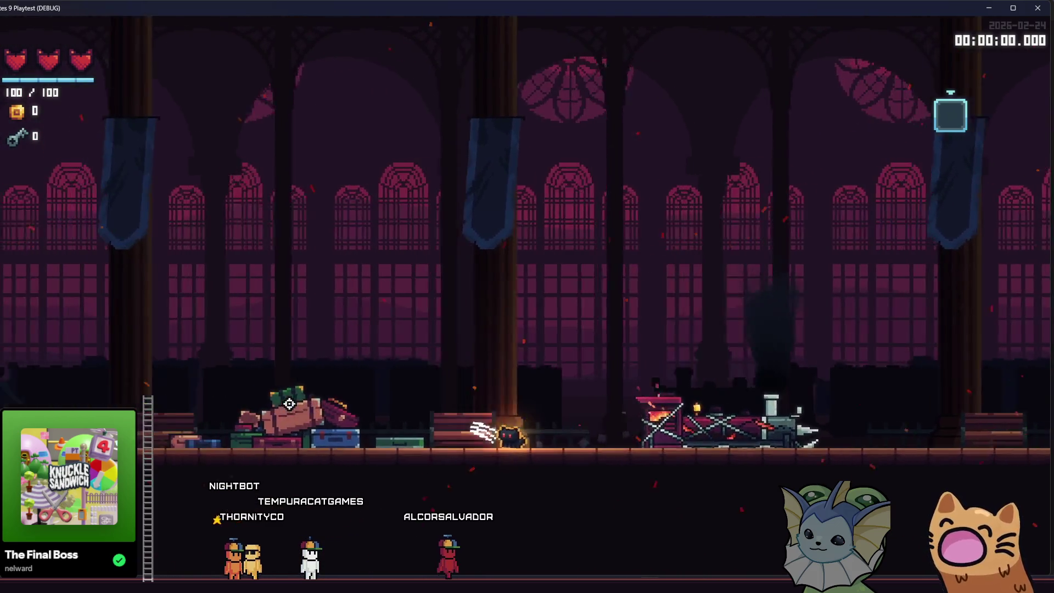
key(d)
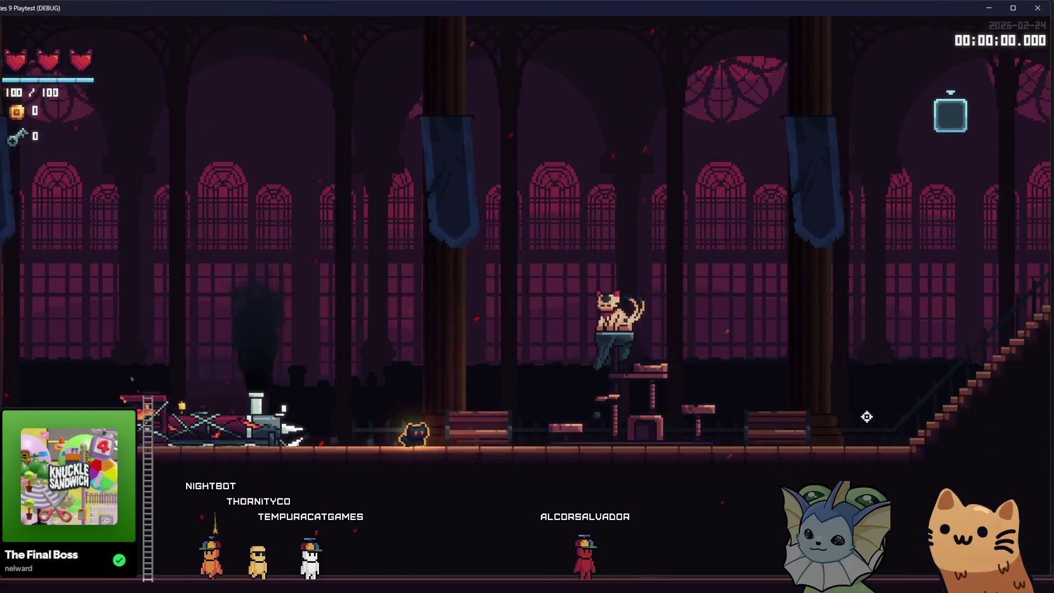
Jump at the cat tree, walk back to the Tutorial Exit, then switch to the Bity todo board
key(space)
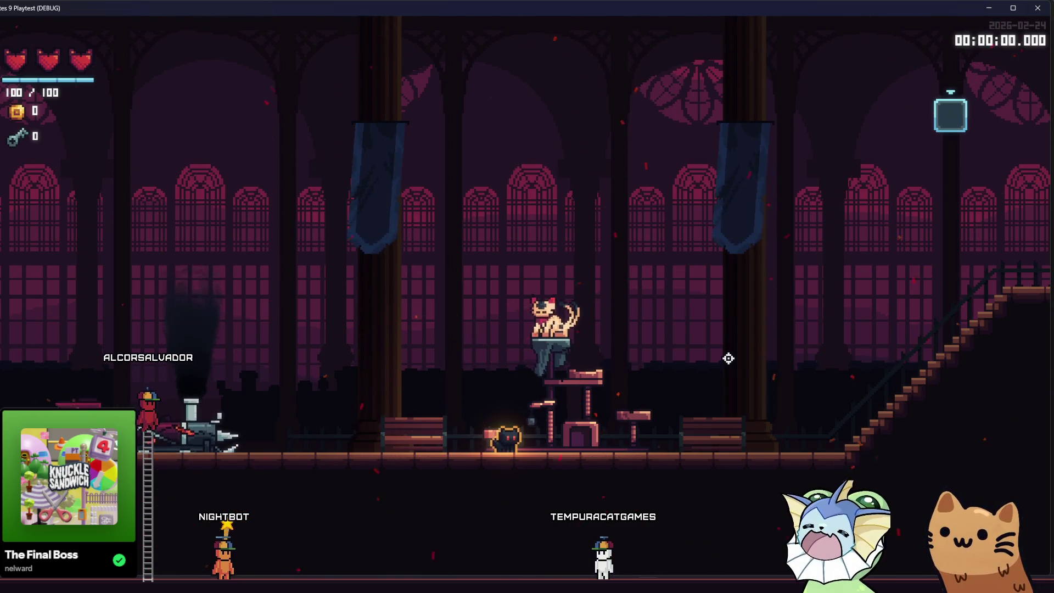
key(a)
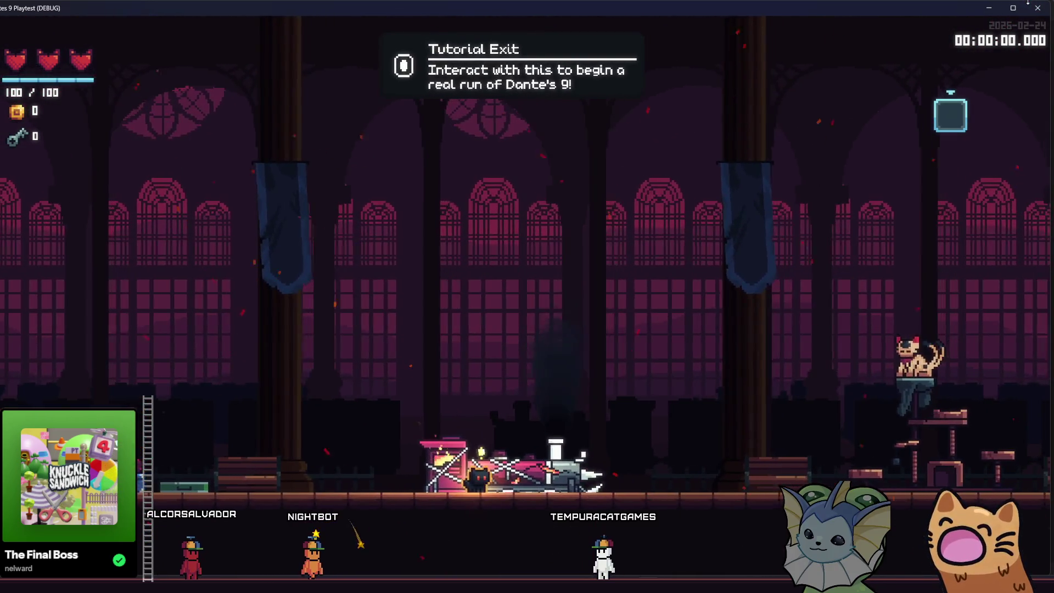
key(alt+Tab)
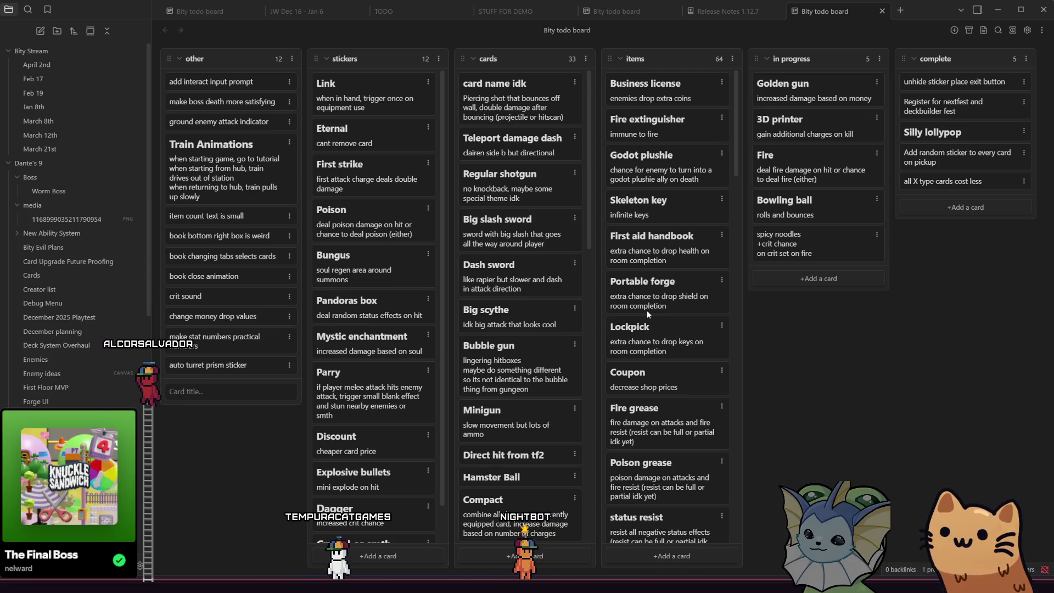
Focus the Bity todo board in Obsidian, then return to the Godot editor as the playtest launches
click(219, 364)
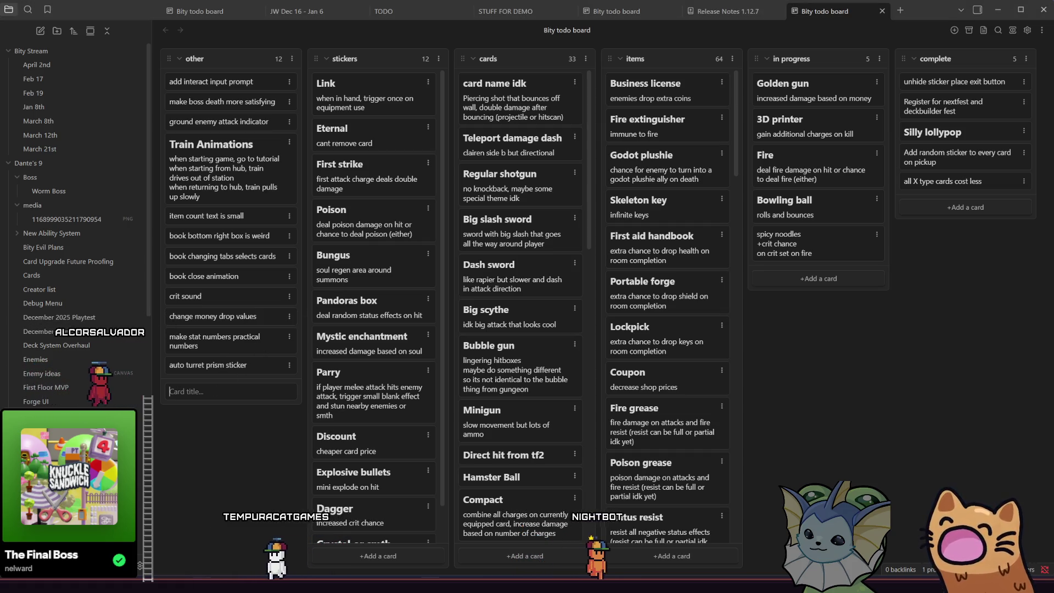
key(alt+Tab)
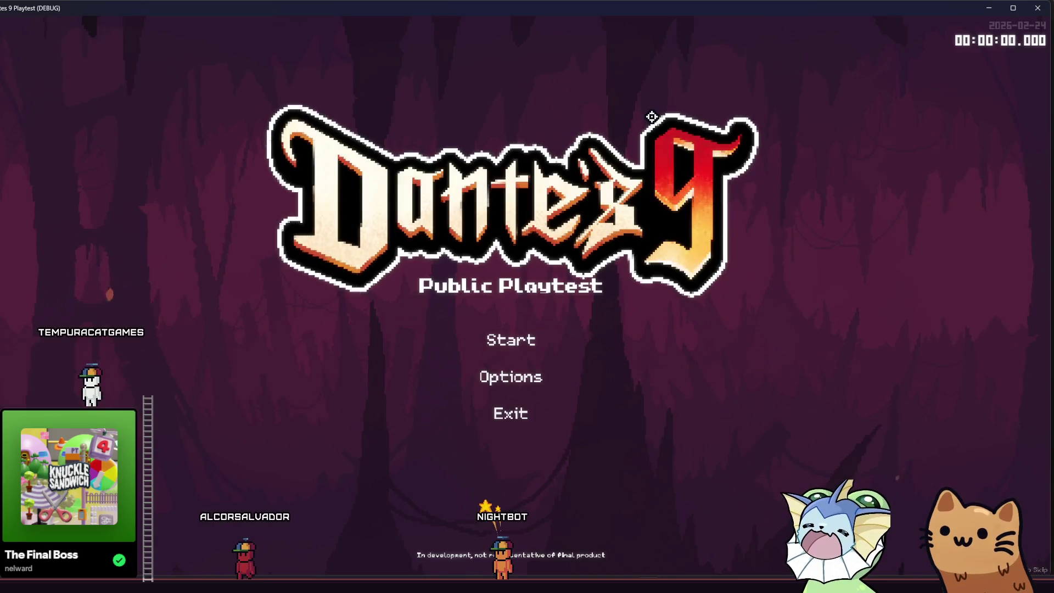
Start a run from the Dante's 9 main menu to load the tutorial hall
click(533, 328)
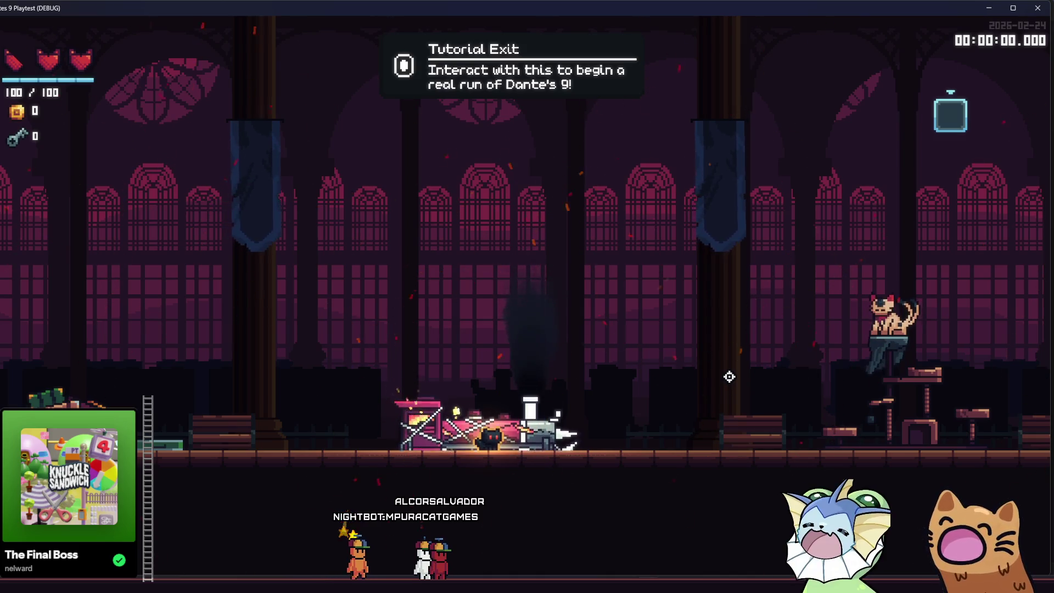
Toggle the debug menu on and off, then run and jump over the wrecked train and back
key(F1)
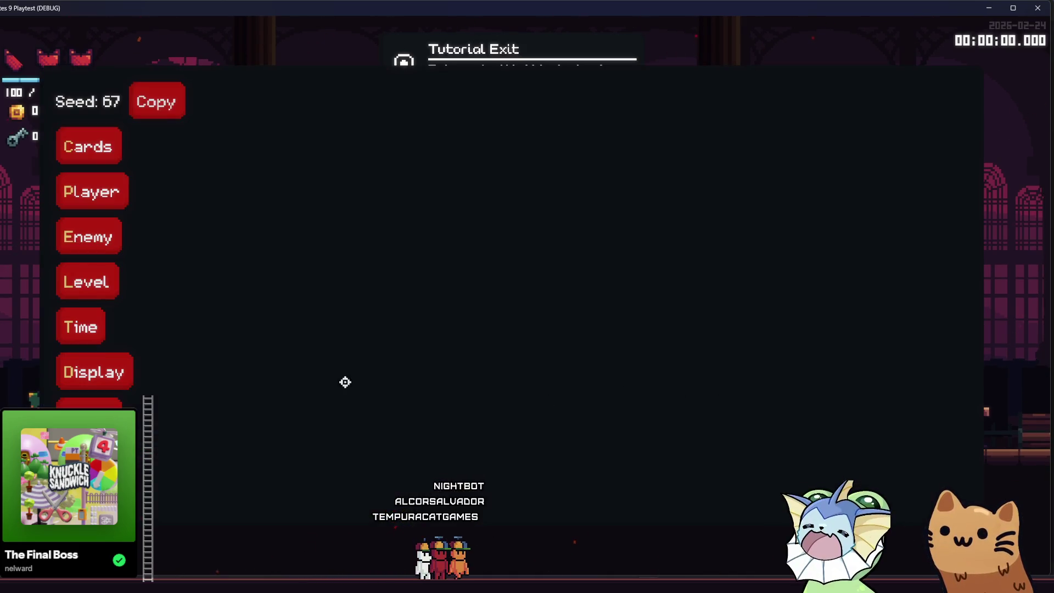
key(F1)
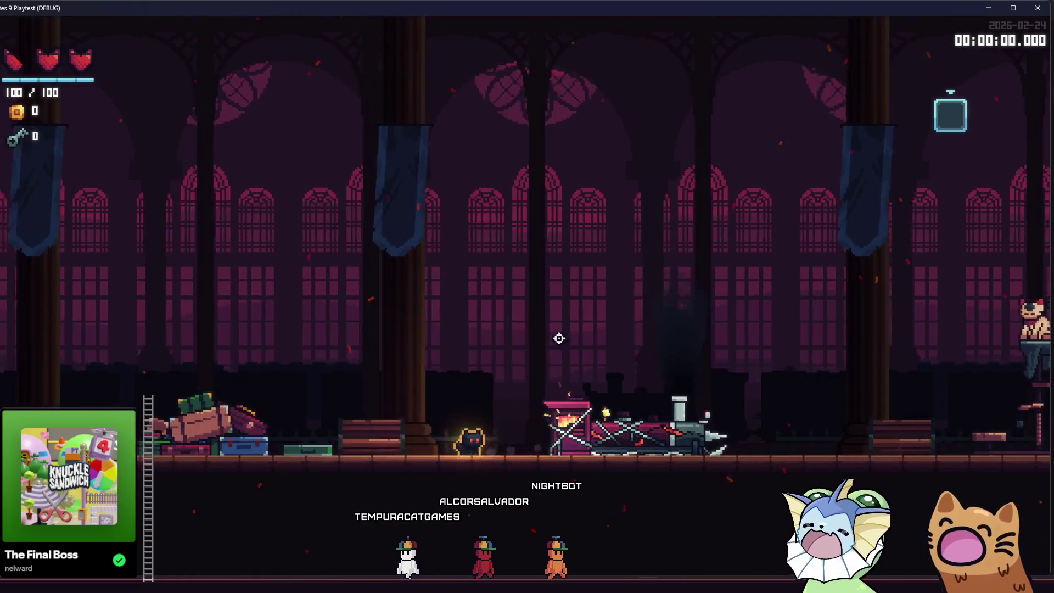
key(d)
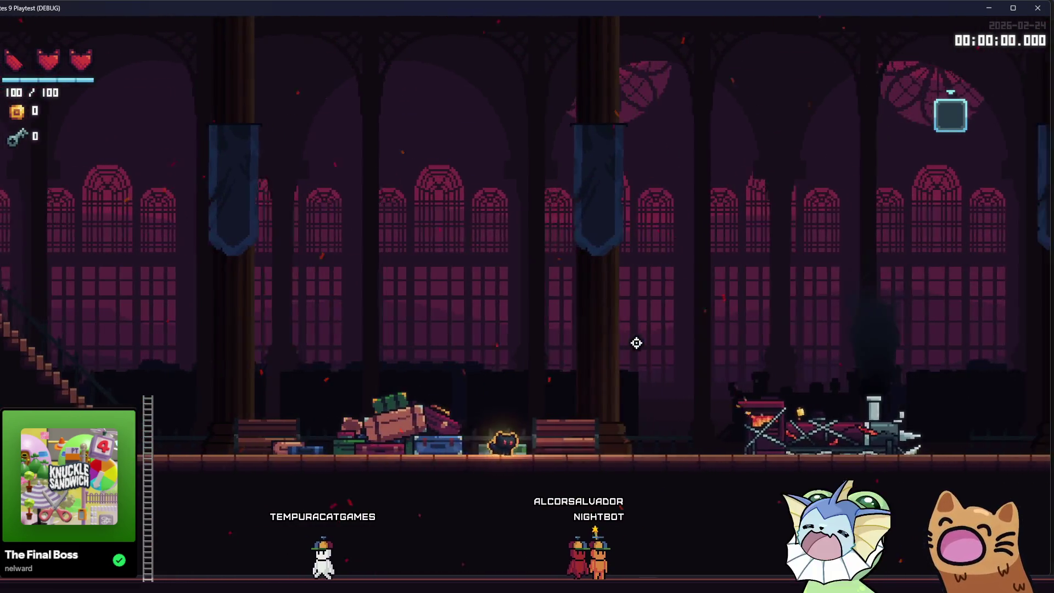
key(space)
key(d)
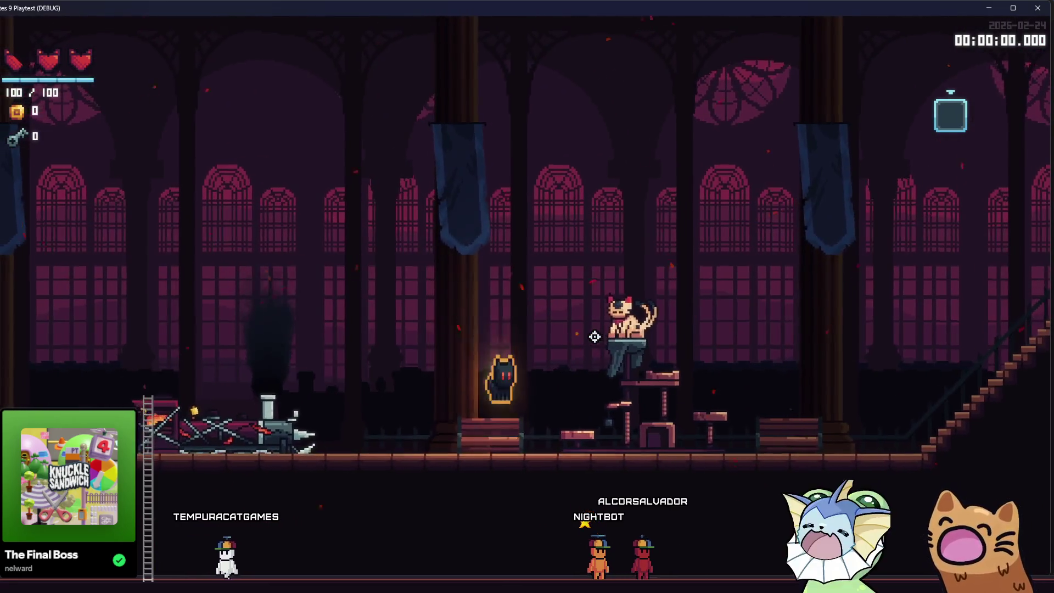
key(a)
key(space)
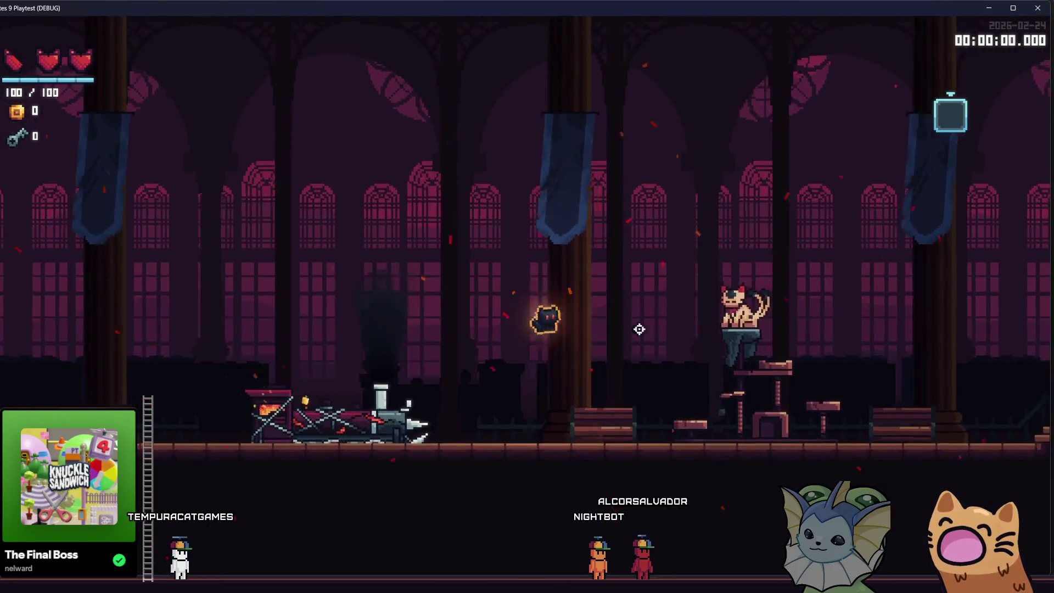
key(d)
Jump up the stairs and onto the cat tree platform, then open the debug menu showing Seed 67
key(space)
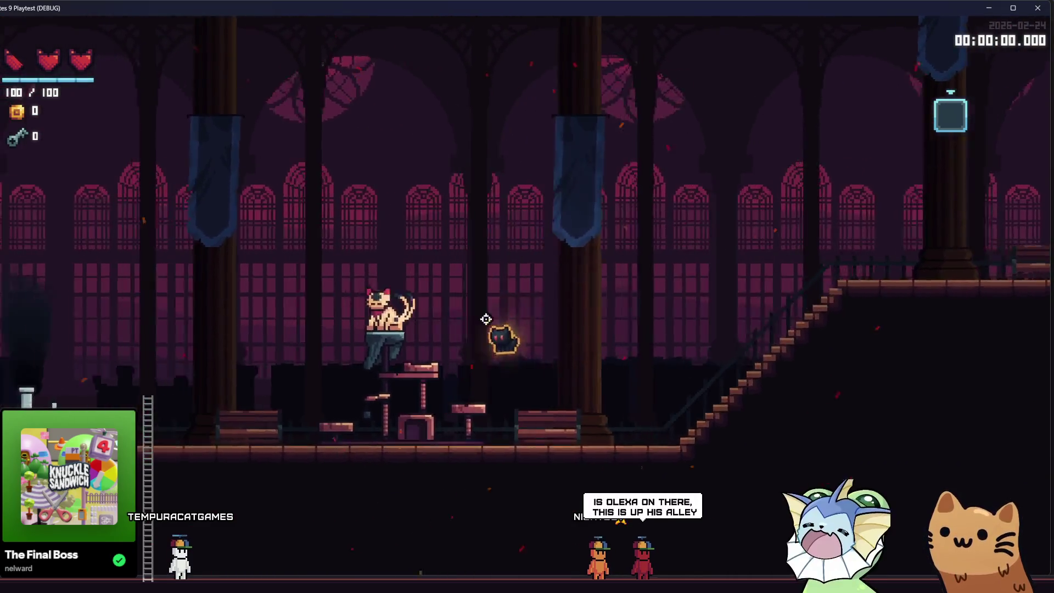
key(d)
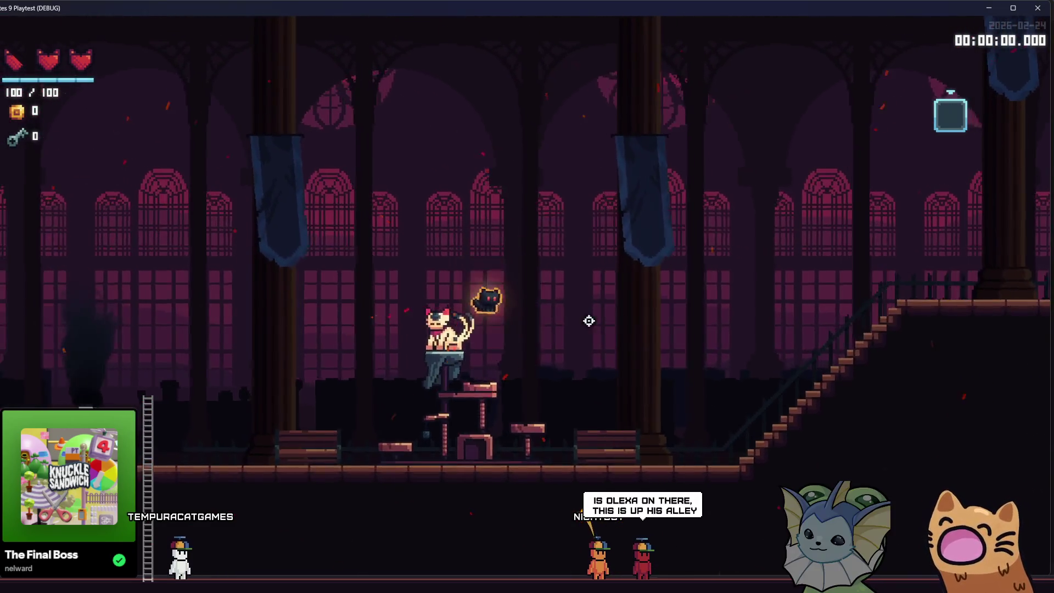
key(d)
key(space)
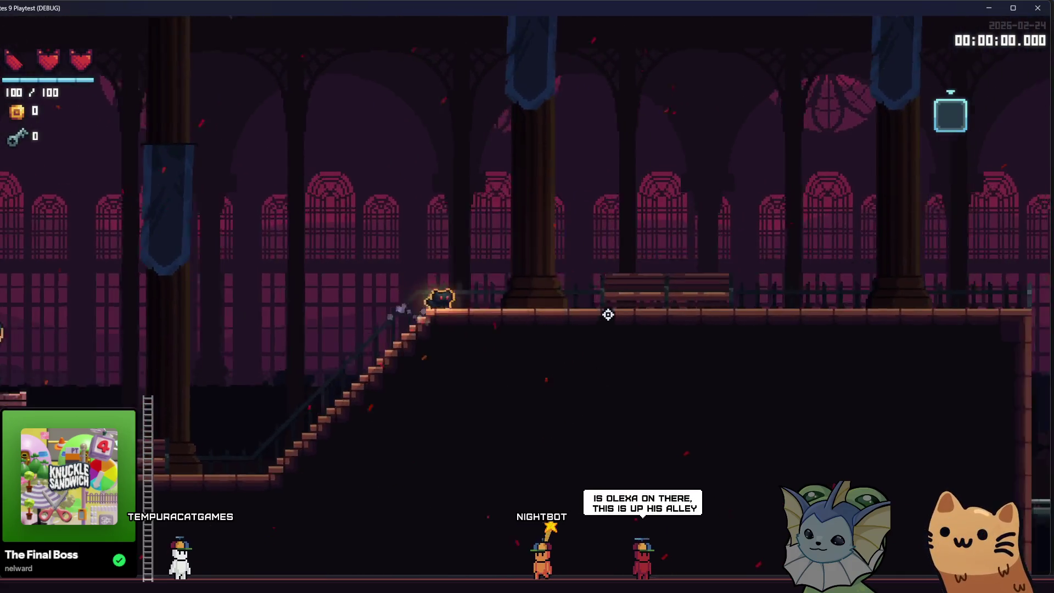
key(a)
key(space)
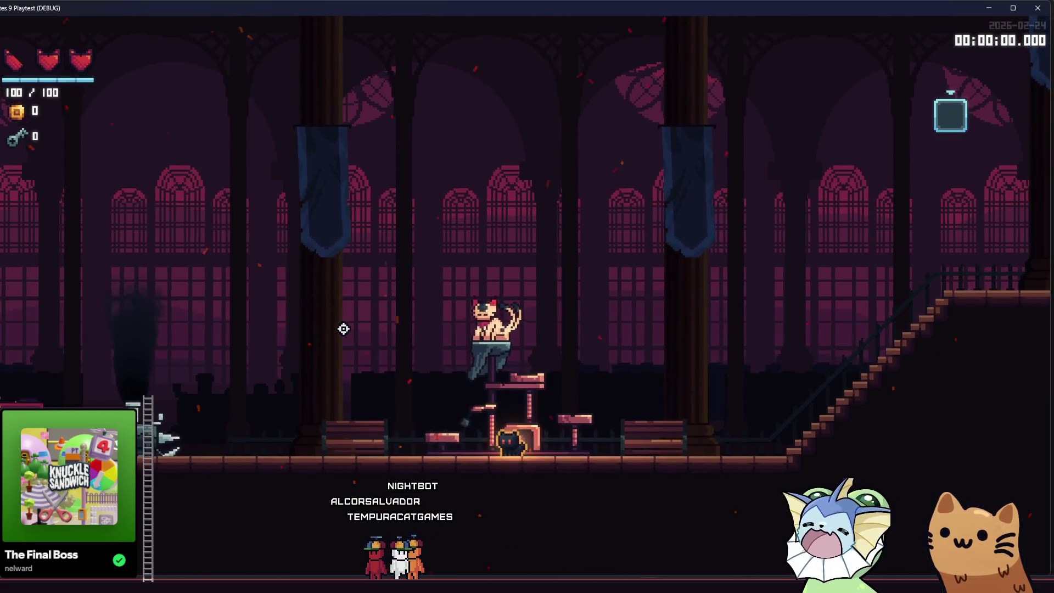
key(grave)
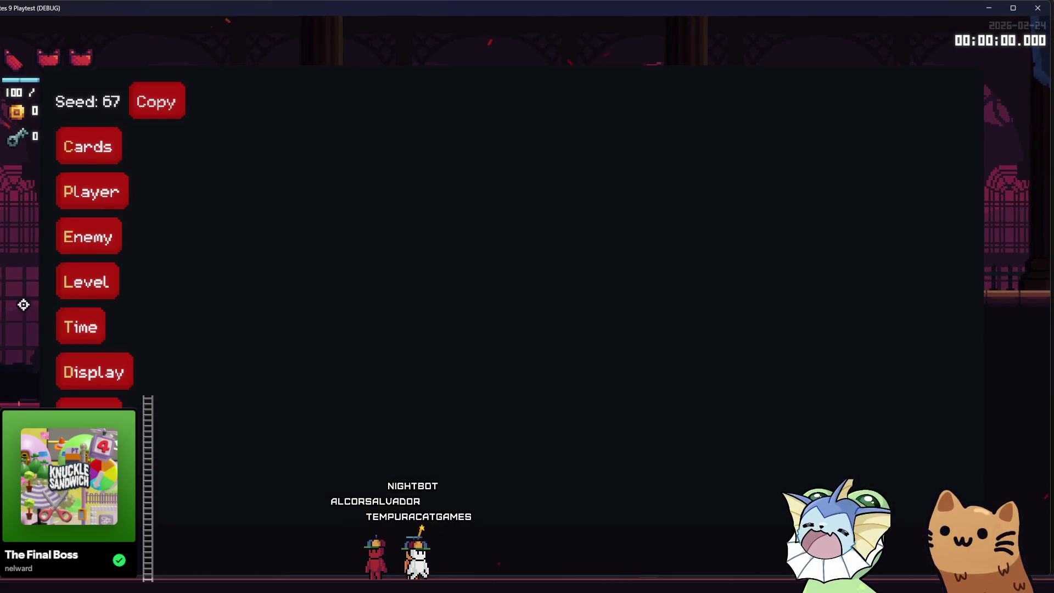
Browse the Enemy, Level and Card debug options, add the Laser Pointer card, and resume play
click(113, 237)
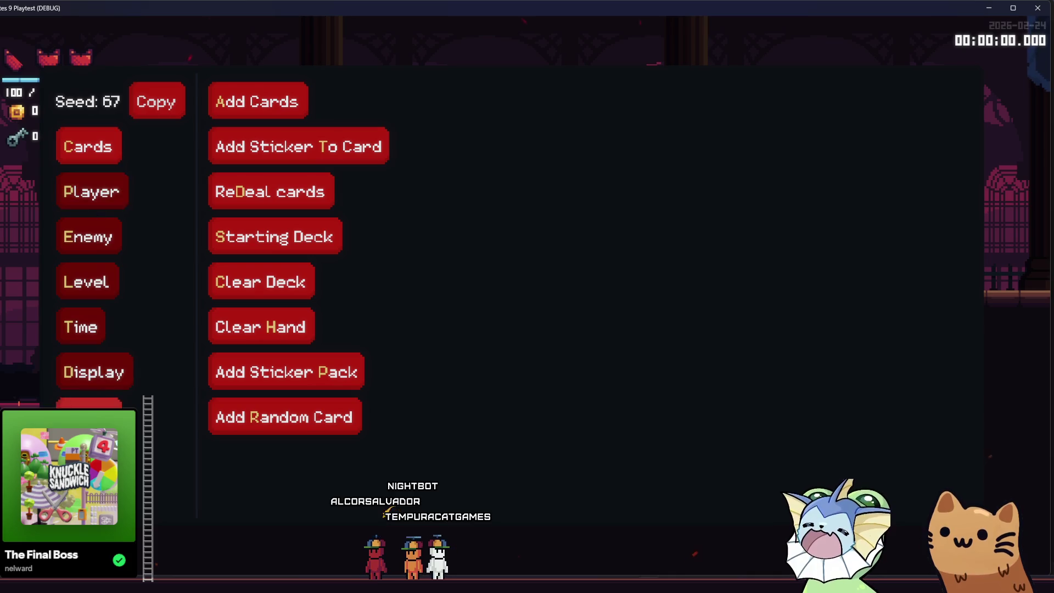
click(110, 284)
click(81, 142)
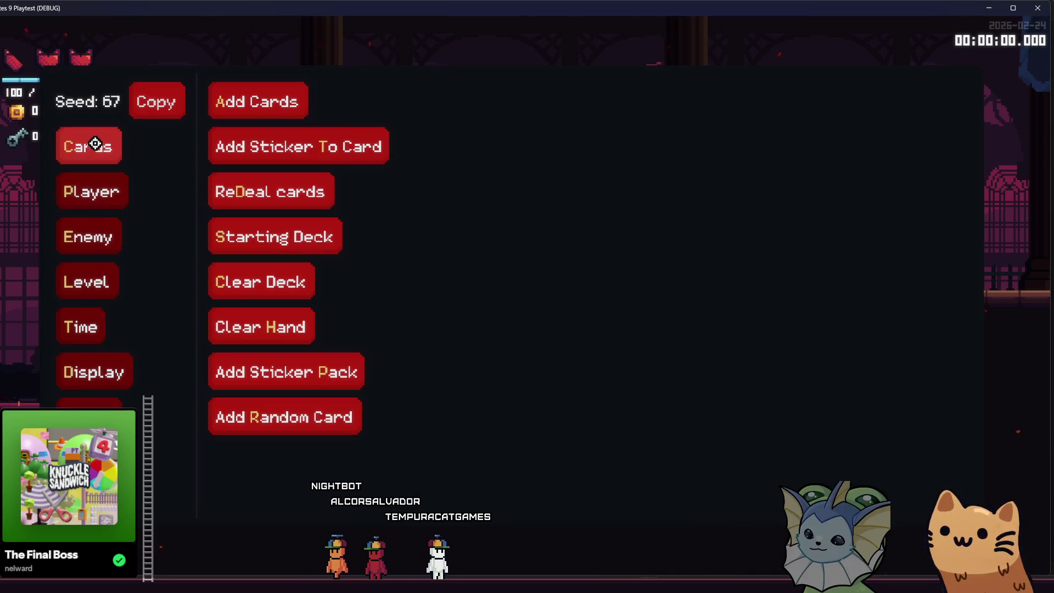
click(239, 114)
scroll(475, 284, down, 5)
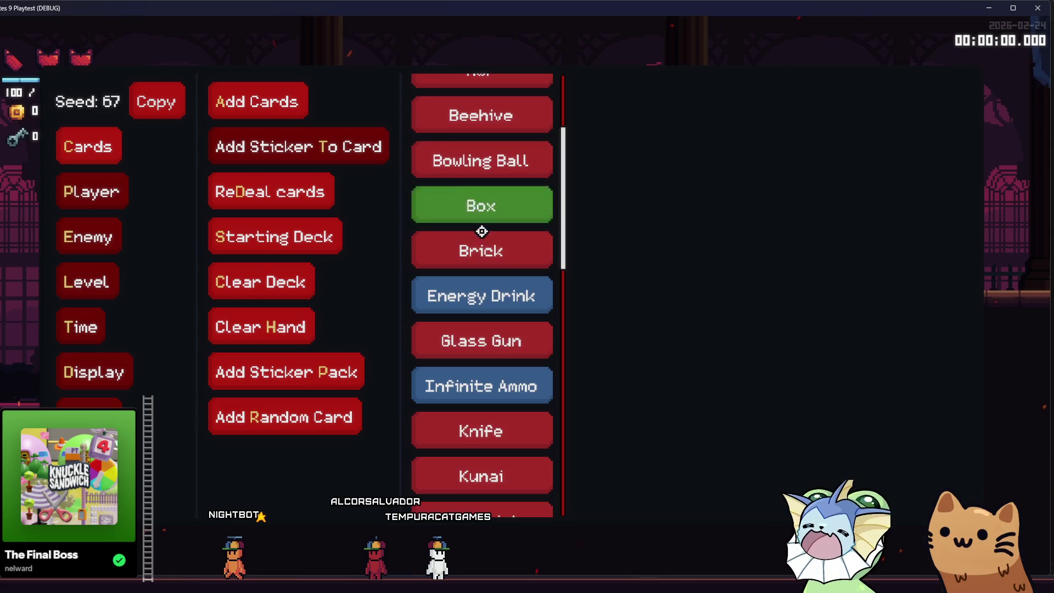
key(Escape)
key(Escape)
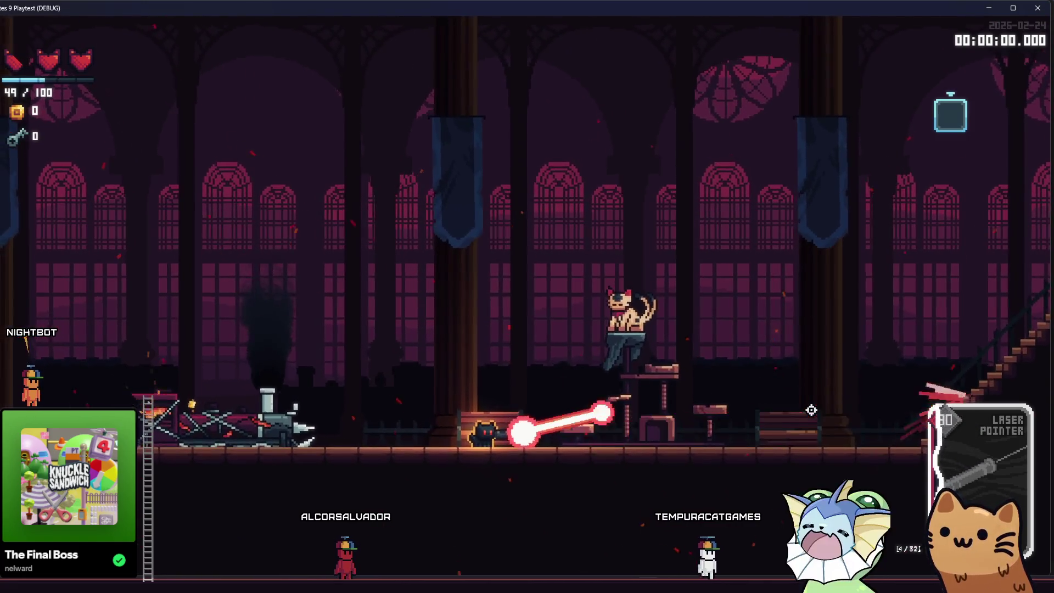
Enable Infinite Mana under the debug Player options, fire the laser, then reopen the debug panel
key(F1)
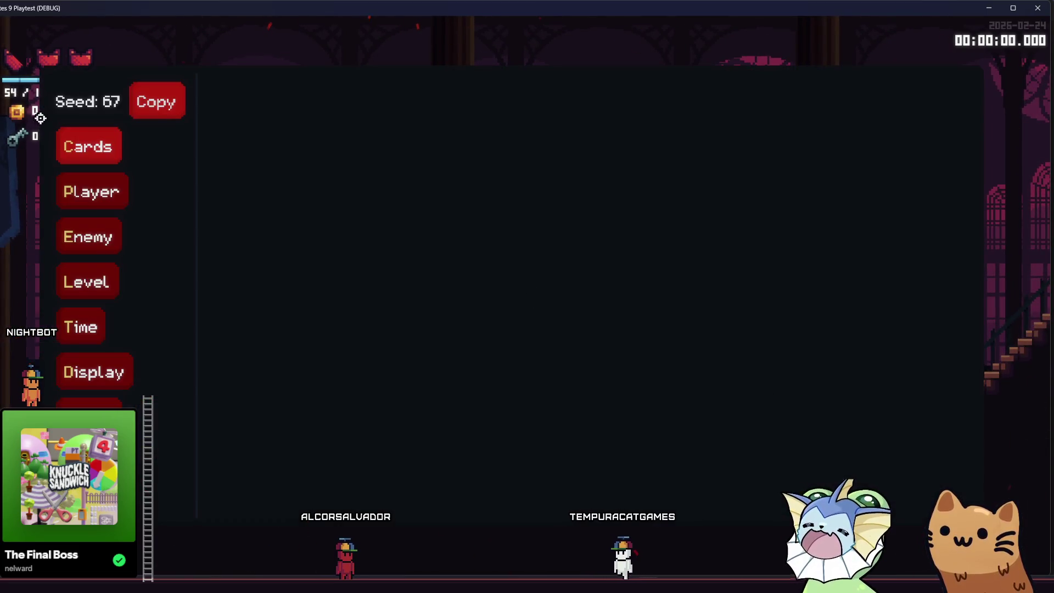
click(106, 156)
click(269, 99)
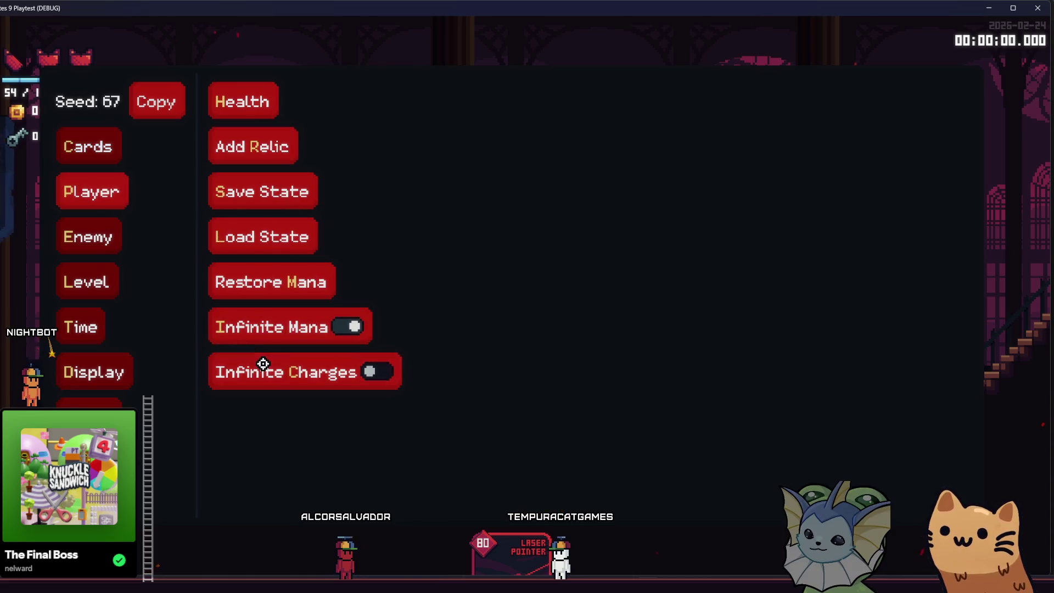
key(F1)
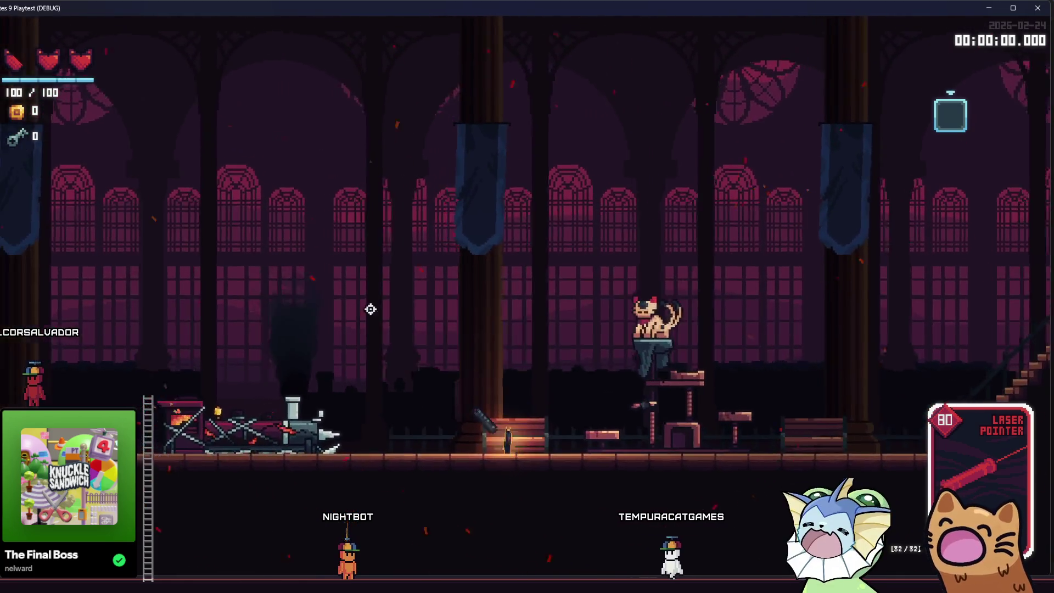
key(F1)
Add a first sticker to the Laser Pointer card from the debug menu's card options
click(85, 269)
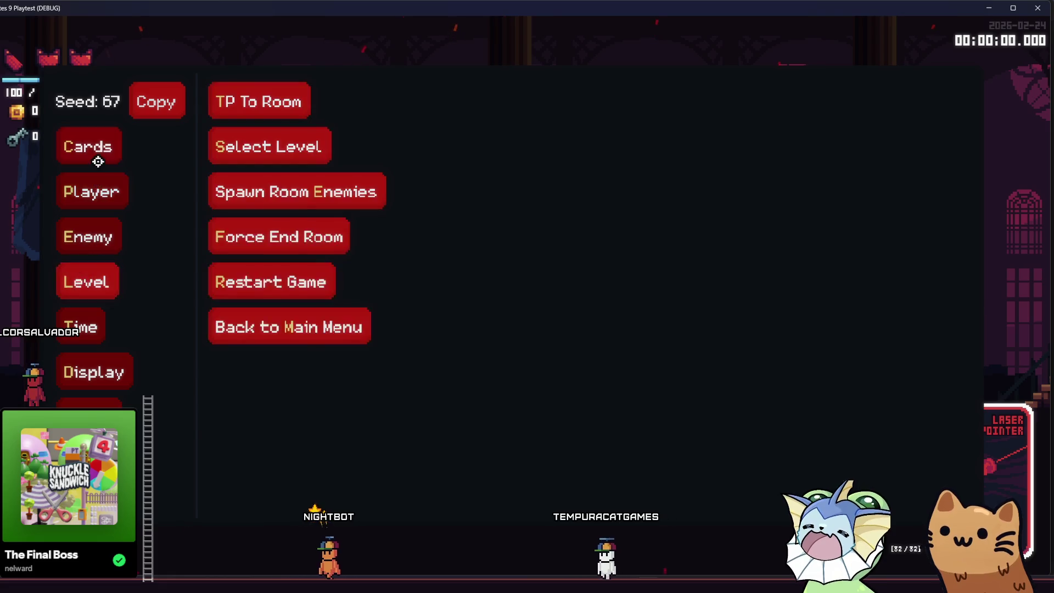
click(95, 140)
click(271, 147)
scroll(407, 194, down, 5)
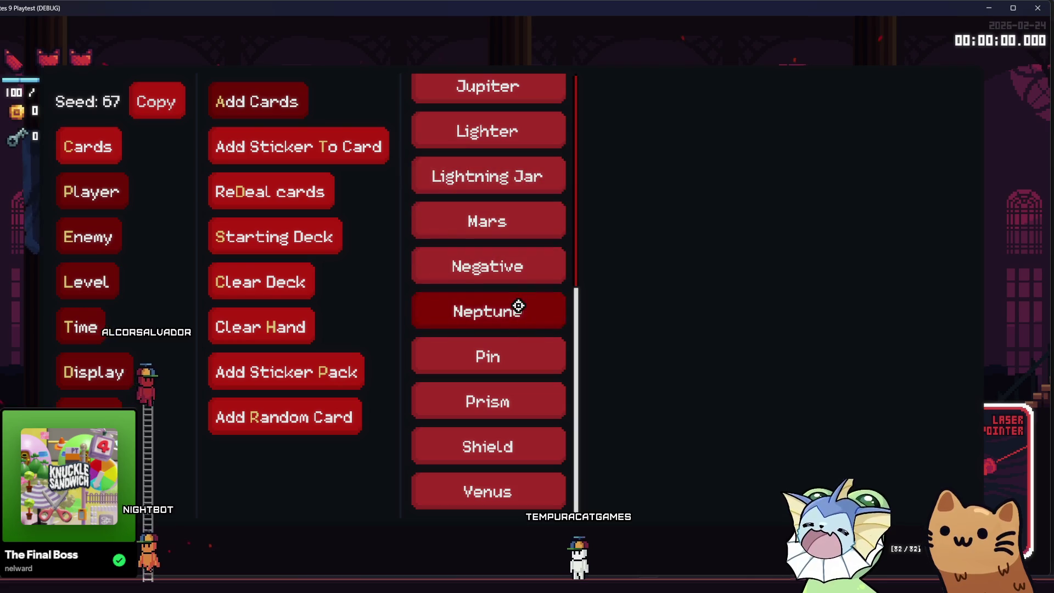
scroll(507, 248, up, 5)
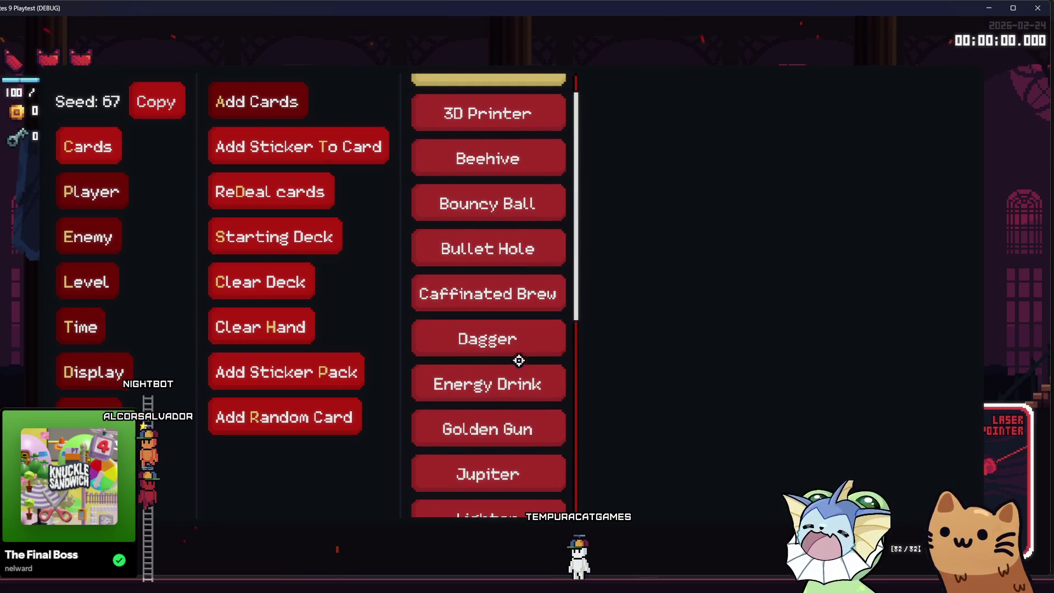
click(505, 459)
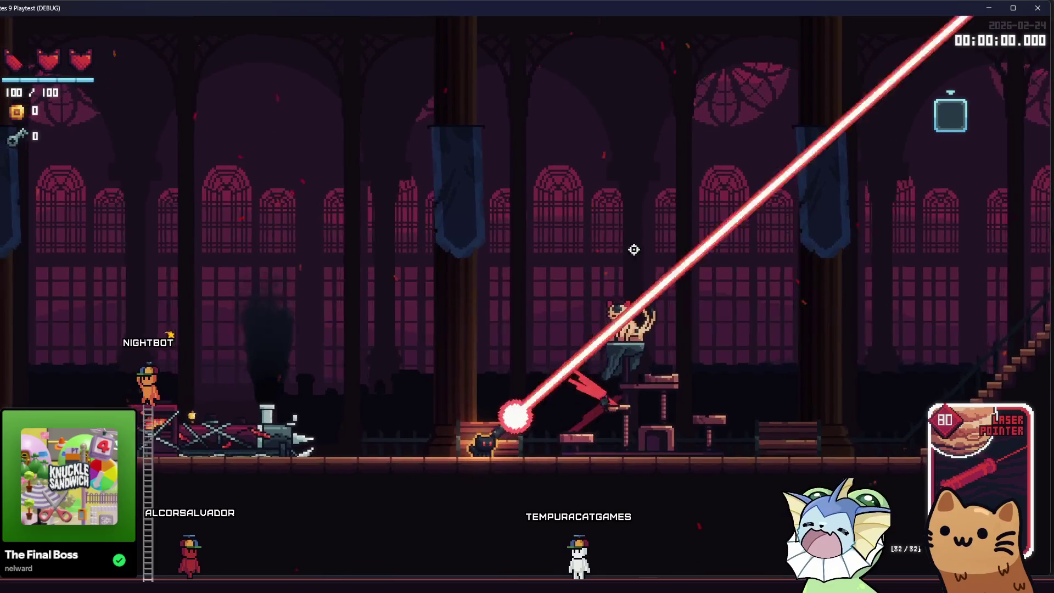
Add the Jupiter sticker to the card as well, then close the game
key(F1)
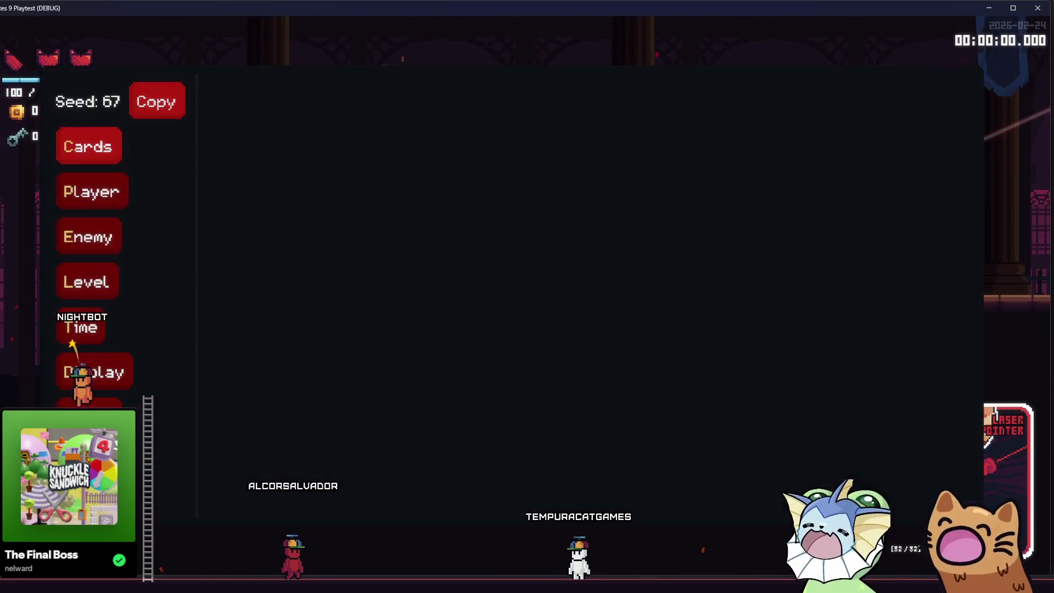
click(114, 152)
click(252, 146)
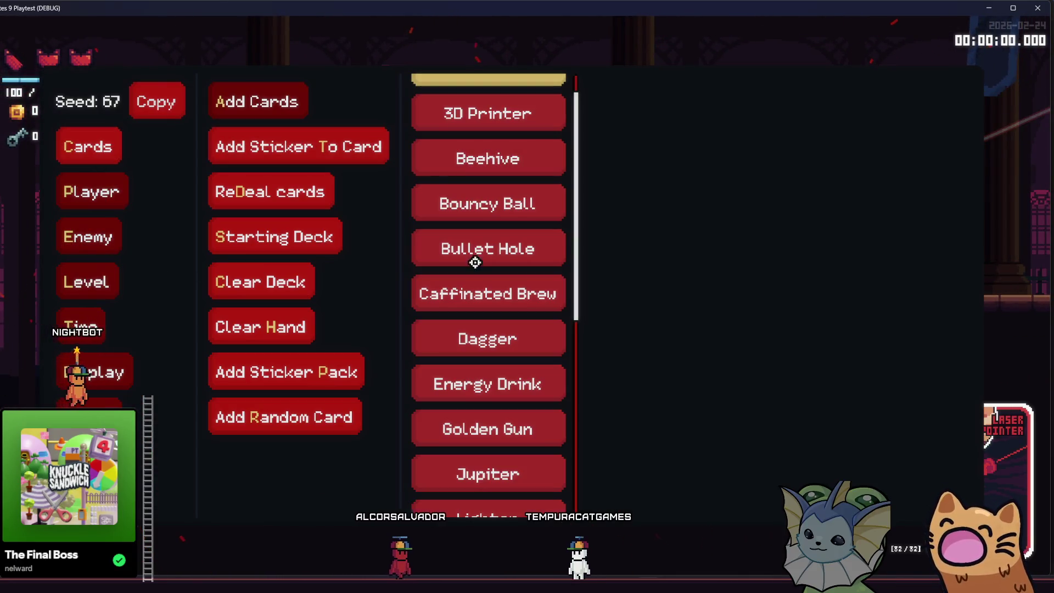
click(497, 473)
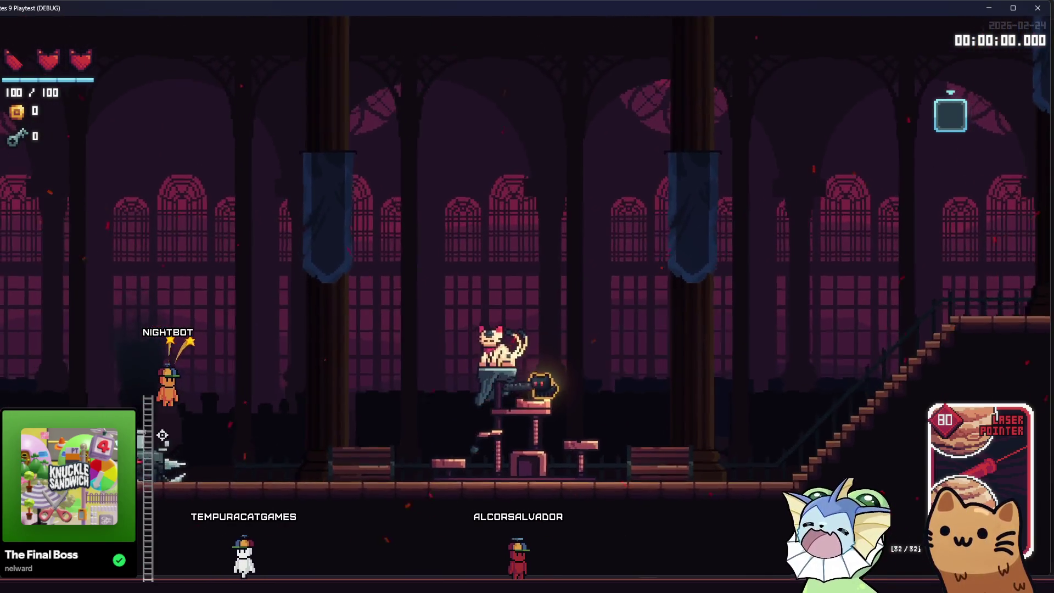
key(F8)
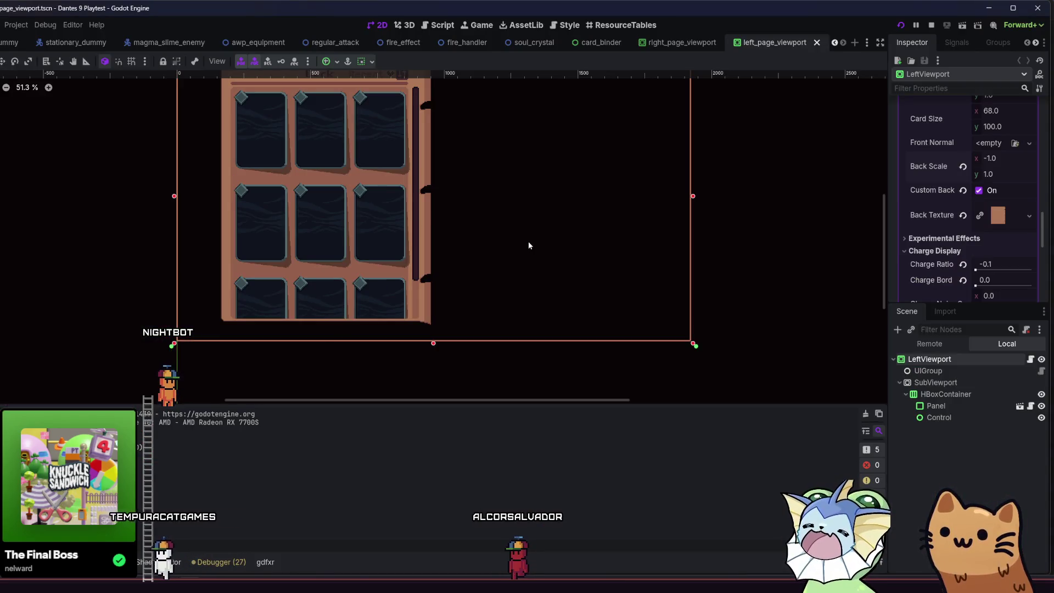
Quick-open laser_pointer_ability.tscn and select its LaserPointer sprite node
key(alt+shift+o)
text(laser_pointer)
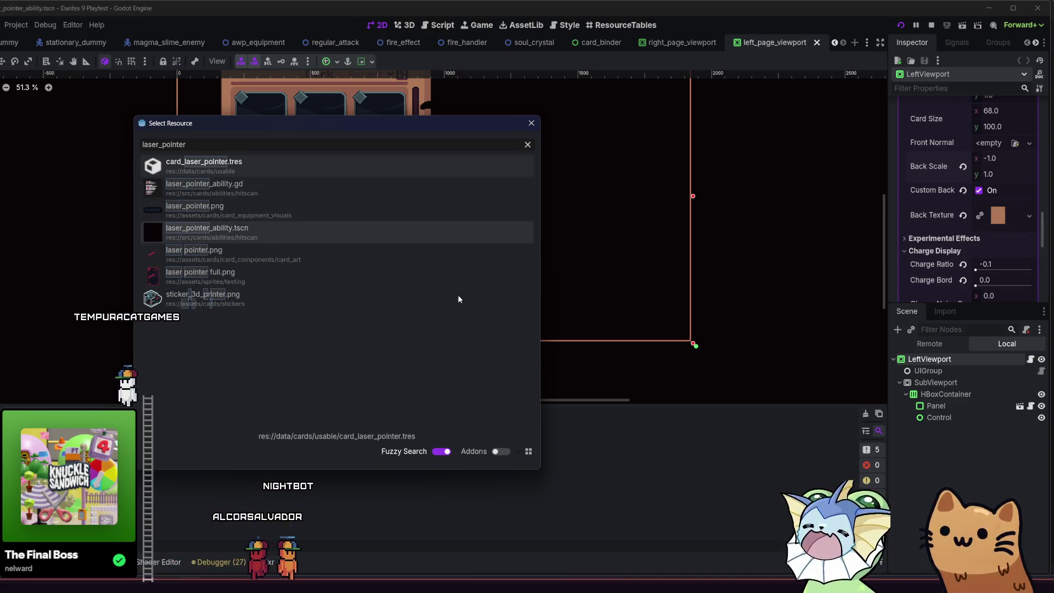
click(980, 385)
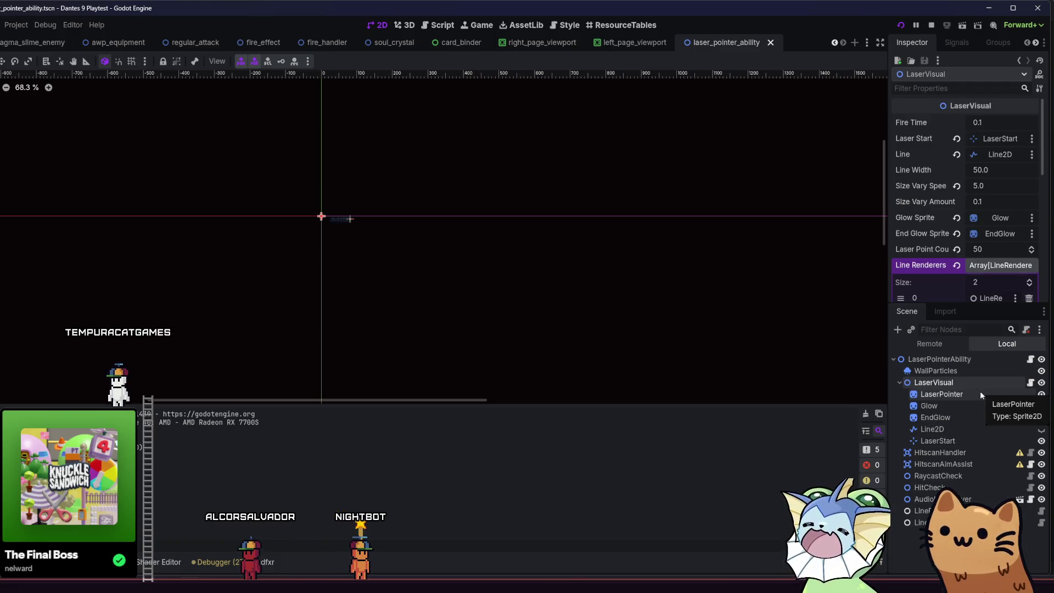
click(981, 392)
Toggle the Glow, EndGlow and Line2D nodes' visibility, leaving all three hidden
scroll(338, 217, up, 8)
scroll(379, 249, up, 3)
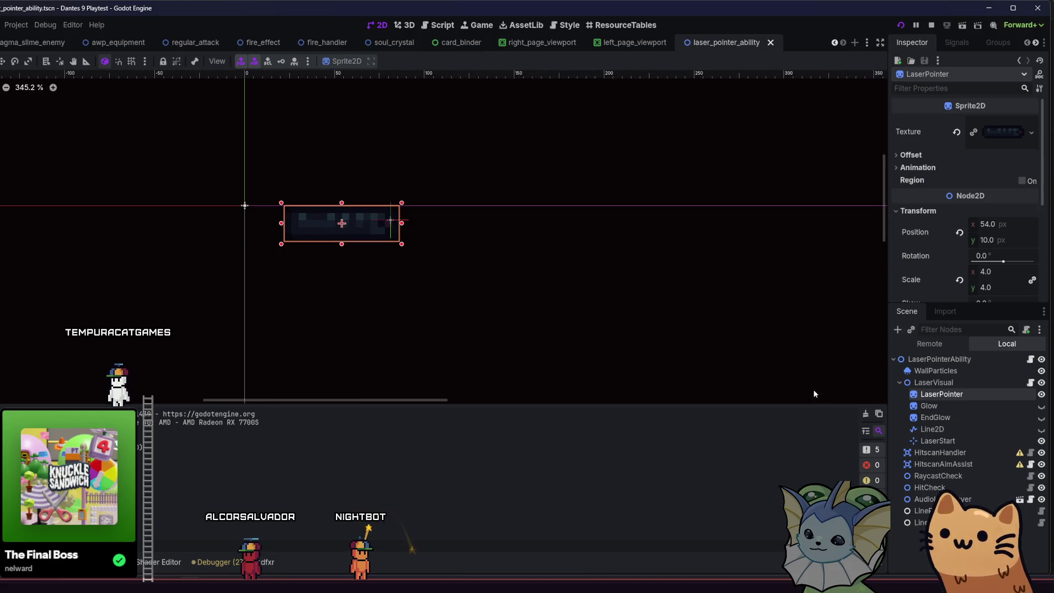
click(1041, 405)
click(1042, 405)
click(1042, 417)
click(1042, 418)
click(983, 429)
click(1042, 429)
click(1042, 429)
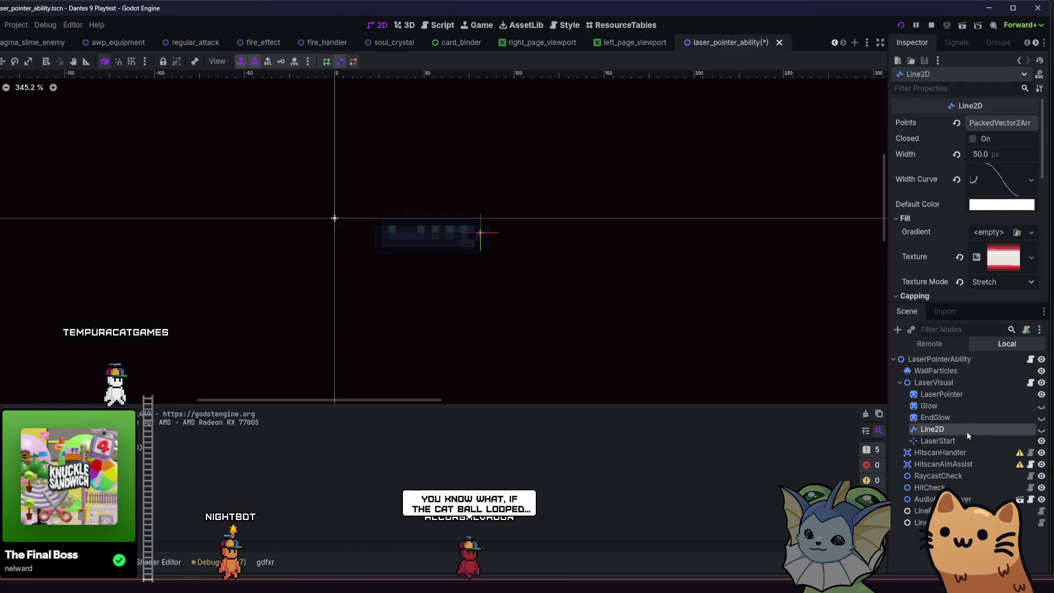
Inspect the Glow sprite's texture alongside the LaserPointer and LaserVisual nodes
click(974, 405)
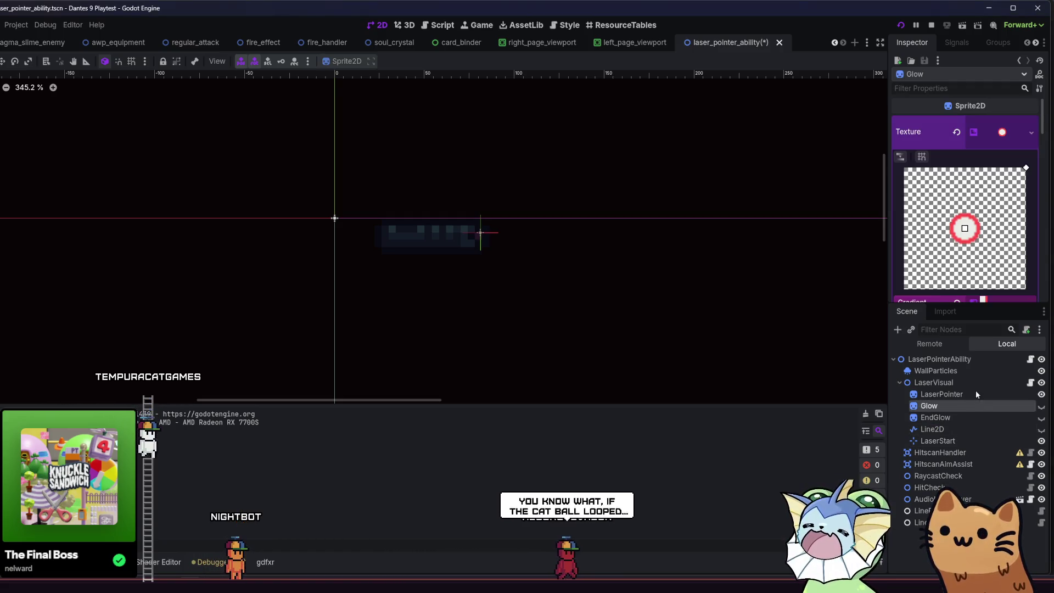
click(968, 394)
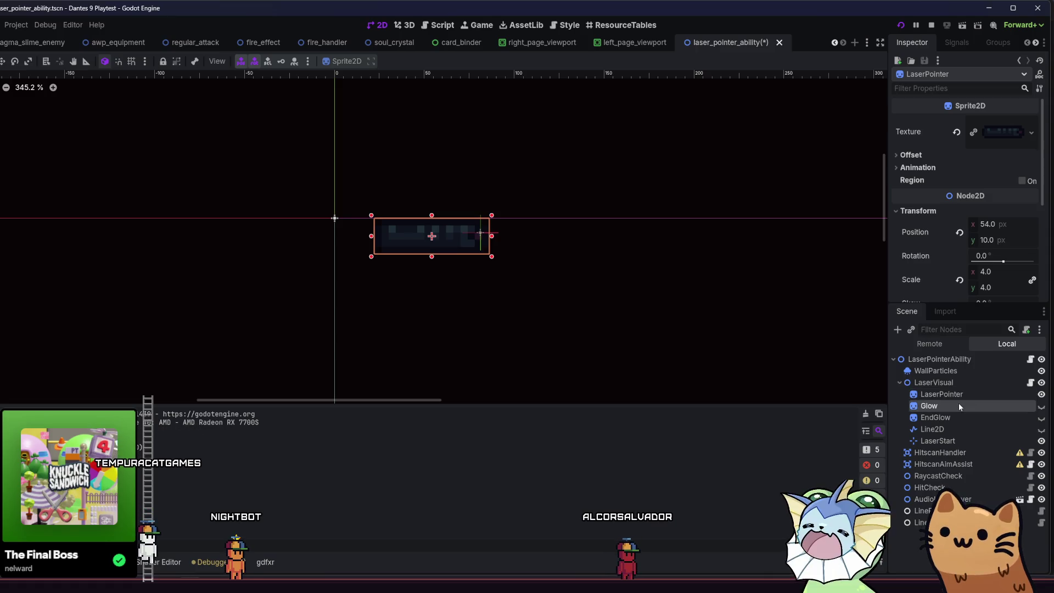
click(960, 405)
click(963, 393)
click(958, 383)
click(961, 394)
scroll(598, 295, down, 2)
scroll(331, 236, down, 1)
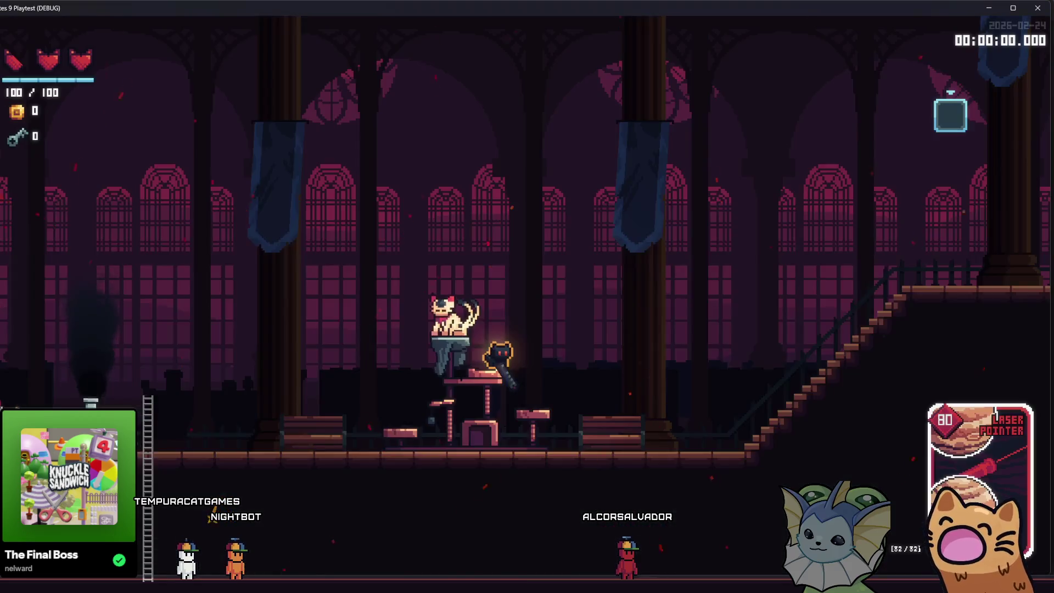
Fire the laser pointer, add the AK47 card via the debug menu, then stop the playtest
mouse_move(728, 341)
mouse_down()
mouse_move(810, 386)
mouse_move(882, 362)
mouse_move(835, 389)
mouse_move(681, 424)
mouse_move(471, 443)
mouse_move(344, 397)
mouse_move(313, 287)
mouse_move(610, 188)
mouse_move(616, 504)
mouse_move(862, 257)
mouse_move(536, 219)
mouse_move(360, 389)
mouse_move(778, 402)
mouse_move(810, 237)
mouse_move(598, 172)
mouse_move(440, 189)
mouse_move(344, 273)
mouse_up()
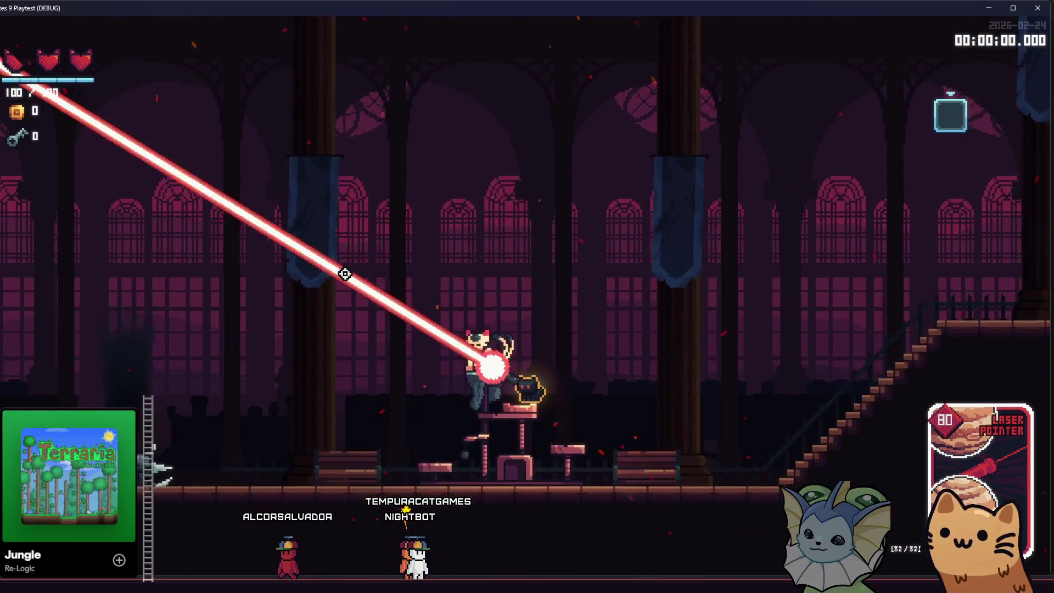
key(F1)
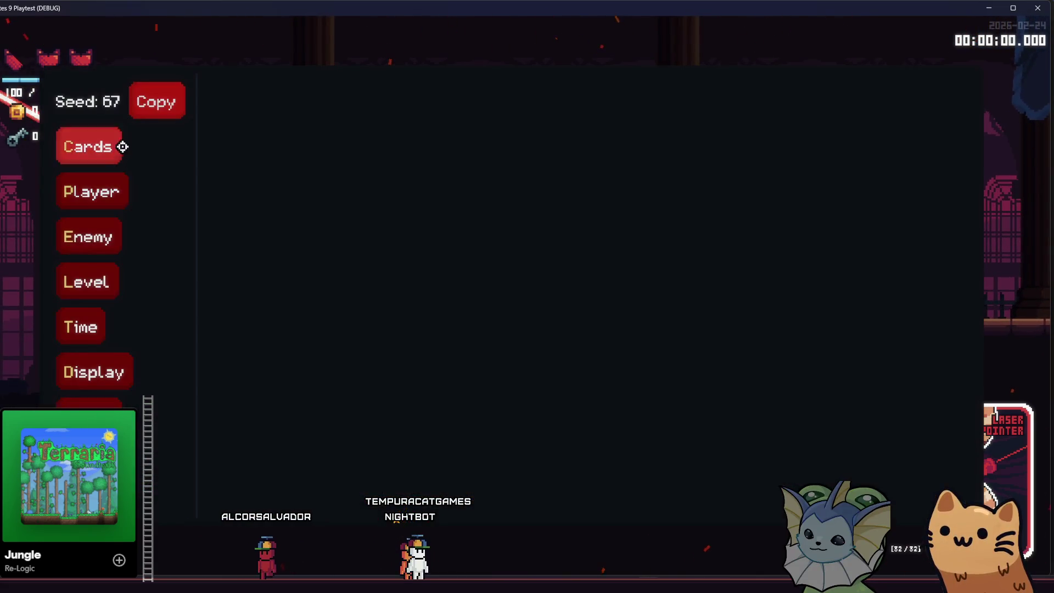
click(297, 146)
scroll(469, 144, up, 6)
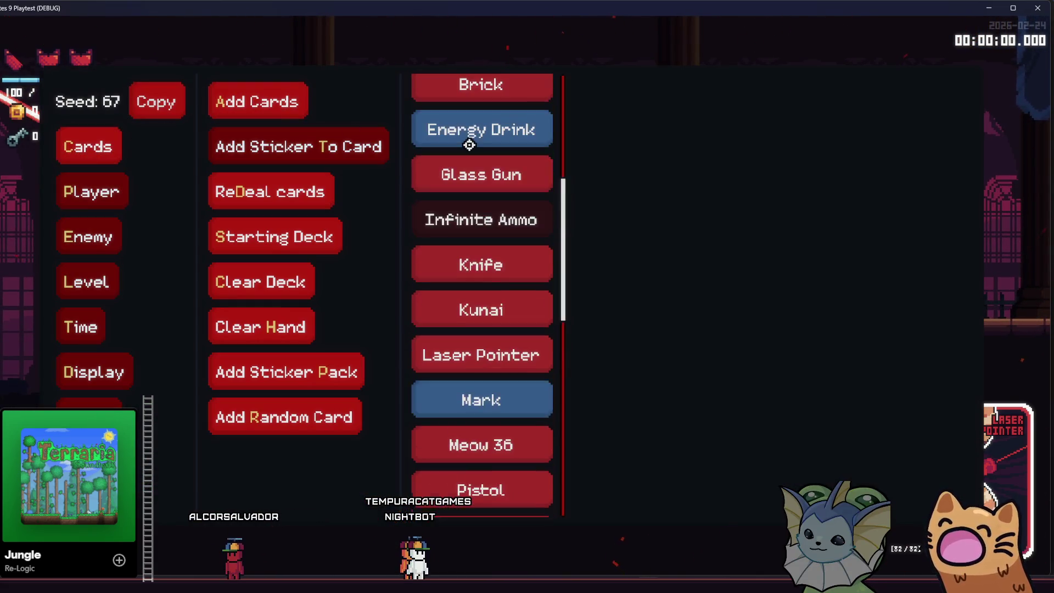
click(470, 145)
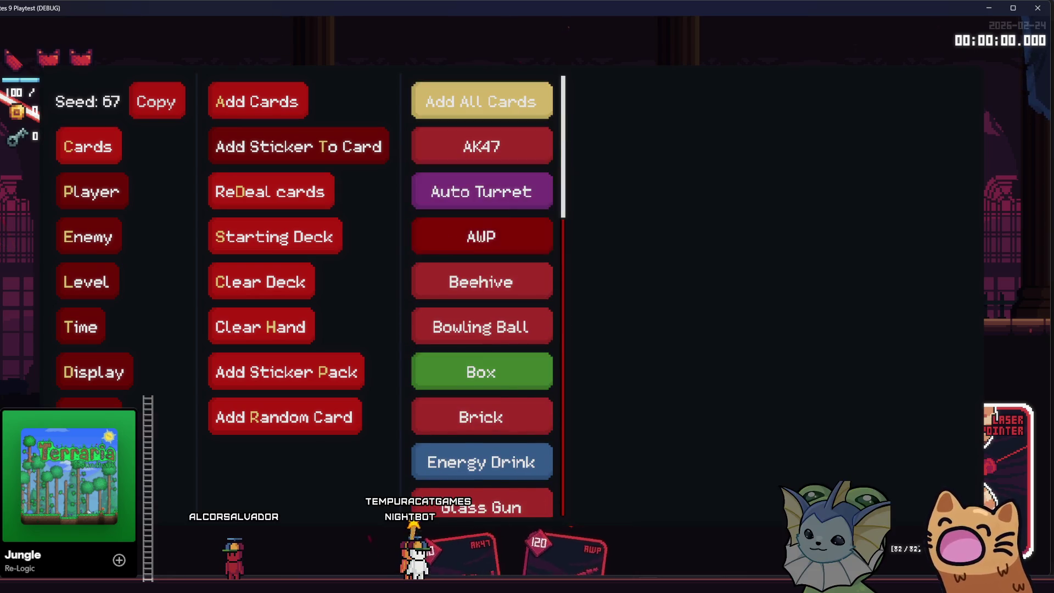
key(F1)
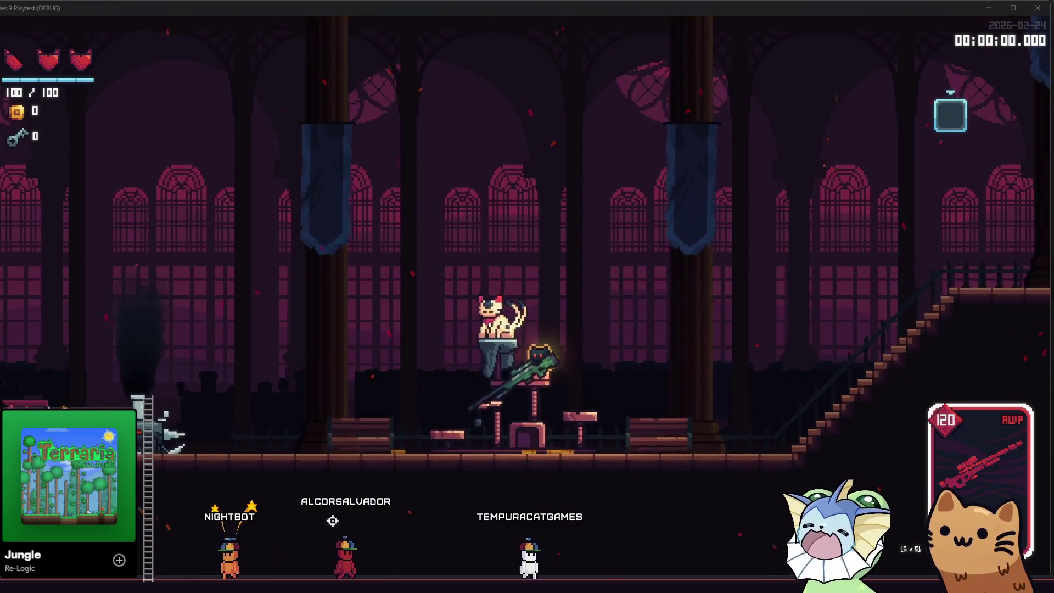
key(F8)
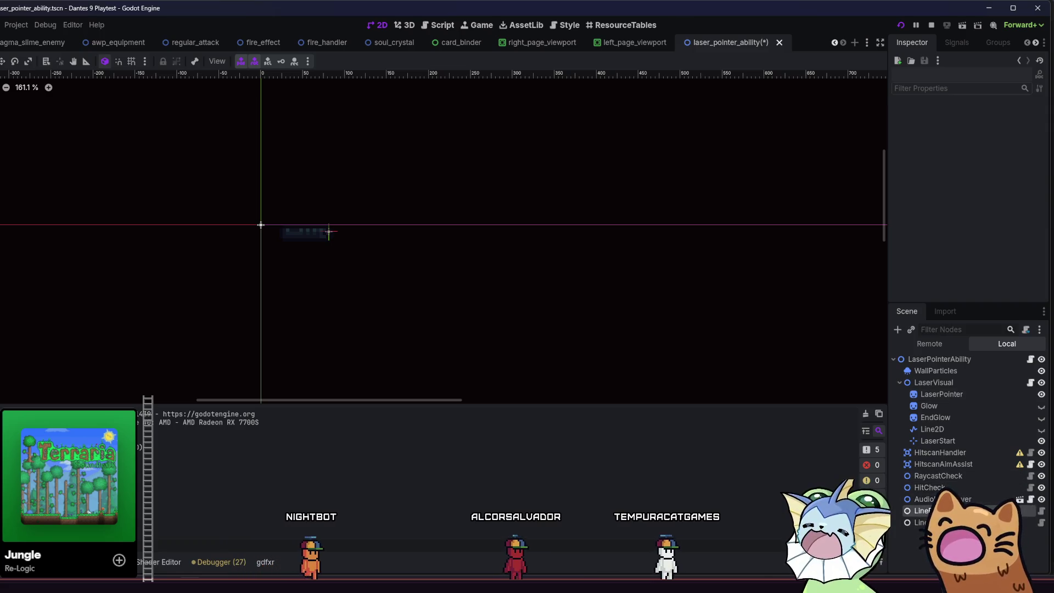
Open line_renderer.gd from the LineRenderer2 node and review the script
click(923, 511)
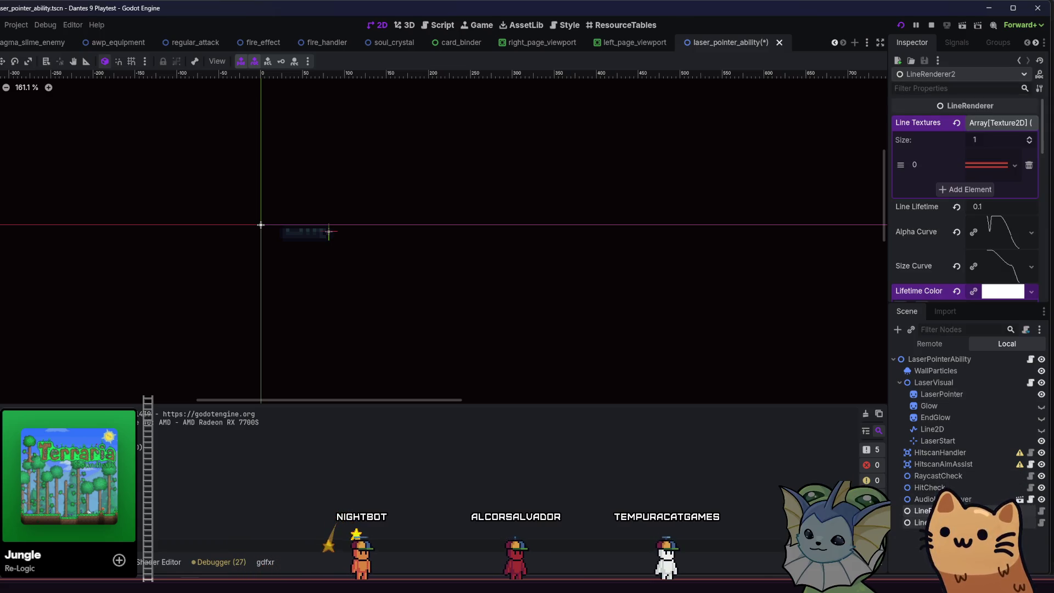
click(1042, 511)
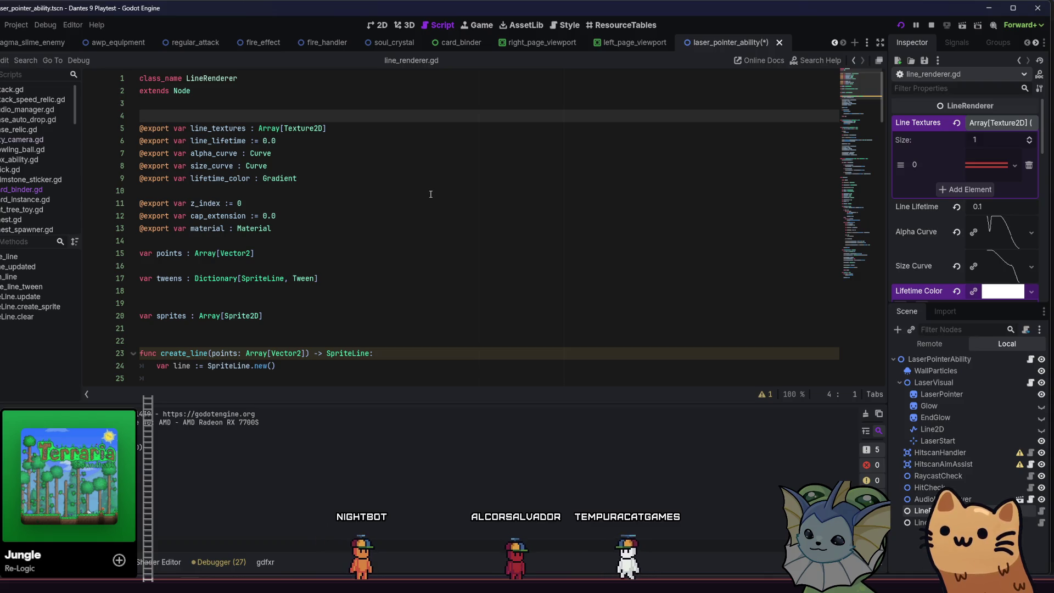
scroll(398, 171, down, 6)
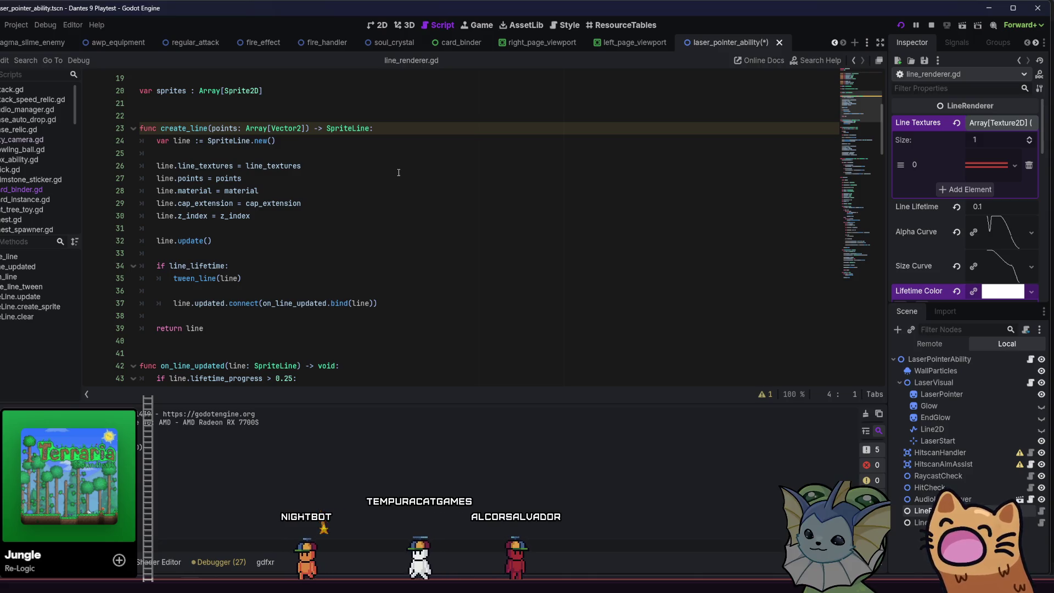
scroll(399, 172, up, 6)
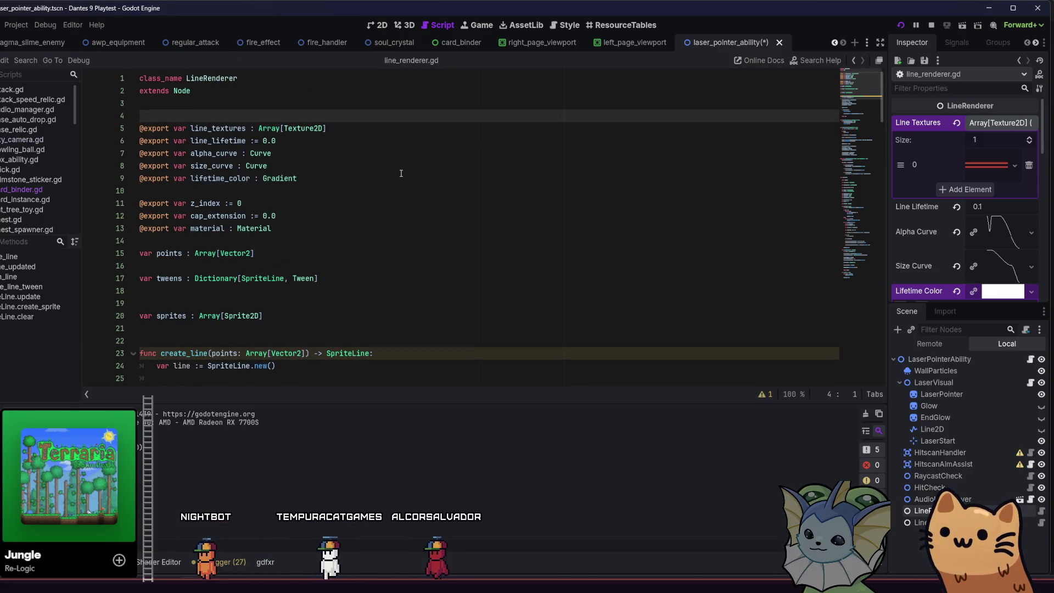
scroll(401, 173, down, 11)
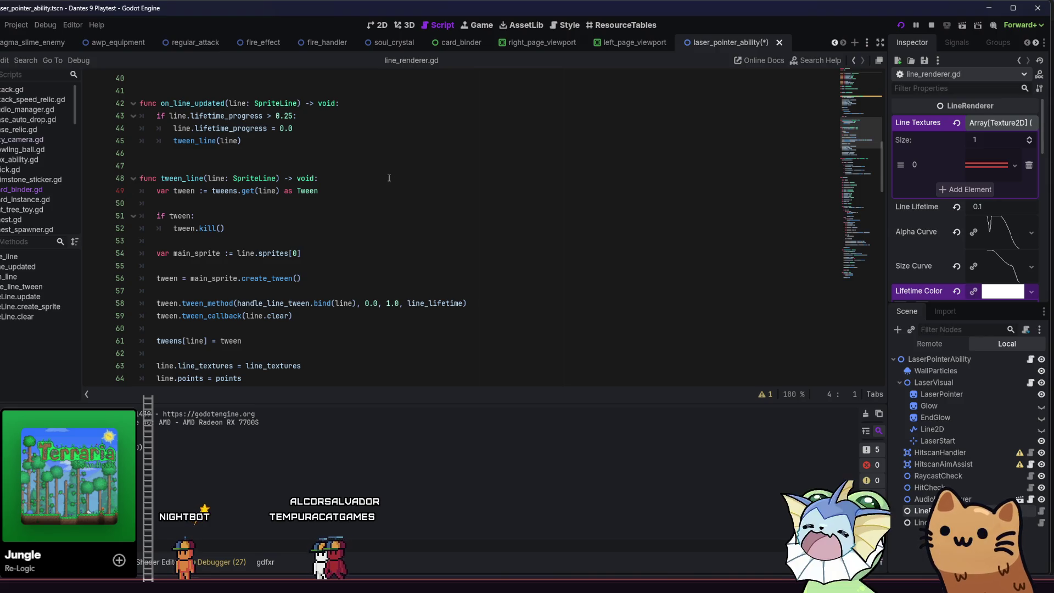
scroll(401, 174, up, 9)
Remove the stray line in create_line and save the script
click(400, 205)
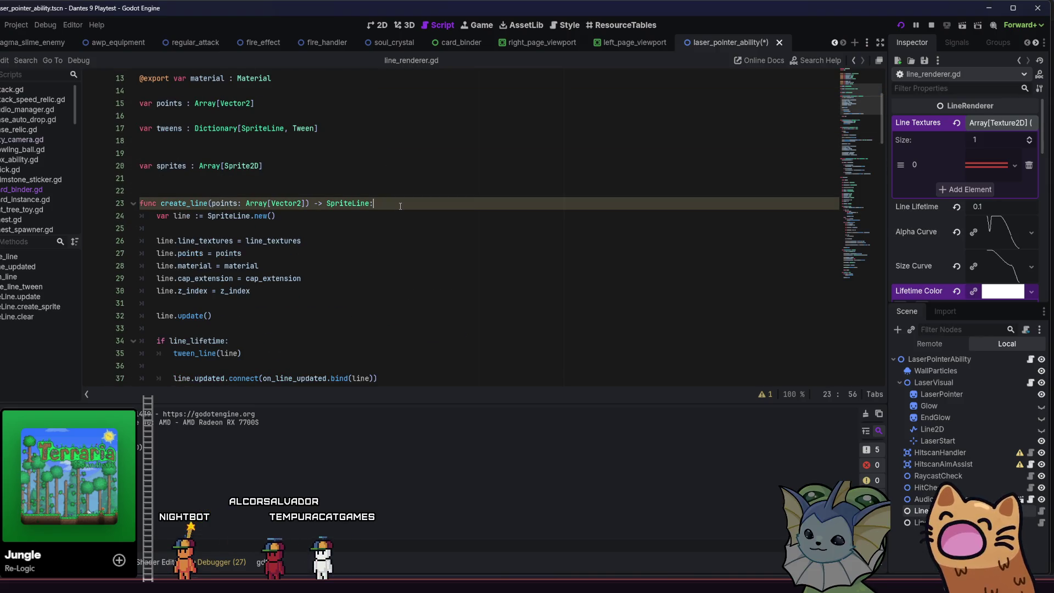
key(Return)
text(card)
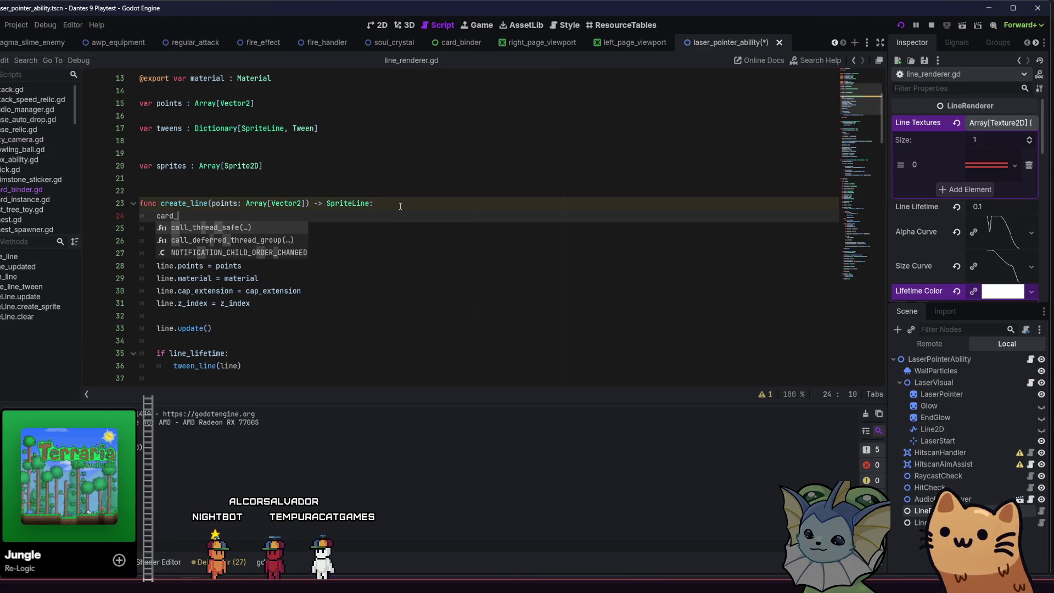
text(_in)
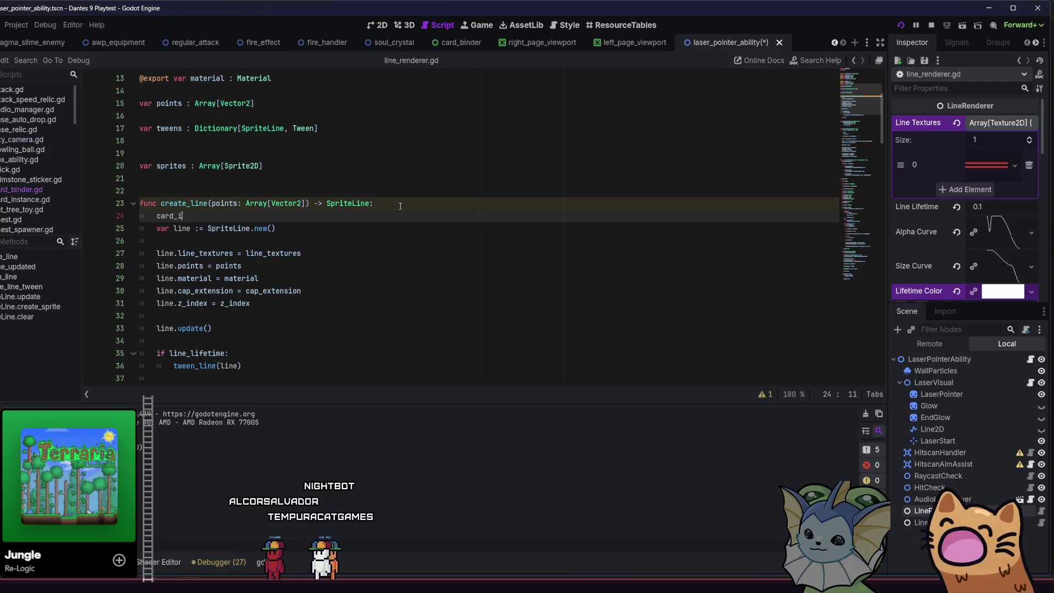
key(BackSpace)
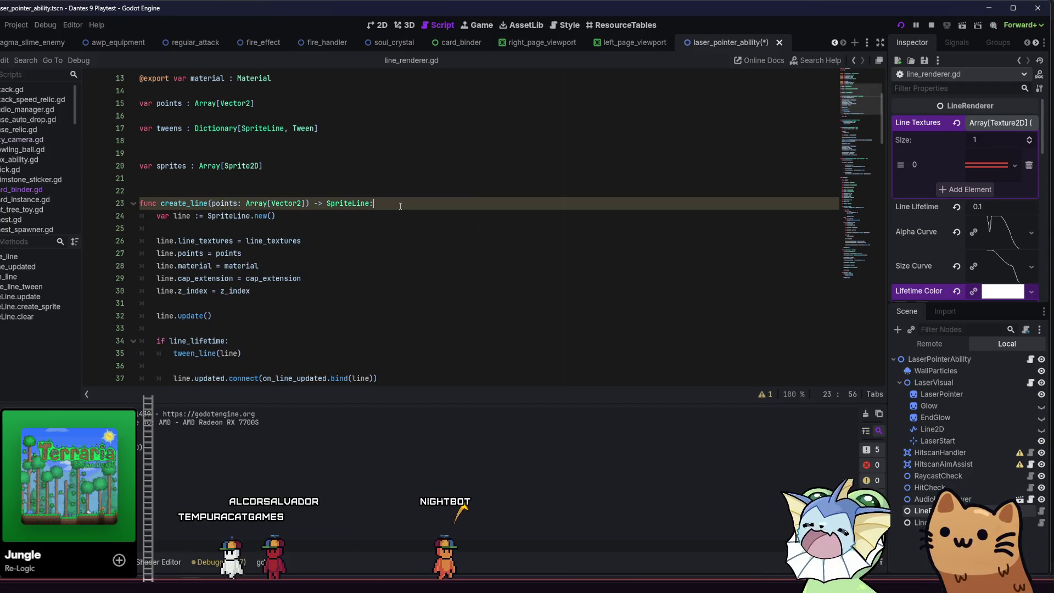
scroll(424, 132, up, 4)
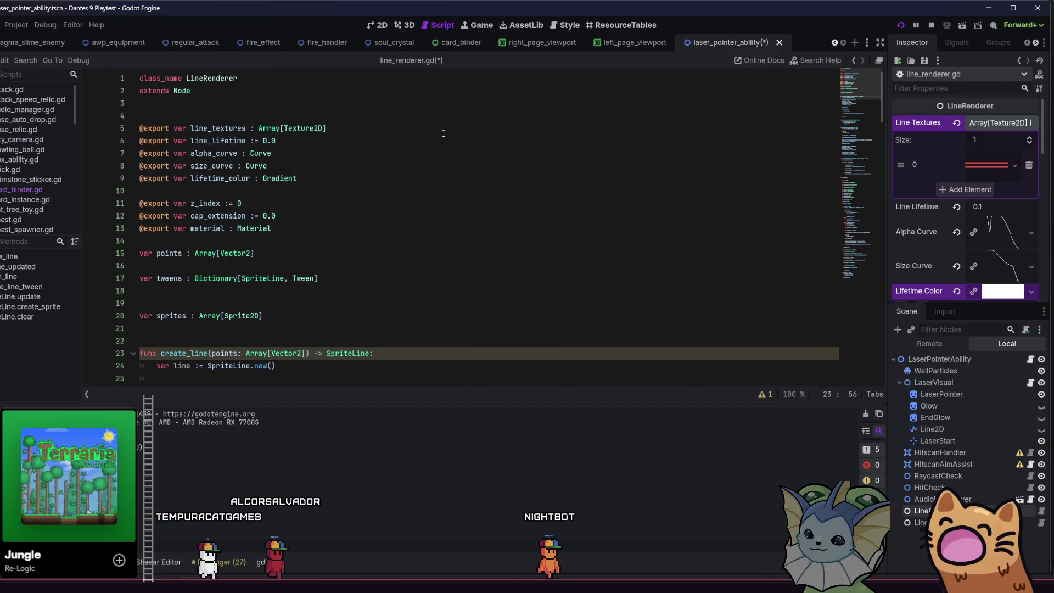
key(ctrl+s)
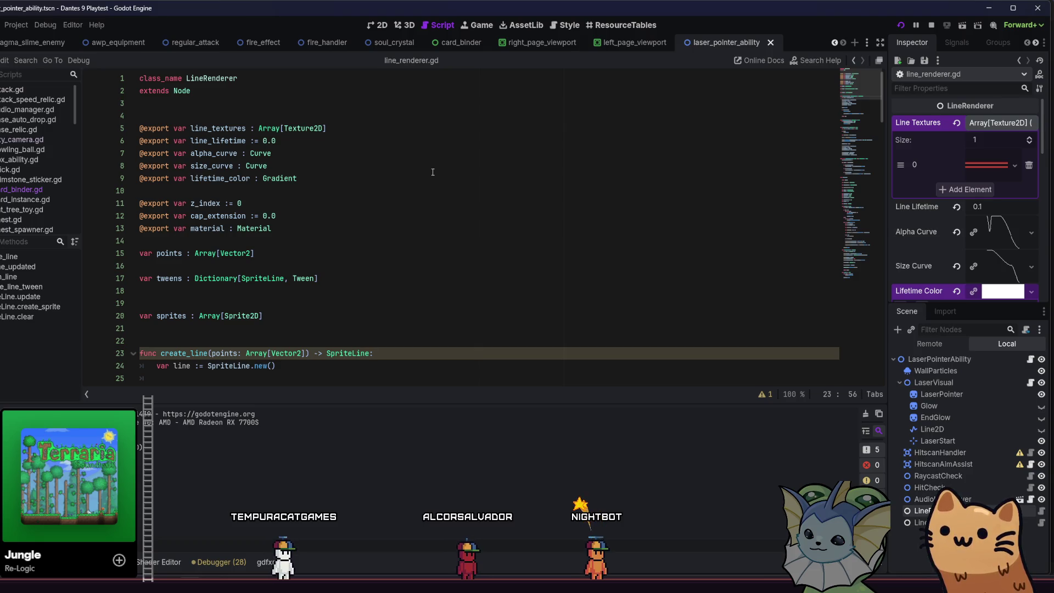
Browse create_line, inserting an empty line above the SpriteLine creation and undoing it
scroll(433, 172, down, 3)
click(334, 287)
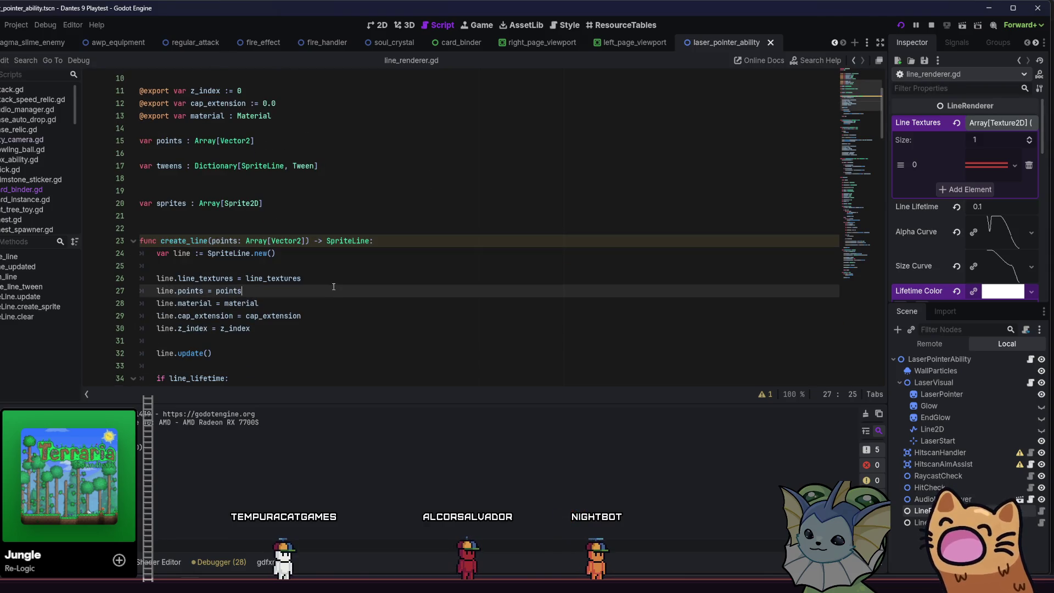
click(393, 242)
scroll(401, 244, down, 9)
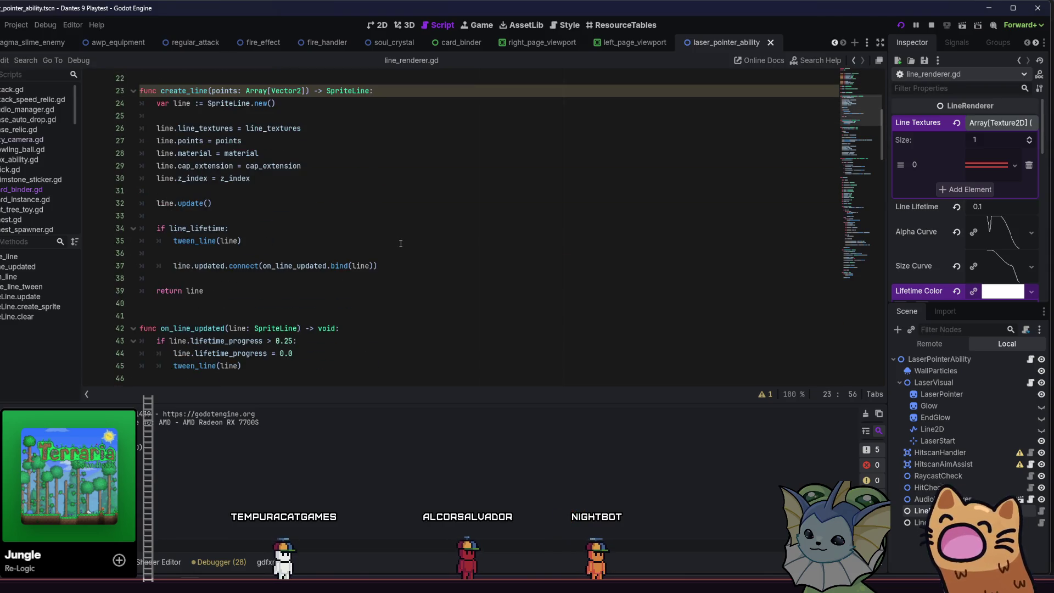
scroll(399, 239, down, 7)
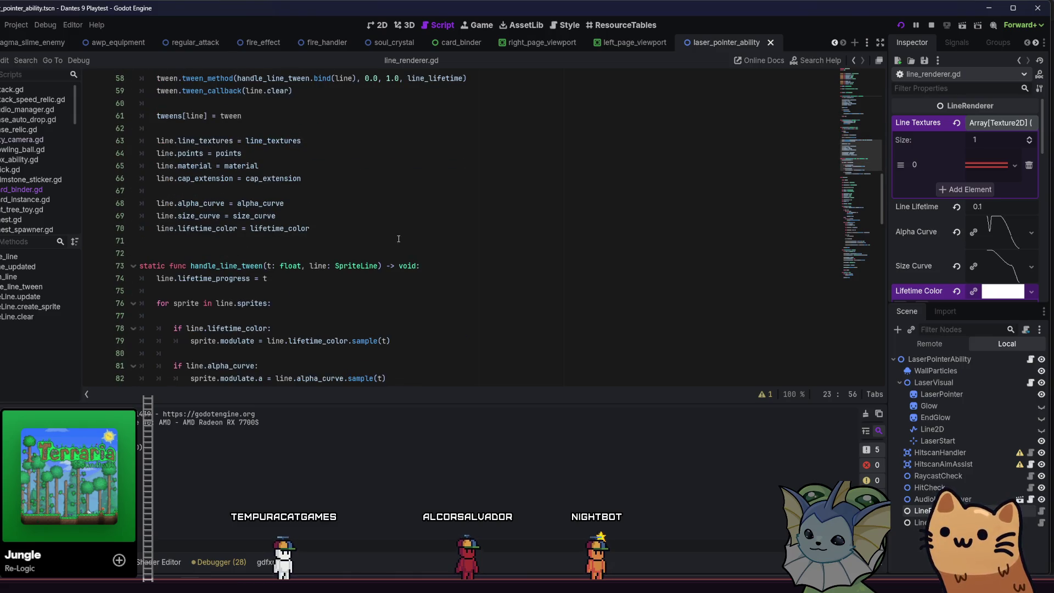
scroll(399, 239, down, 18)
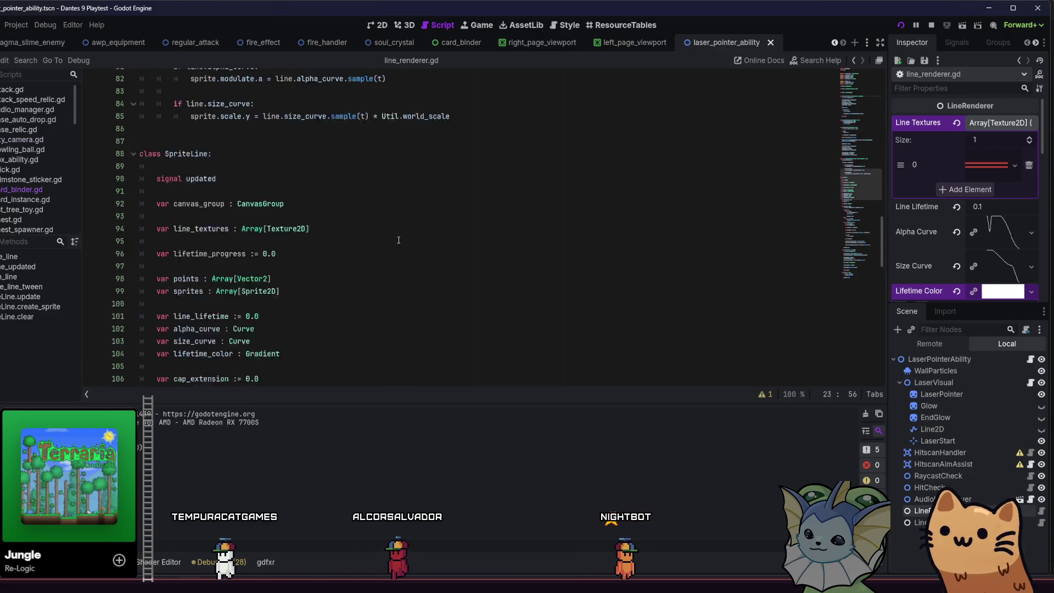
mouse_move(878, 291)
mouse_down()
mouse_move(871, 363)
mouse_move(845, 82)
mouse_move(838, 151)
mouse_move(838, 124)
mouse_up()
click(478, 155)
key(Up)
key(Up)
key(ctrl+shift+Return)
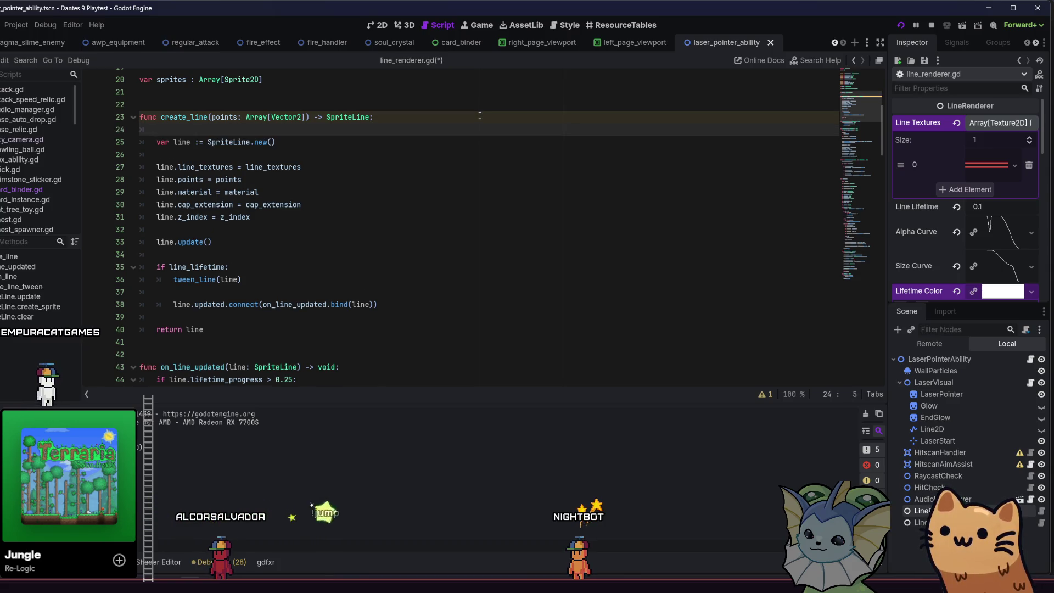
key(ctrl+z)
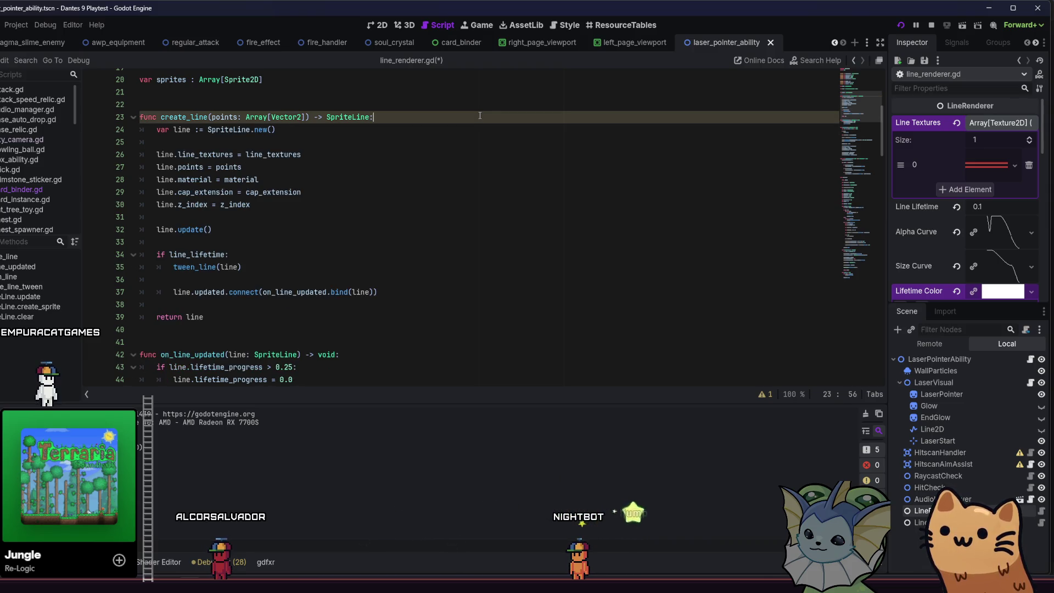
Start a new 'sprites.' line after the tween_line call in on_line_updated
key(Down)
key(Down)
key(Down)
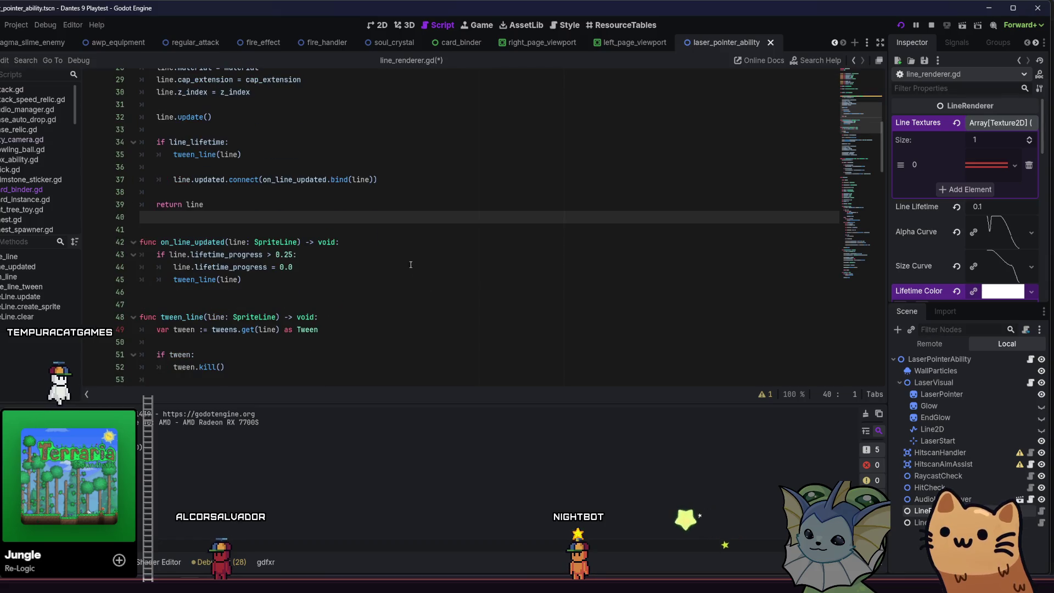
key(Down)
key(Down)
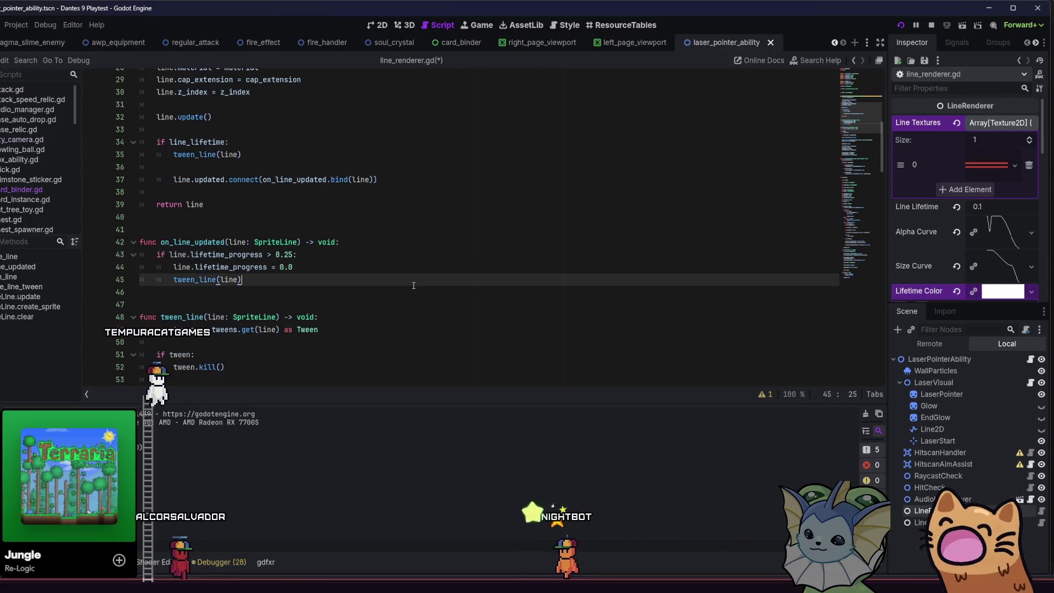
key(Return)
text(sprites.)
key(Return)
text(.)
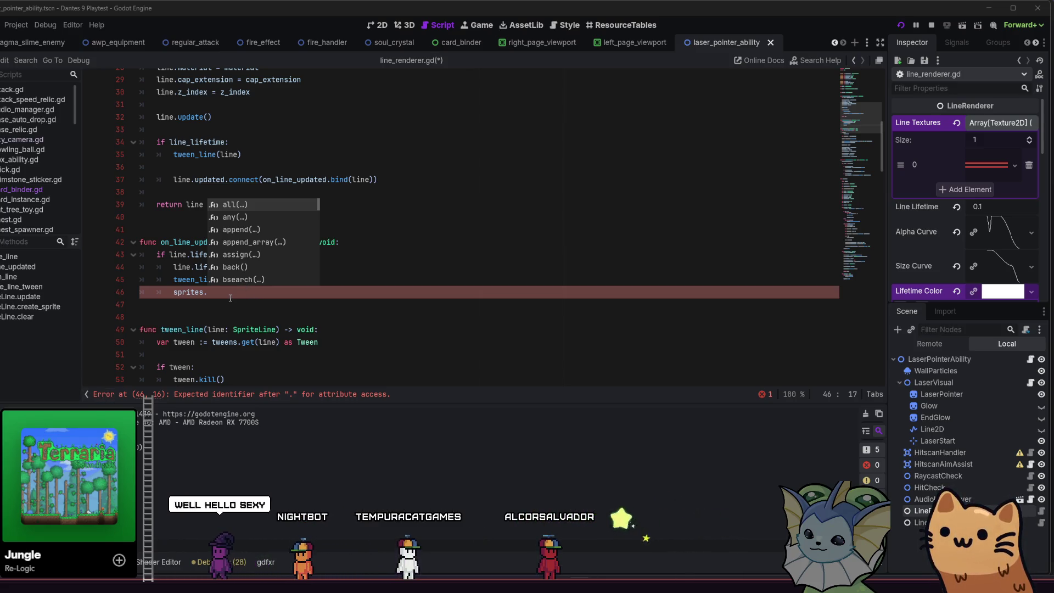
Replace it with 'for sprite in sprites:' and 'sprite.scale.x = 8', then save
key(Escape)
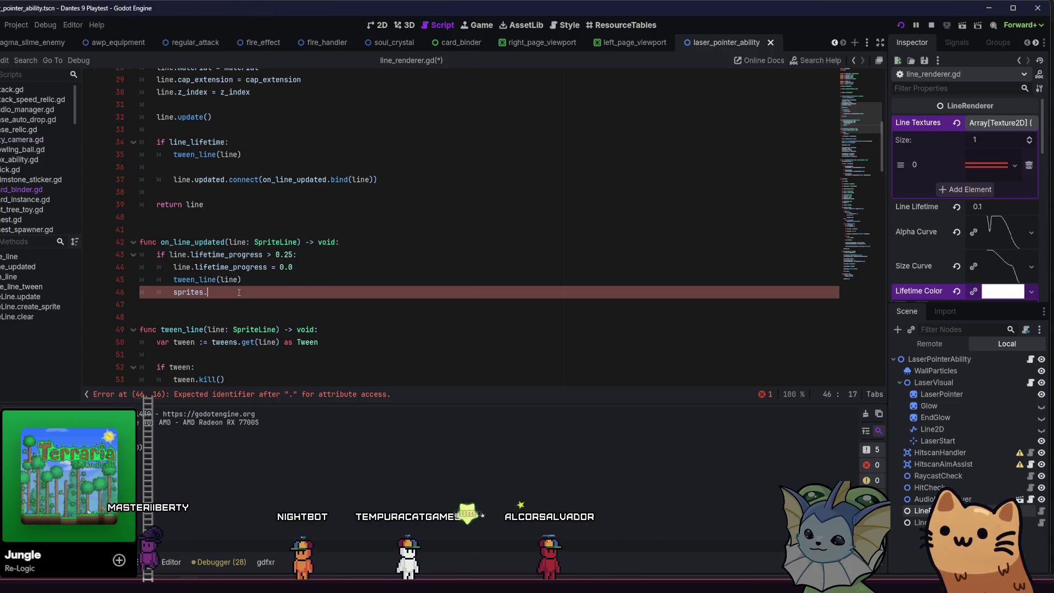
text(sc)
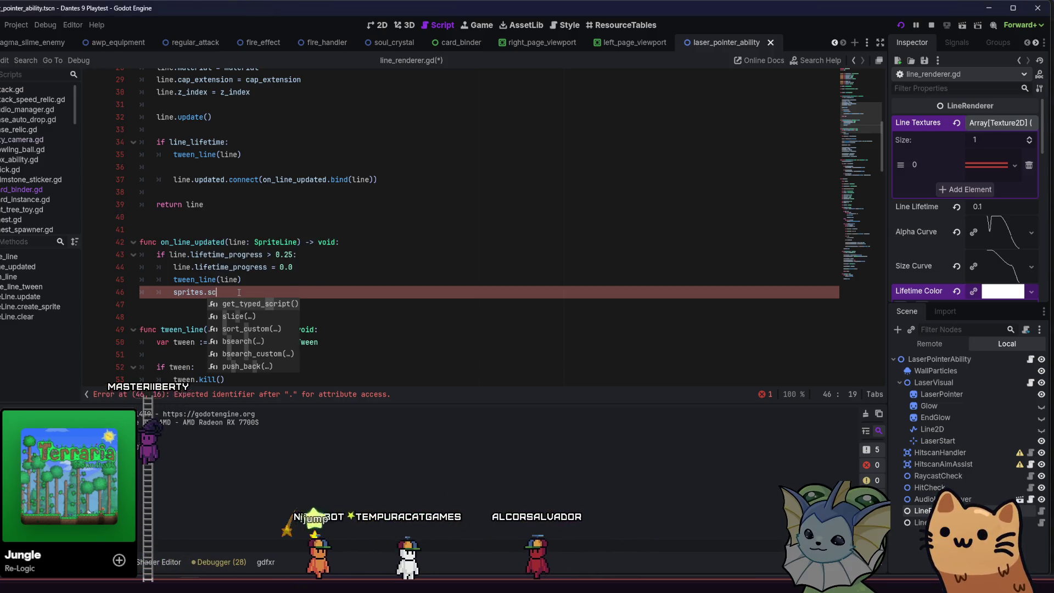
key(BackSpace)
key(BackSpace)
key(BackSpace)
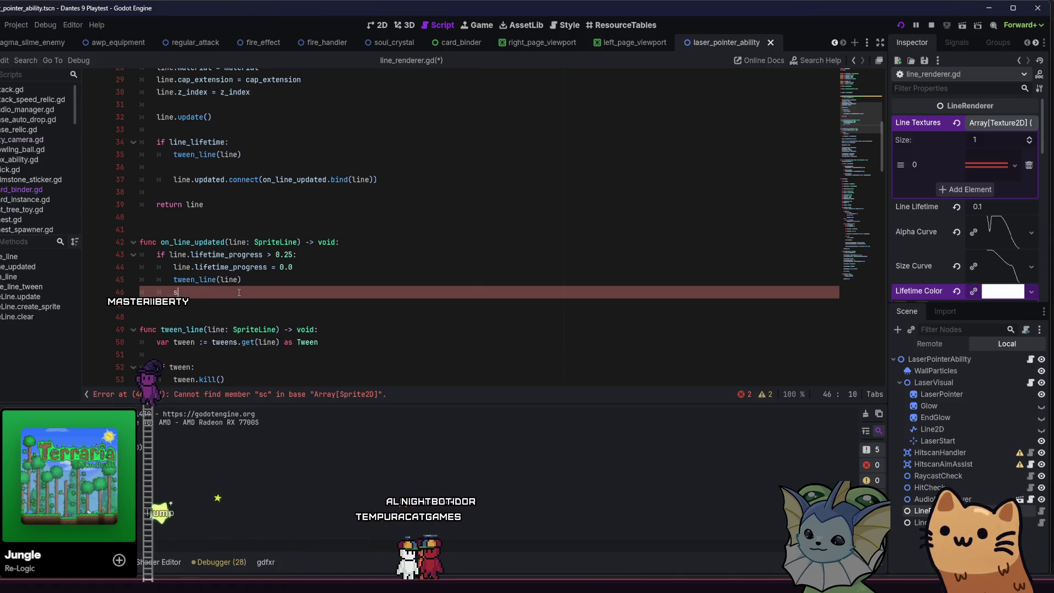
key(BackSpace)
text(for sprite)
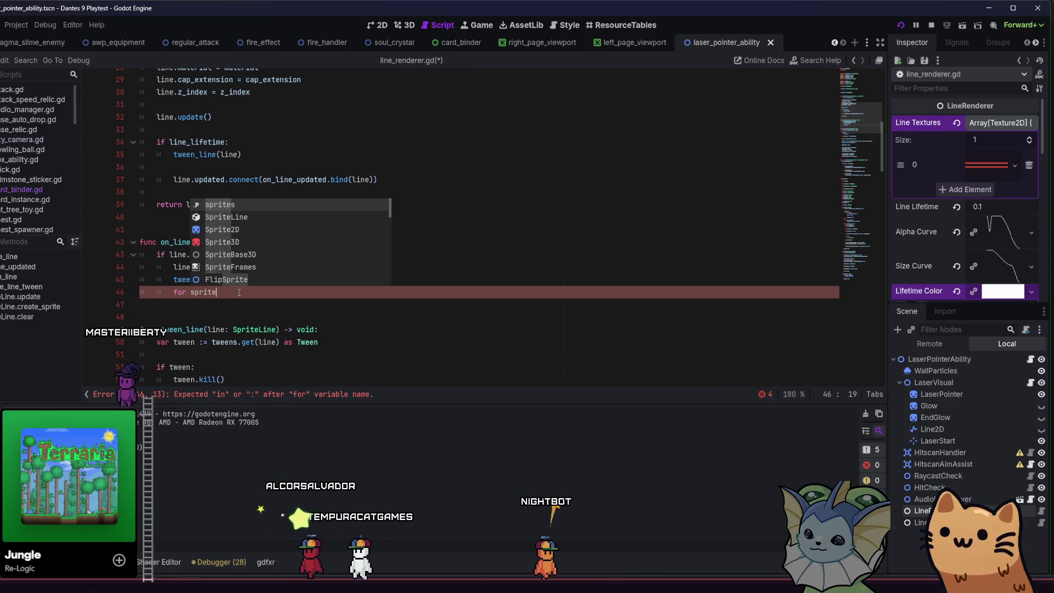
text( in sprites:)
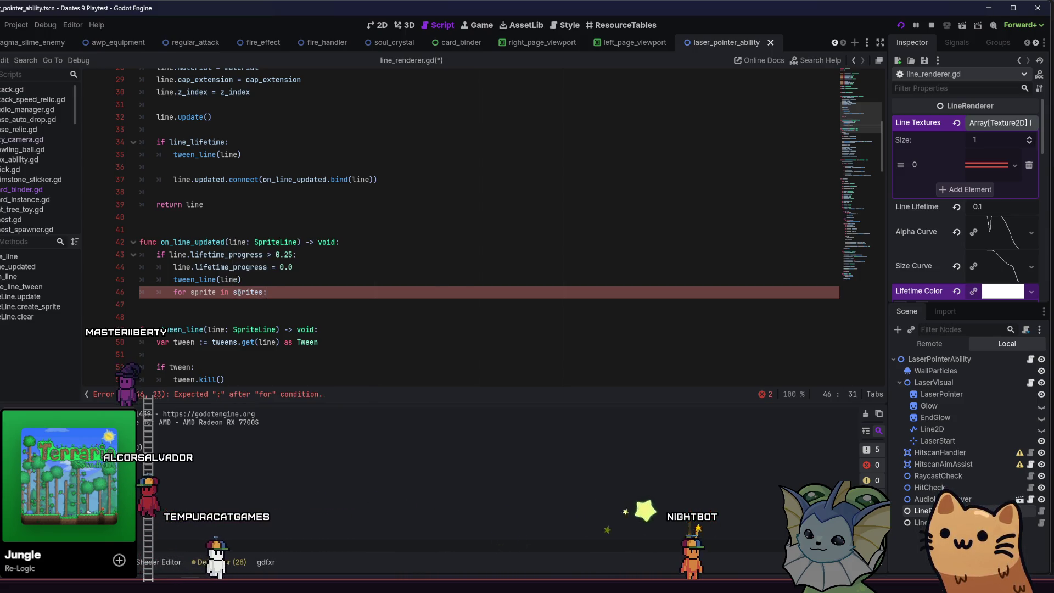
key(Return)
text(sprite.scale.x)
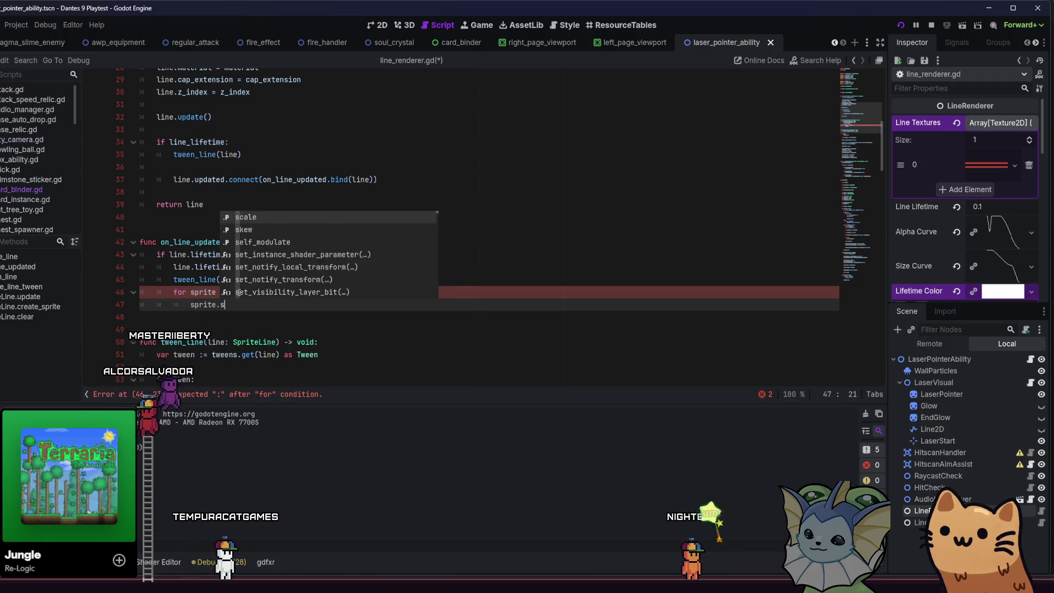
text( -)
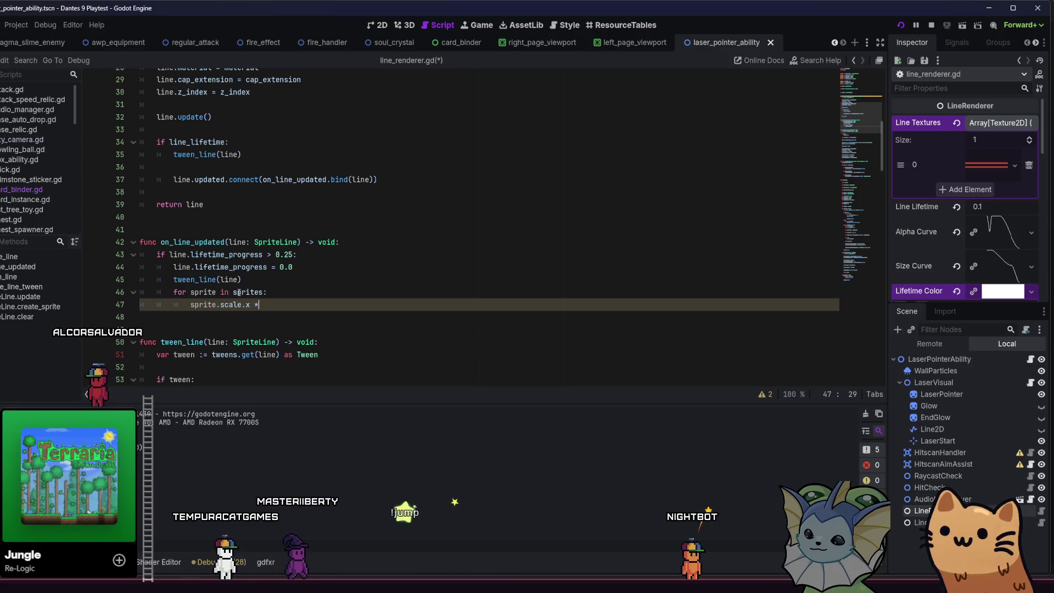
key(BackSpace)
key(BackSpace)
key(BackSpace)
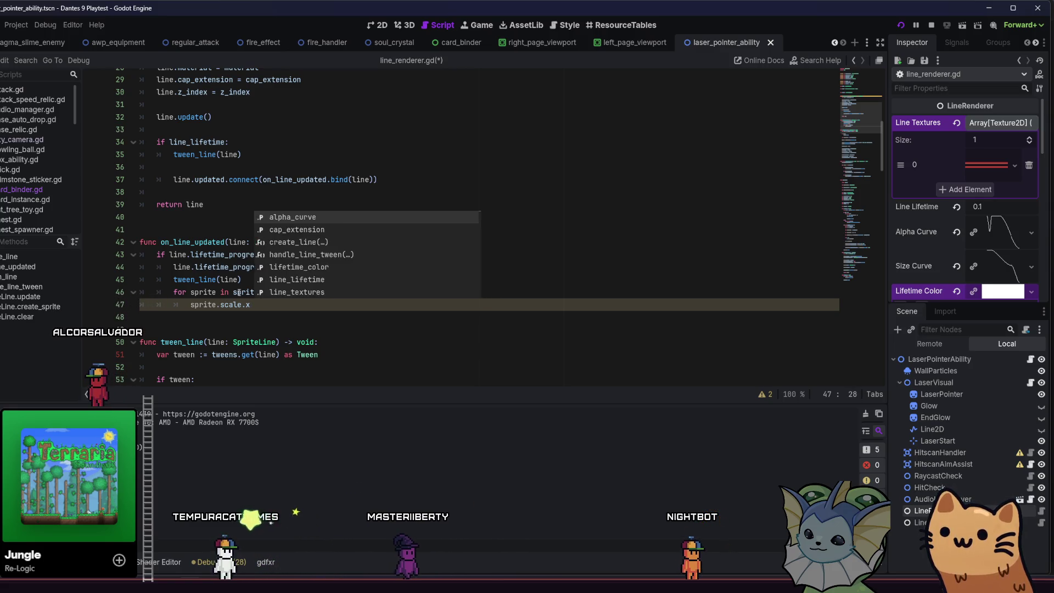
text(8)
key(Up)
key(ctrl+s)
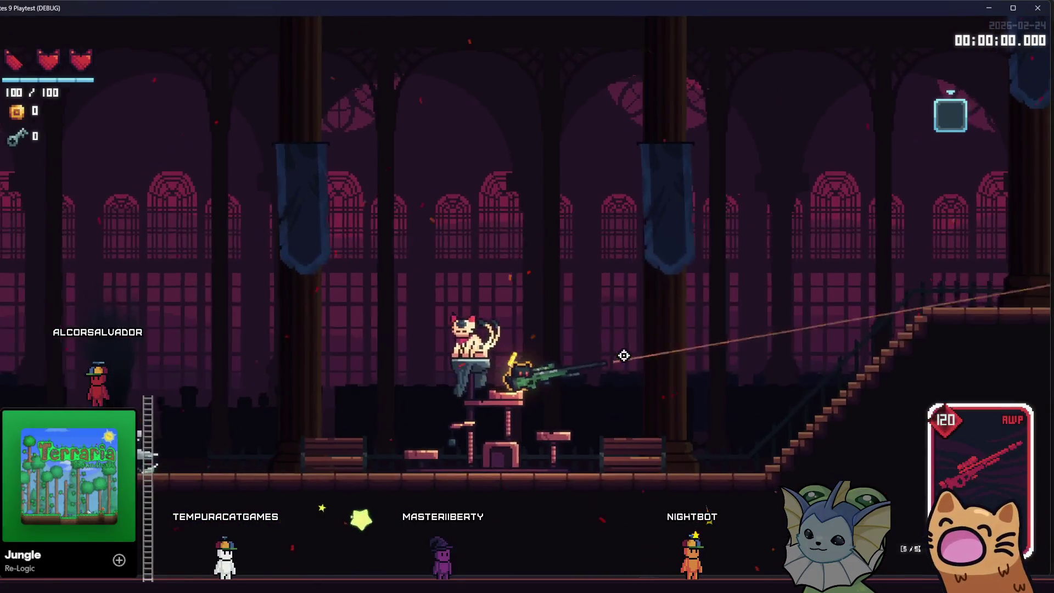
Add a Laser Pointer card via Cards > Add Cards, fire it toward the lower left, and return to the script
key(F1)
click(88, 147)
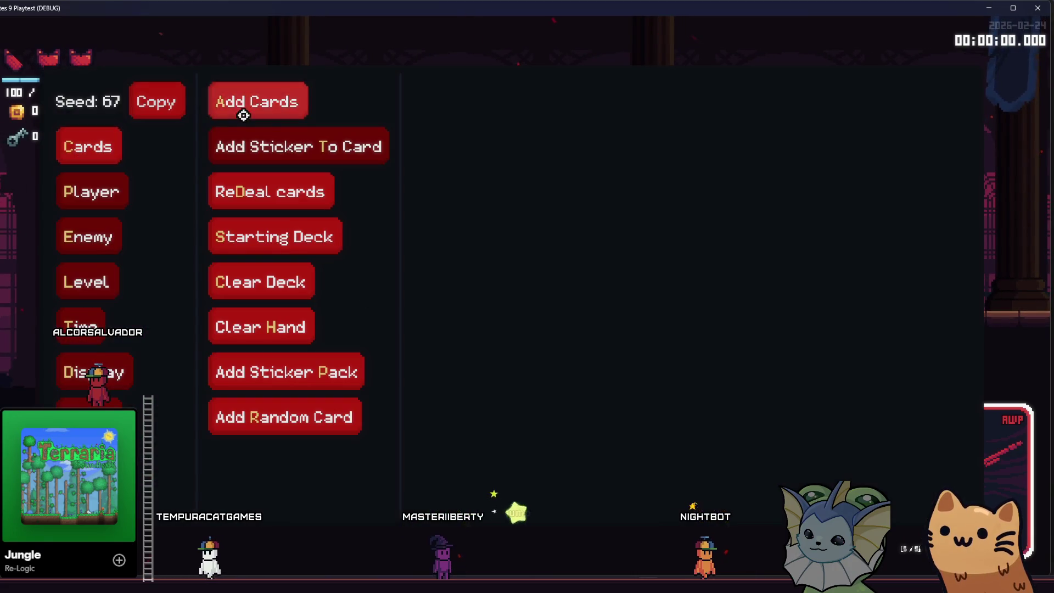
click(257, 101)
scroll(483, 165, down, 3)
scroll(491, 247, down, 3)
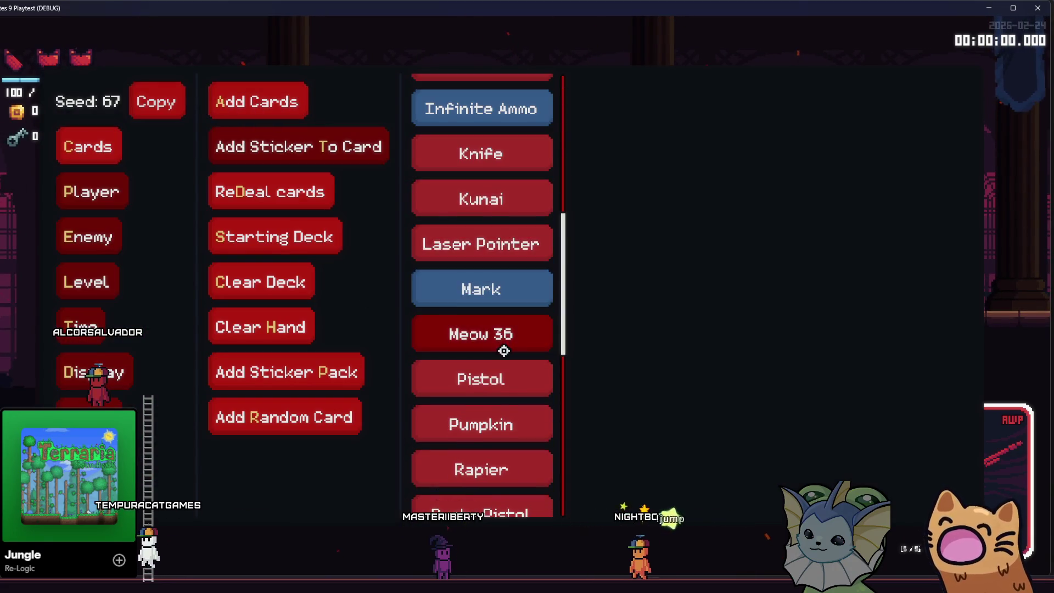
scroll(495, 289, down, 4)
scroll(492, 269, up, 6)
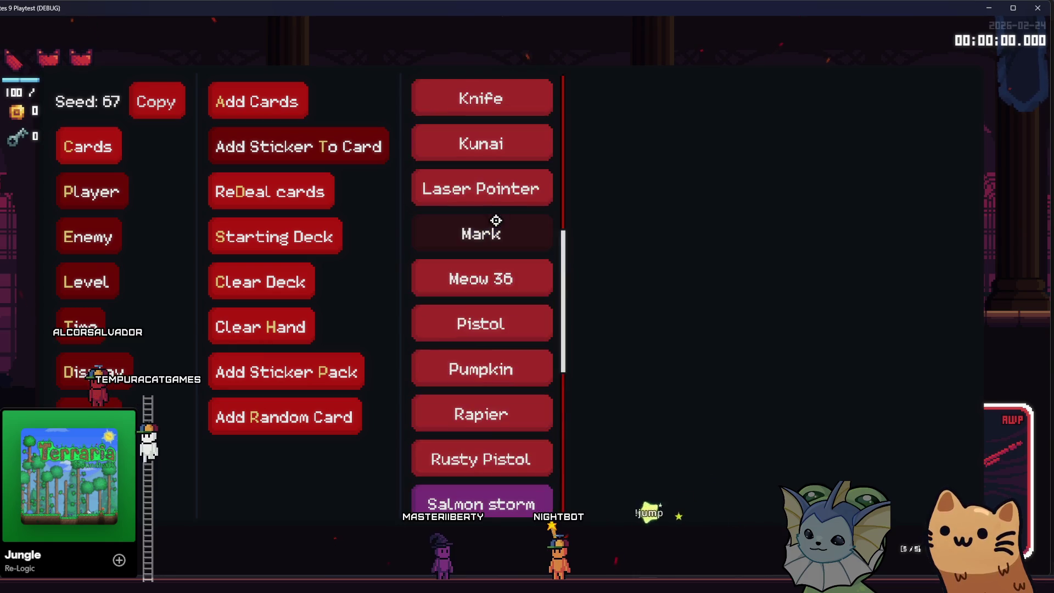
click(489, 189)
mouse_move(433, 340)
mouse_down()
mouse_move(365, 373)
mouse_move(290, 497)
mouse_up()
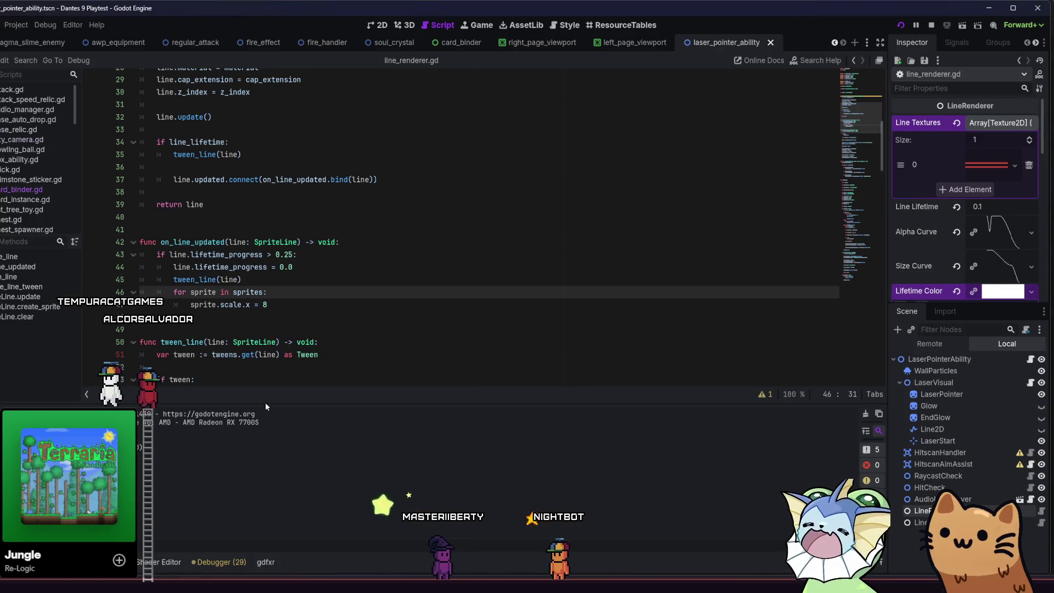
click(275, 317)
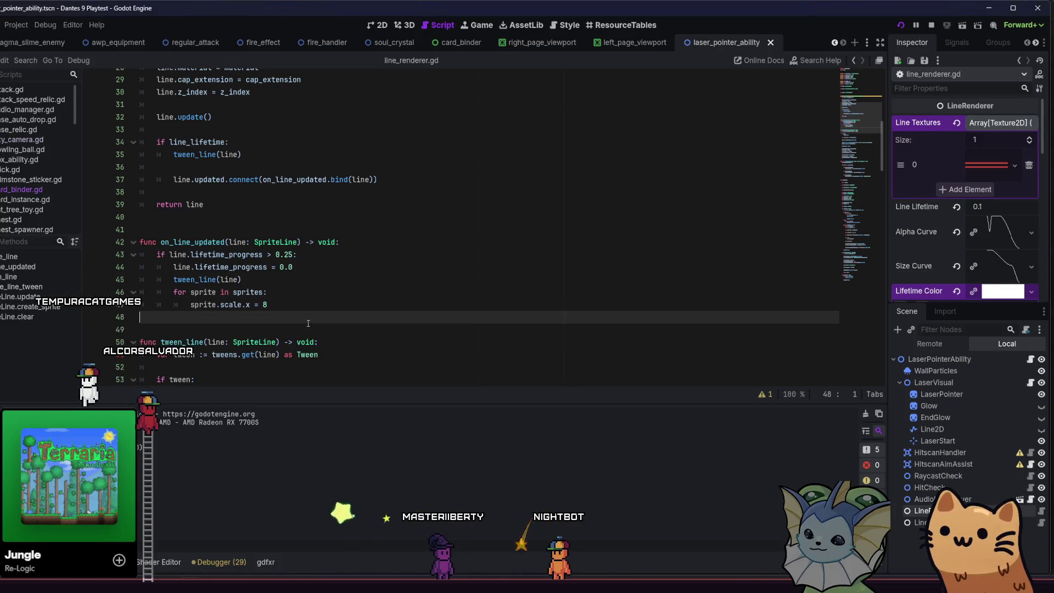
Add Console.print("meow") after the scale assignment, save and rerun, then close the game
click(283, 304)
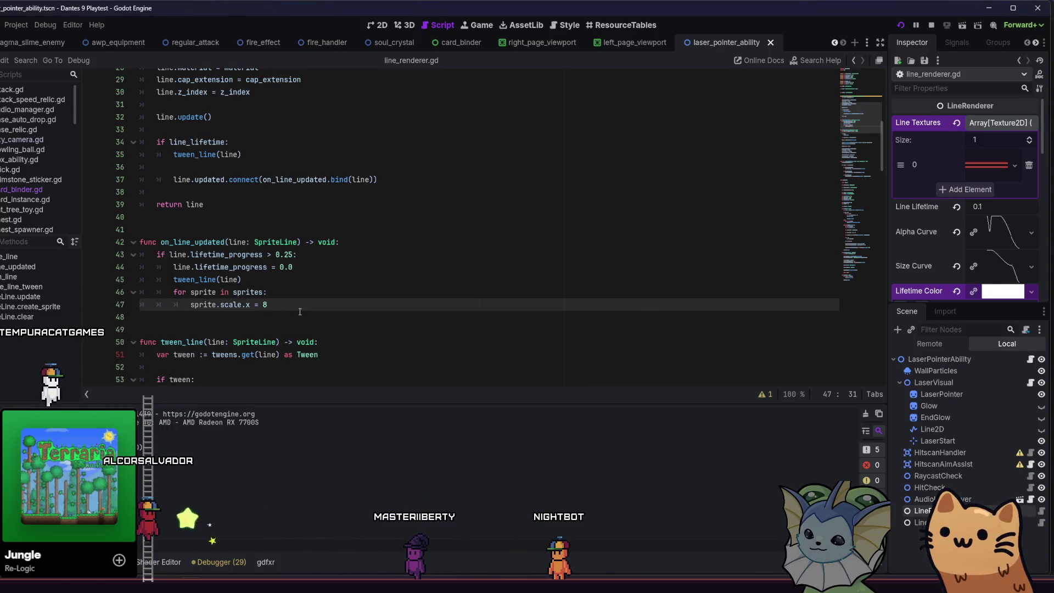
key(Return)
text(on)
key(Down)
key(Return)
text(.print()
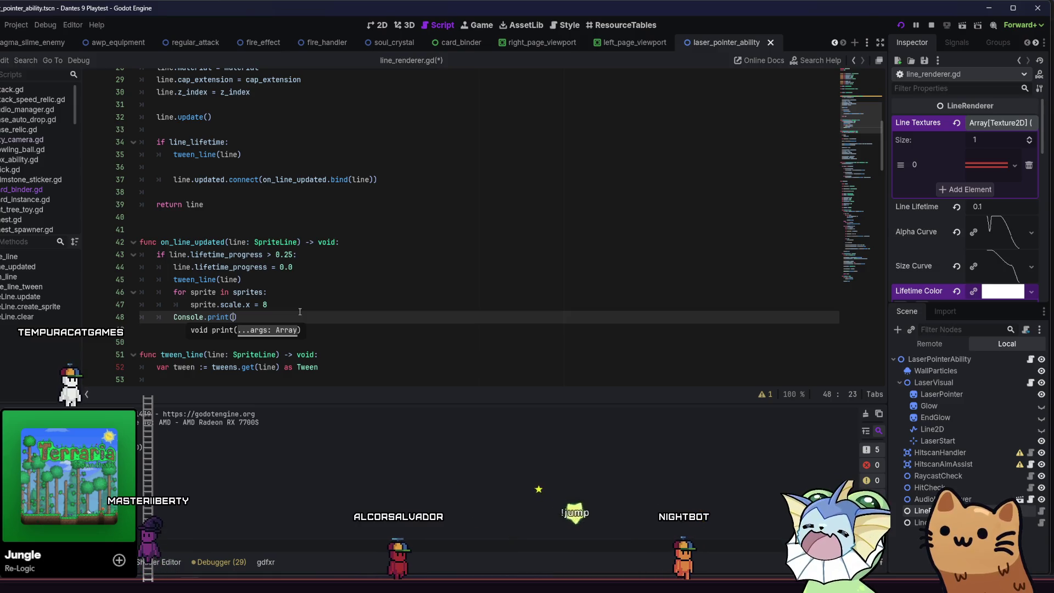
text("meow)
key(ctrl+s)
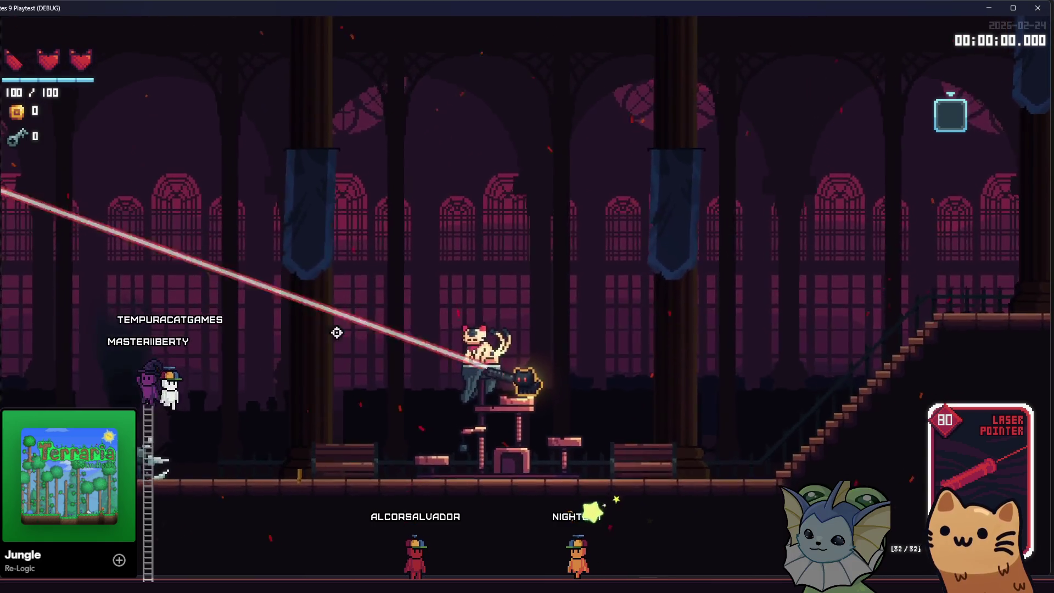
key(F8)
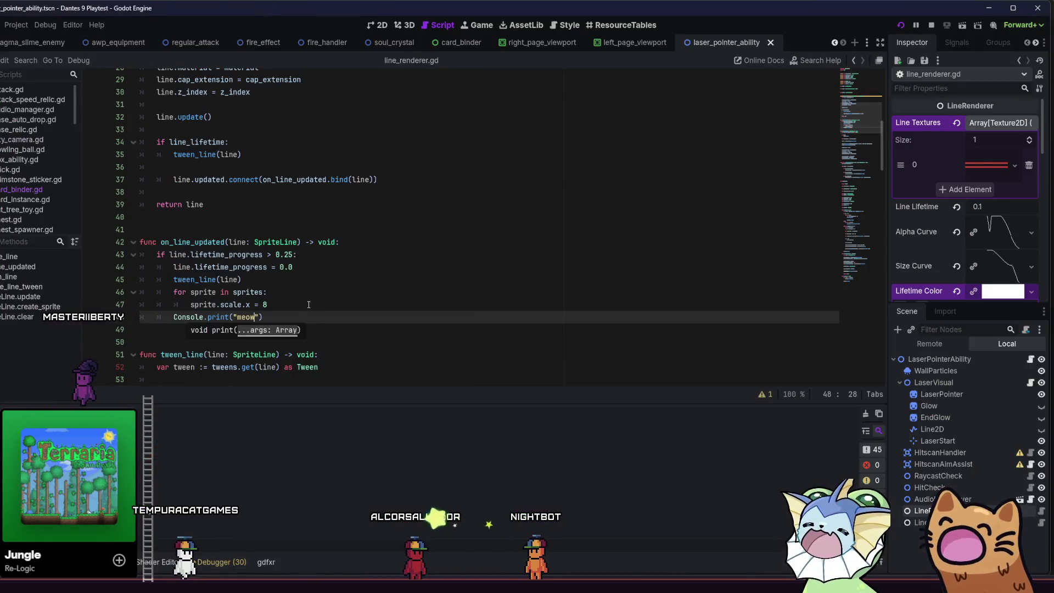
Rewrite line 46 as 'for sprite in line.sprites:' and press Ctrl+S
click(298, 315)
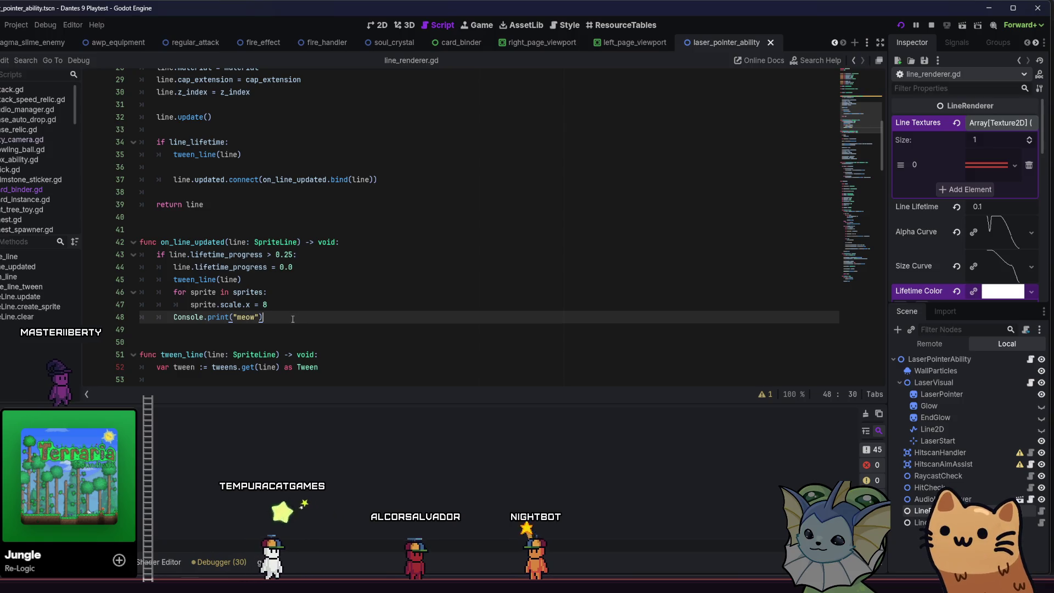
drag(293, 319, 190, 305)
click(236, 292)
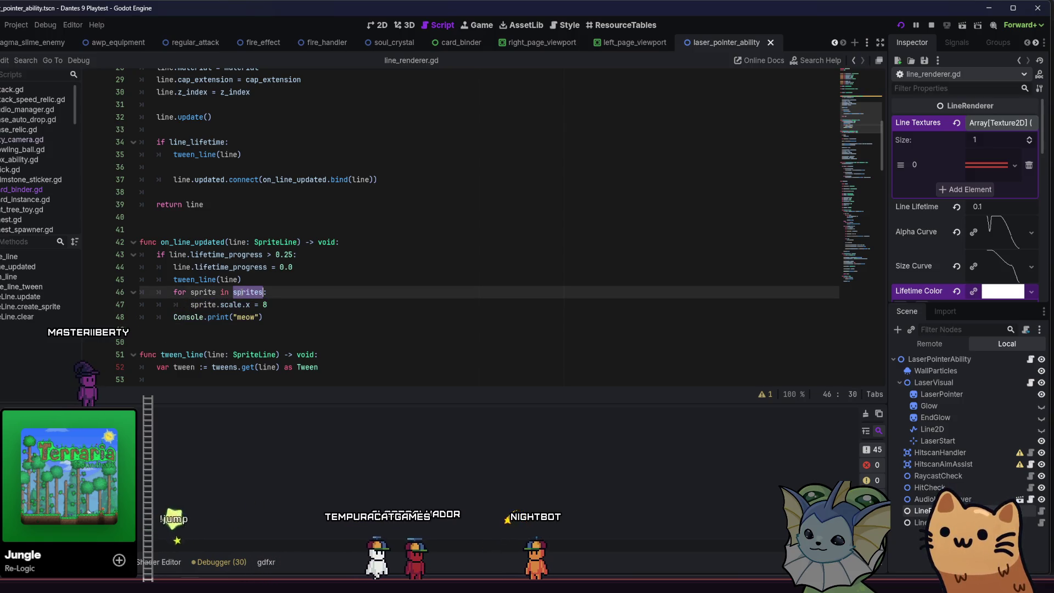
text(lin)
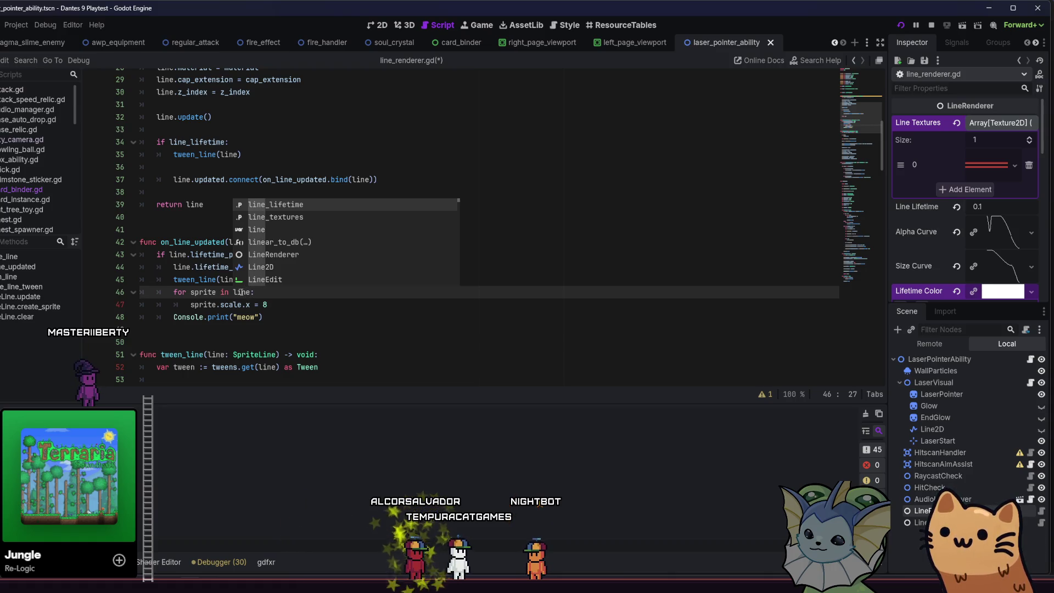
key(BackSpace)
key(BackSpace)
key(BackSpace)
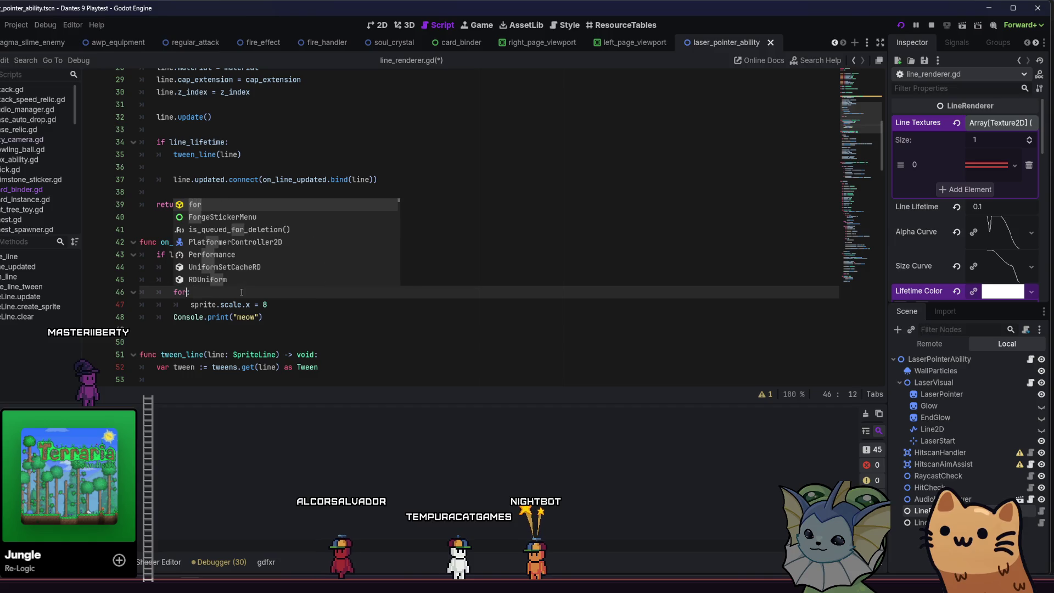
text(line.s)
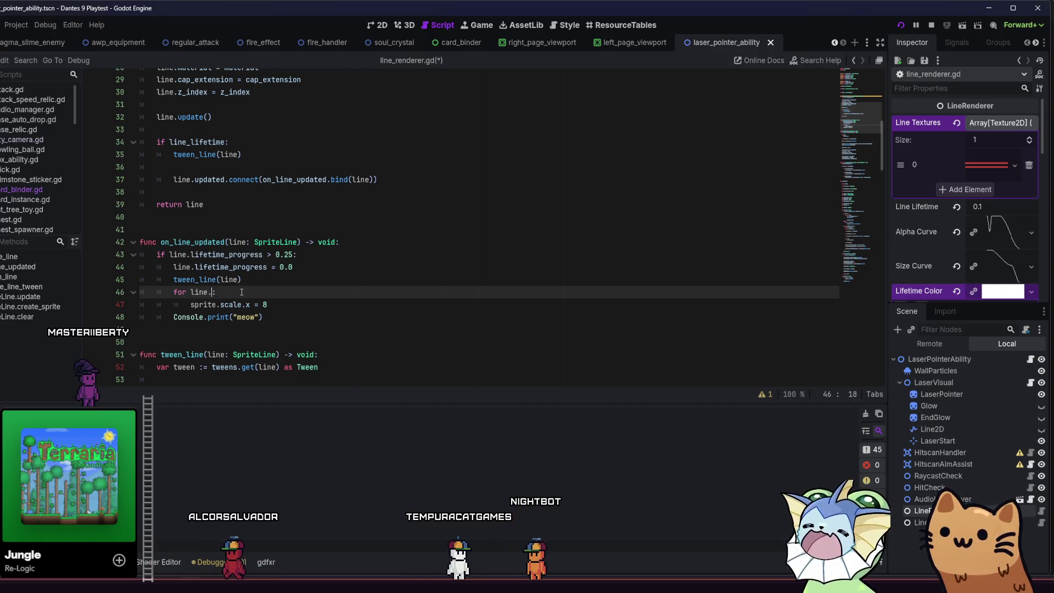
text(p)
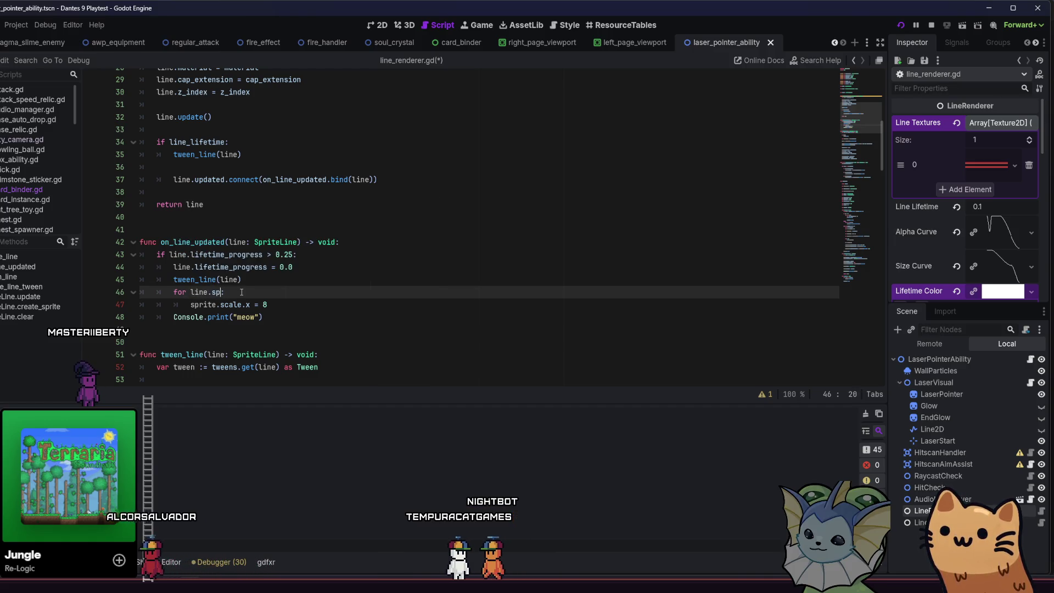
text(sp)
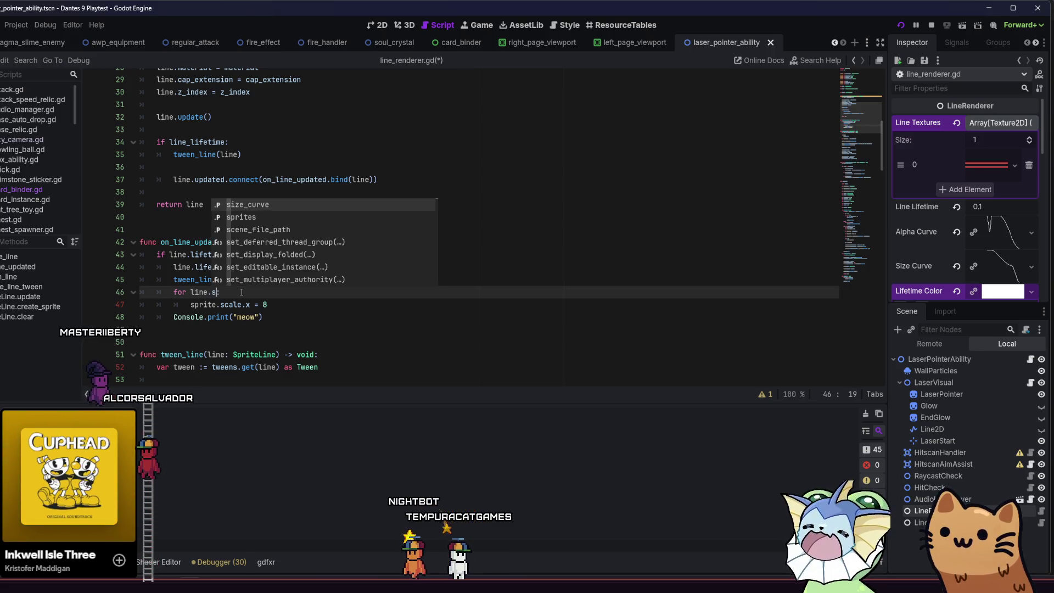
text(rites)
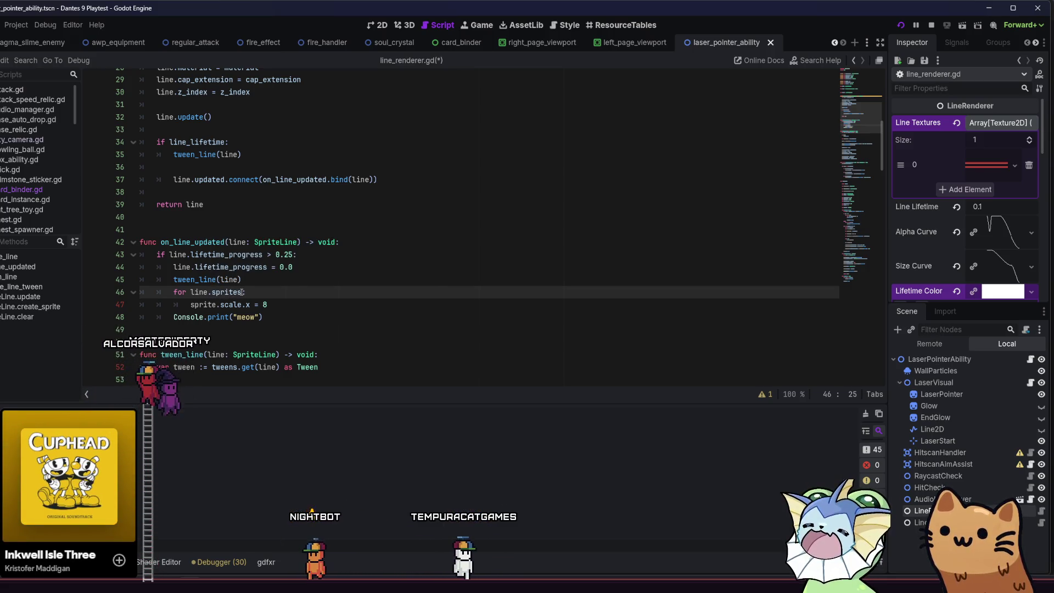
click(192, 292)
text(sprite)
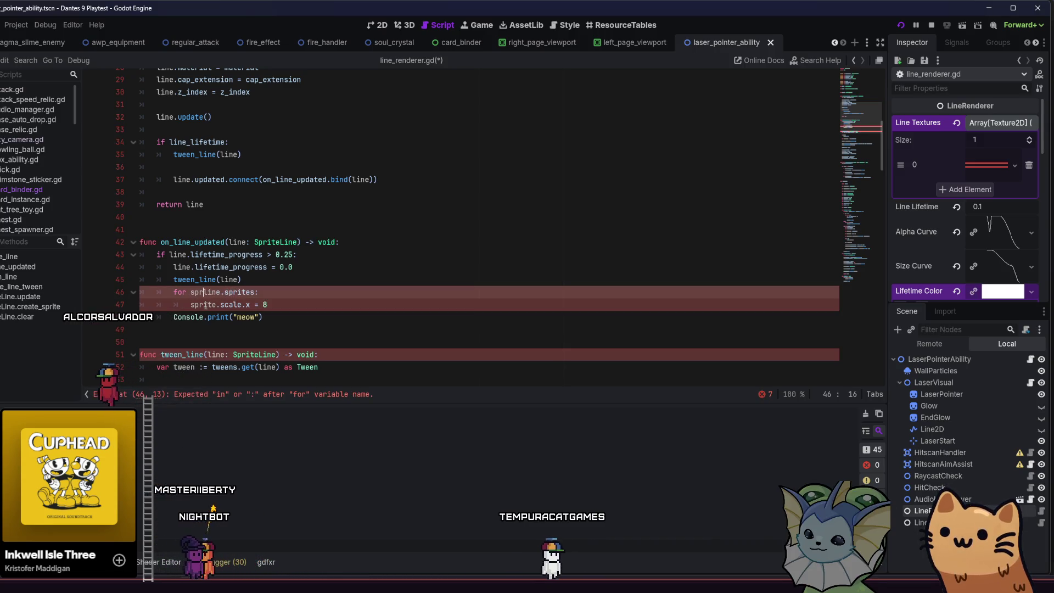
text( in)
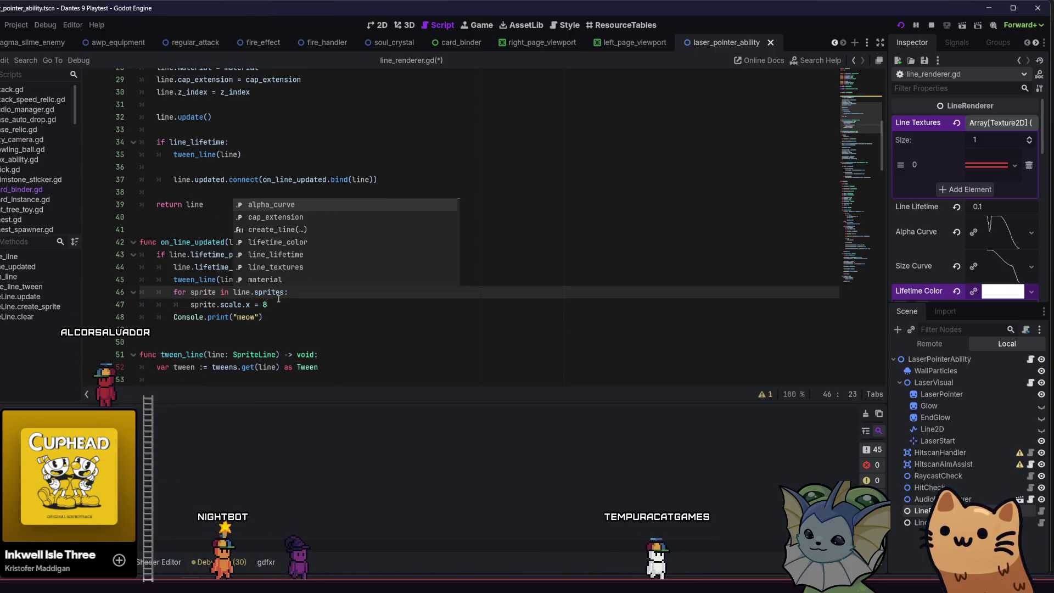
key(ctrl+s)
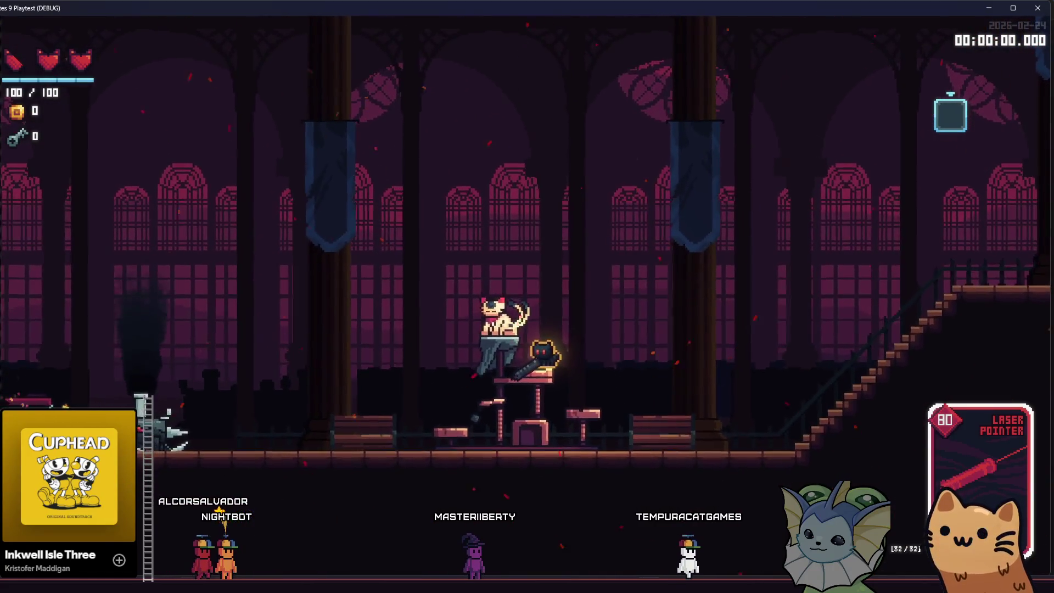
Change line 47 to set sprite.scale.y to 20, rerun the playtest, then close it
key(F8)
click(249, 304)
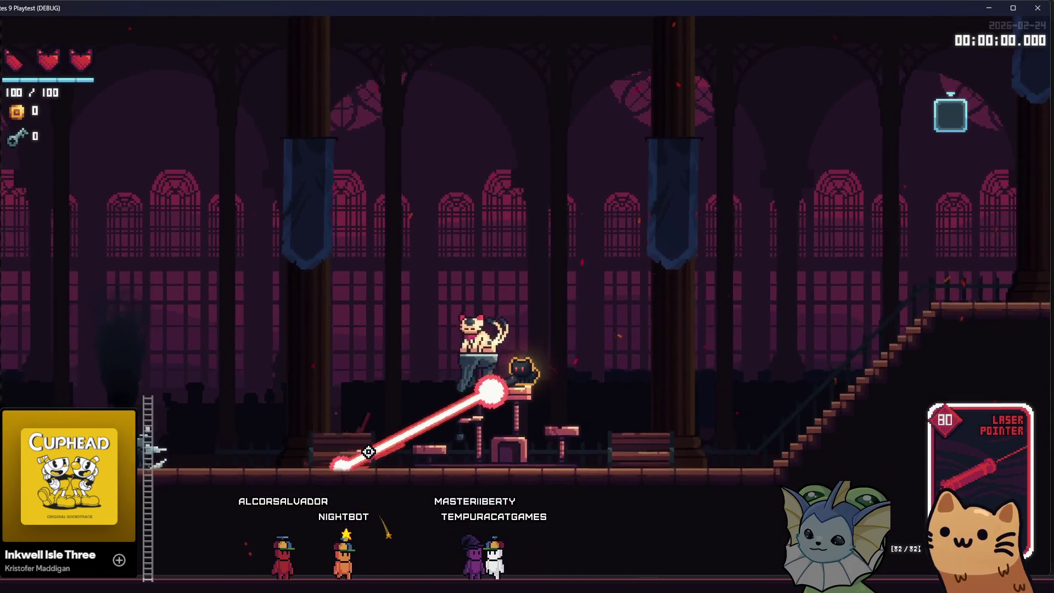
key(F8)
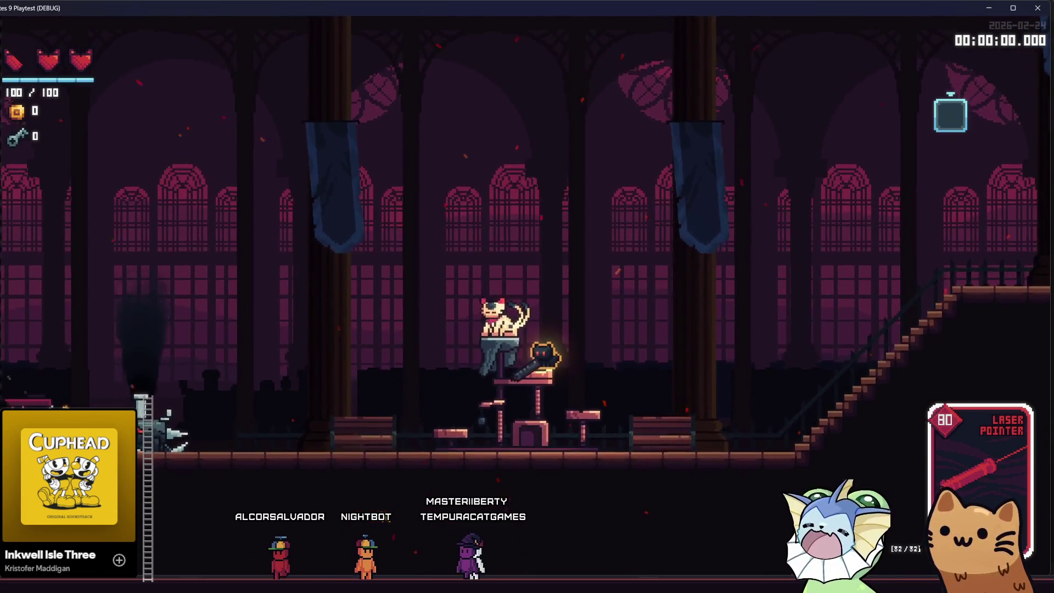
key(BackSpace)
text(20)
key(F5)
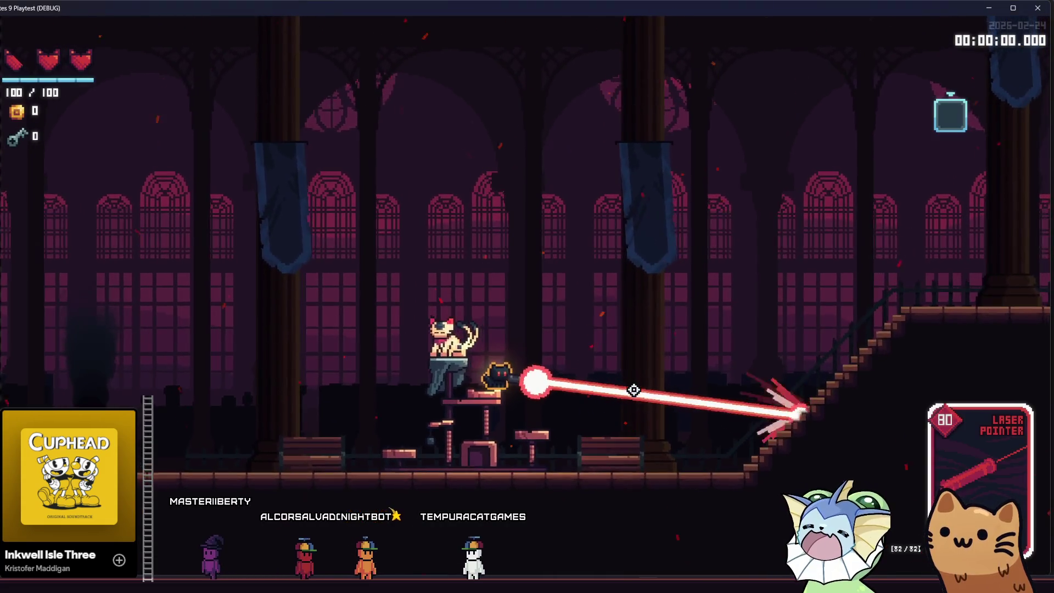
key(F8)
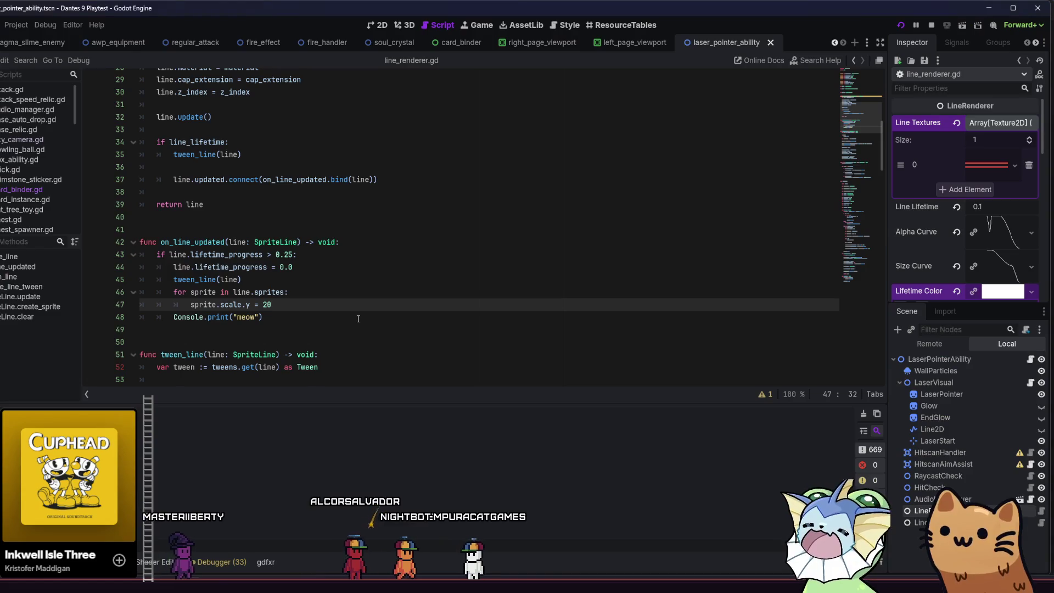
Scroll down line_renderer.gd to check where size_curve is set and how it scales the sprites
click(394, 266)
scroll(394, 275, down, 1)
scroll(394, 276, down, 4)
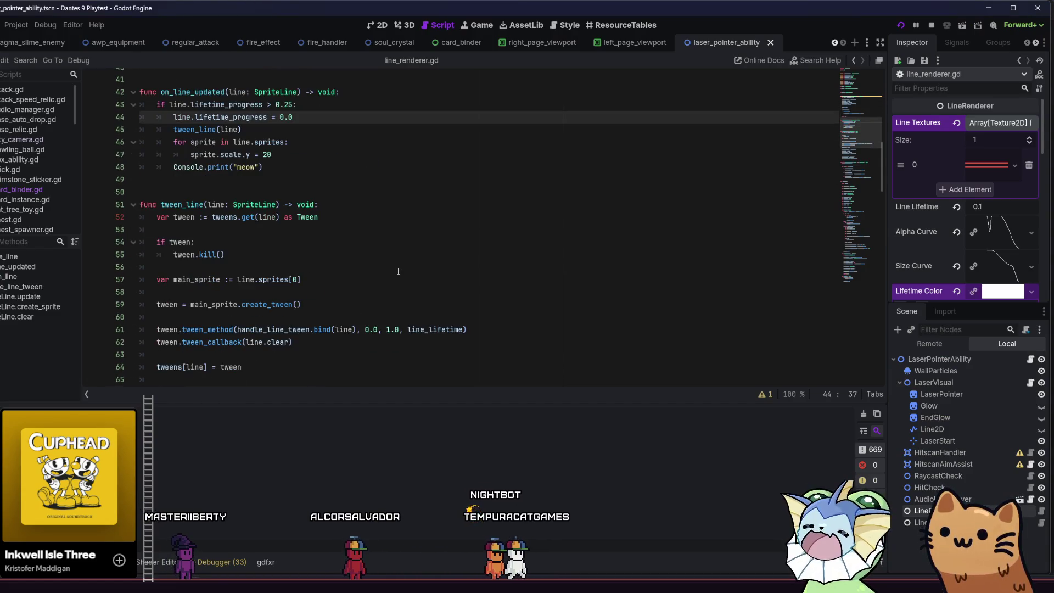
scroll(385, 275, down, 3)
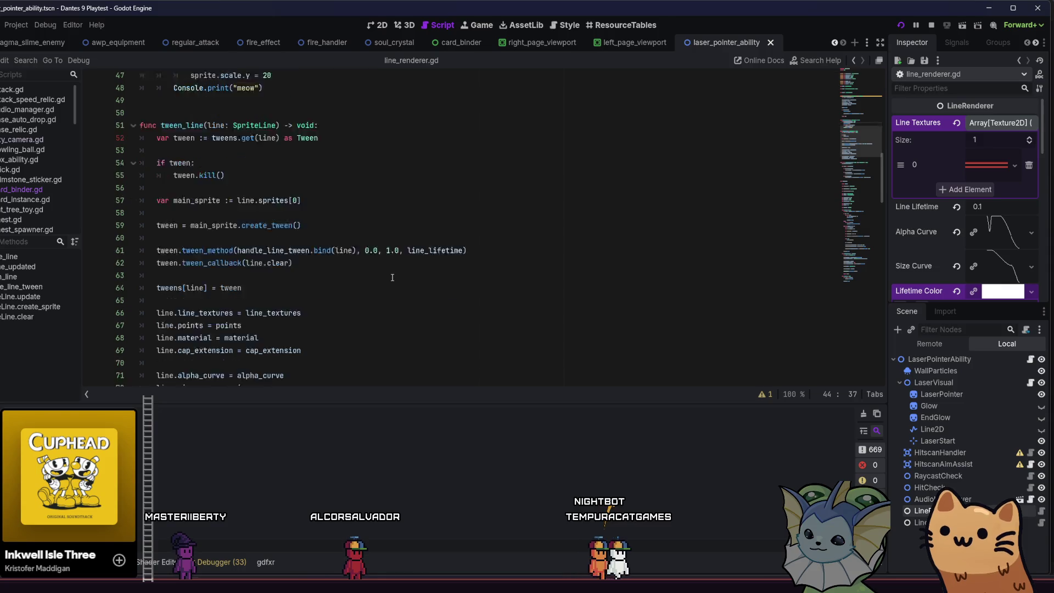
click(202, 317)
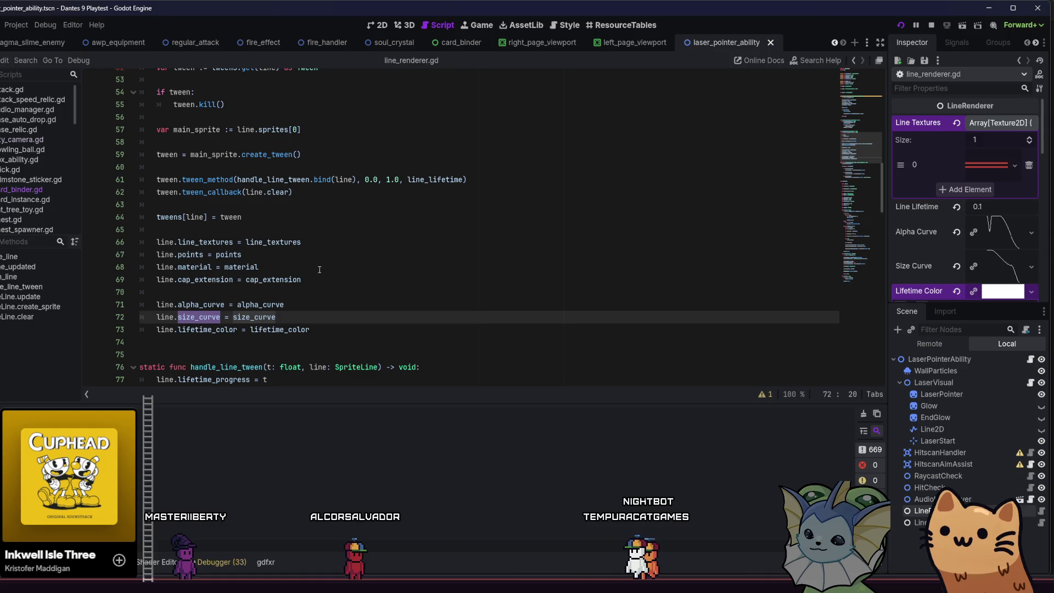
scroll(322, 267, down, 7)
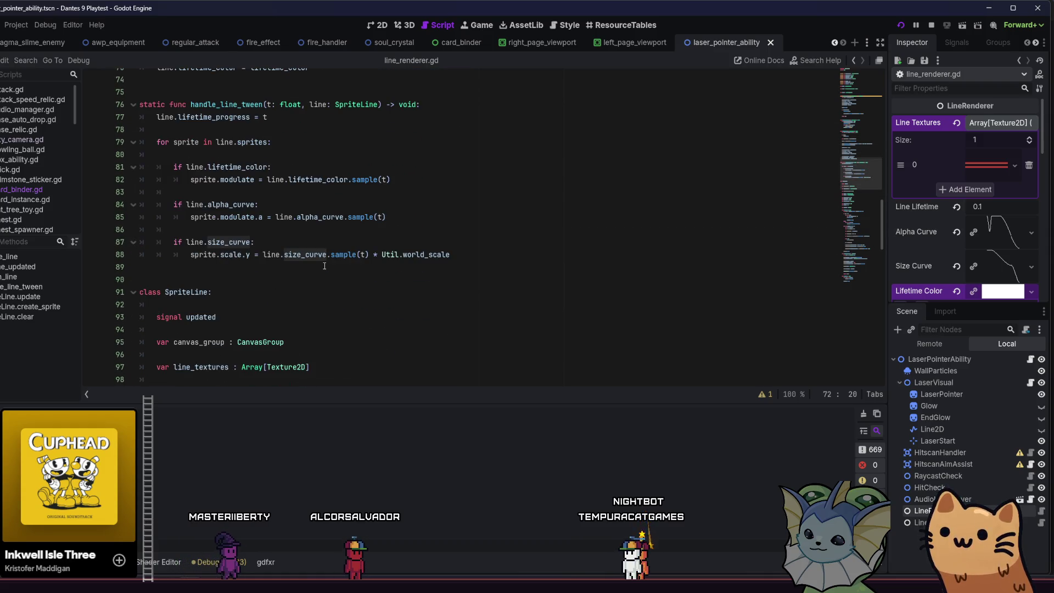
click(302, 255)
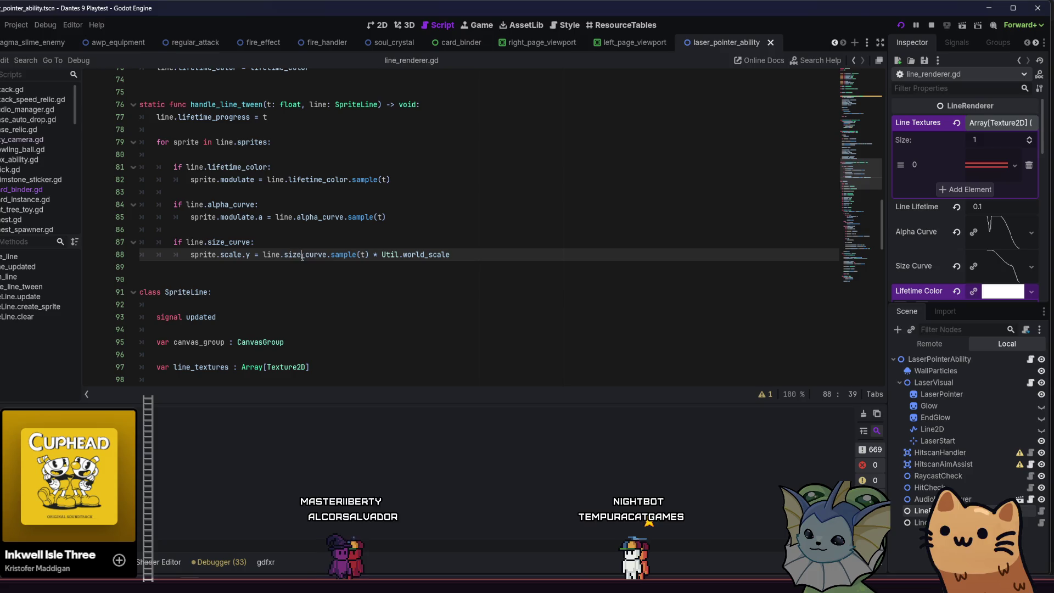
Append an extra ' *' multiplier after Util.world_scale at the end of line 88
click(257, 245)
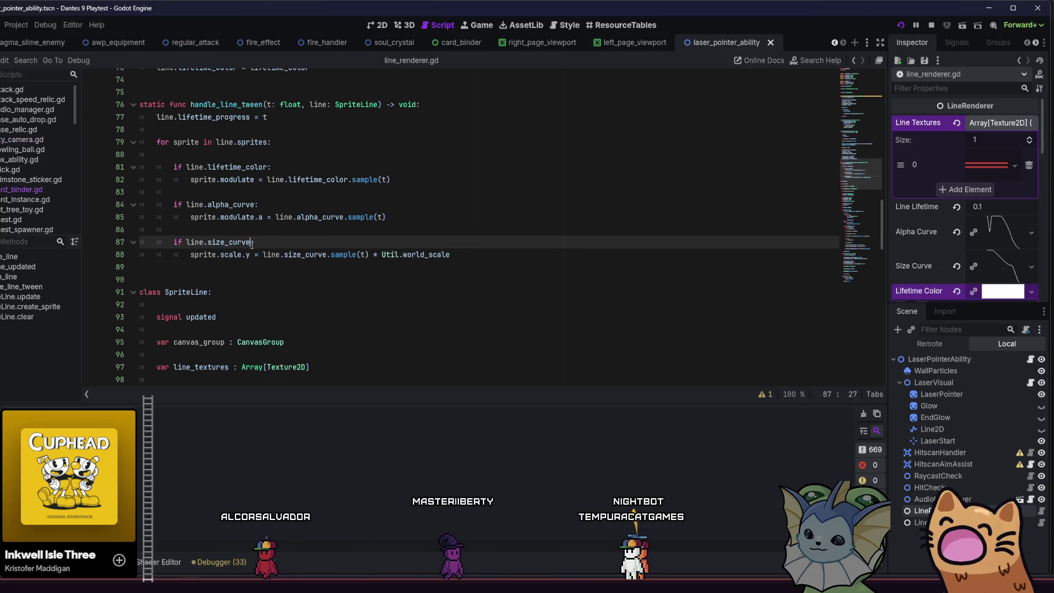
click(497, 254)
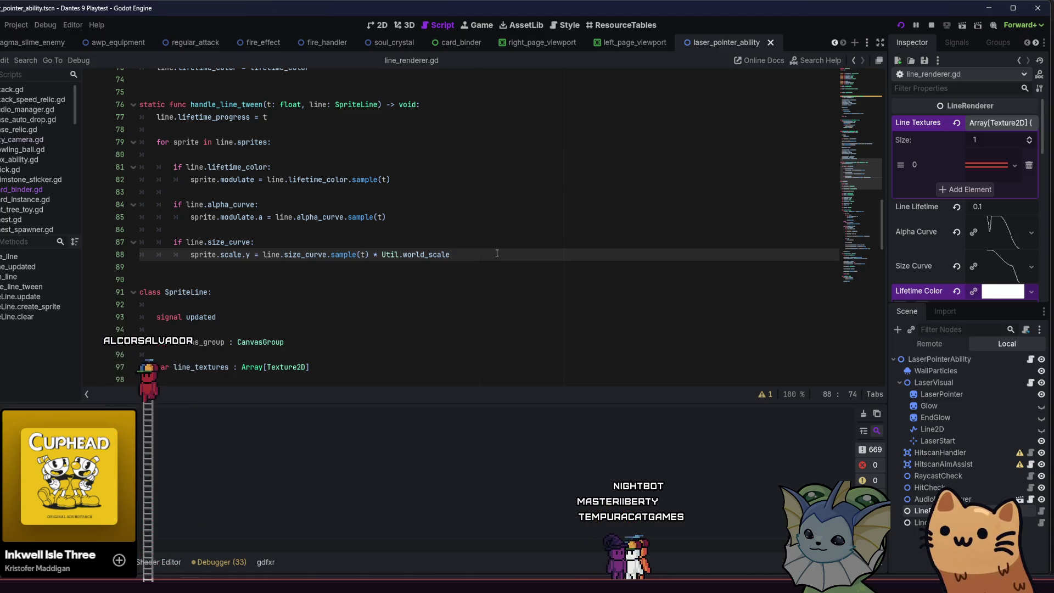
text(*)
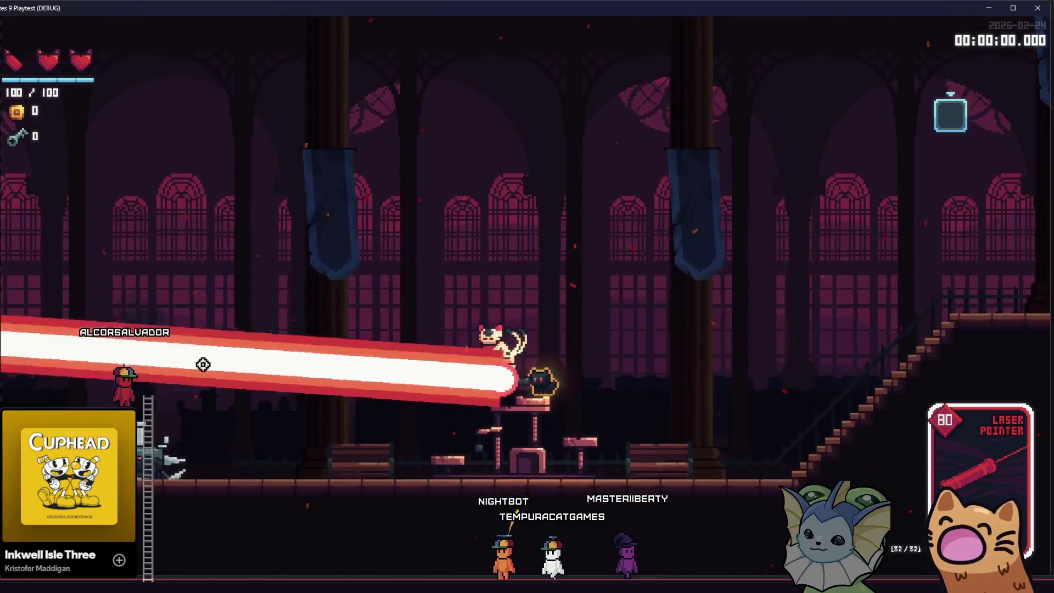
Walk the cat up the stairs and back, jump to the left, then open the F1 debug menu
key(d)
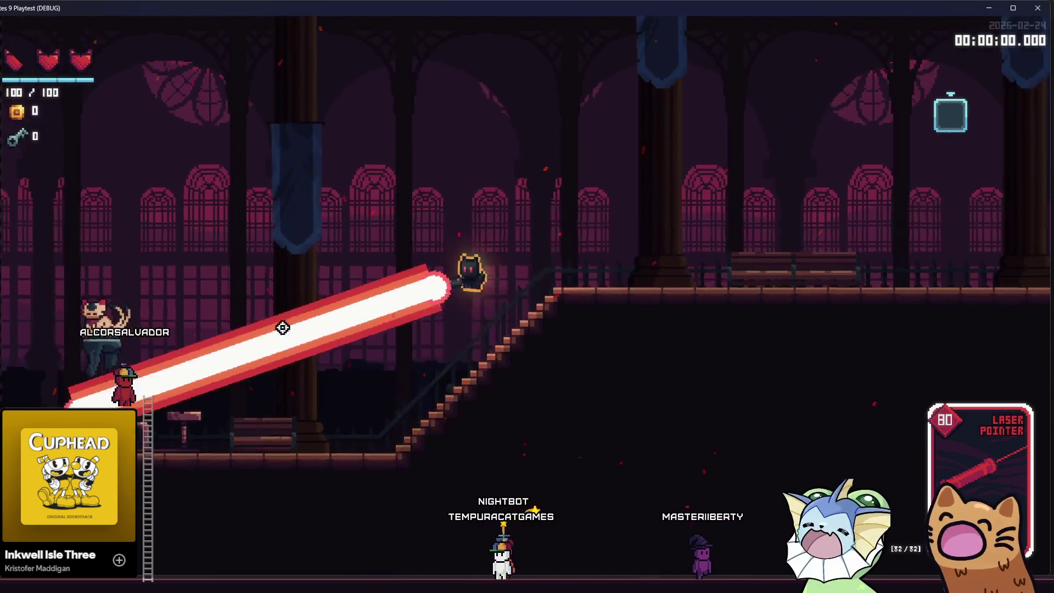
key(d)
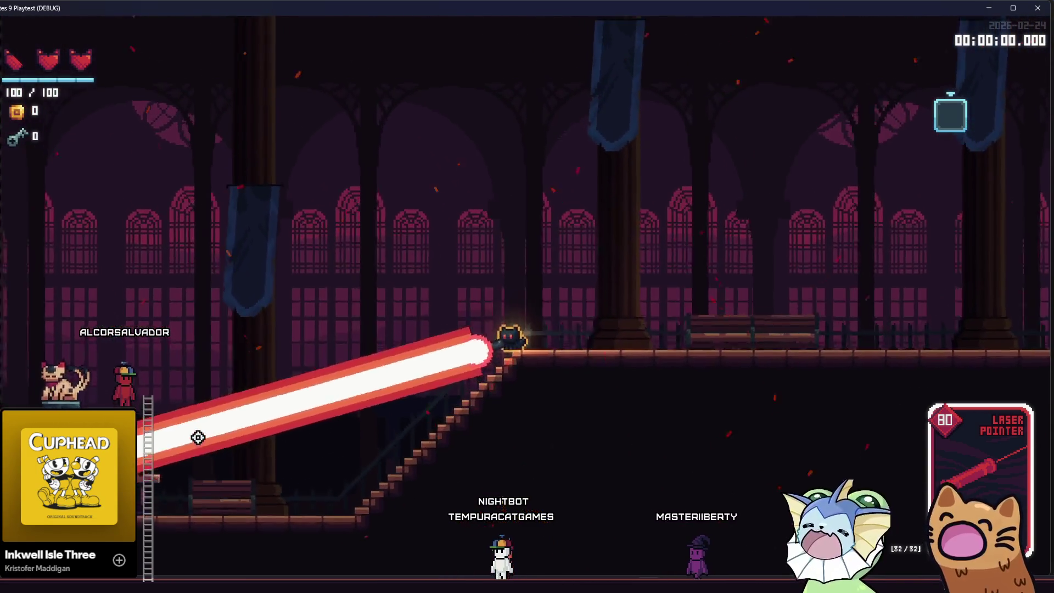
key(a)
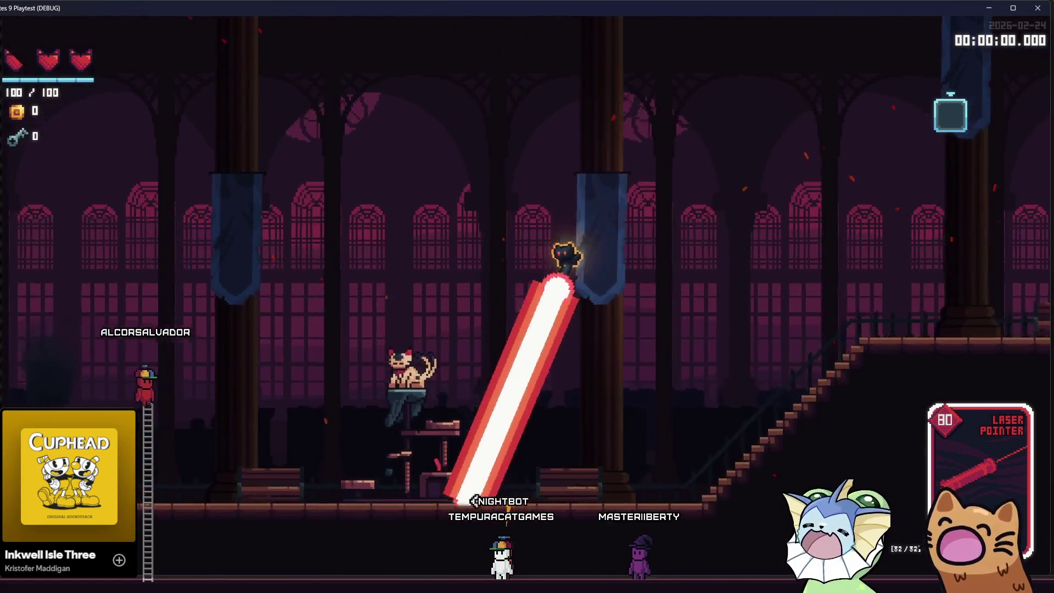
key(space)
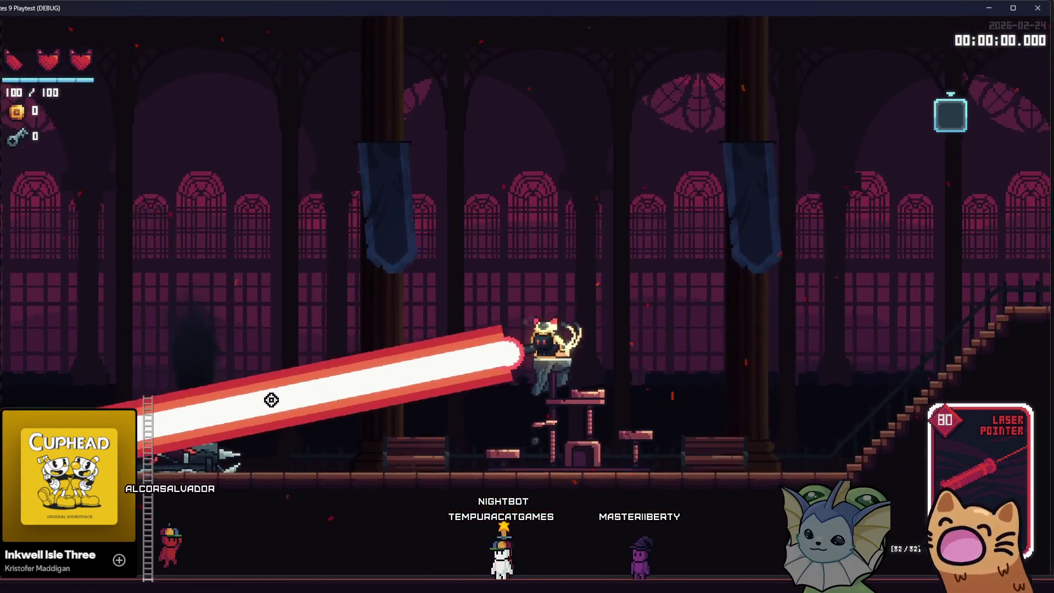
key(F1)
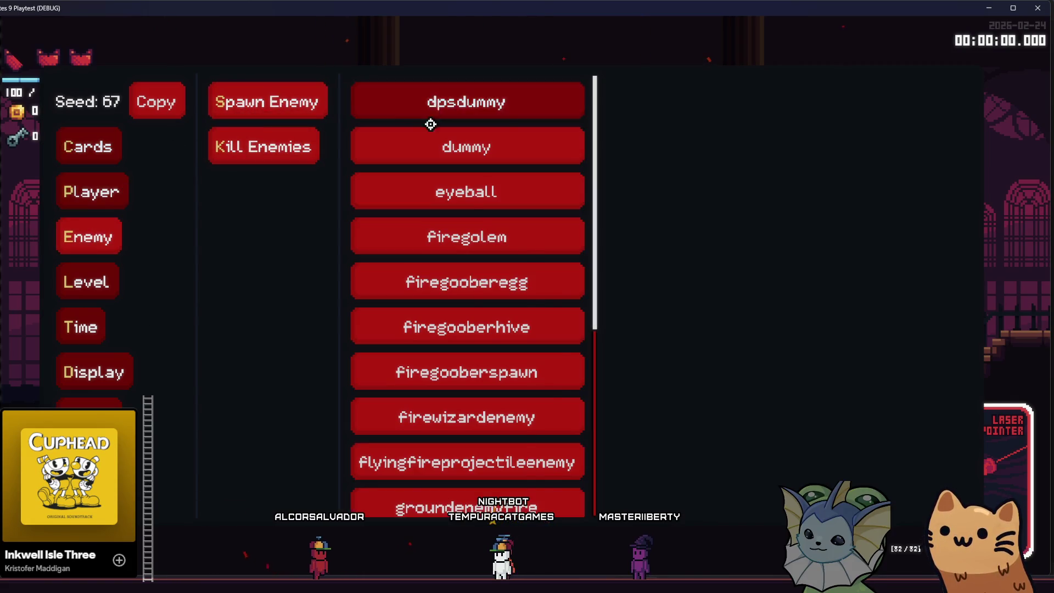
Spawn a target dummy in the room and close the debug menu
click(431, 116)
click(297, 455)
key(F1)
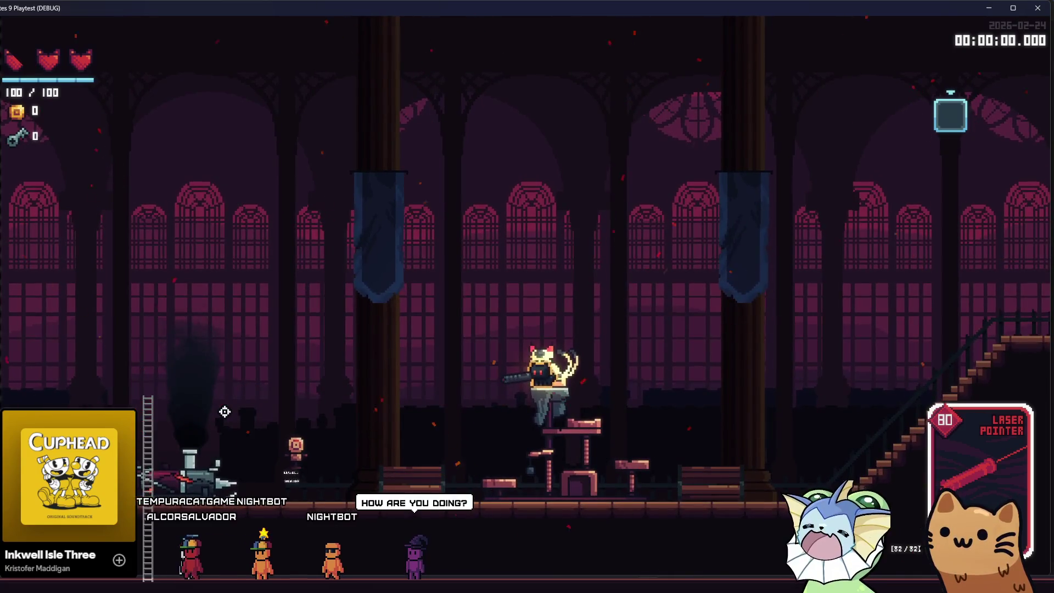
Look over the debug toggles list, then quit the playtest back to the editor
key(F1)
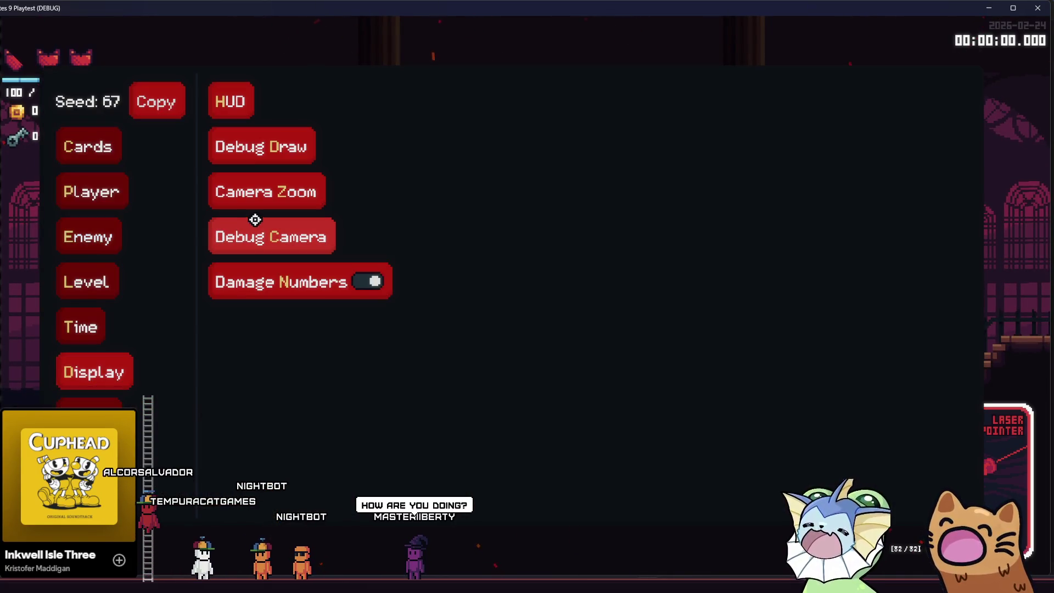
click(249, 160)
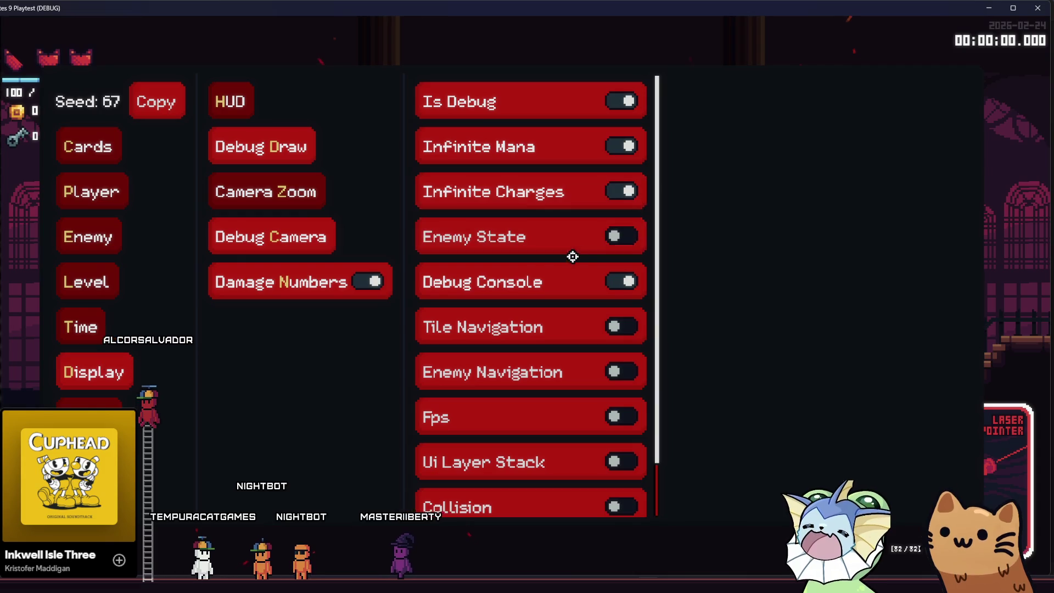
scroll(606, 255, down, 1)
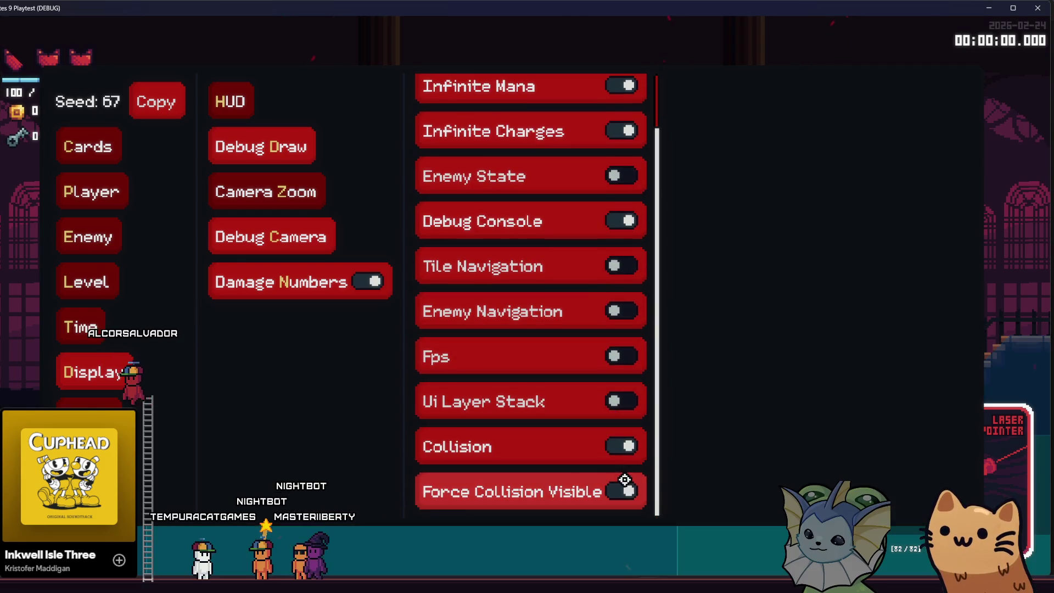
key(F1)
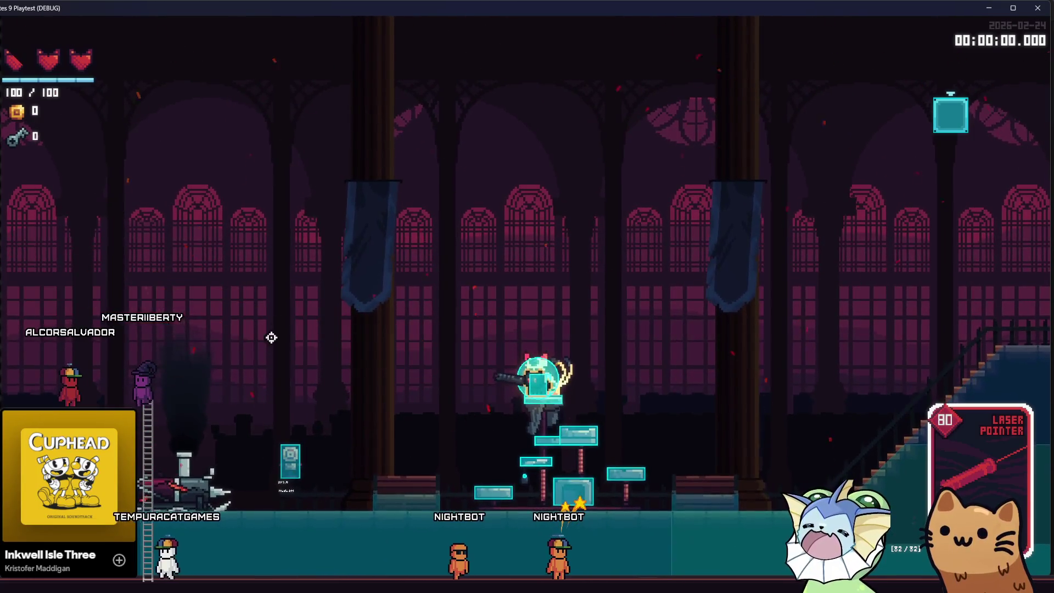
key(F8)
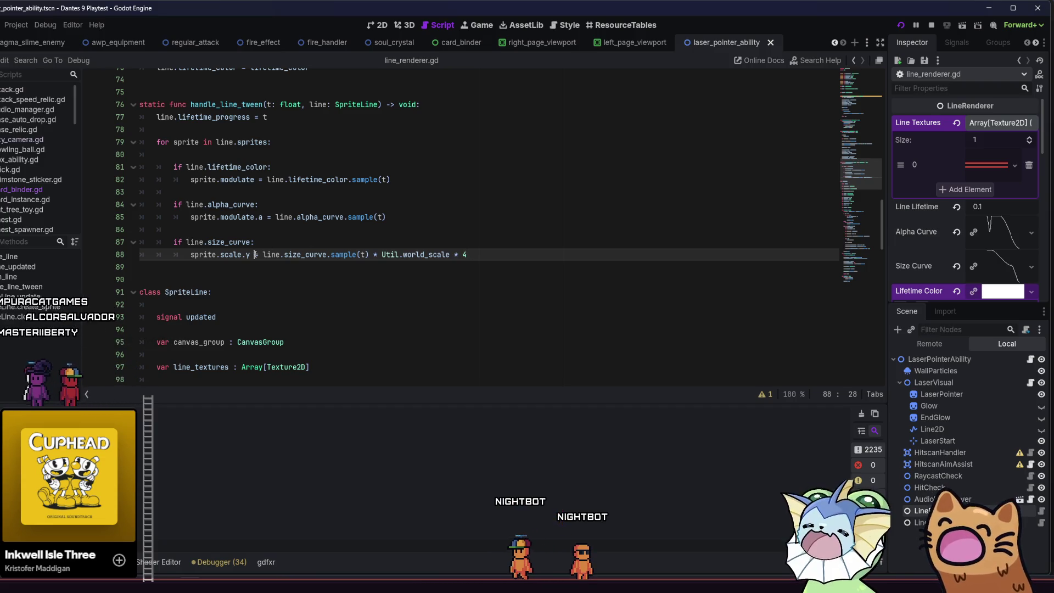
Review the sprite.scale.y formula on line 88 of line_renderer.gd
click(232, 254)
click(217, 254)
scroll(297, 241, down, 3)
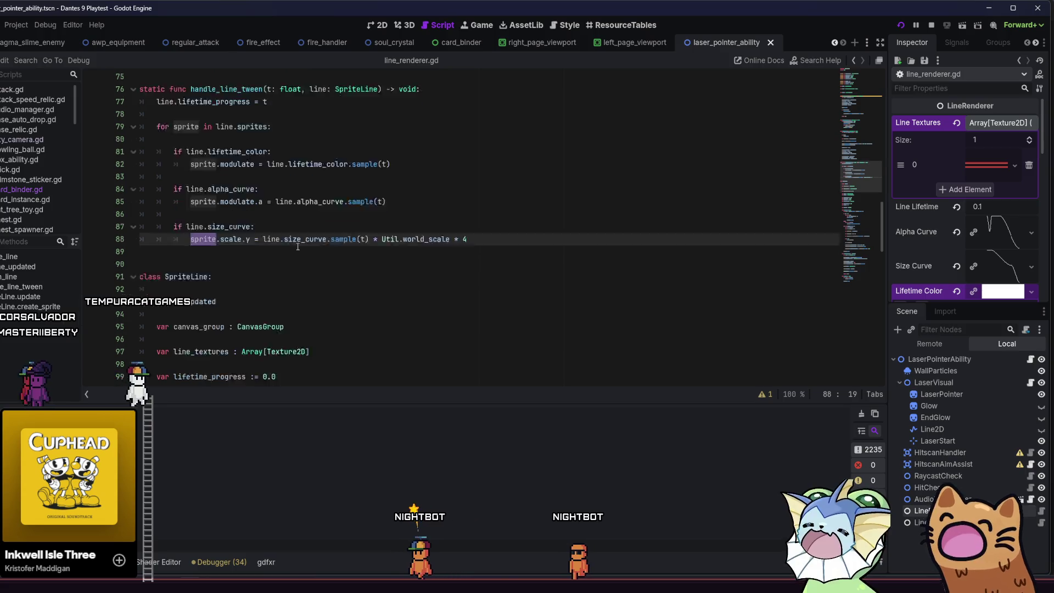
click(486, 142)
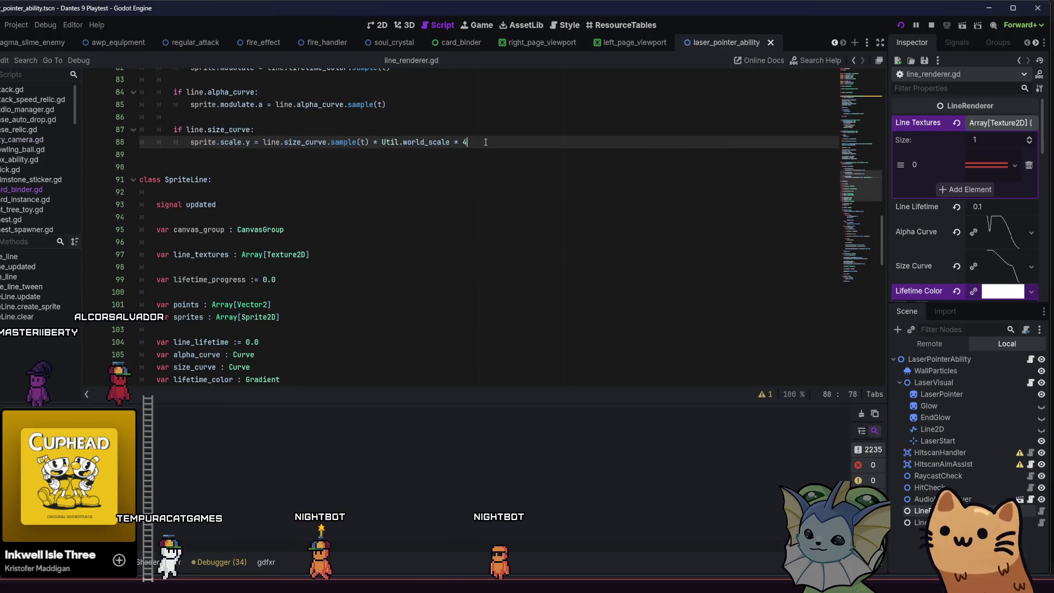
scroll(486, 142, down, 5)
scroll(486, 142, up, 4)
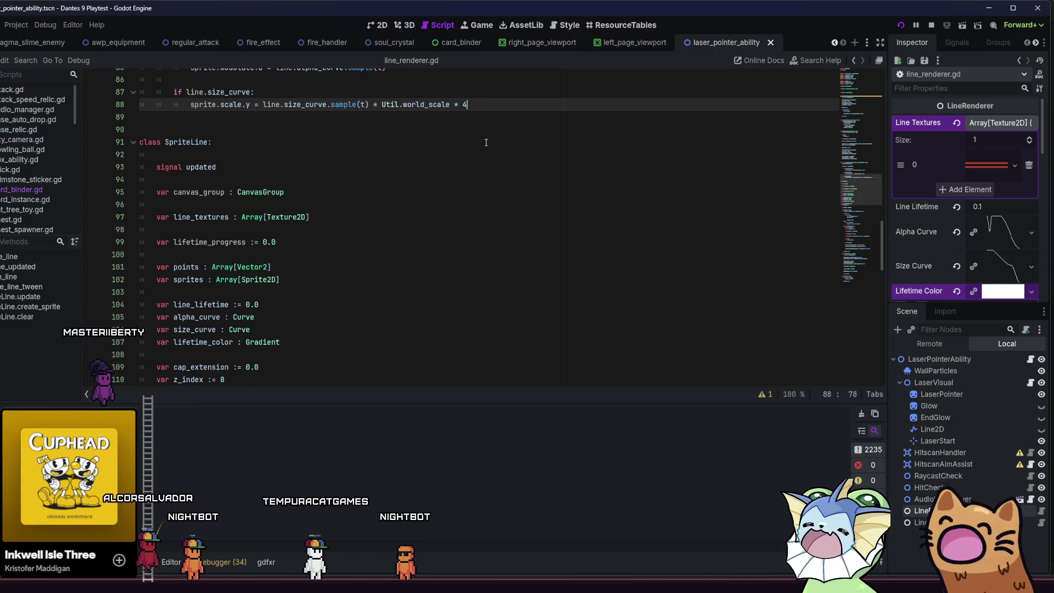
Inspect the HitscanHandler, HitscanAimAssist and second line renderer nodes in the Scene dock
click(922, 454)
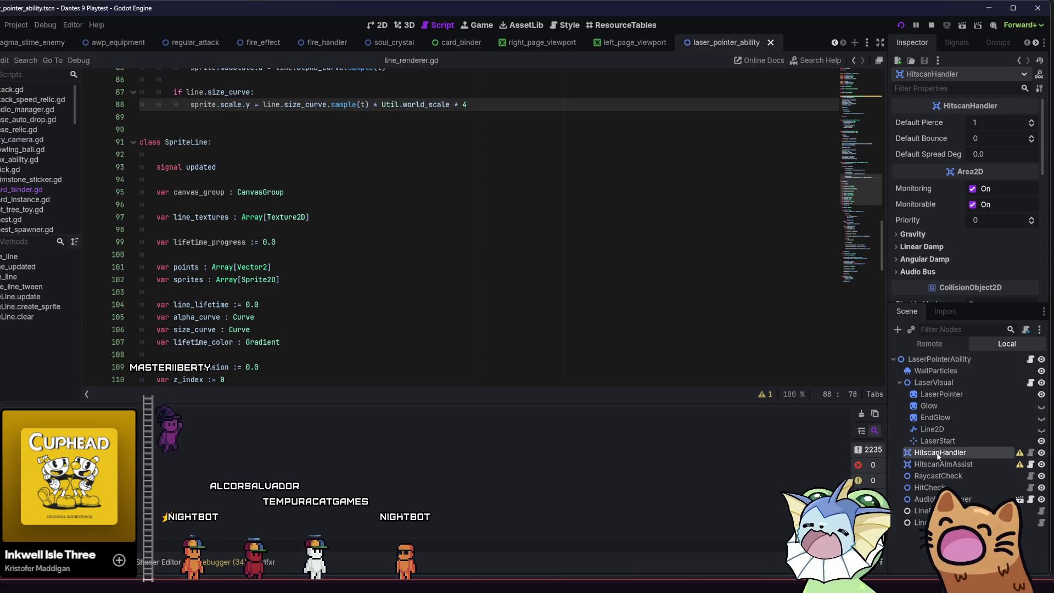
click(921, 463)
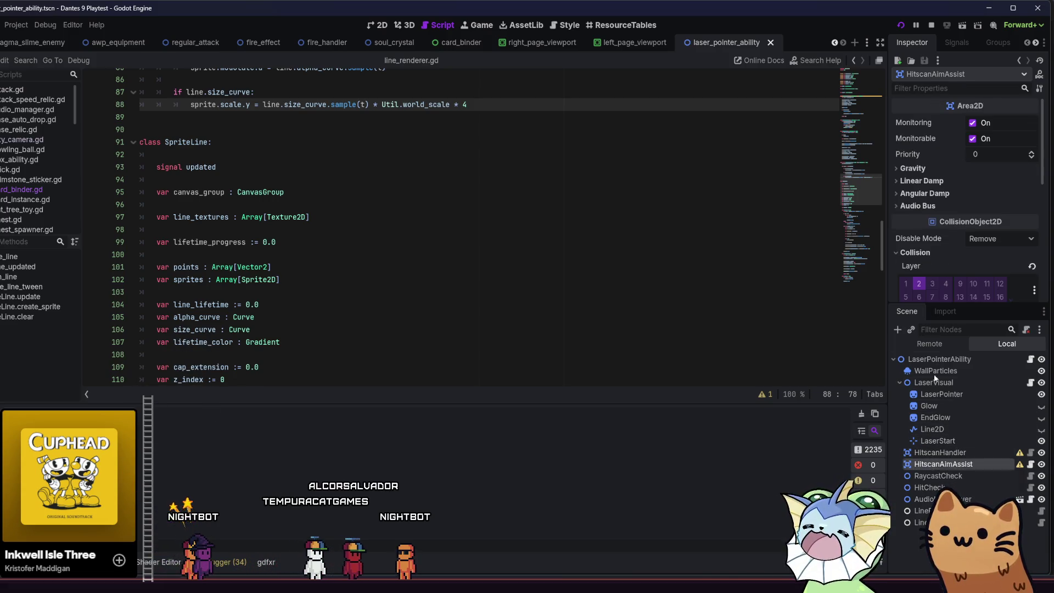
click(919, 453)
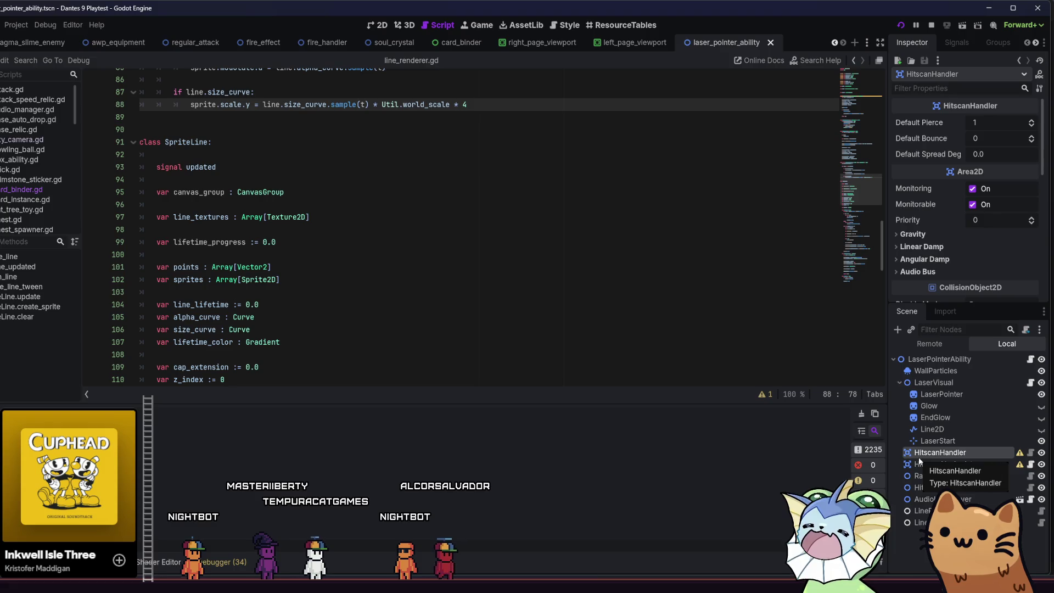
scroll(959, 177, down, 2)
scroll(960, 182, down, 5)
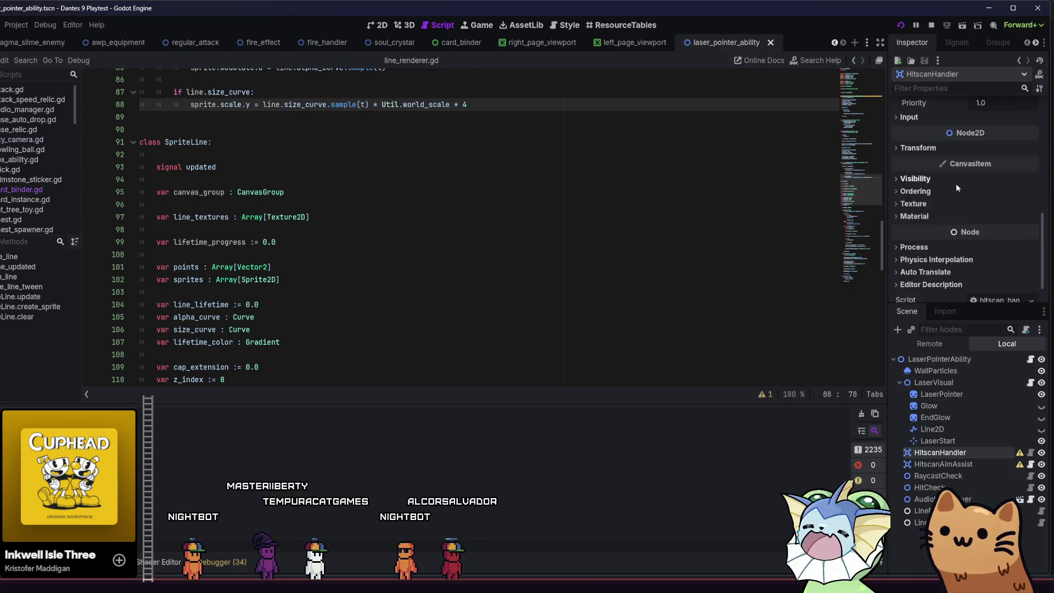
click(966, 522)
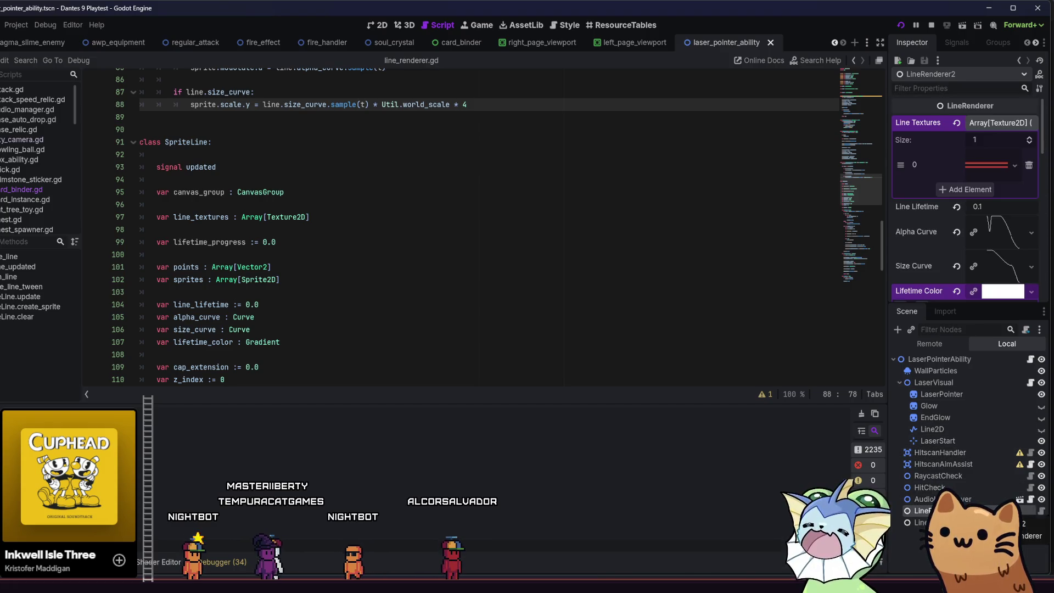
Check the LaserVisual nodes, then open HitscanHandler's hitscan_handler.gd script
click(1010, 394)
click(1012, 382)
click(976, 452)
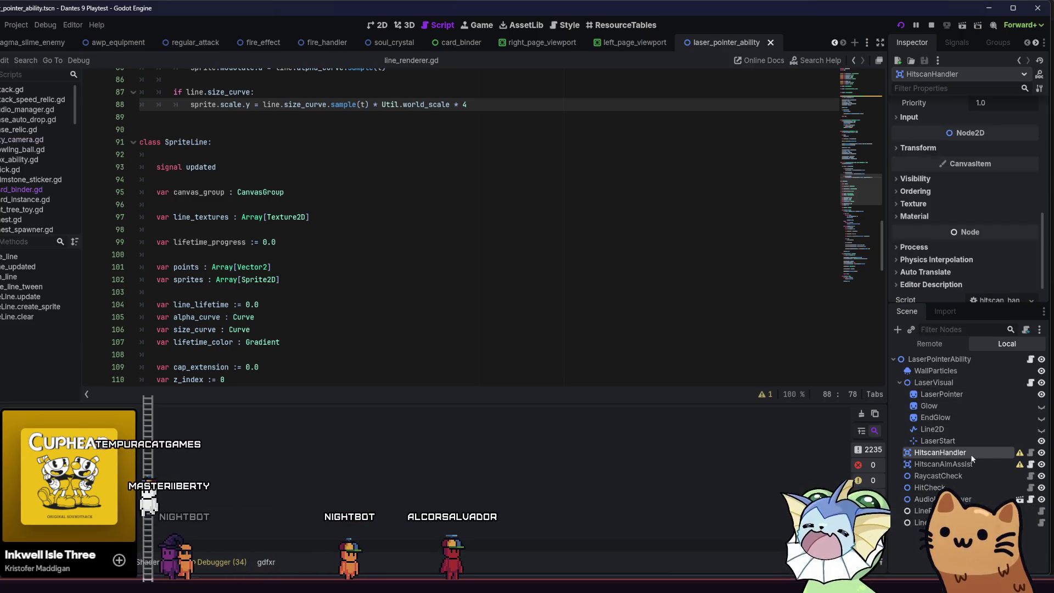
click(970, 464)
click(993, 451)
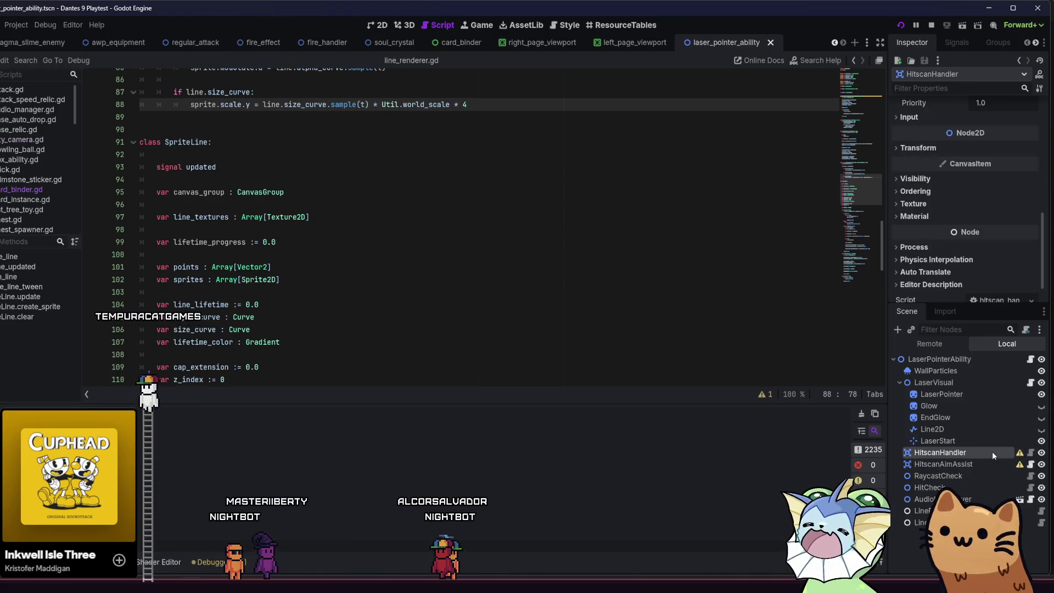
click(1031, 452)
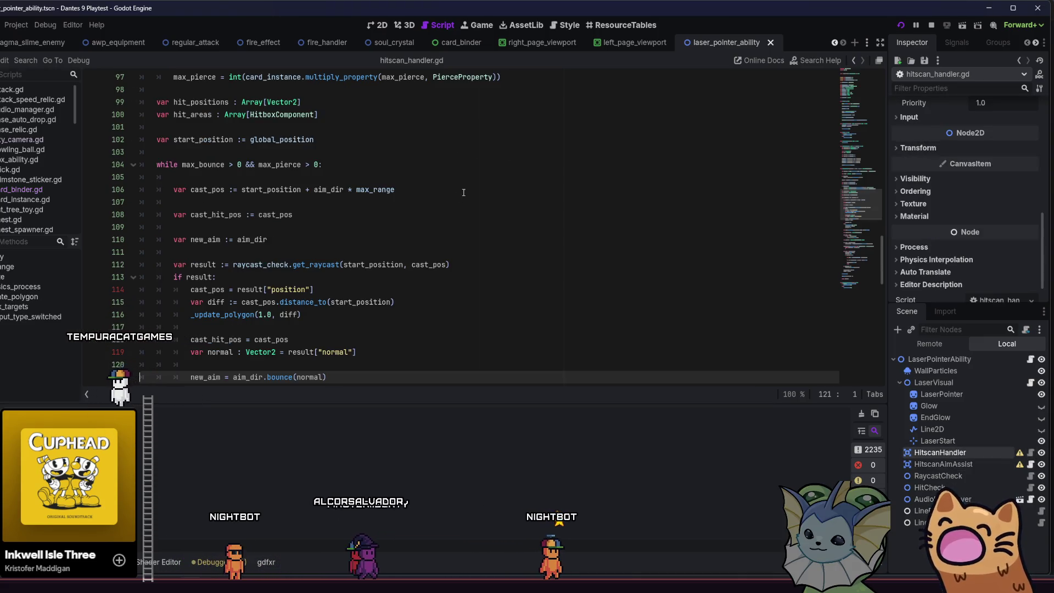
scroll(488, 217, down, 5)
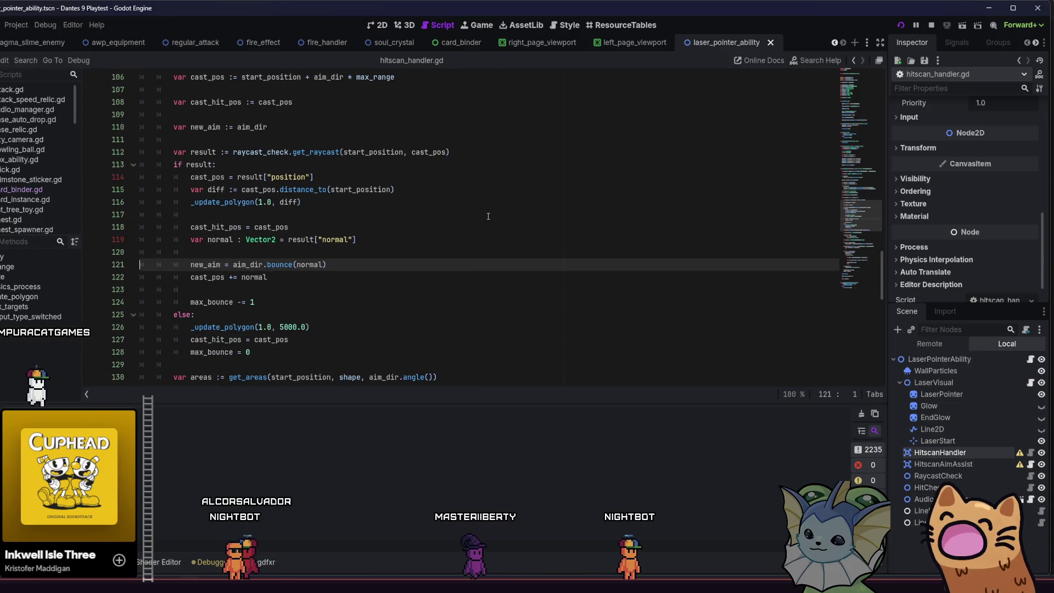
scroll(376, 178, down, 4)
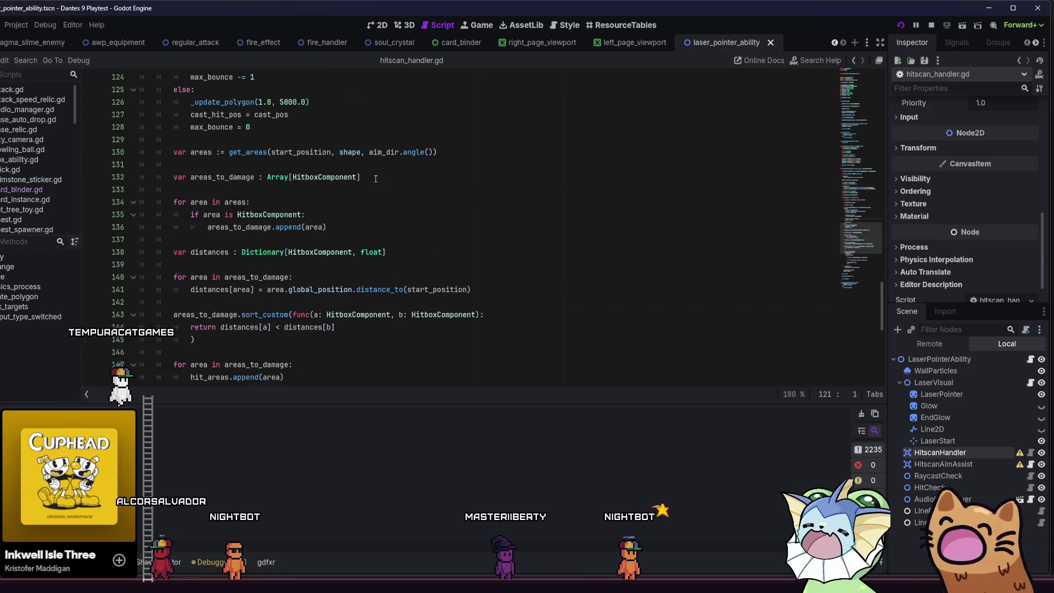
scroll(384, 187, down, 7)
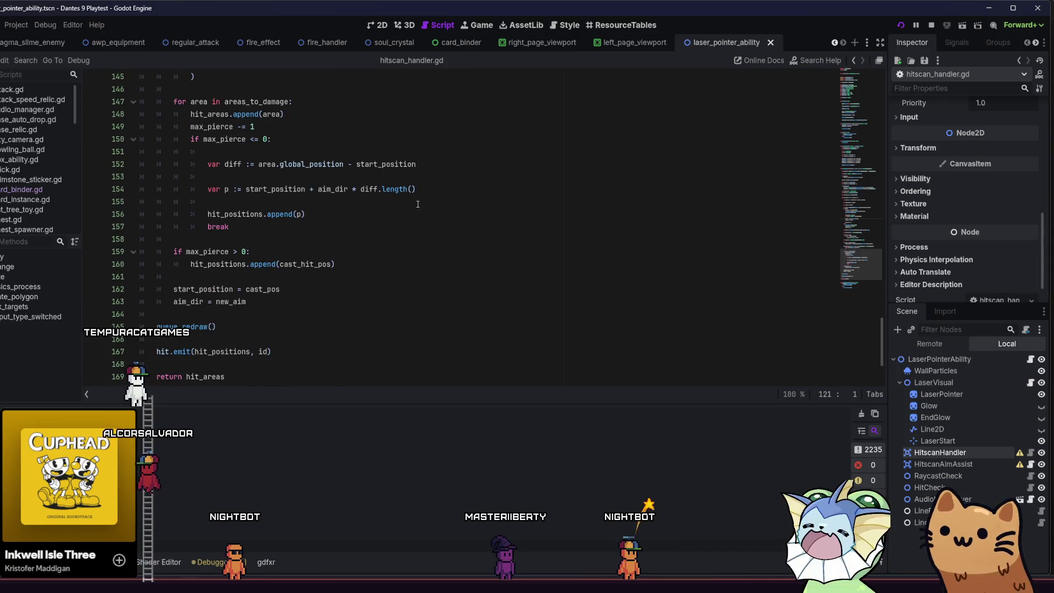
scroll(419, 205, down, 3)
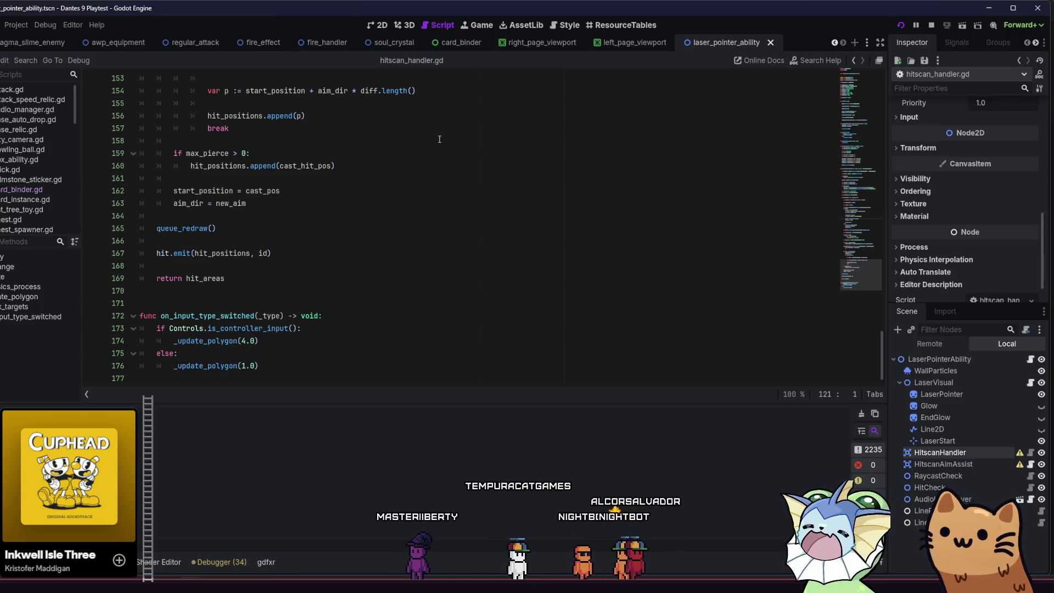
scroll(934, 209, up, 10)
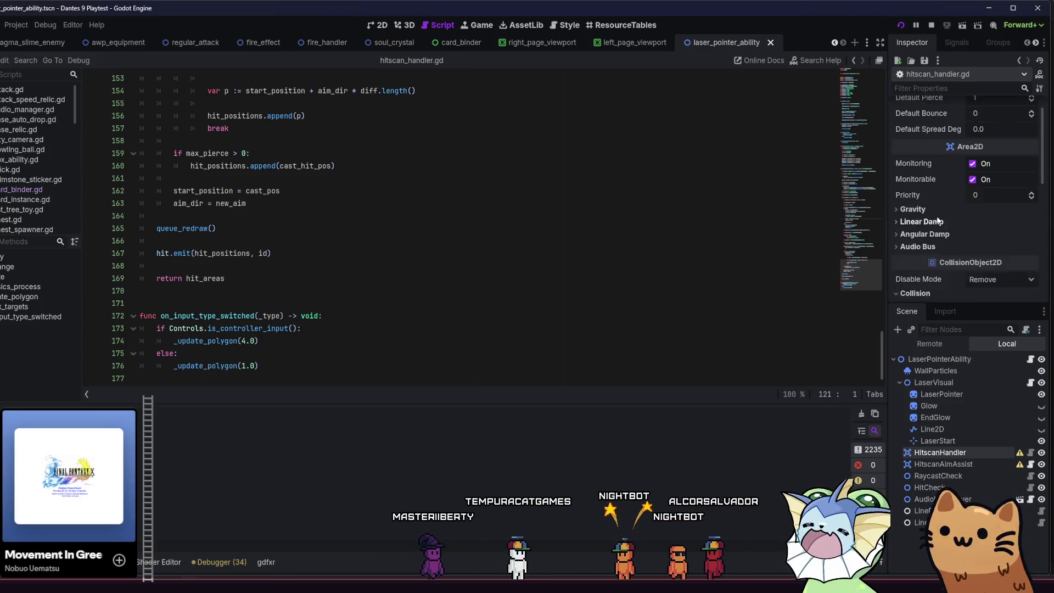
scroll(939, 220, up, 2)
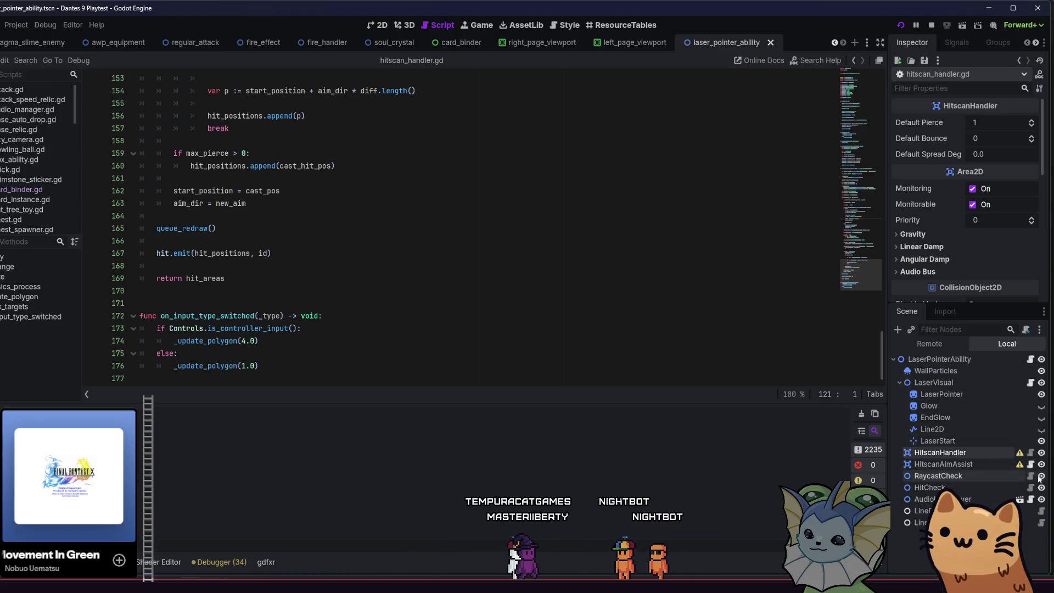
click(1031, 454)
right_click(989, 450)
key(Escape)
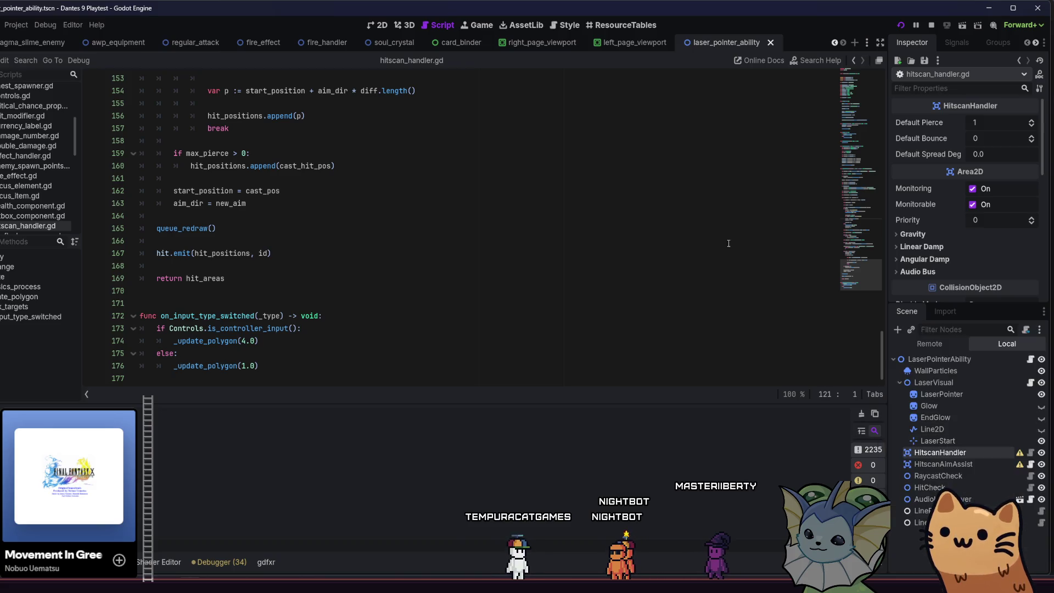
scroll(866, 265, up, 12)
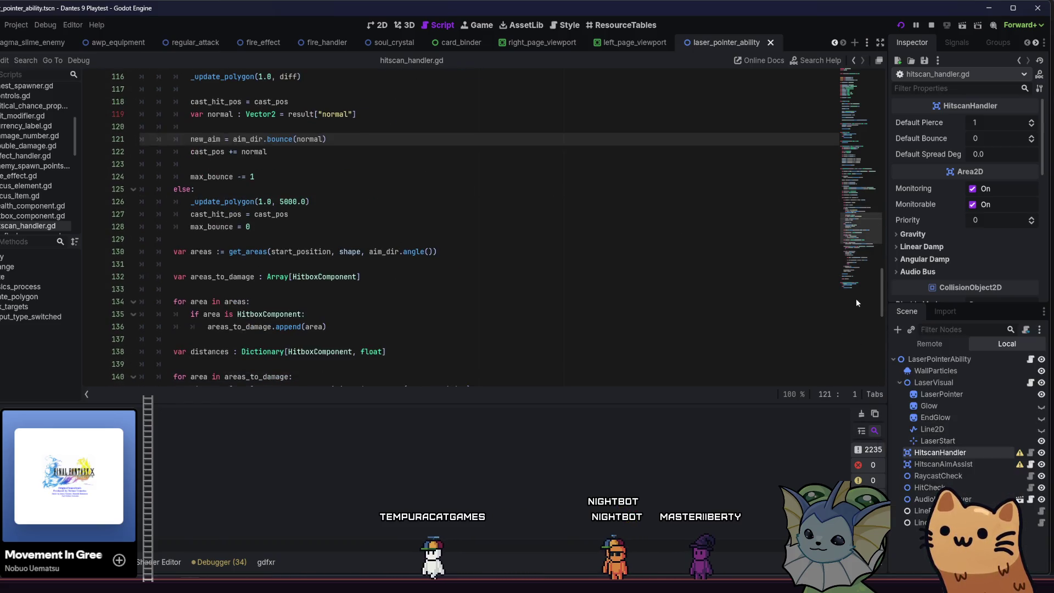
scroll(653, 221, up, 20)
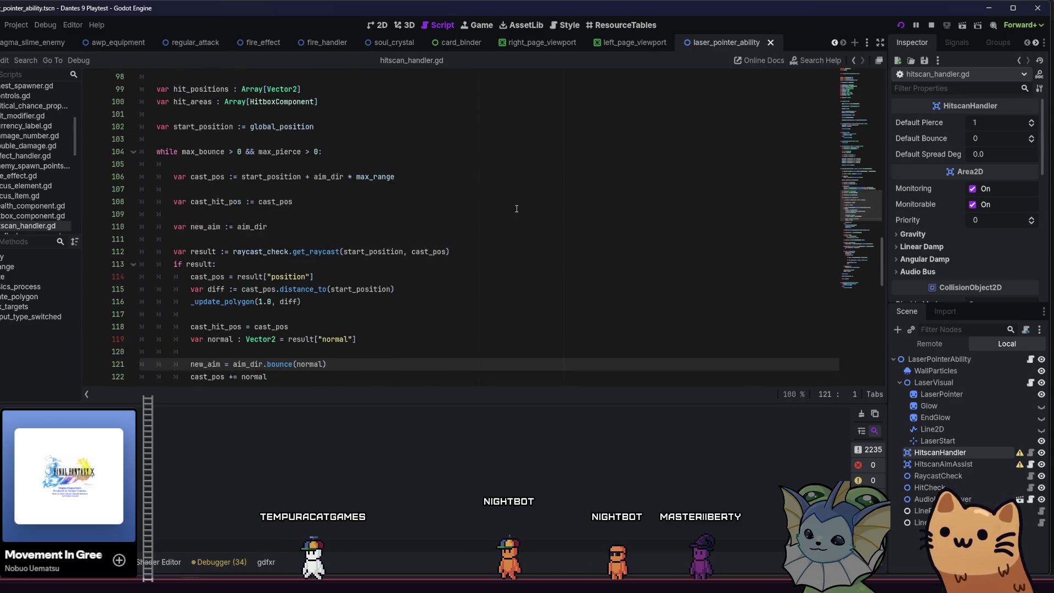
scroll(529, 208, up, 16)
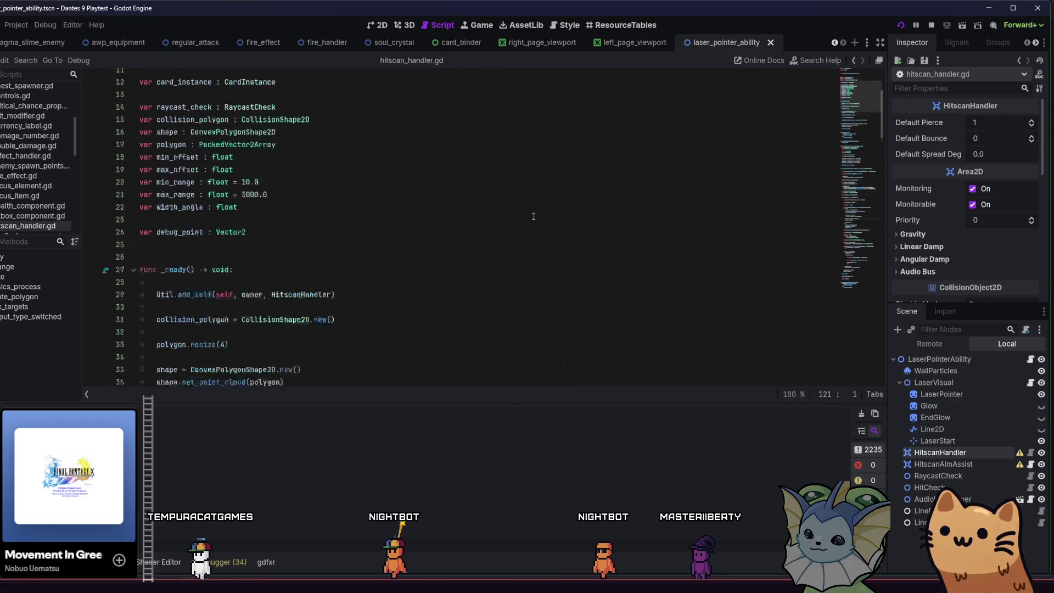
scroll(447, 233, down, 1)
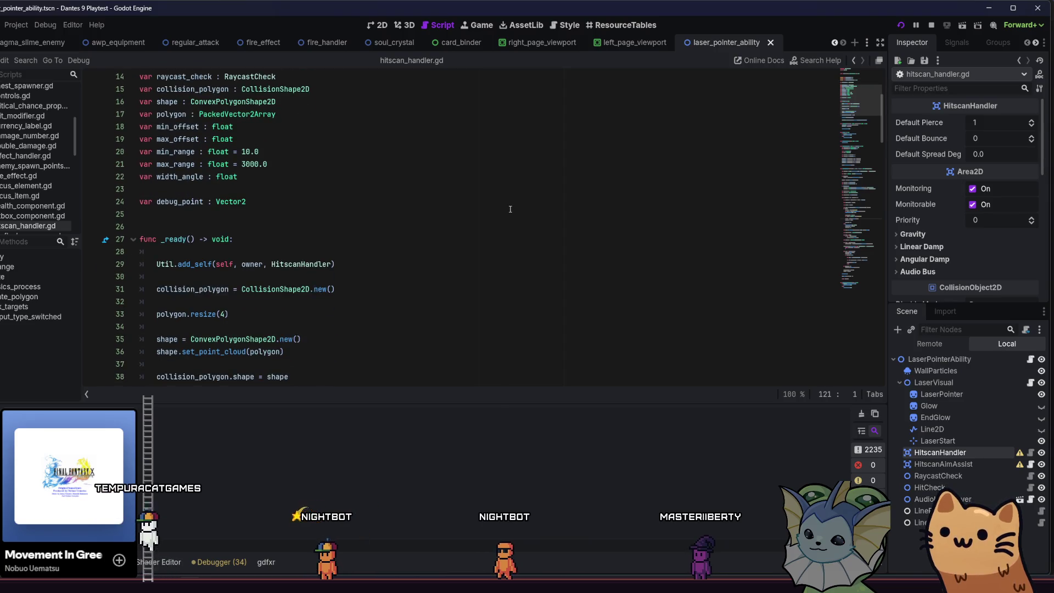
scroll(383, 259, down, 3)
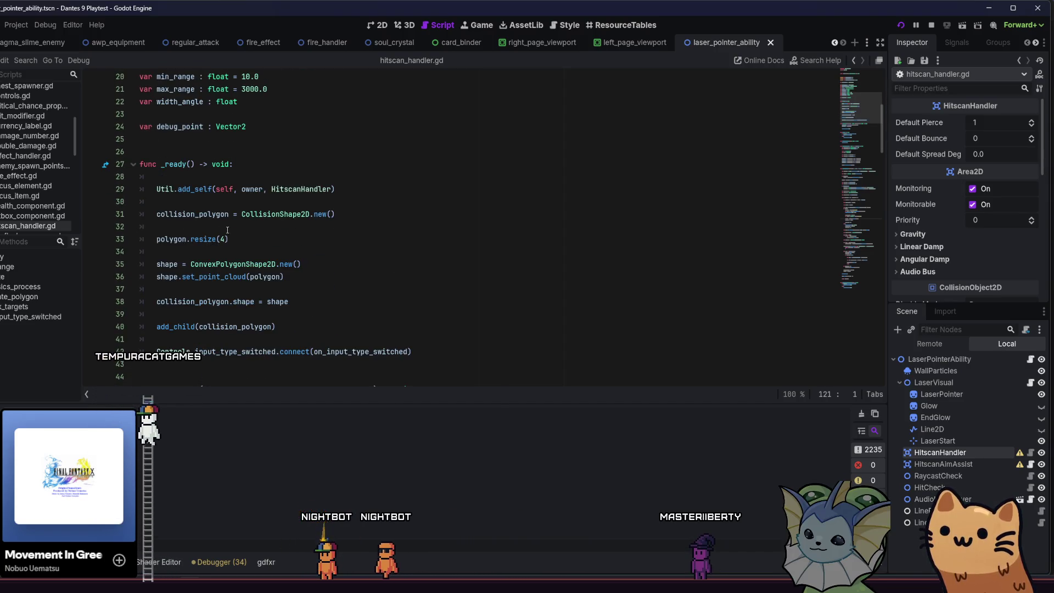
click(206, 246)
double_click(206, 241)
scroll(311, 244, down, 6)
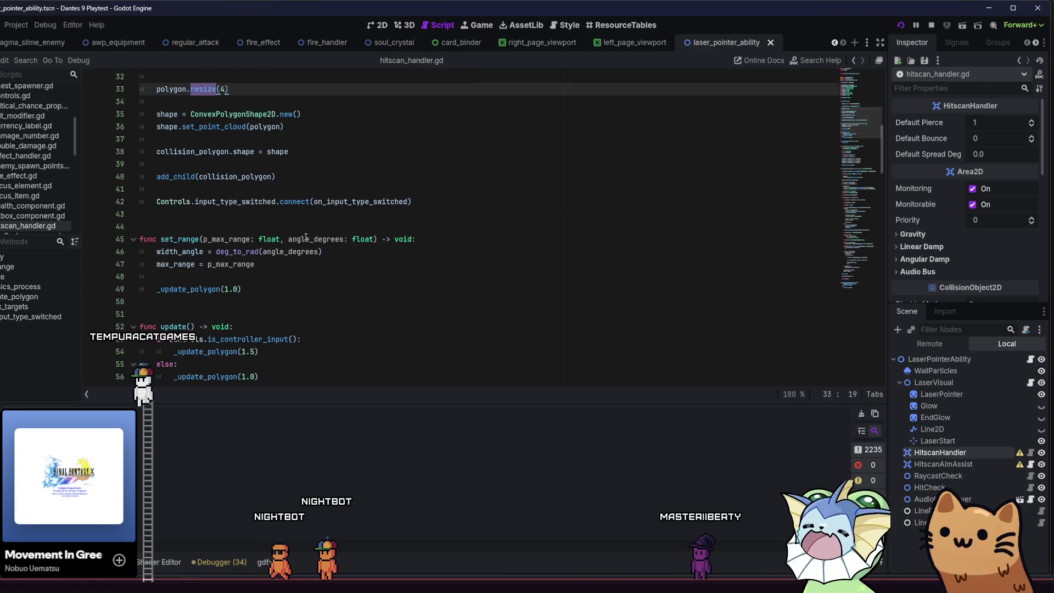
scroll(311, 242, down, 2)
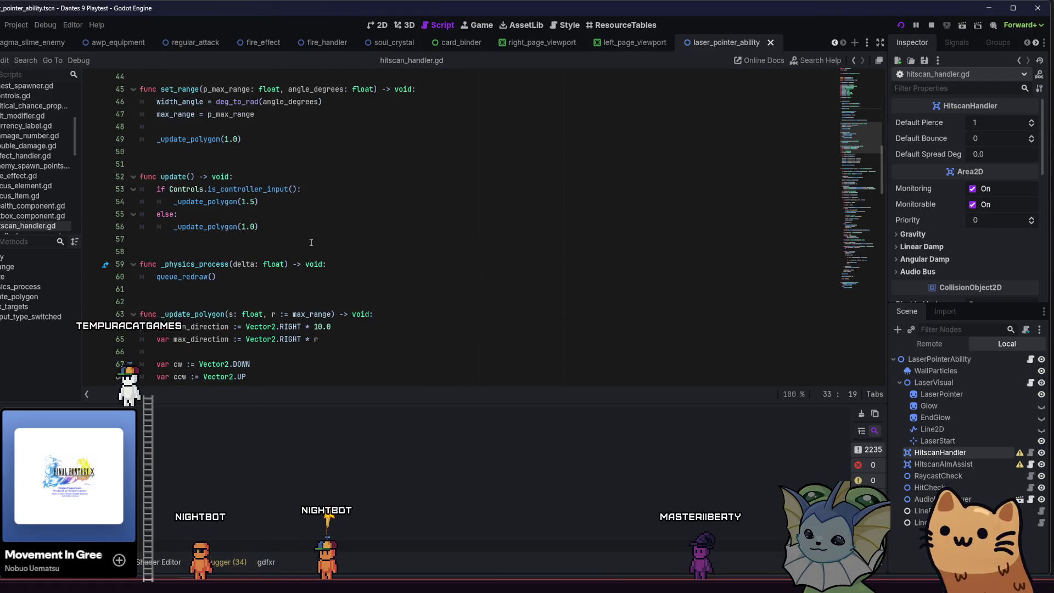
click(220, 101)
click(275, 139)
scroll(298, 160, down, 2)
scroll(299, 161, down, 2)
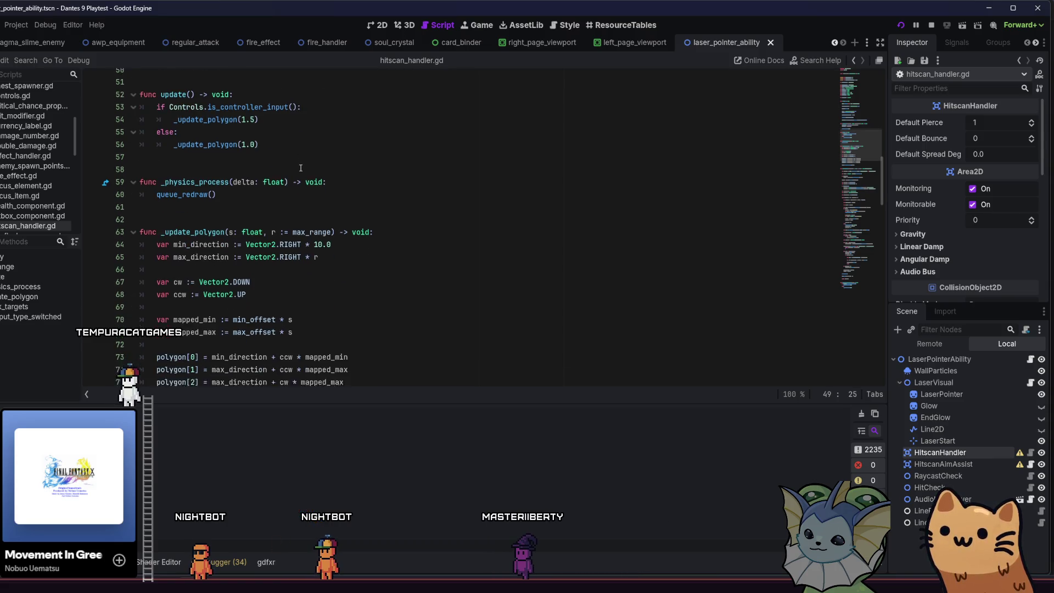
mouse_move(319, 184)
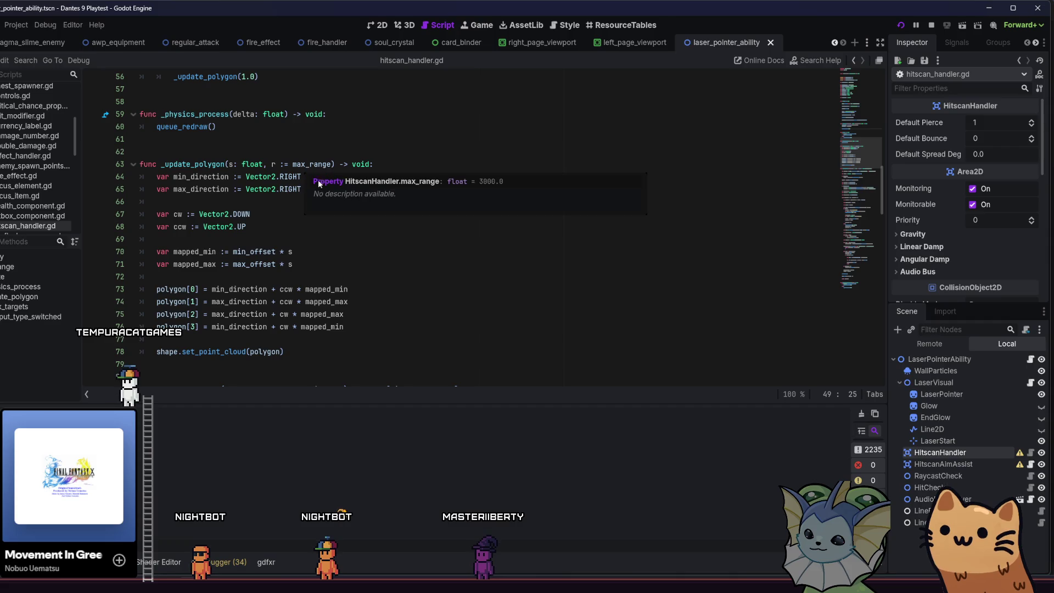
click(374, 277)
scroll(375, 277, down, 2)
scroll(377, 268, down, 4)
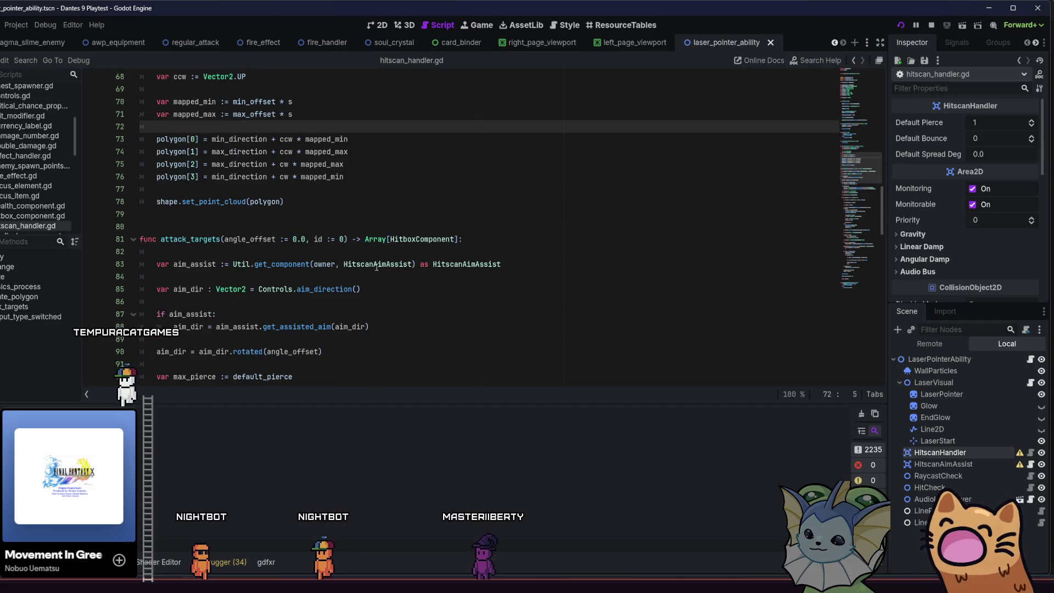
scroll(372, 282, down, 6)
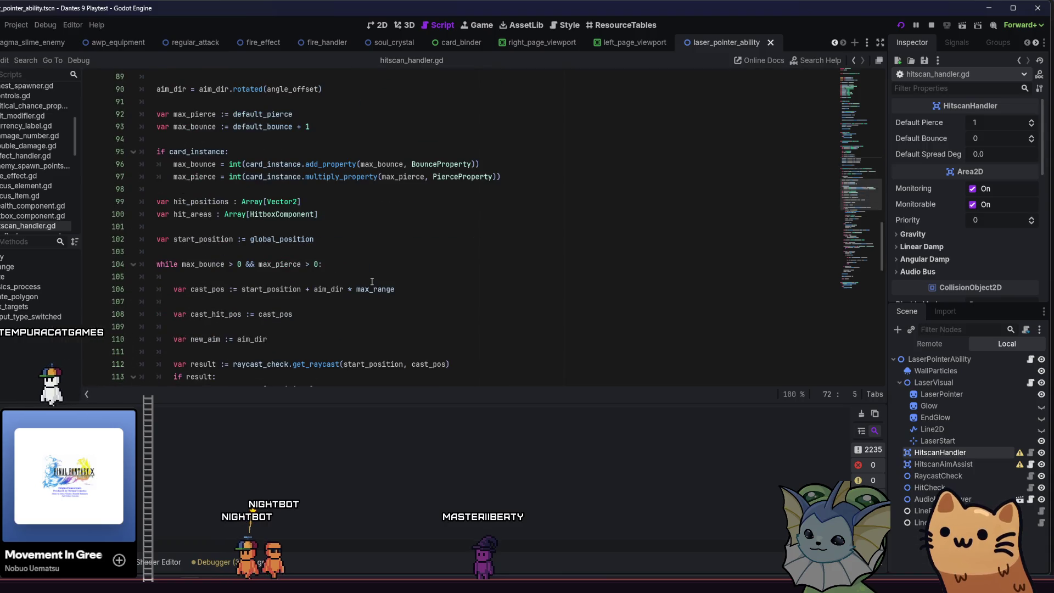
scroll(372, 282, down, 5)
scroll(372, 284, down, 12)
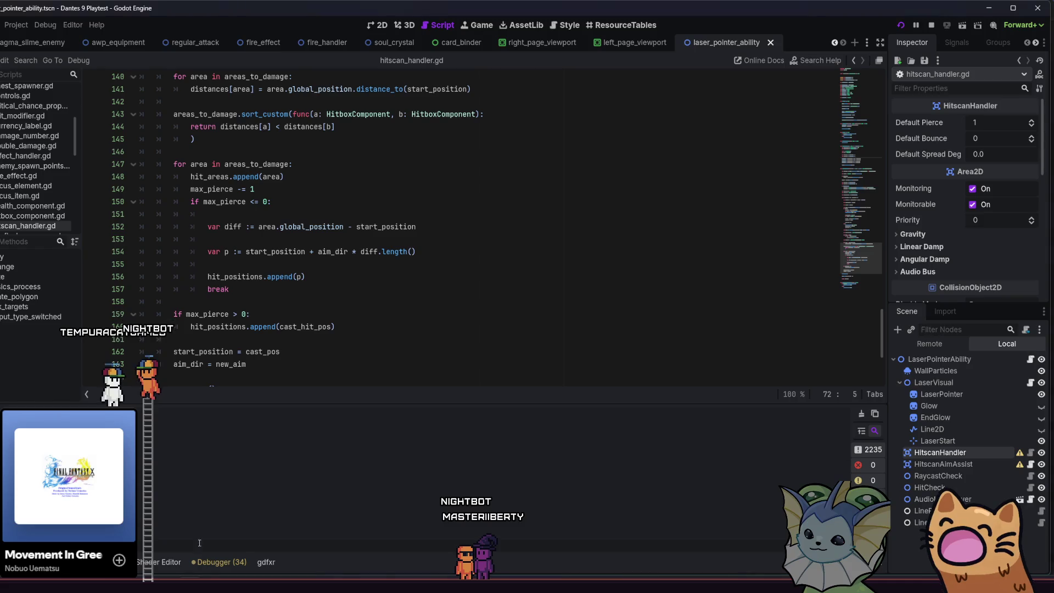
click(271, 314)
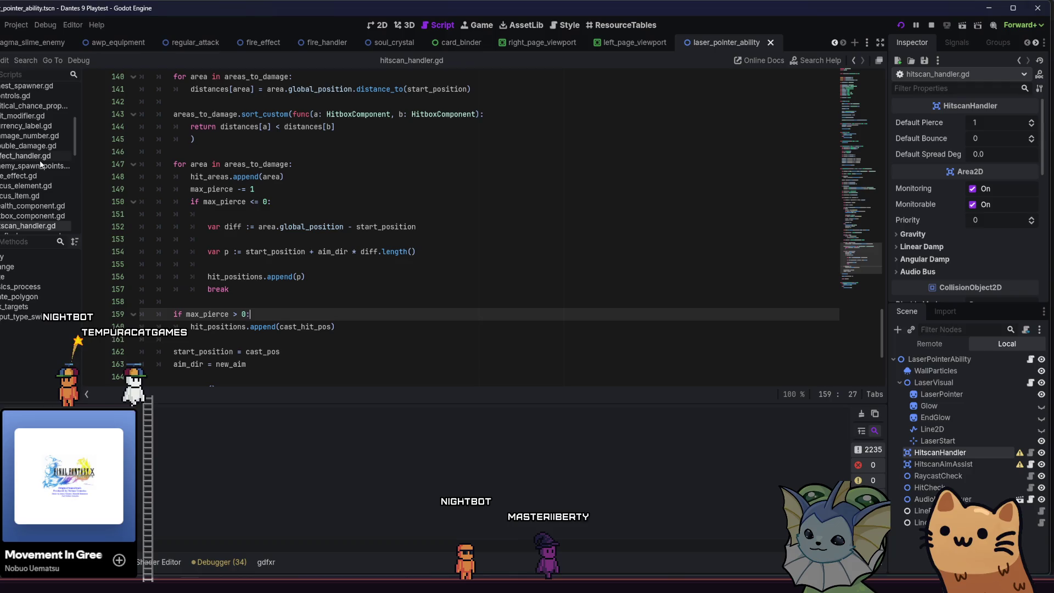
scroll(344, 239, down, 4)
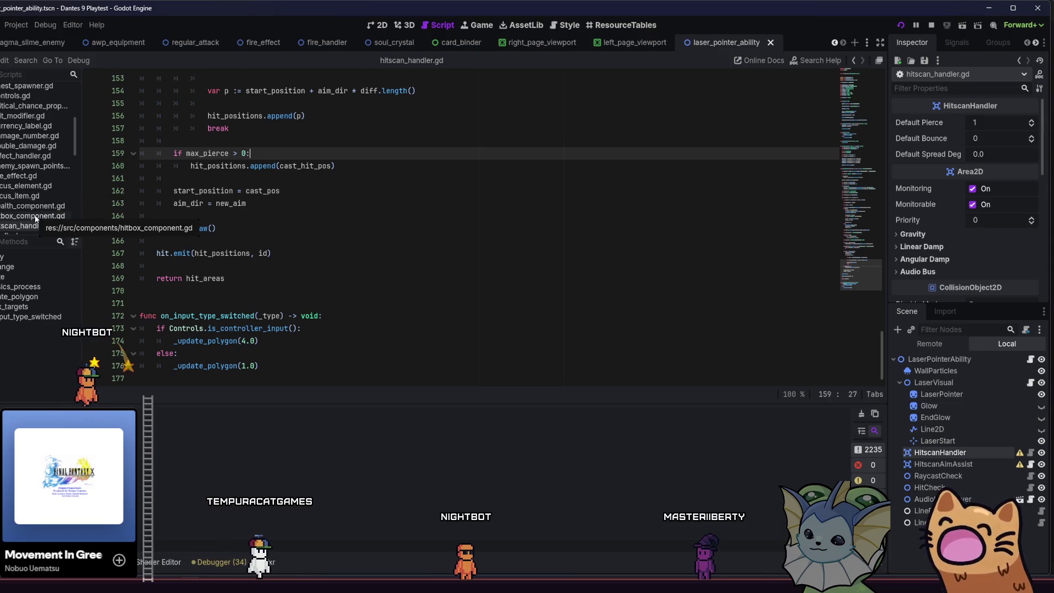
Back on line 88 of line_renderer.gd, remove the ' * 4' sprite-height multiplier and save
click(854, 61)
click(854, 60)
click(854, 60)
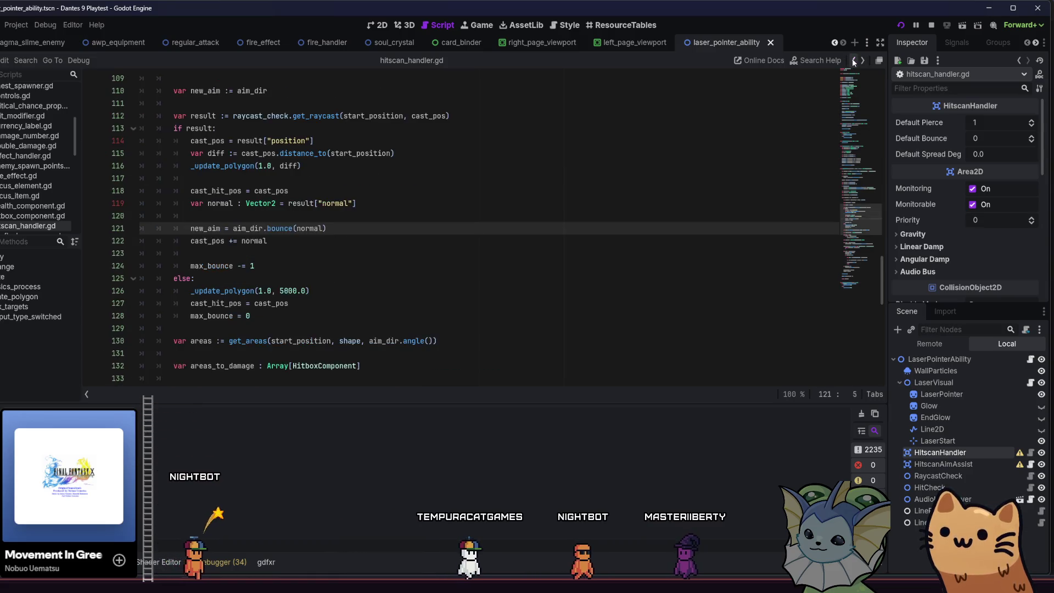
click(854, 60)
click(854, 61)
click(853, 60)
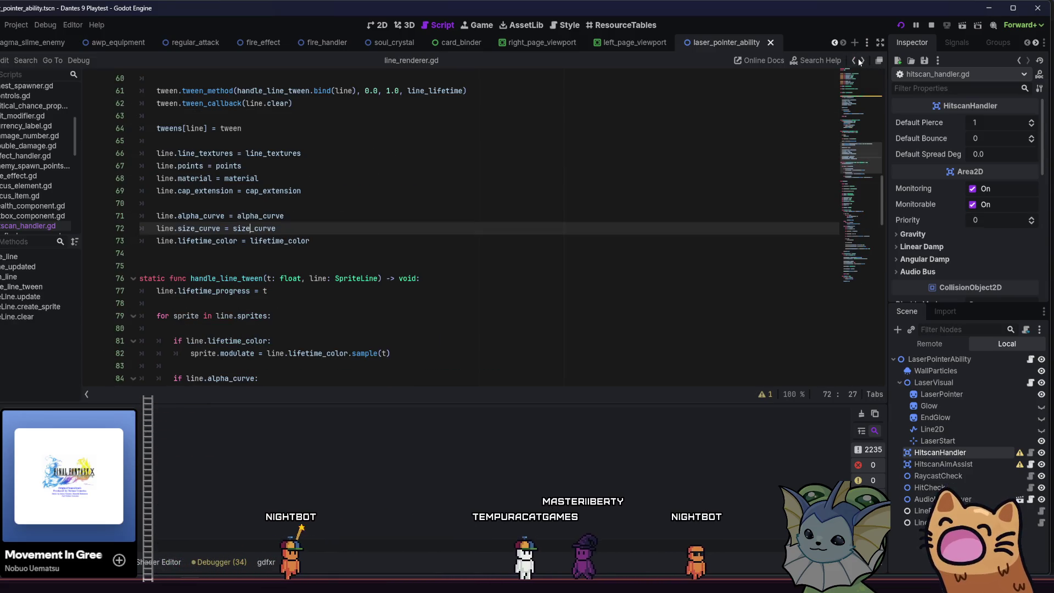
click(861, 60)
key(BackSpace)
key(BackSpace)
key(BackSpace)
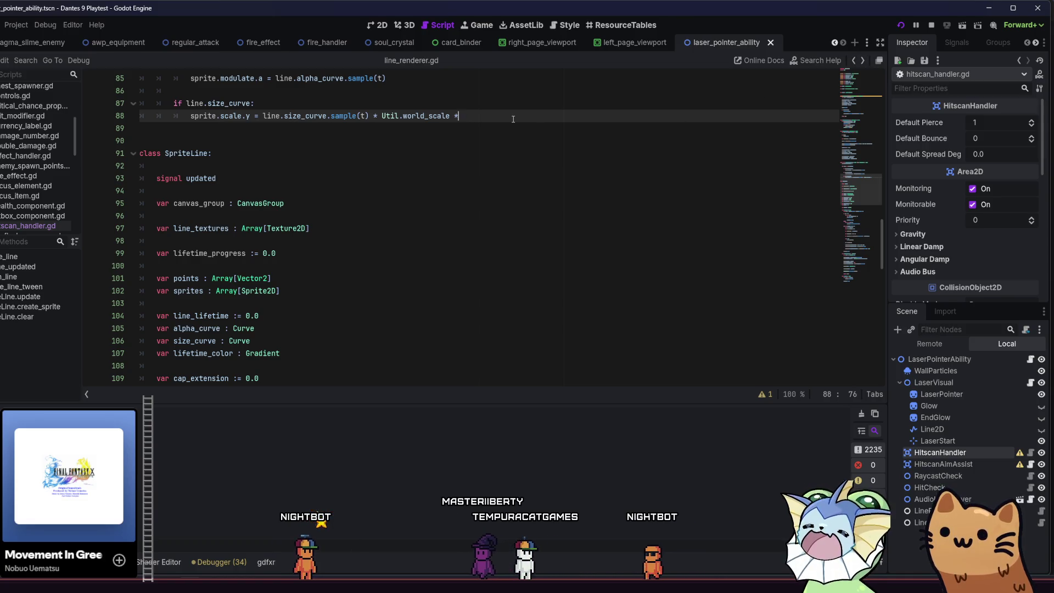
key(ctrl+s)
Delete the debug loop on lines 46–48 in on_line_updated and save the script
drag(881, 229, 878, 156)
mouse_move(263, 200)
mouse_down()
mouse_move(137, 165)
mouse_move(96, 179)
mouse_up()
key(BackSpace)
key(BackSpace)
key(ctrl+s)
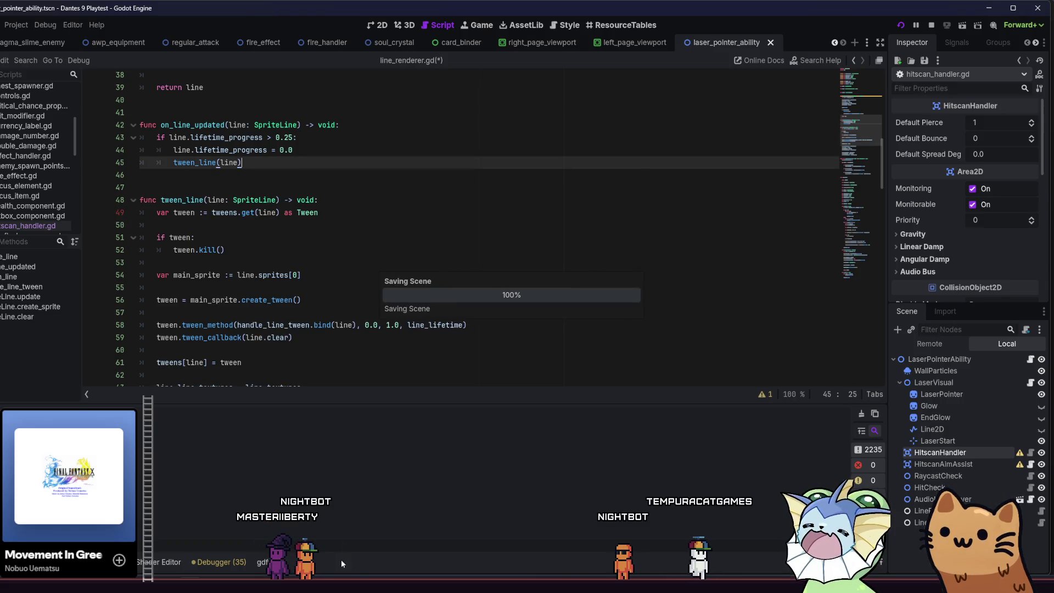
key(alt+Tab)
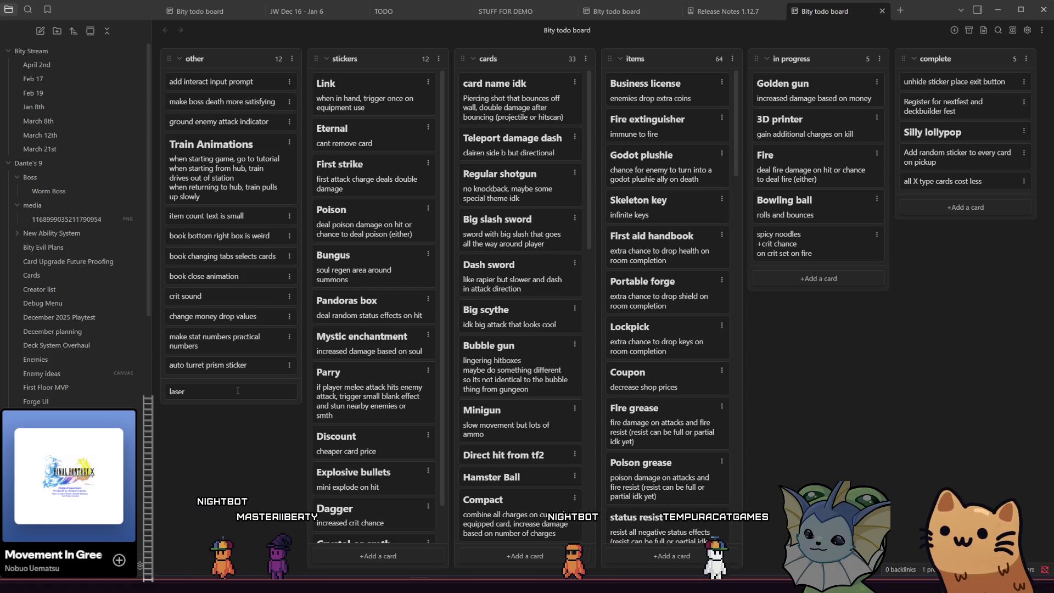
Add a 'hitscan jupiter sticker' card to the other column, then return to the running game
text(jupiter sticker)
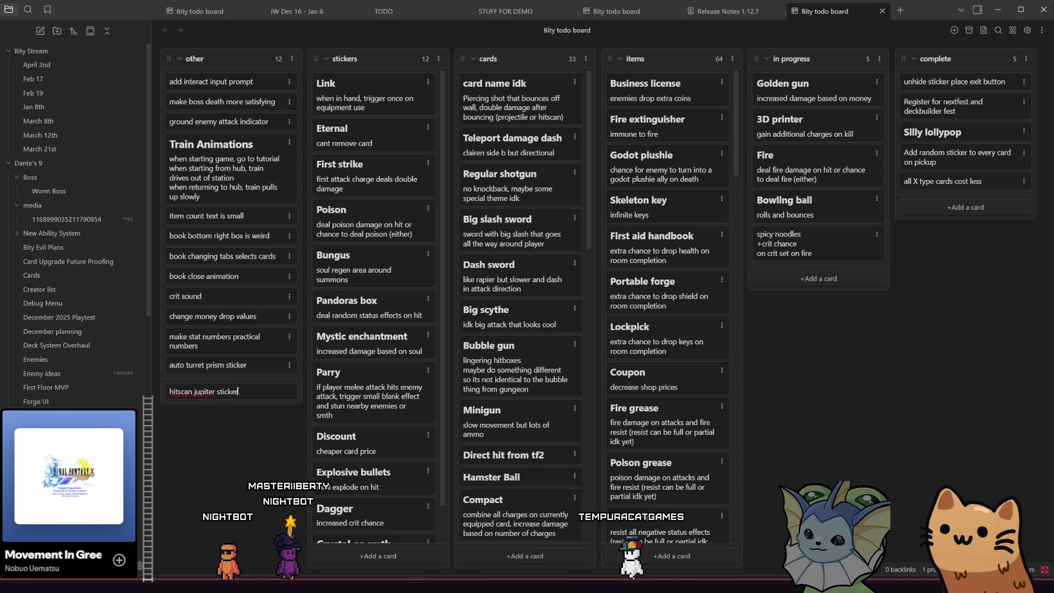
key(Return)
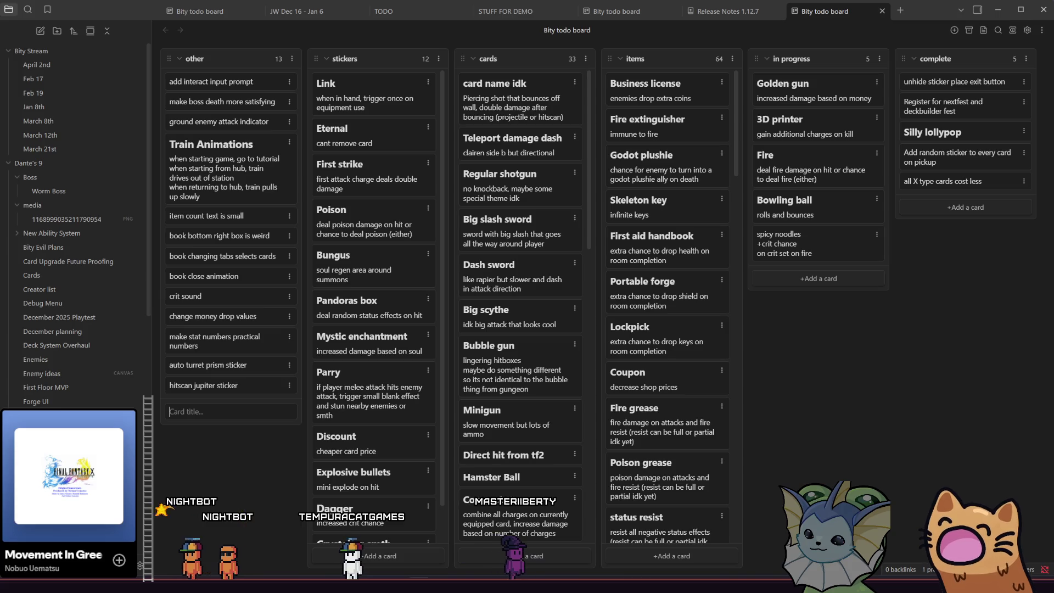
key(alt+Tab)
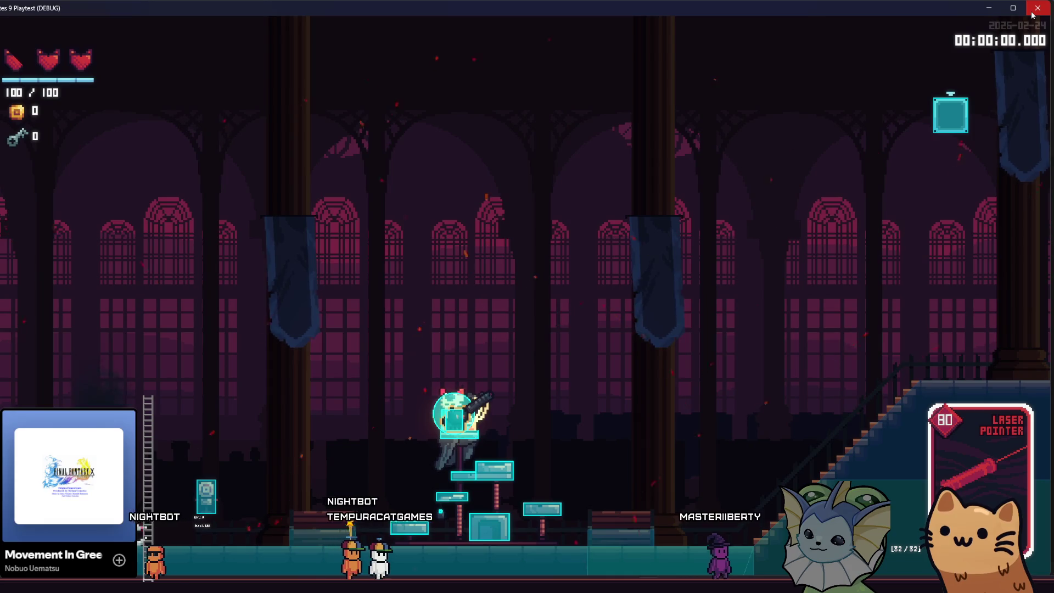
Close the playtest window and bring the Godot editor back to the front
click(1032, 15)
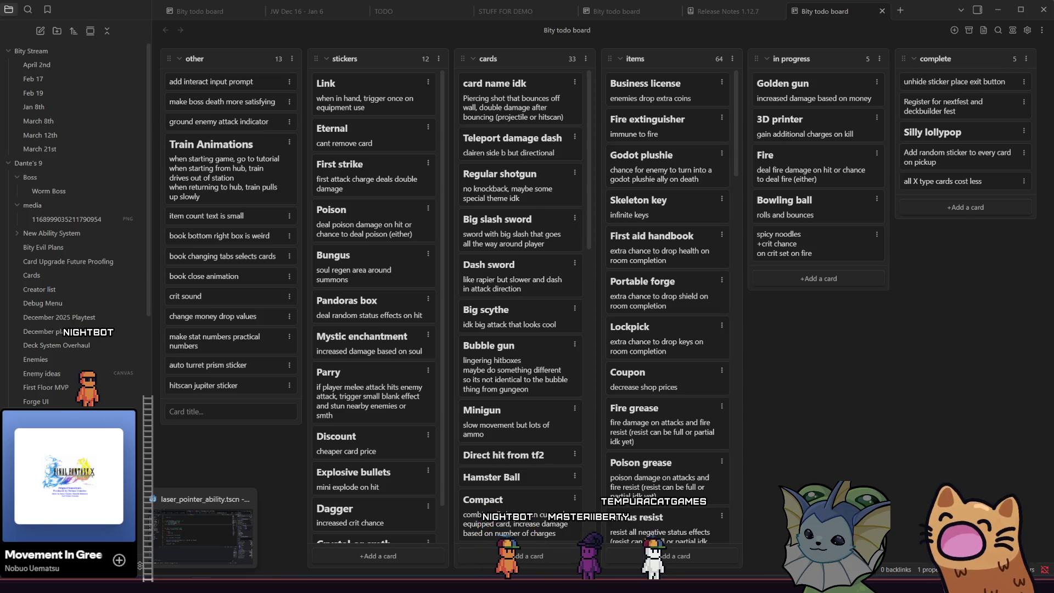
click(204, 524)
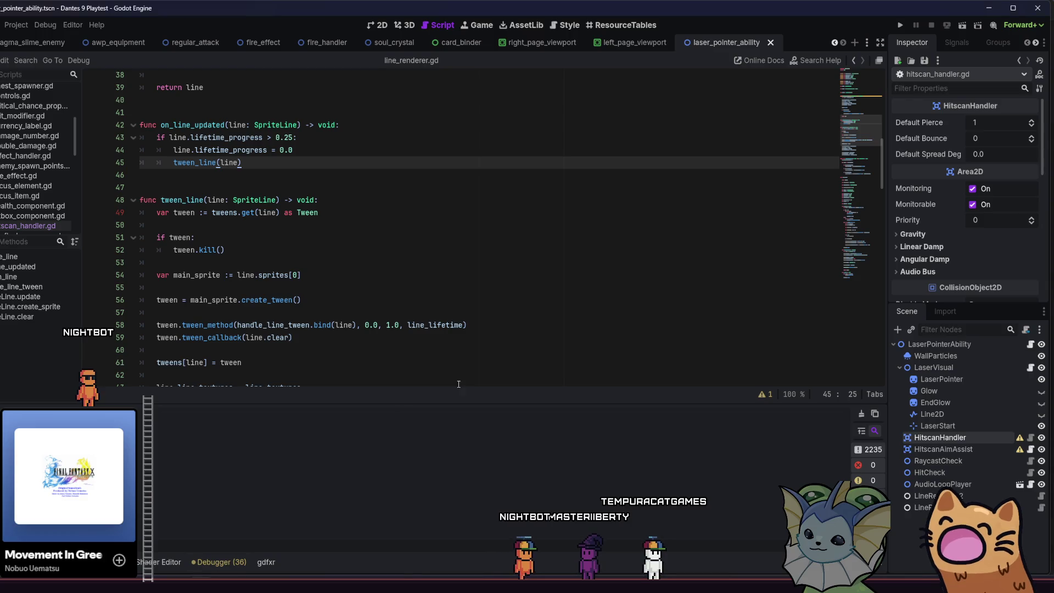
Run the project, start a run from the main menu, and walk the cat left from the train
click(902, 25)
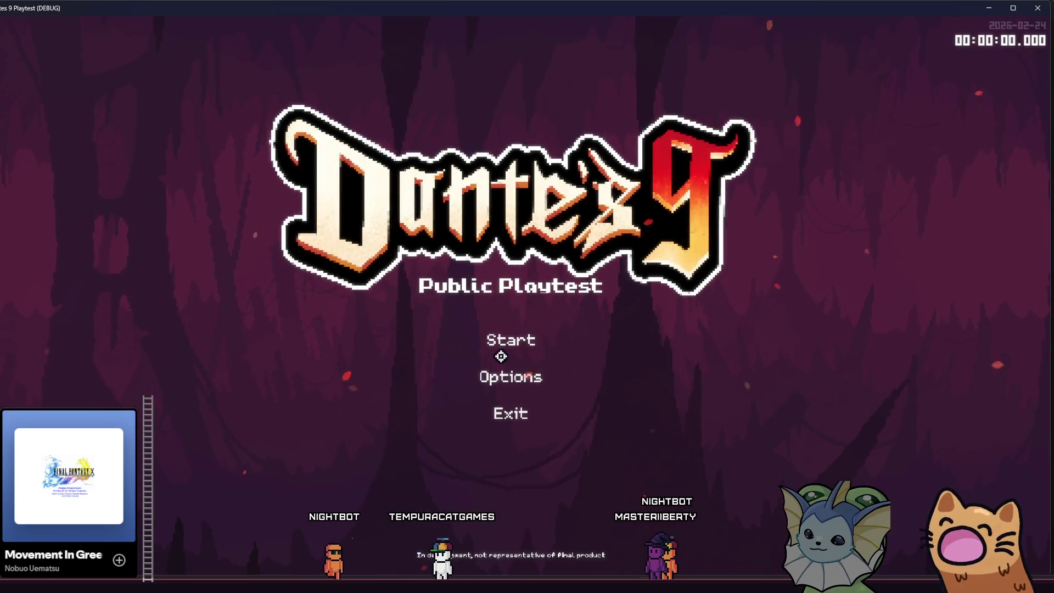
click(498, 346)
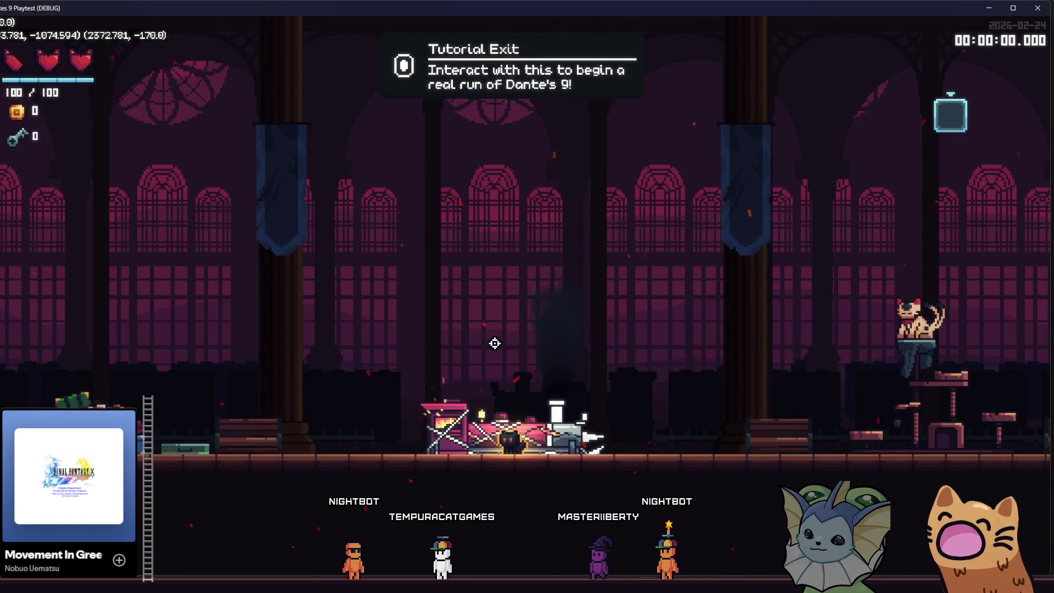
key(a)
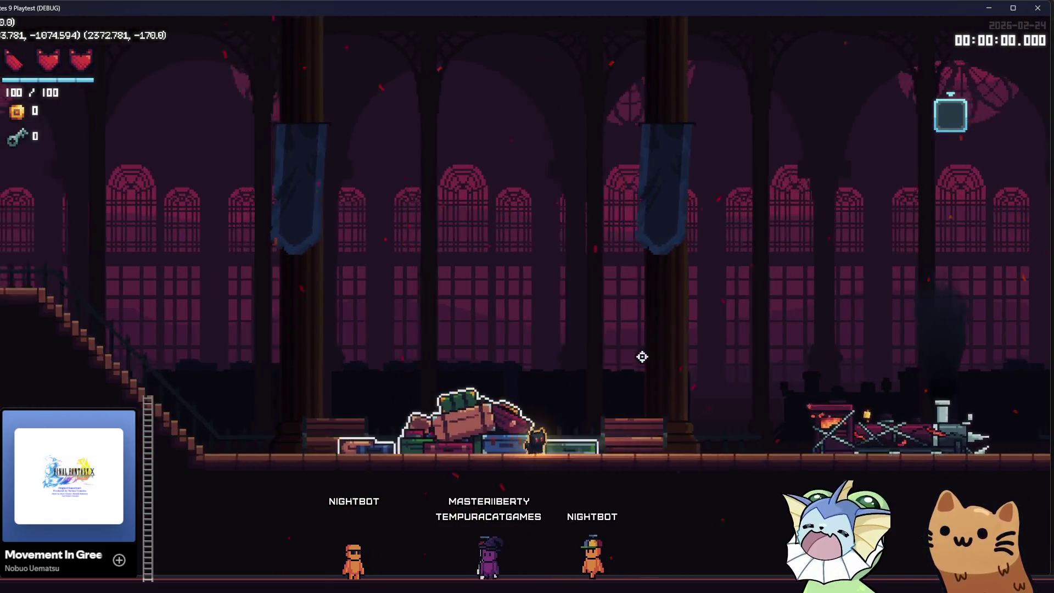
key(a)
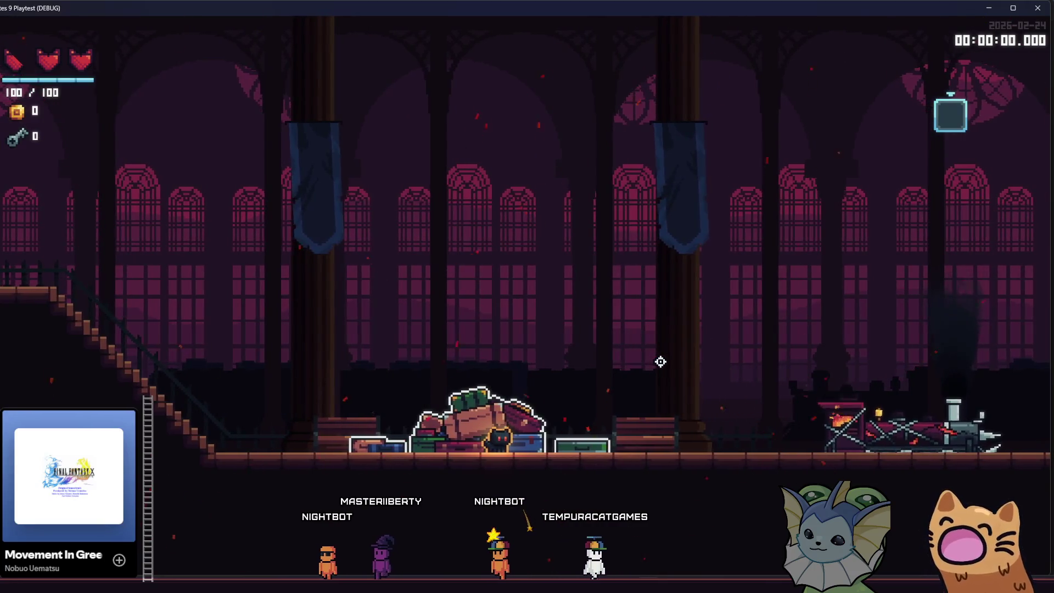
key(d)
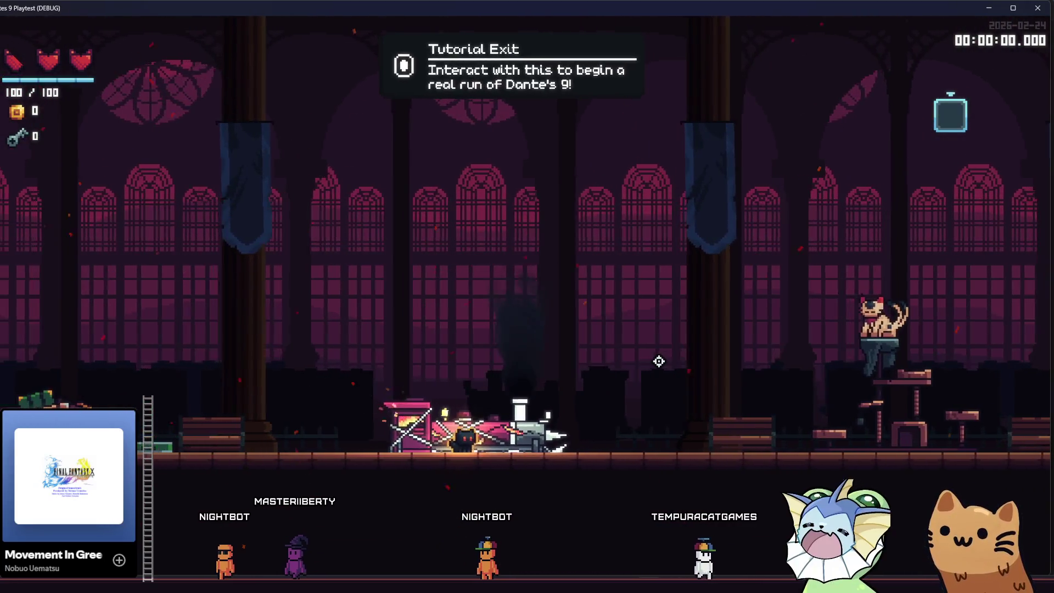
Walk the cat back and forth through the hall and jump while moving left
key(a)
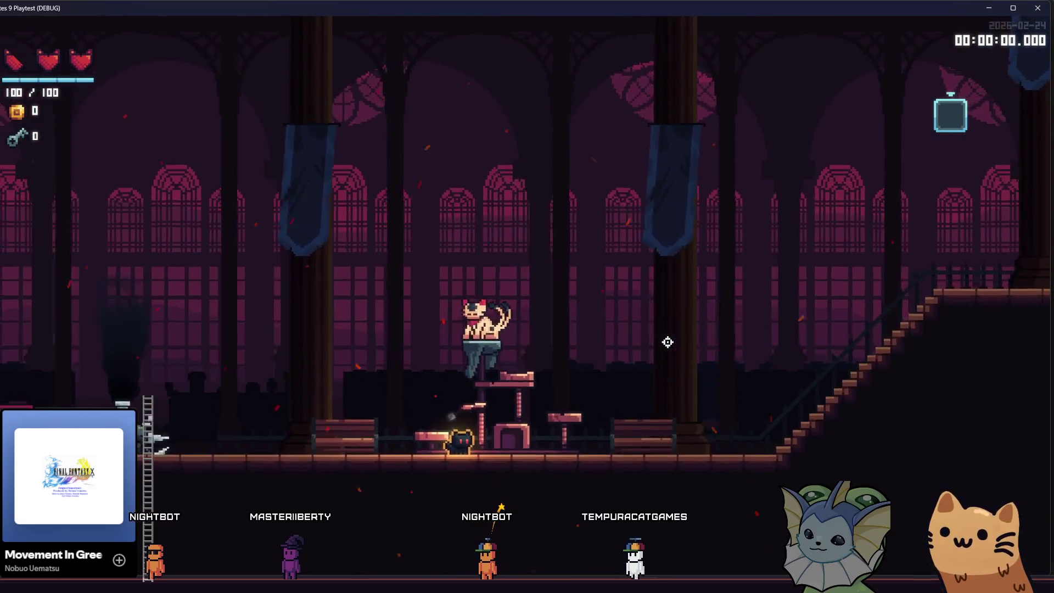
key(a)
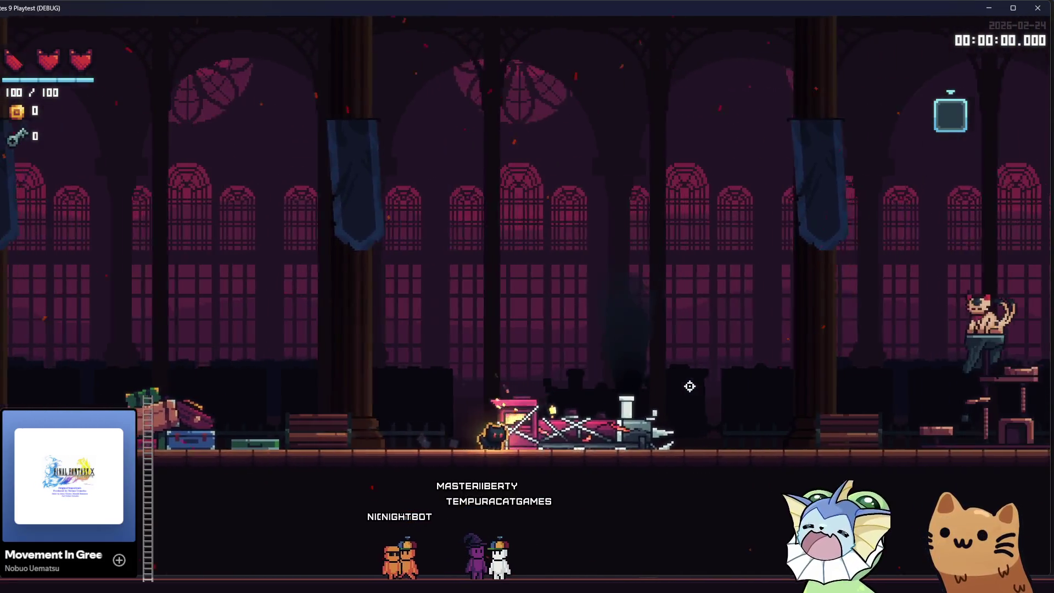
key(d)
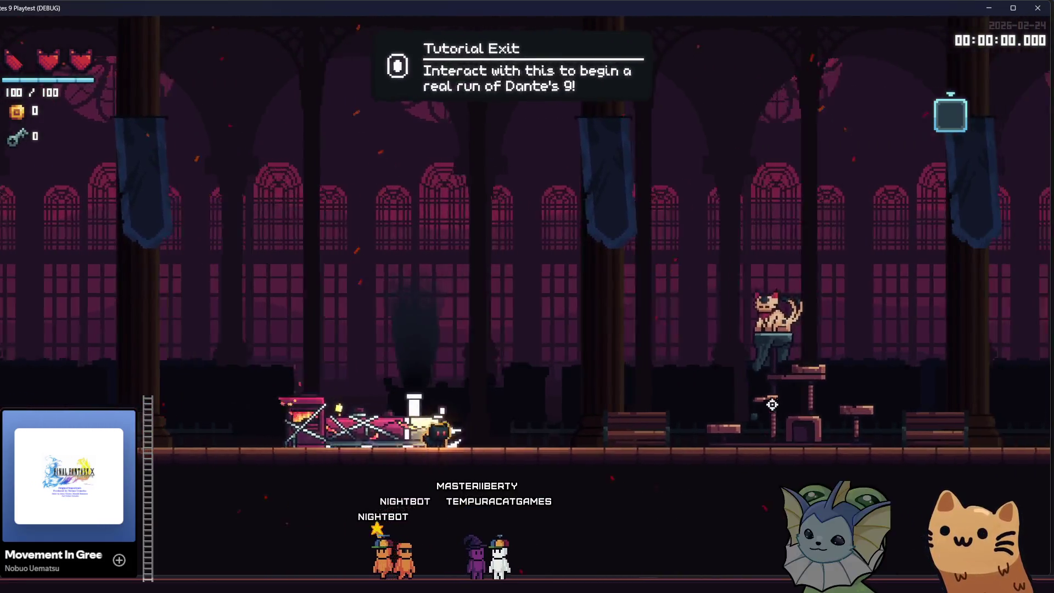
key(a)
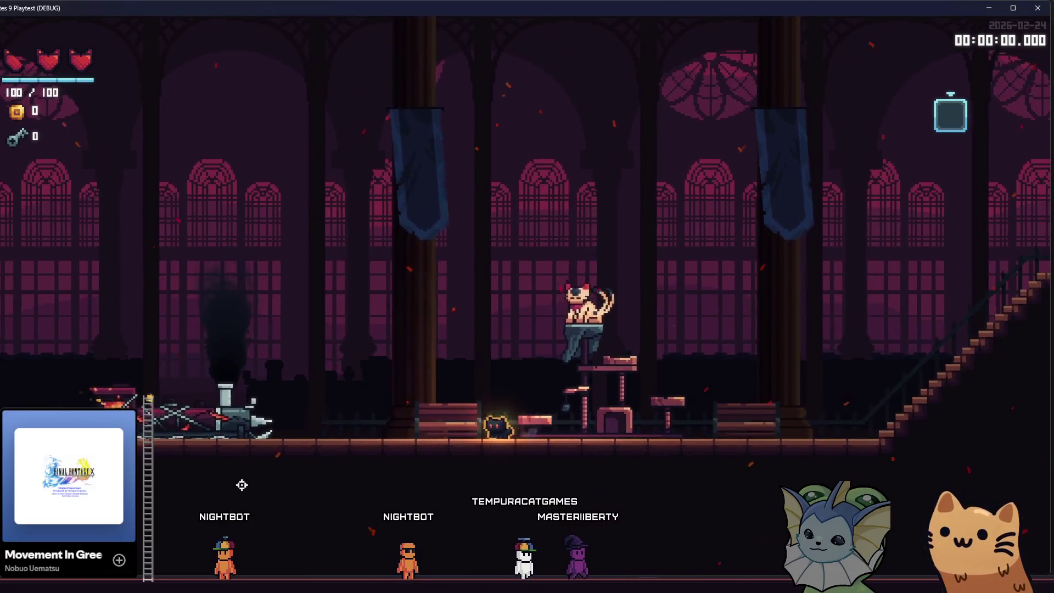
key(space)
key(space)
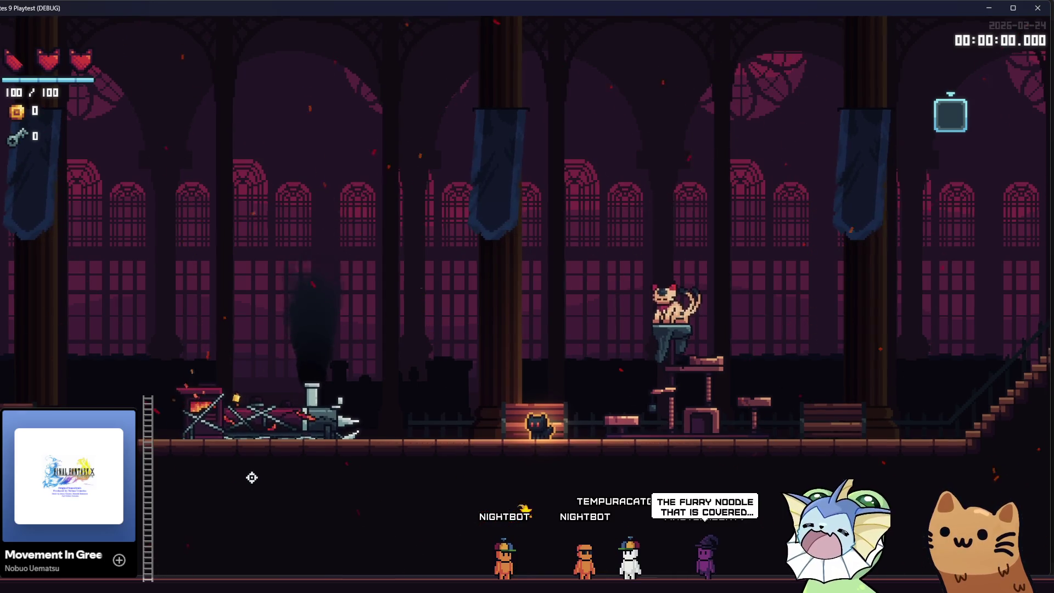
Switch from the Godot editor to the Aseprite v1.3.4 start window via the taskbar
mouse_move(327, 585)
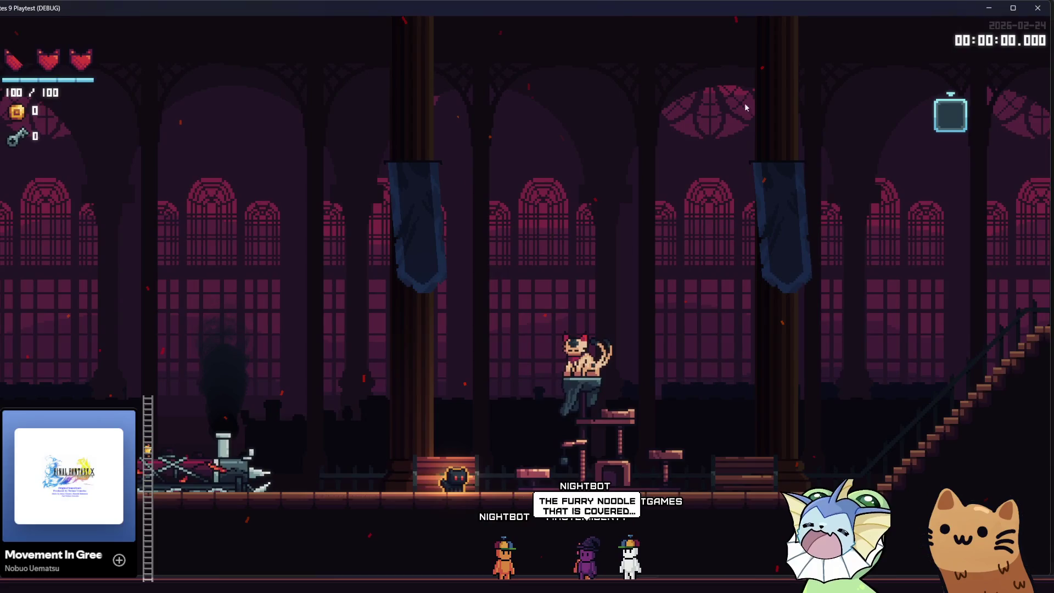
click(253, 576)
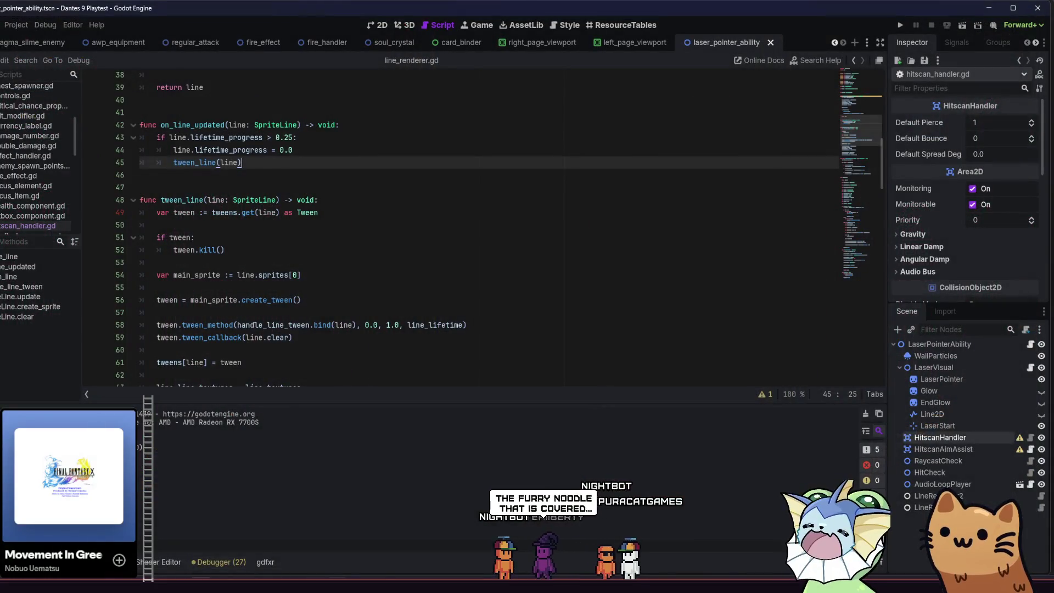
mouse_move(335, 584)
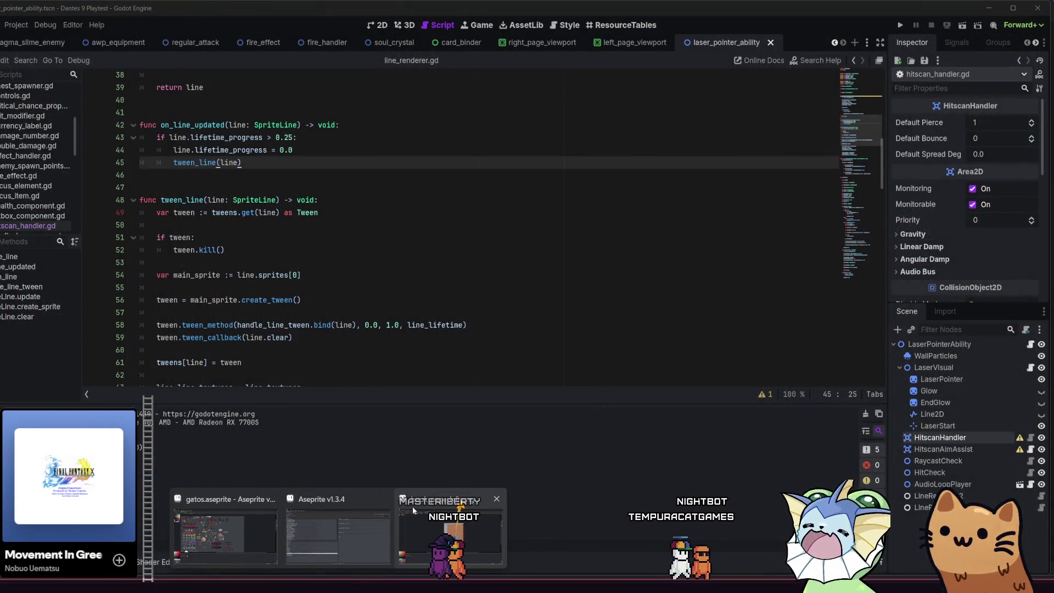
click(435, 507)
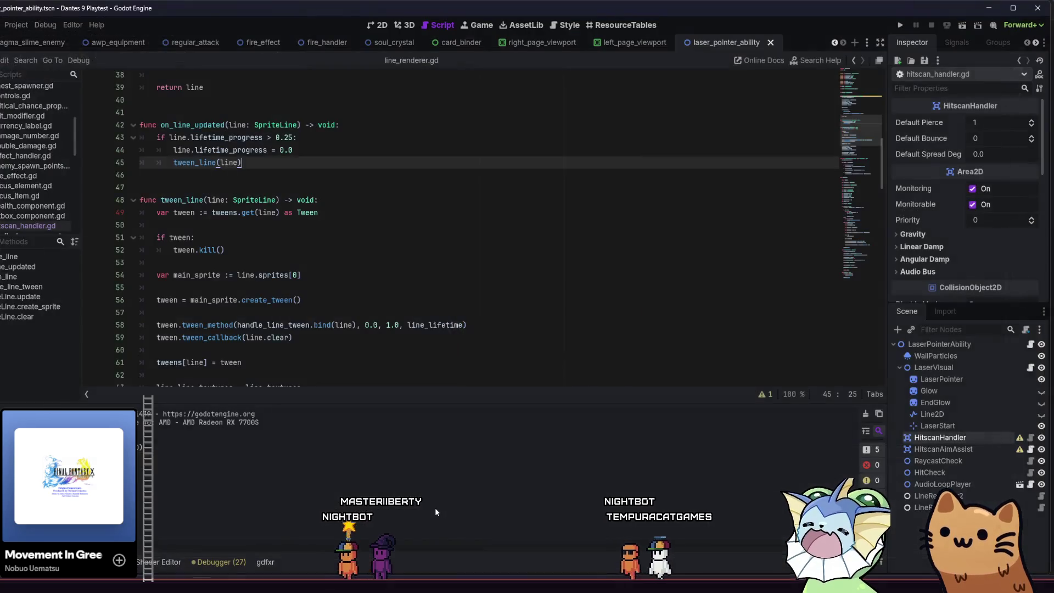
mouse_move(335, 585)
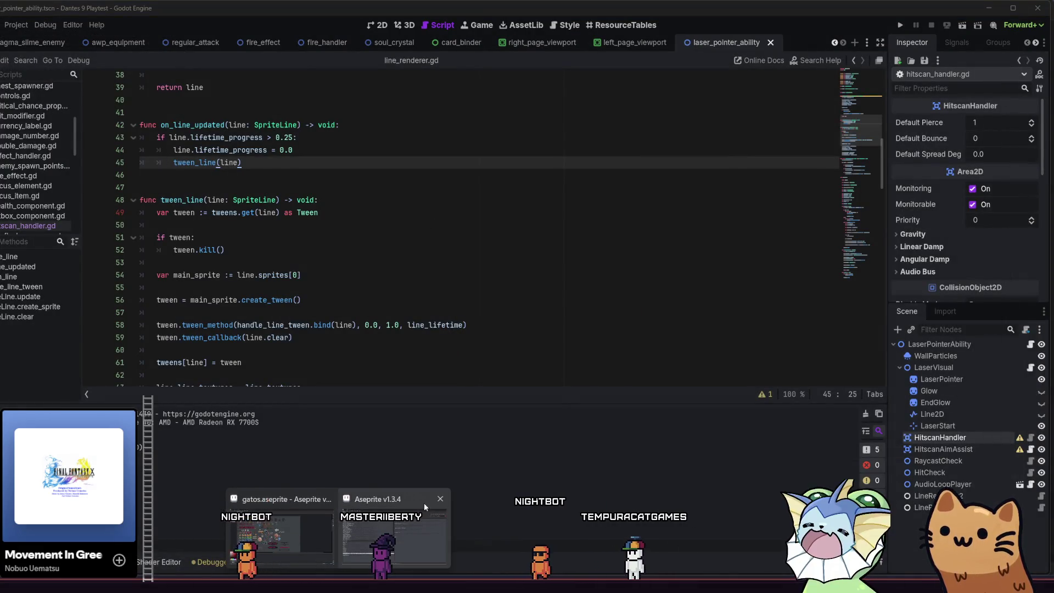
click(398, 527)
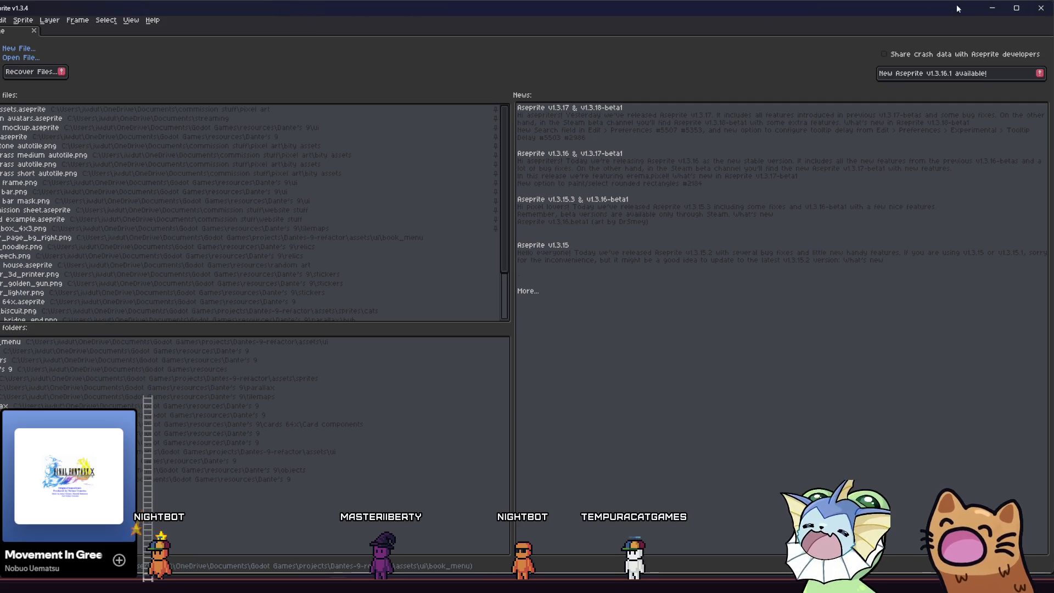
Close the start page, open the gatos.aseprite sprite sheet and pan across it
click(1044, 8)
click(347, 583)
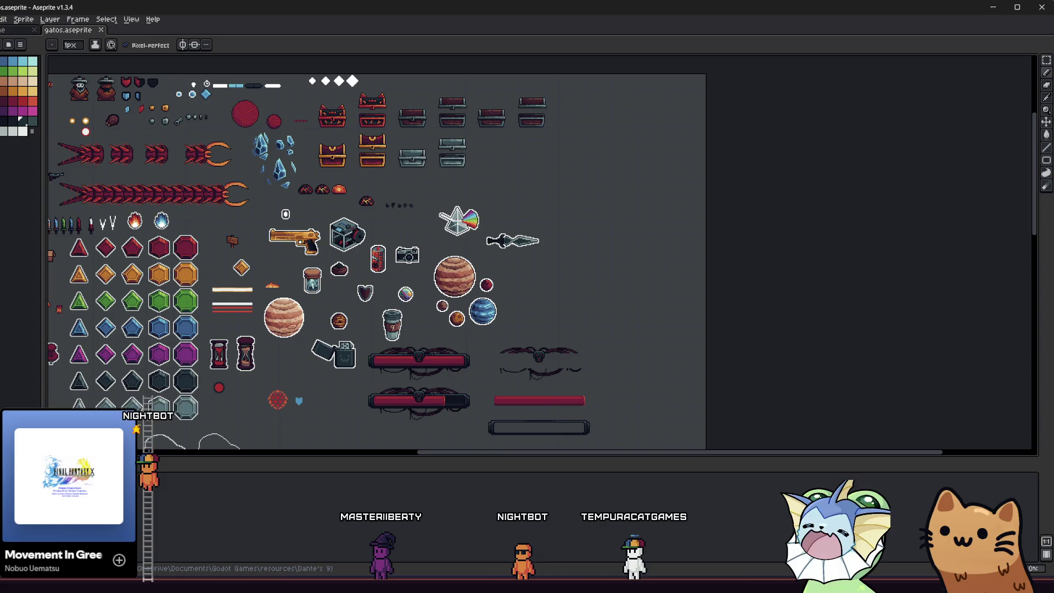
scroll(439, 258, down, 2)
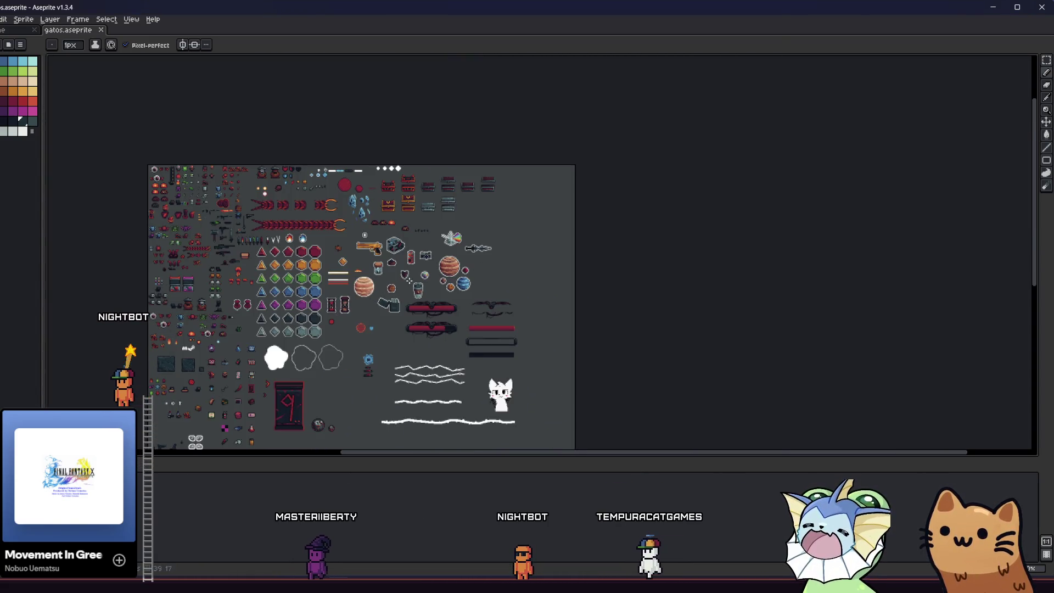
mouse_move(385, 301)
mouse_down()
mouse_move(421, 281)
mouse_move(422, 228)
mouse_move(424, 237)
mouse_up()
scroll(421, 227, down, 1)
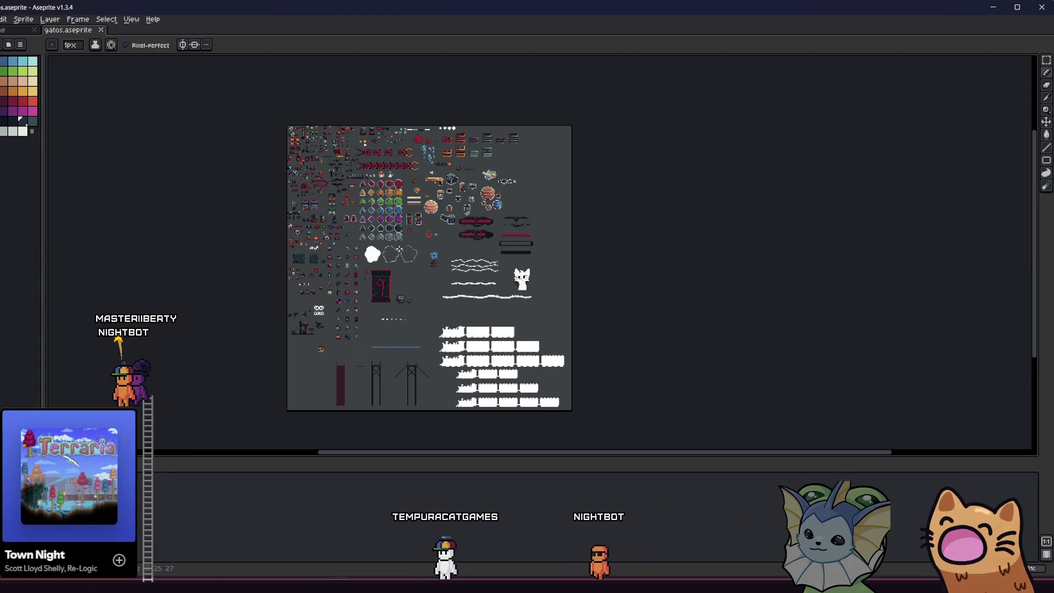
scroll(373, 254, up, 4)
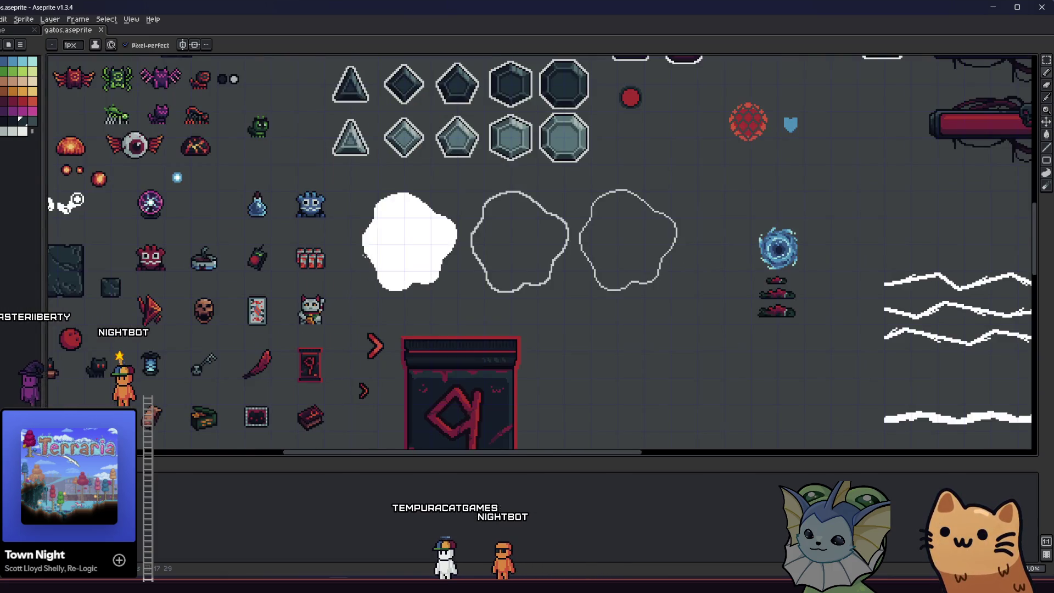
scroll(354, 263, down, 4)
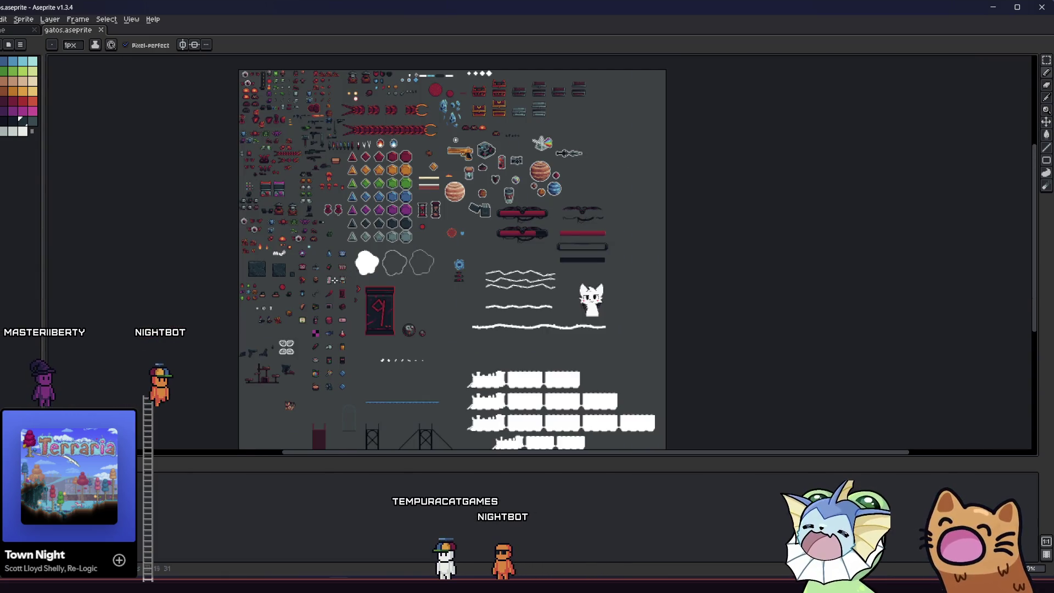
Zoom in and out on the sheet, then return to Godot's 2D view of laser_pointer_ability.tscn
scroll(489, 291, up, 2)
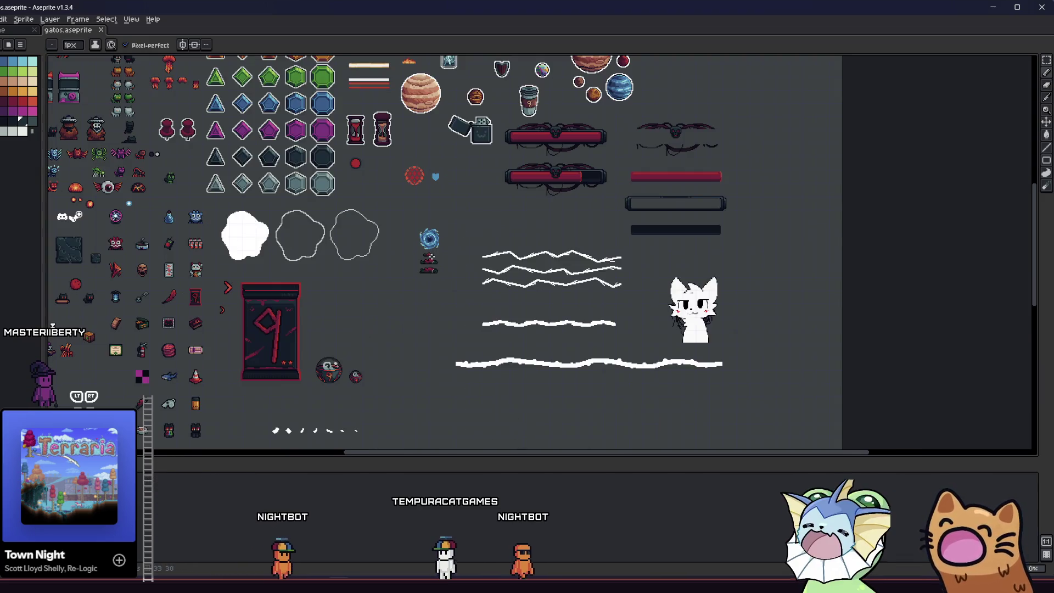
scroll(412, 265, down, 2)
scroll(354, 266, up, 3)
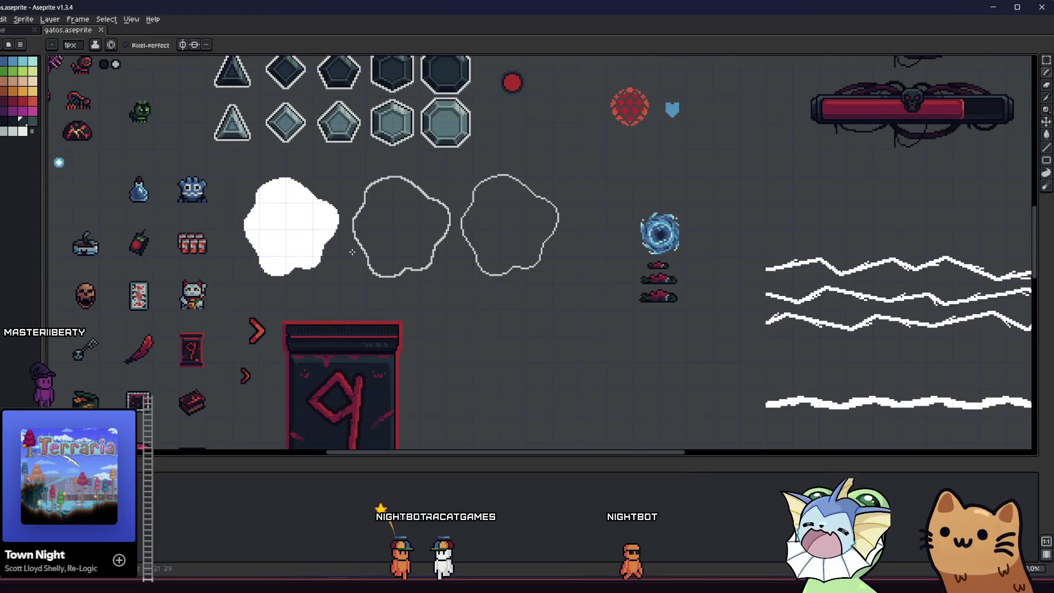
scroll(350, 252, down, 2)
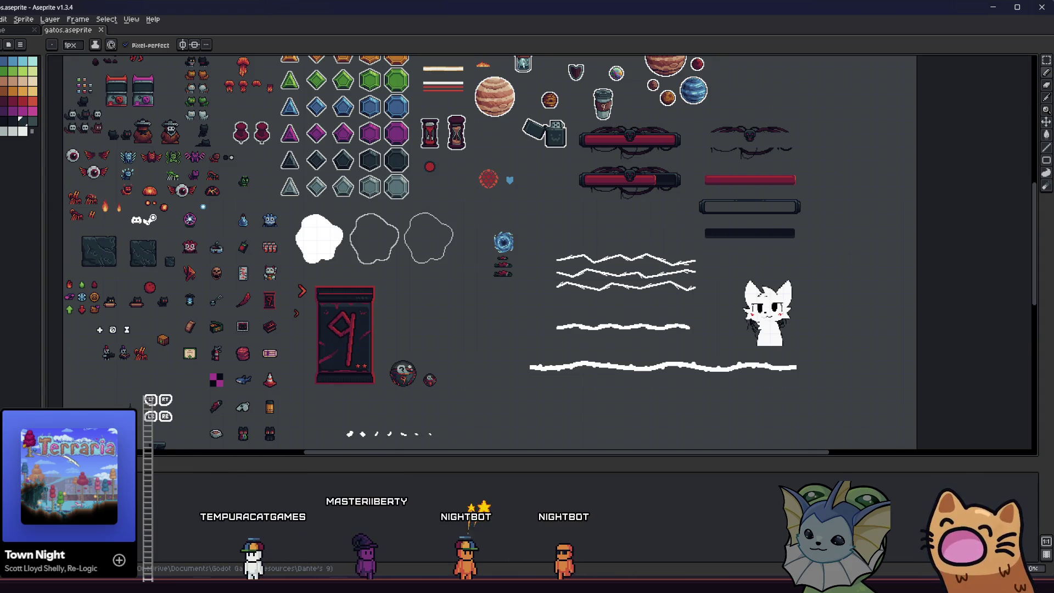
key(alt+Tab)
click(378, 25)
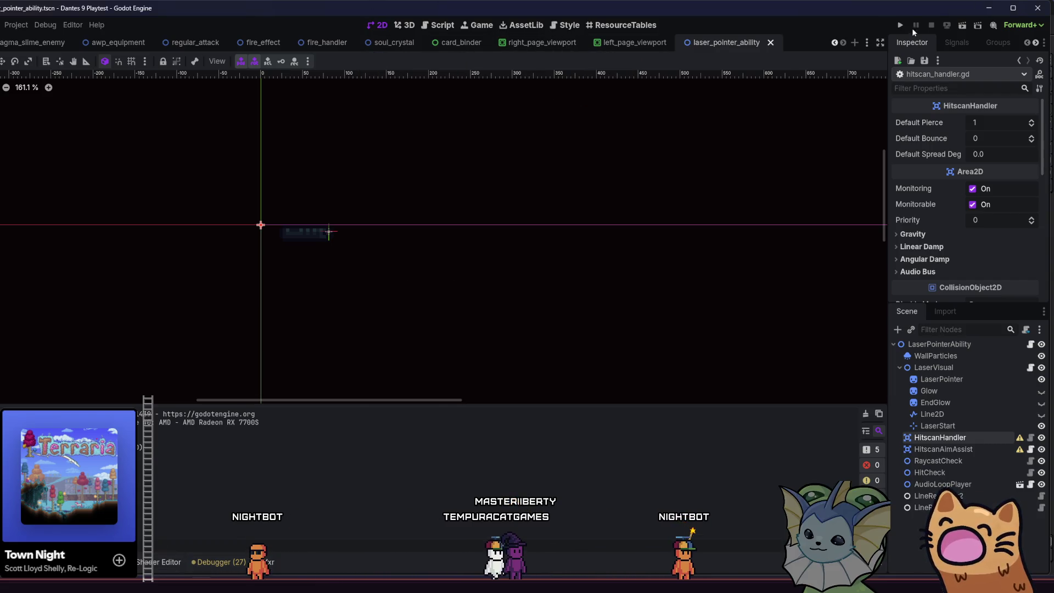
scroll(42, 44, up, 10)
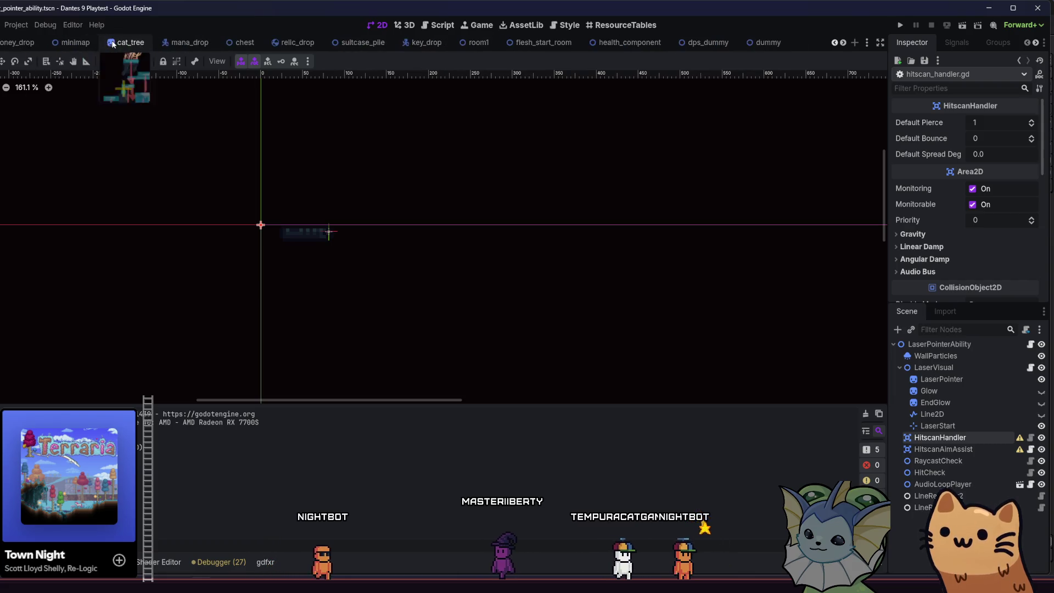
scroll(39, 44, up, 10)
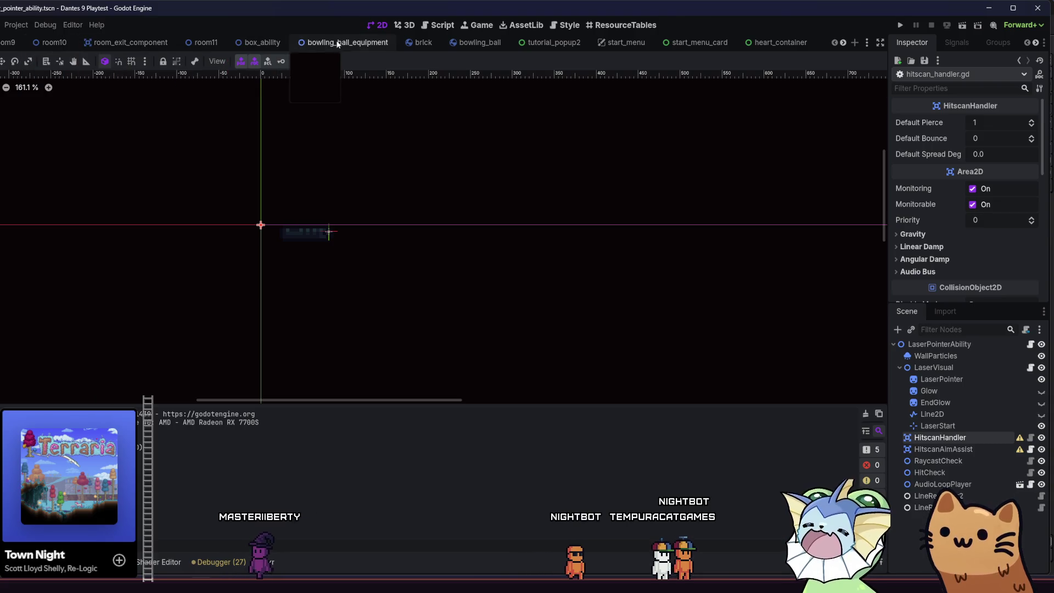
scroll(566, 40, down, 6)
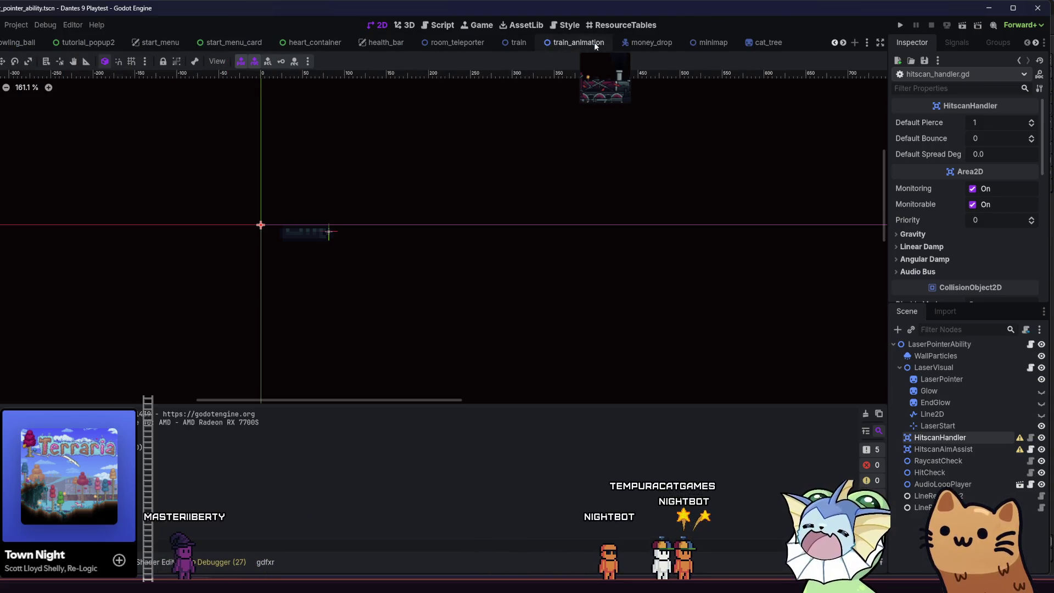
scroll(598, 41, up, 5)
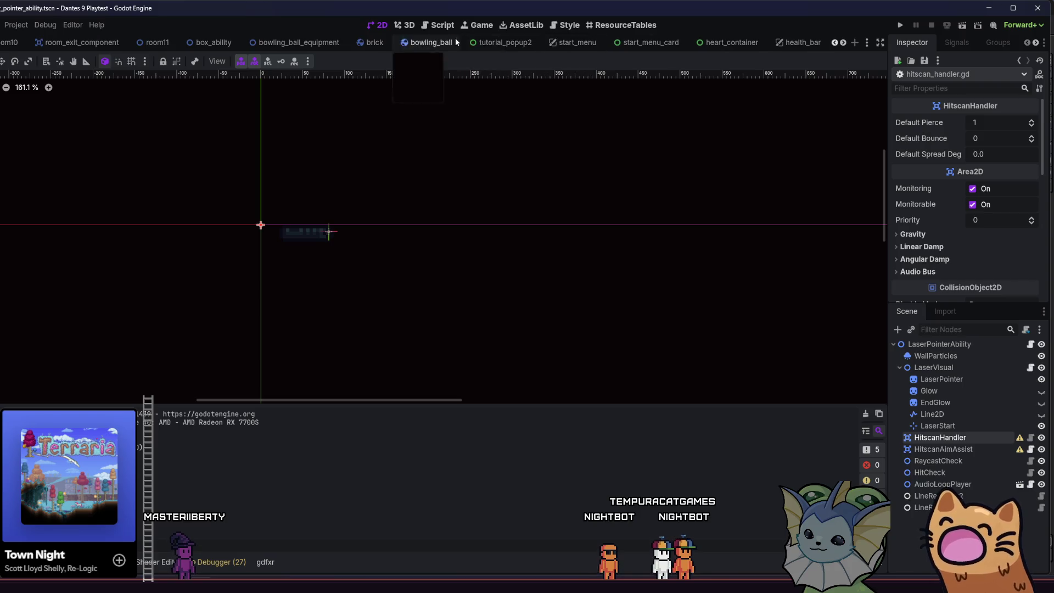
scroll(433, 41, down, 1)
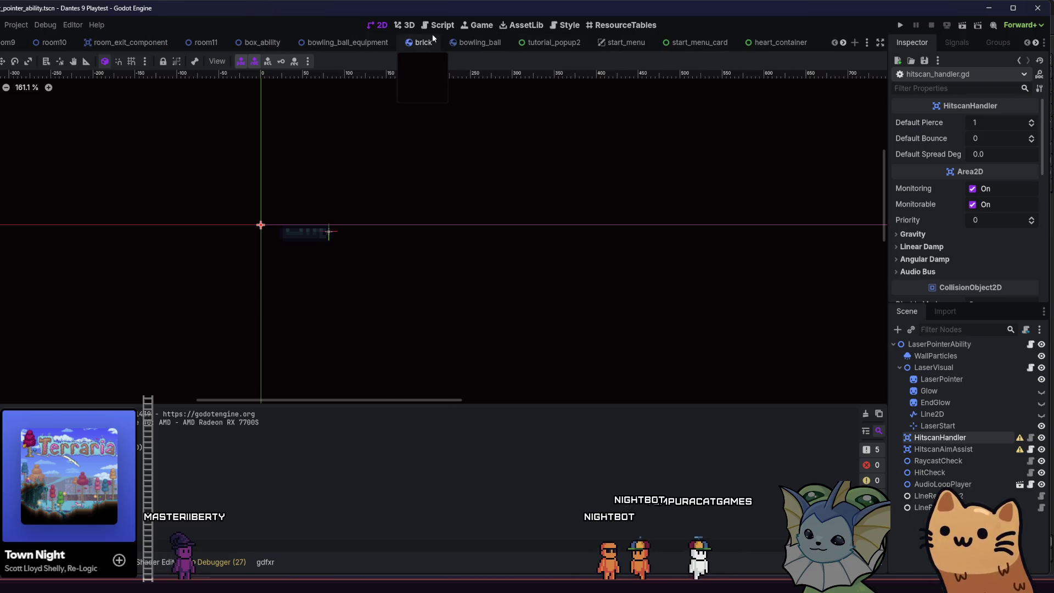
scroll(408, 42, down, 5)
scroll(409, 42, down, 5)
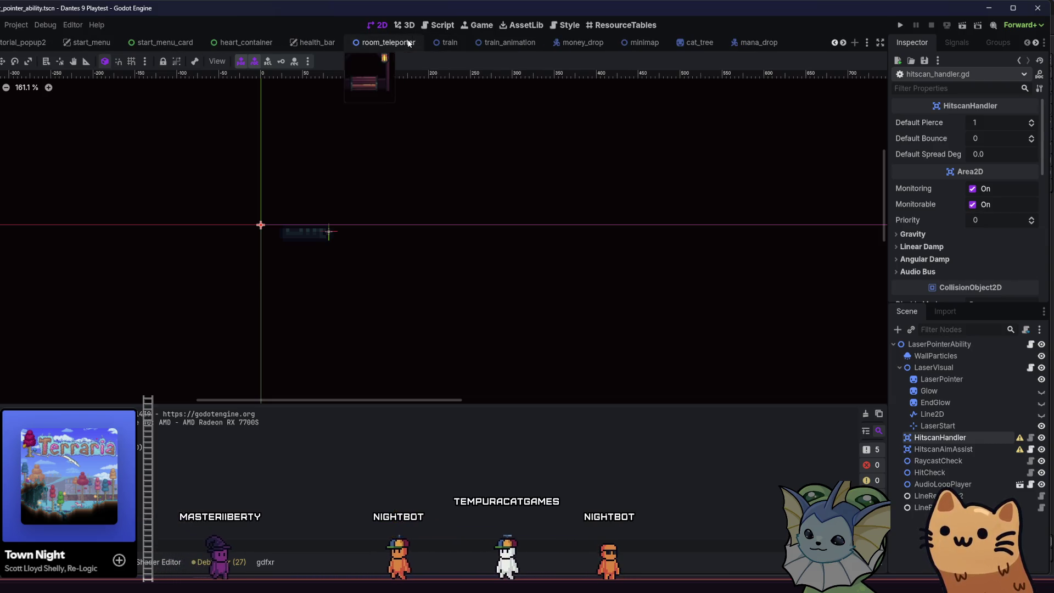
scroll(409, 43, down, 6)
scroll(409, 43, down, 4)
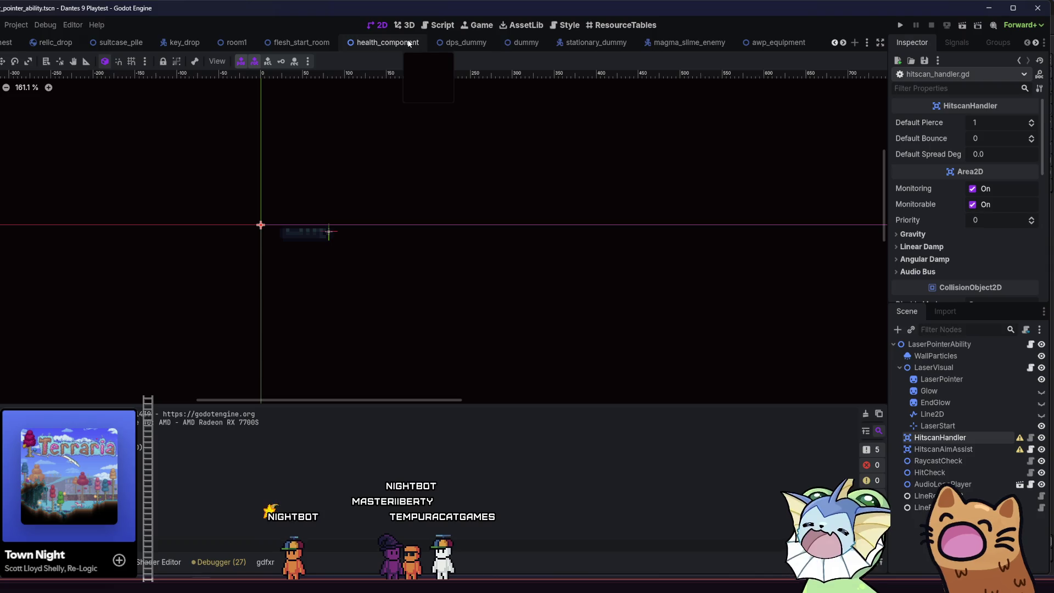
scroll(408, 43, down, 5)
scroll(409, 42, down, 4)
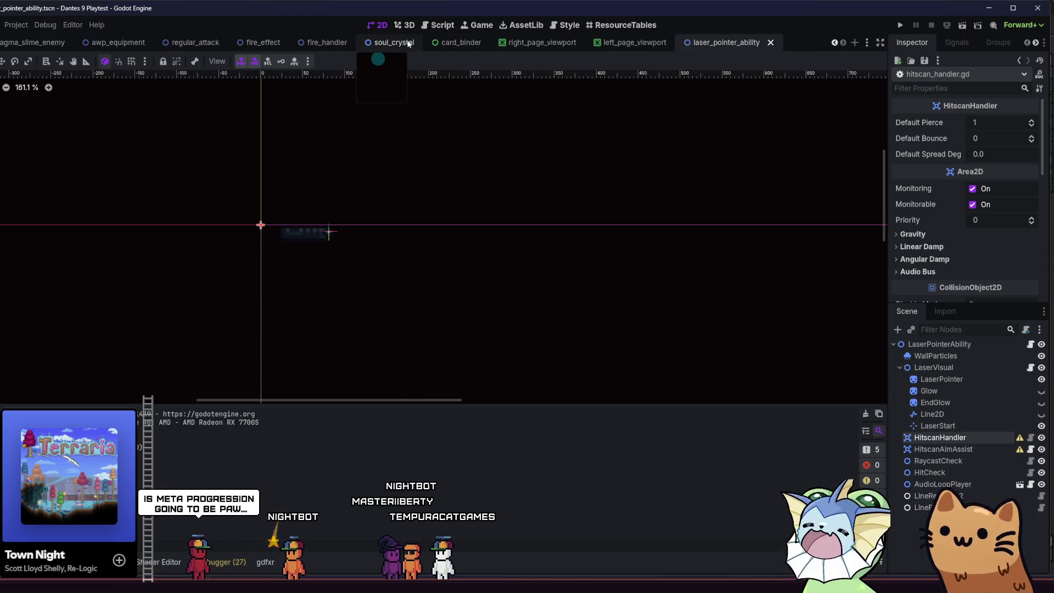
key(alt+shift+o)
Search Quick Open for 'hub_room' and open hub_room.tscn, showing the suitcase pile and benches
text(room)
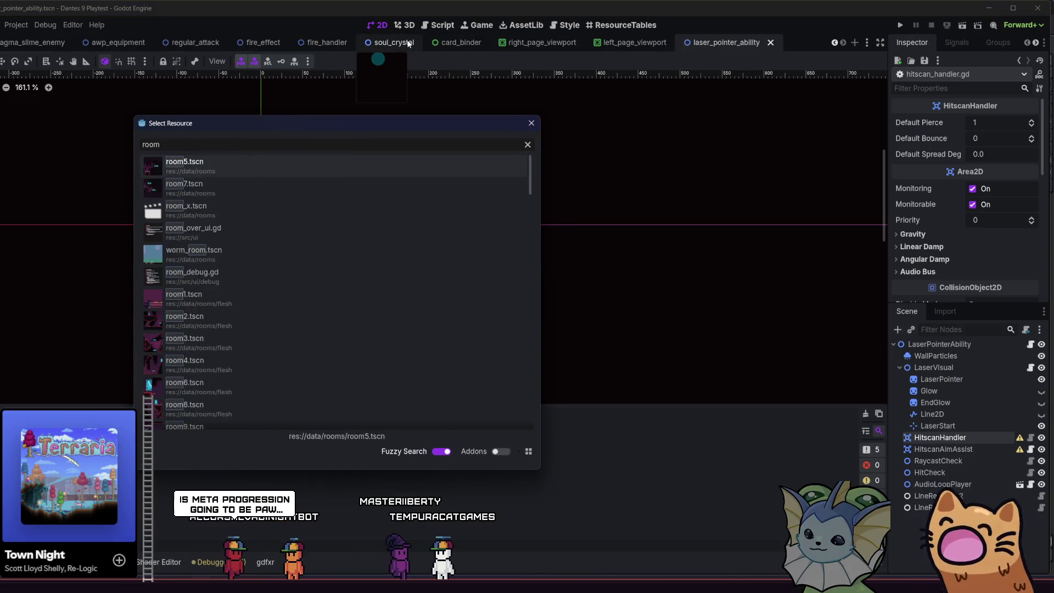
text(_hub)
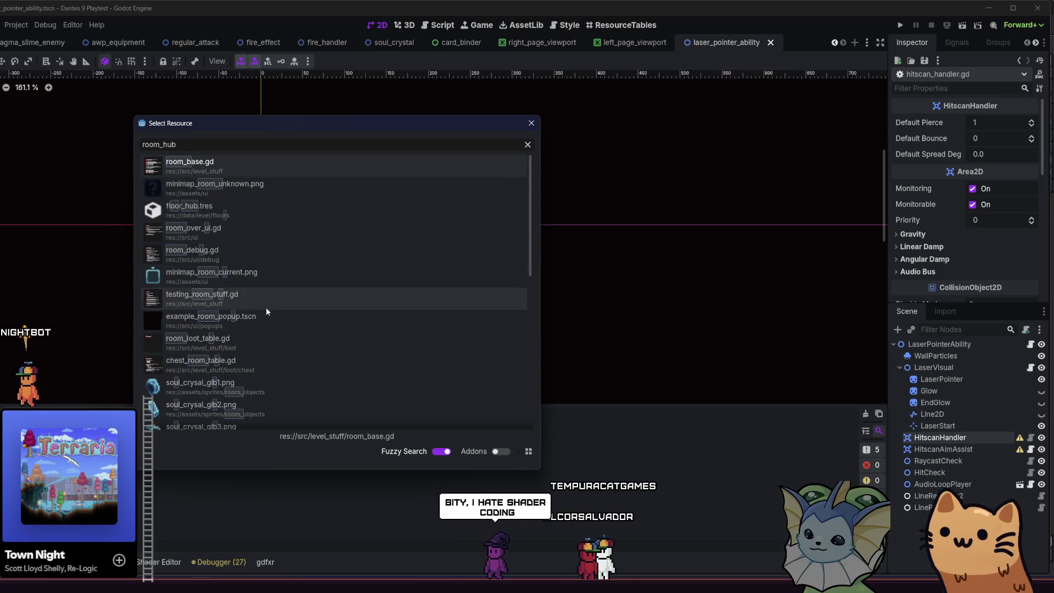
key(BackSpace)
key(BackSpace)
key(BackSpace)
text(hub_roo)
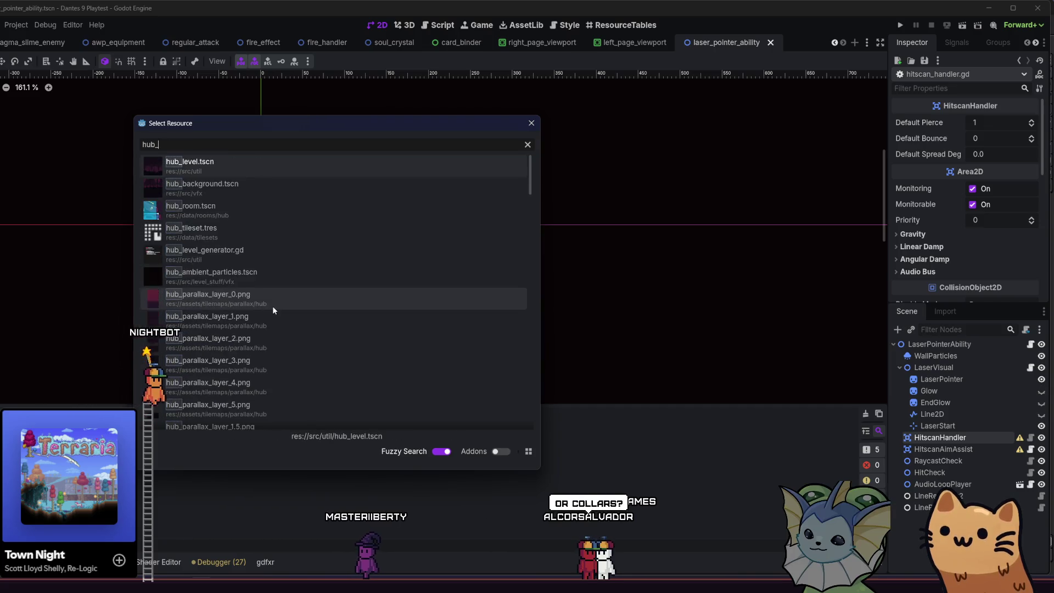
text(m)
key(Return)
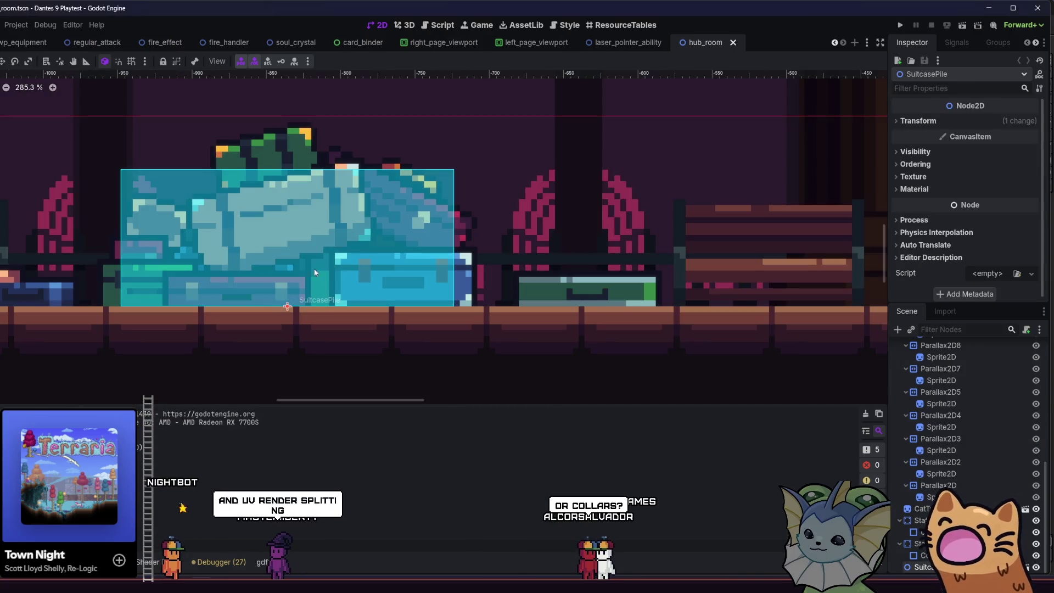
scroll(341, 262, down, 1)
scroll(332, 253, down, 8)
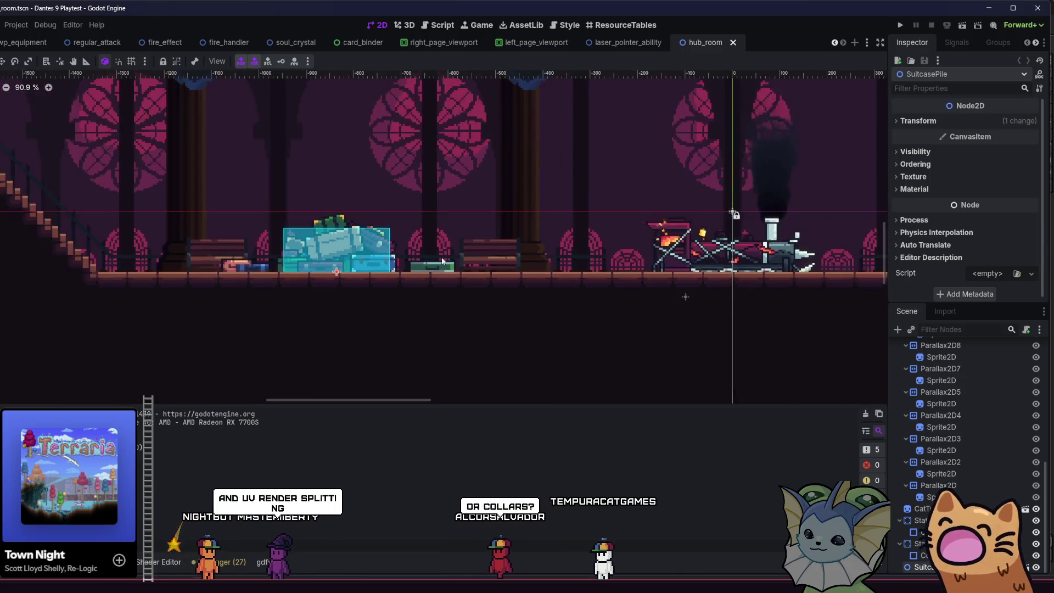
scroll(723, 235, right, 10)
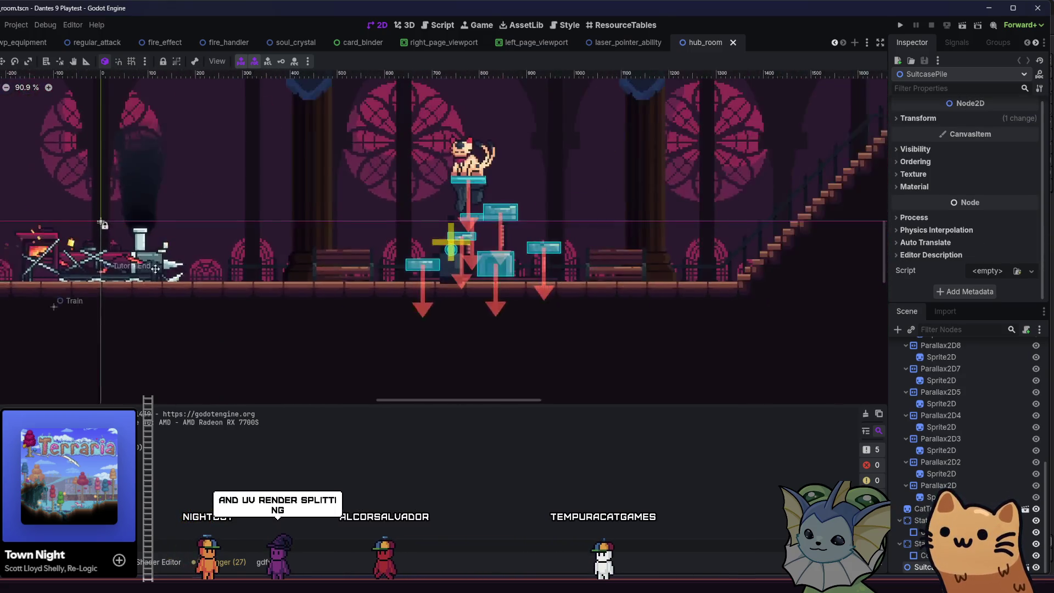
scroll(515, 264, up, 5)
scroll(297, 280, up, 3)
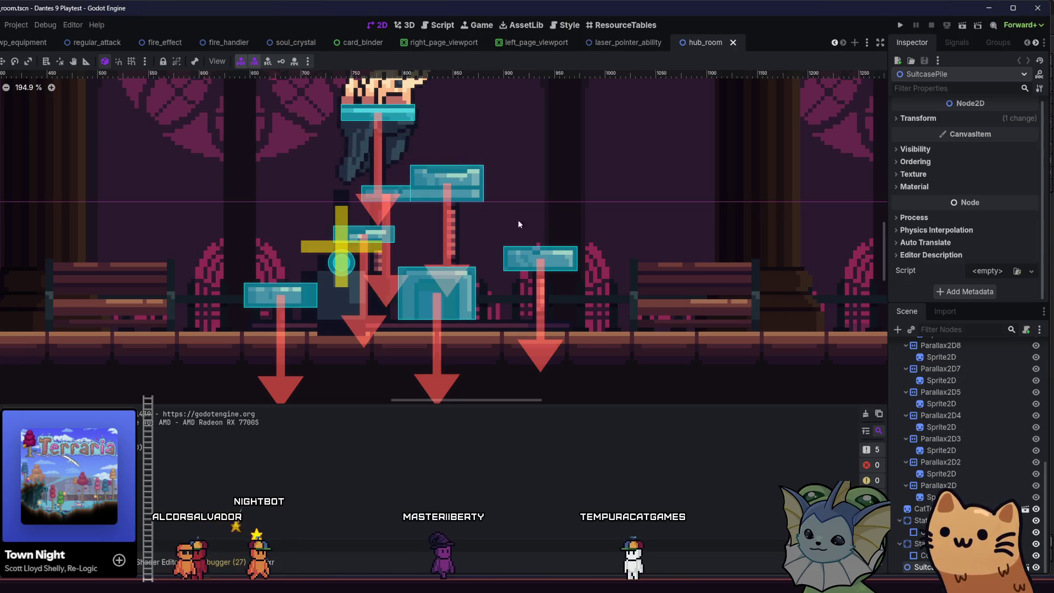
scroll(549, 242, down, 3)
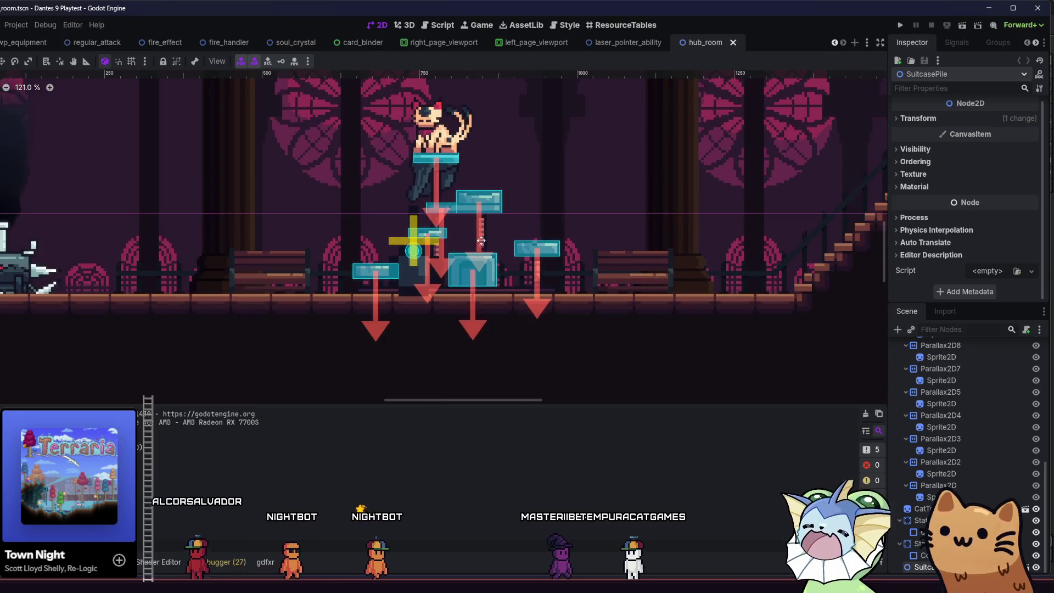
scroll(350, 281, down, 4)
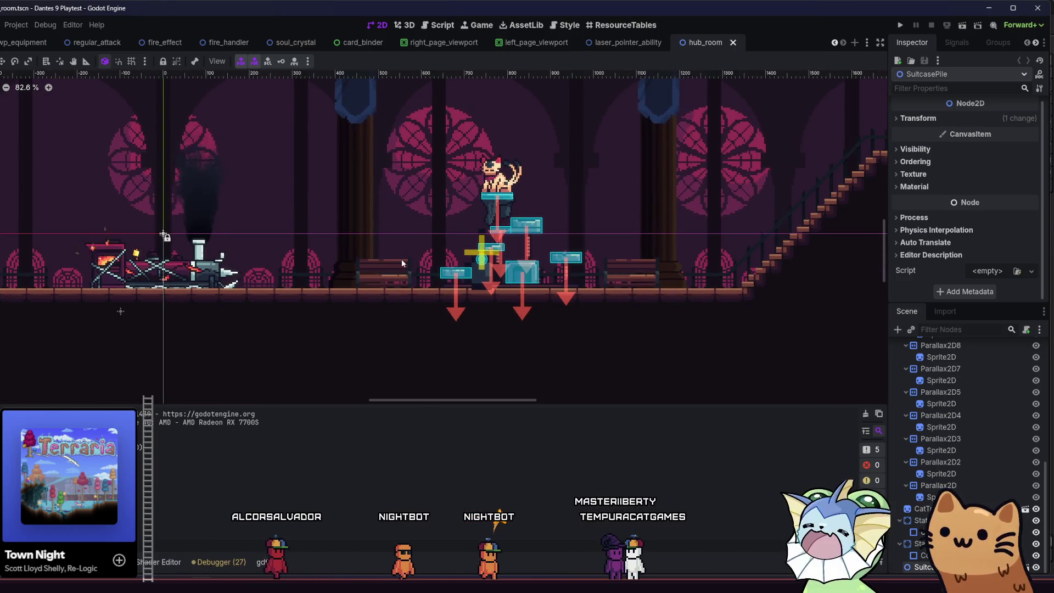
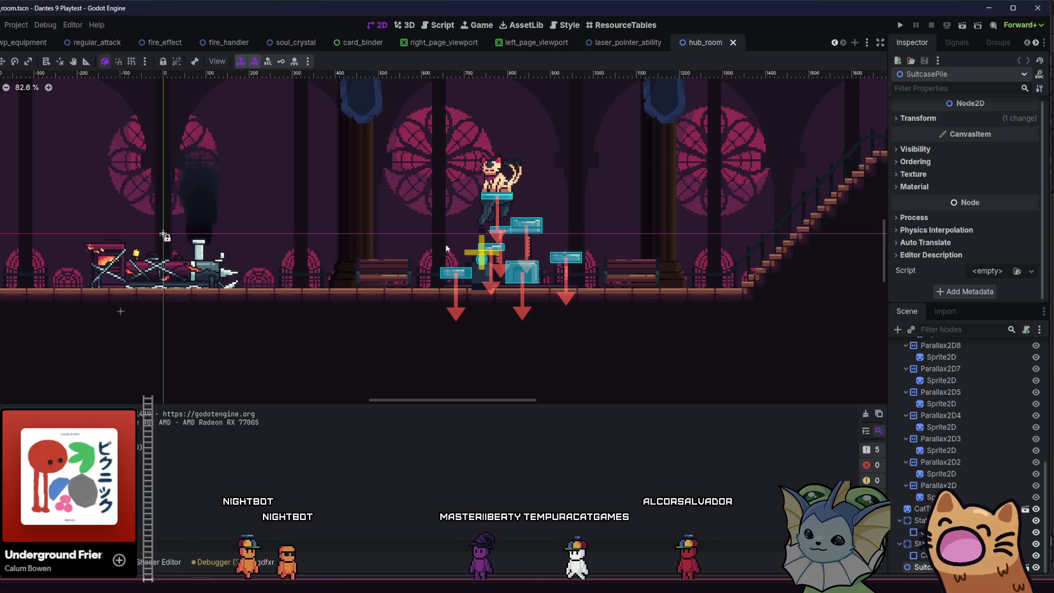
Pan around the hub_room canvas, then bring up the Select Resource quick-open list
scroll(446, 248, left, 10)
scroll(593, 259, left, 5)
scroll(336, 244, up, 2)
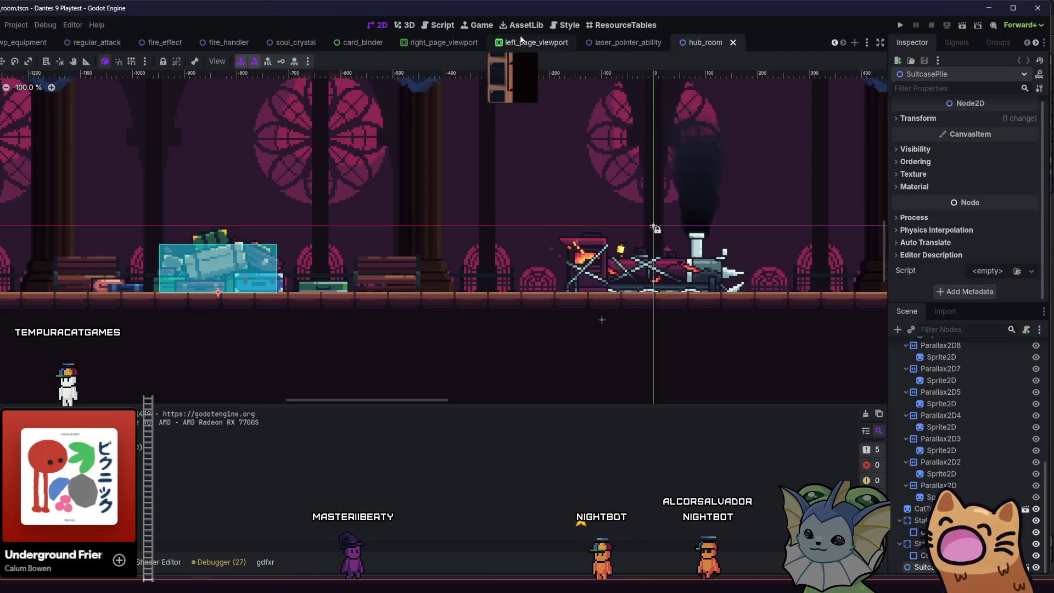
scroll(937, 407, up, 5)
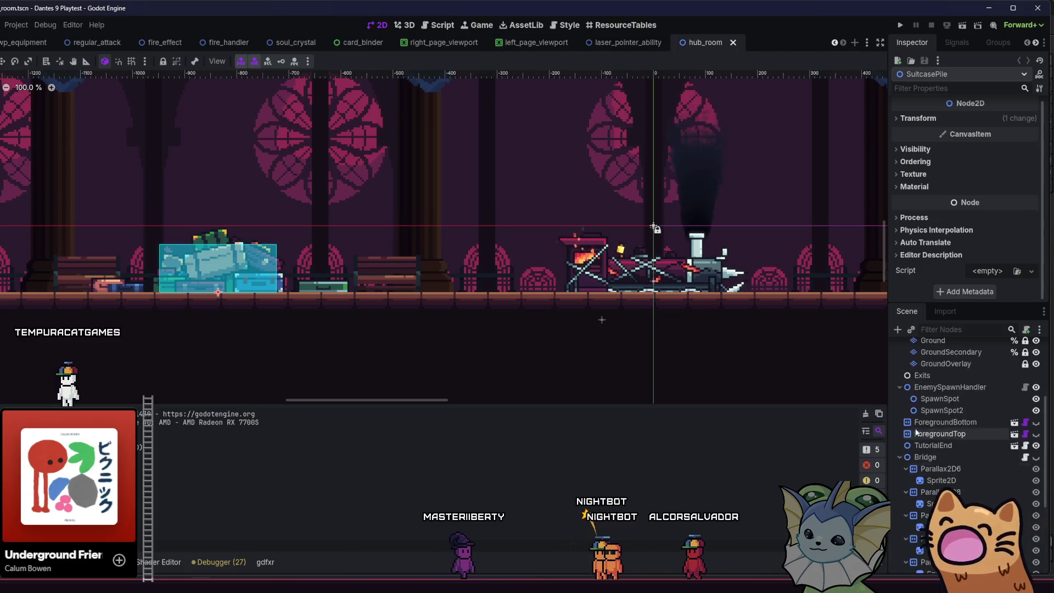
scroll(659, 263, down, 3)
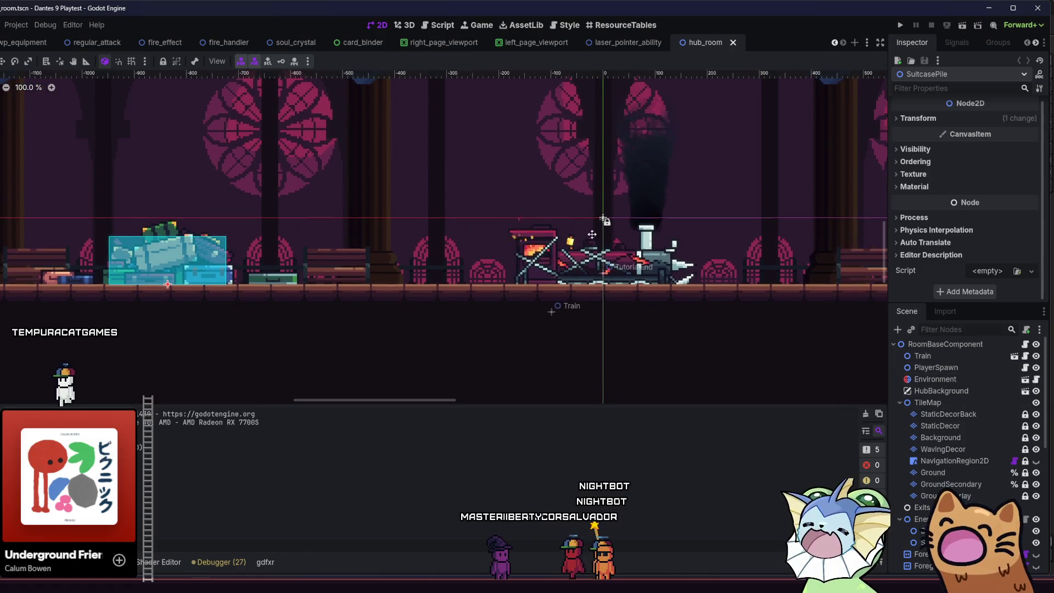
scroll(609, 235, left, 4)
scroll(416, 241, up, 4)
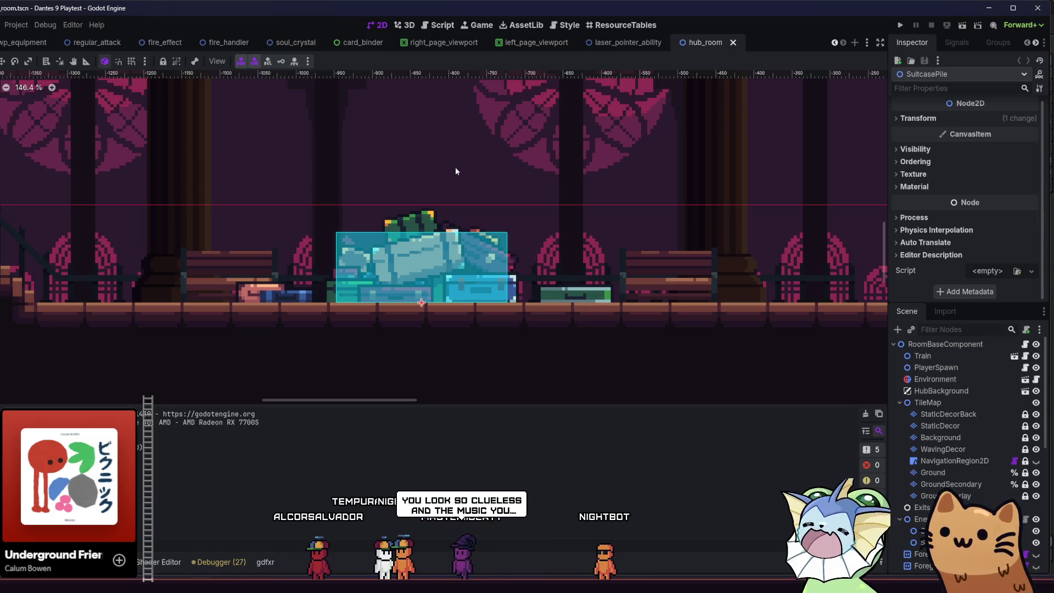
key(shift+alt+o)
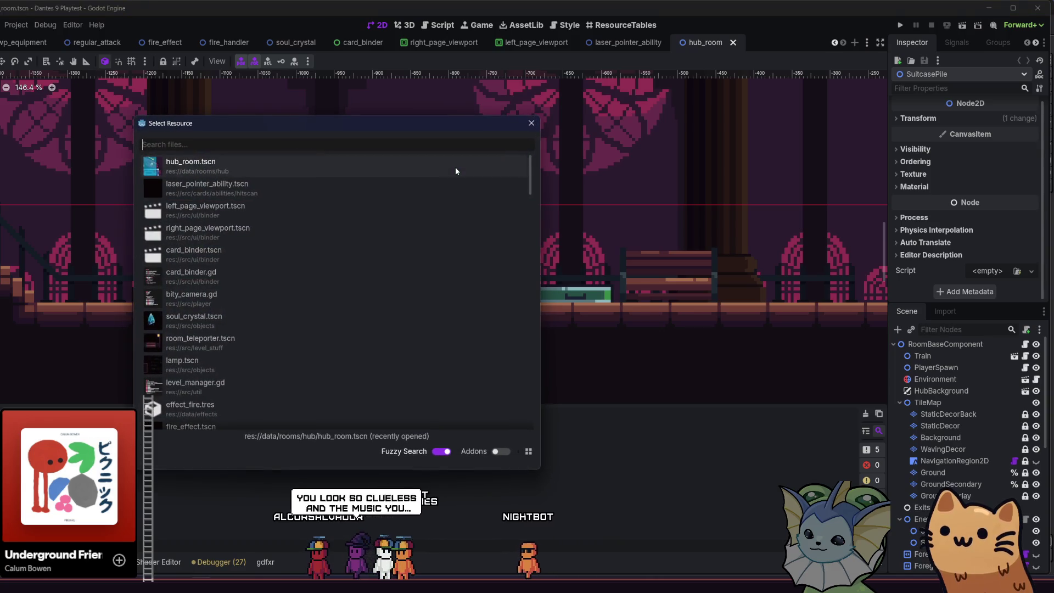
Create a new scene with a User Interface Control root anchored to Full Rect
click(531, 123)
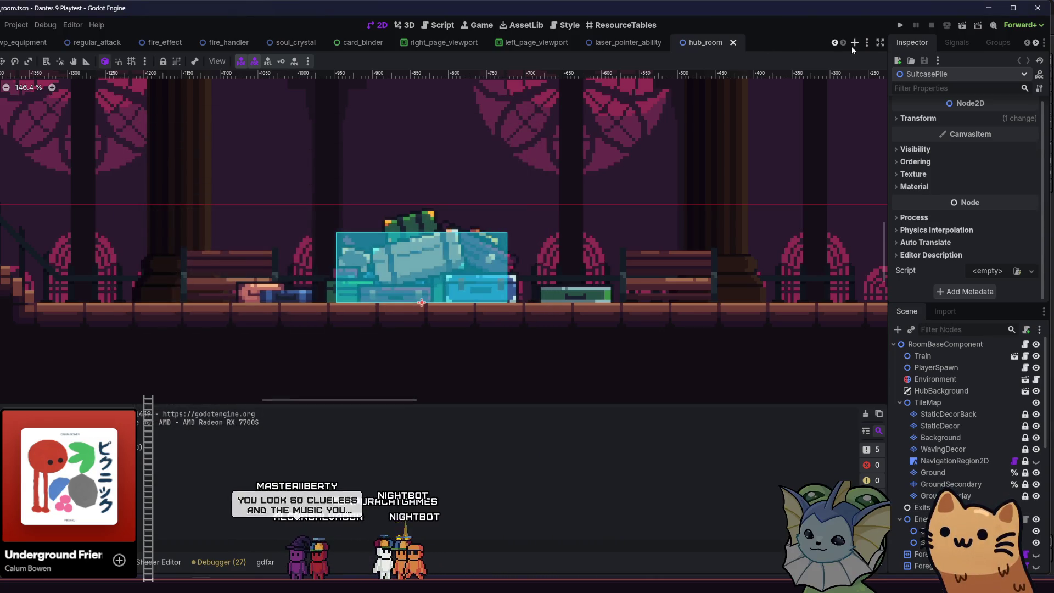
click(855, 44)
click(946, 389)
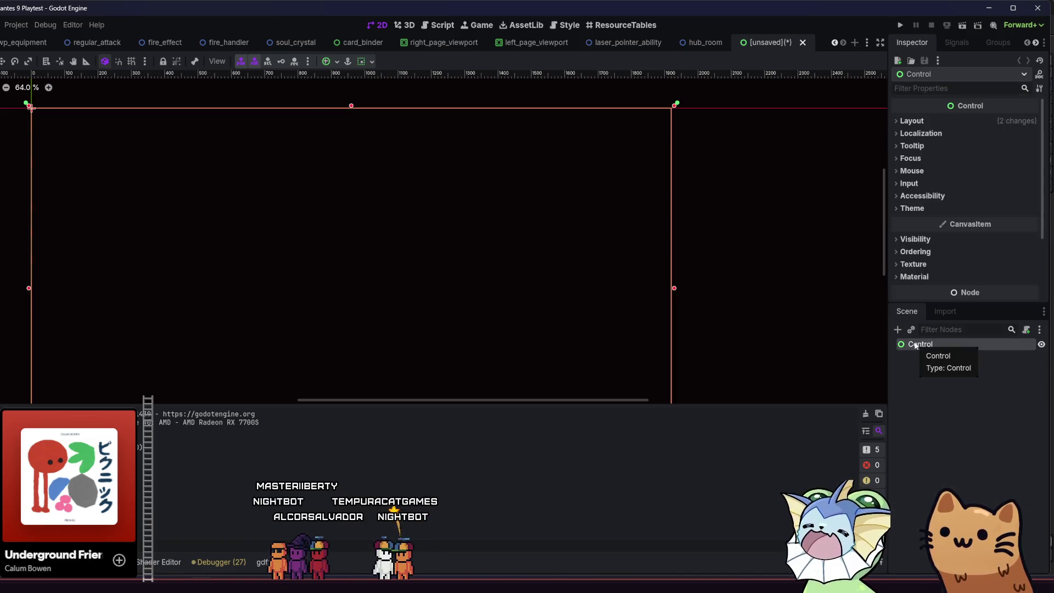
click(332, 62)
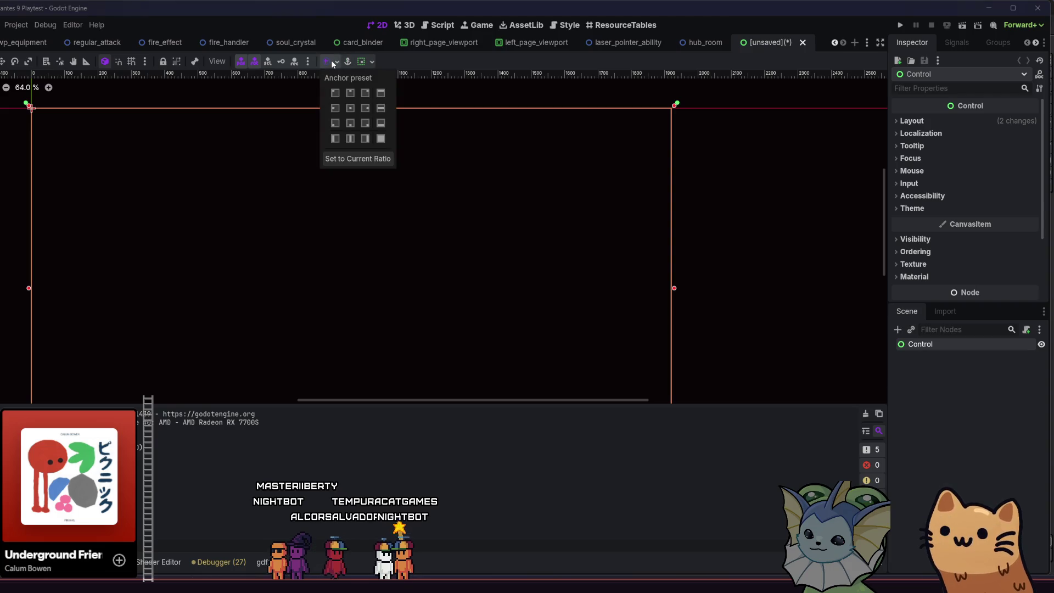
click(379, 142)
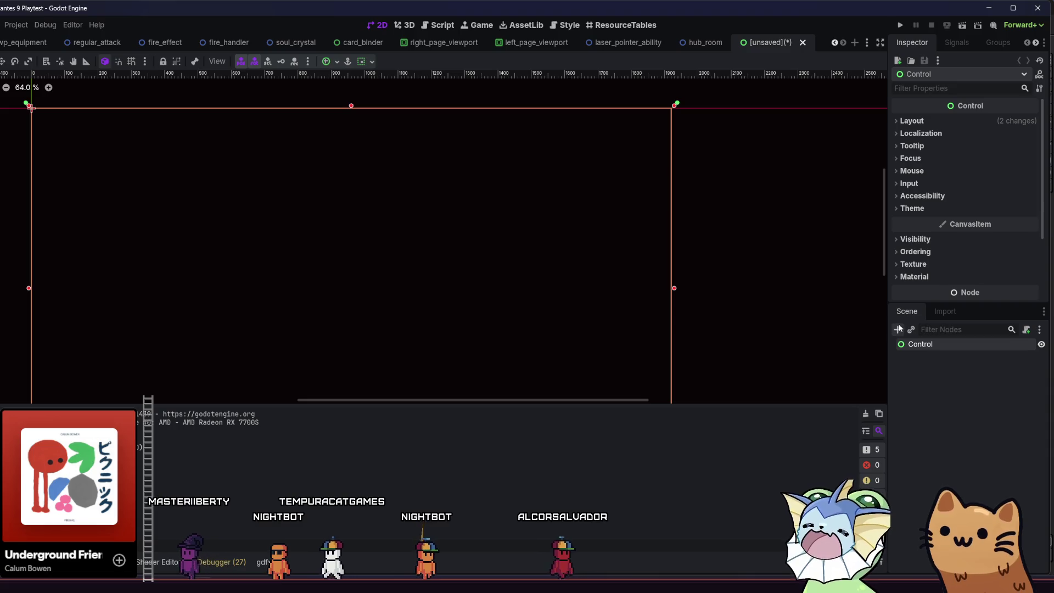
Begin attaching a script to the Control root, which proposes res://control.gd
key(ctrl+a)
key(Escape)
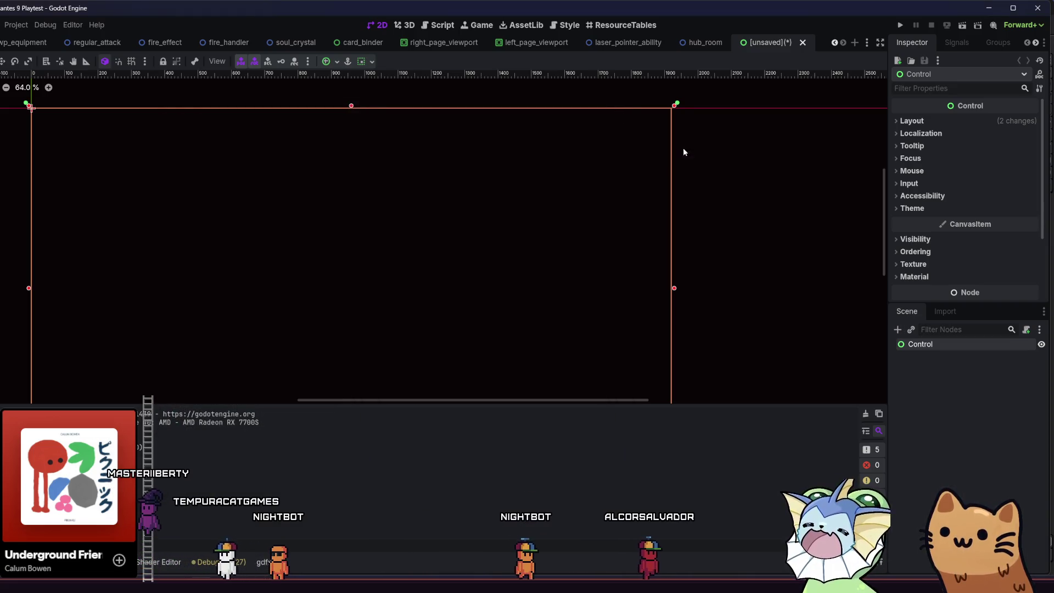
click(1026, 330)
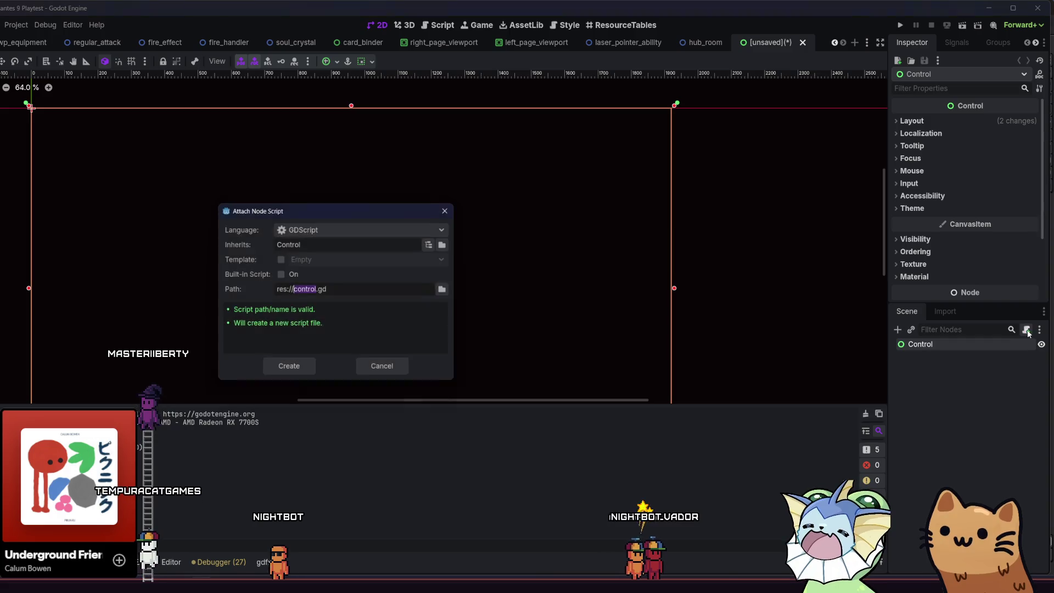
Change the root Control node's type to Menu
click(369, 367)
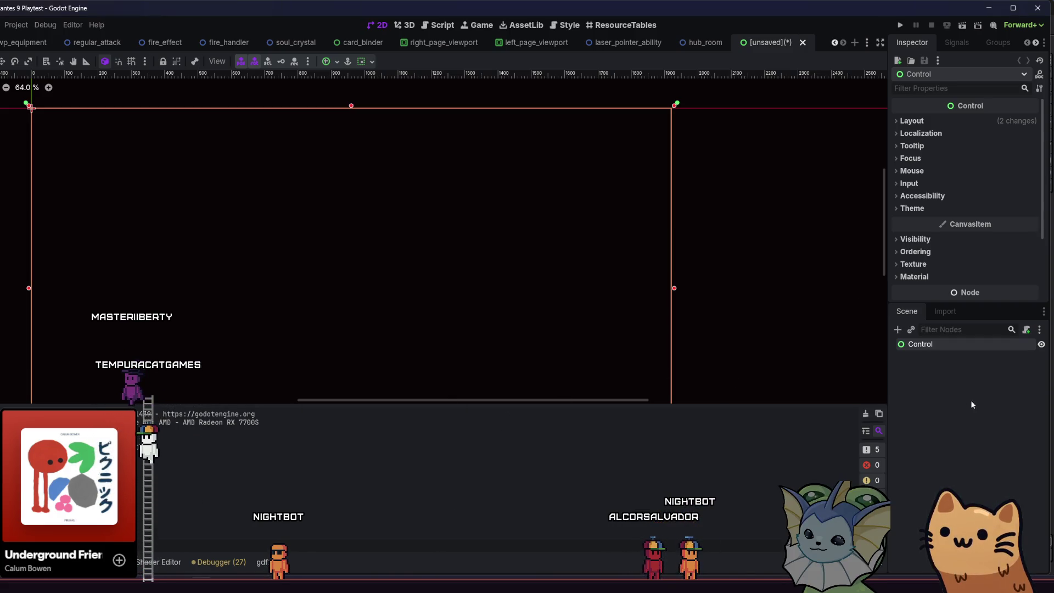
right_click(954, 345)
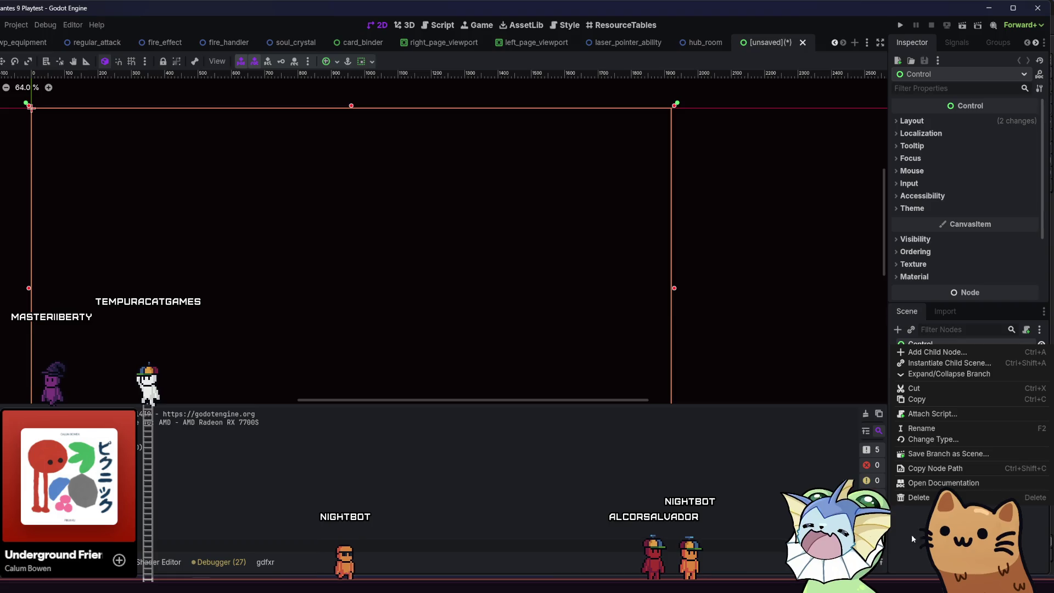
click(926, 415)
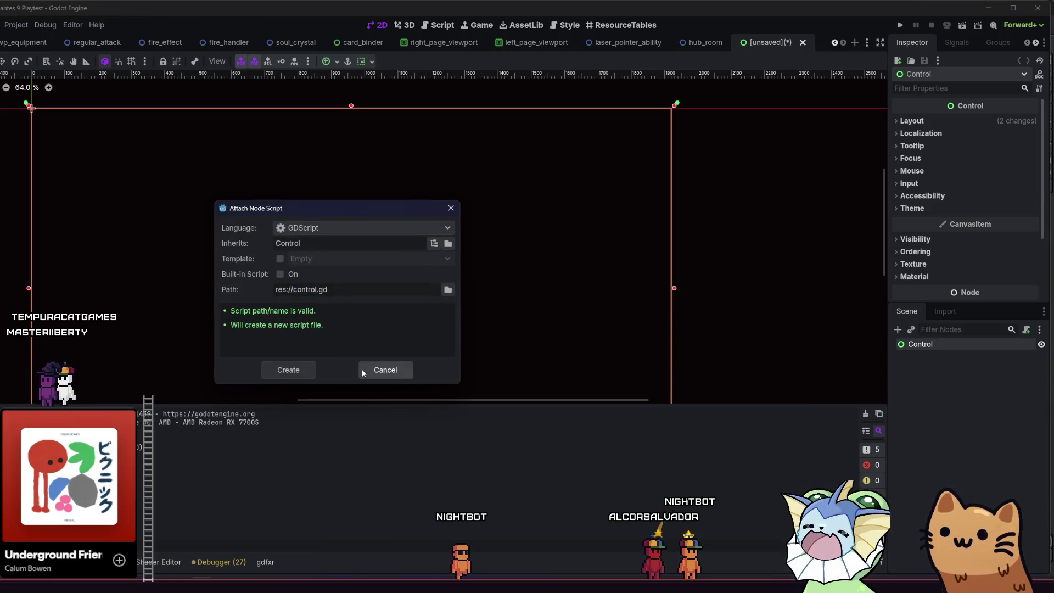
click(364, 369)
right_click(918, 351)
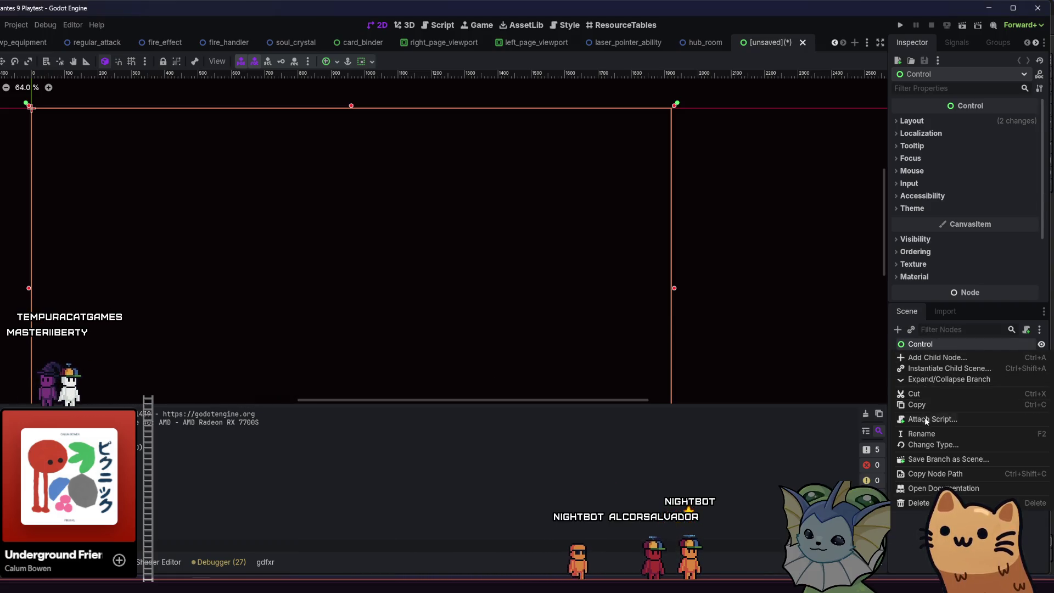
click(912, 444)
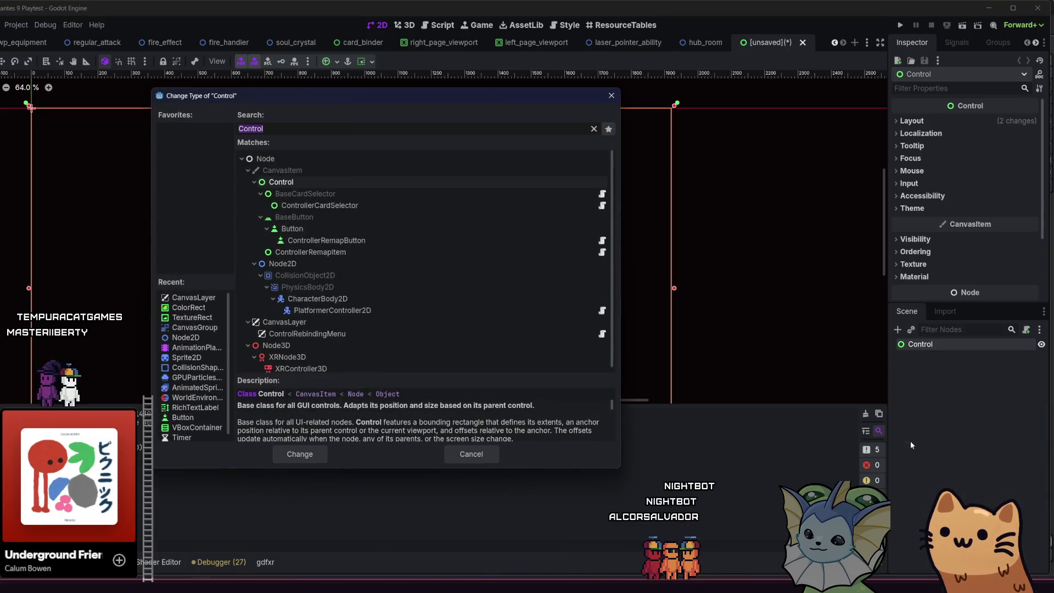
text(menu)
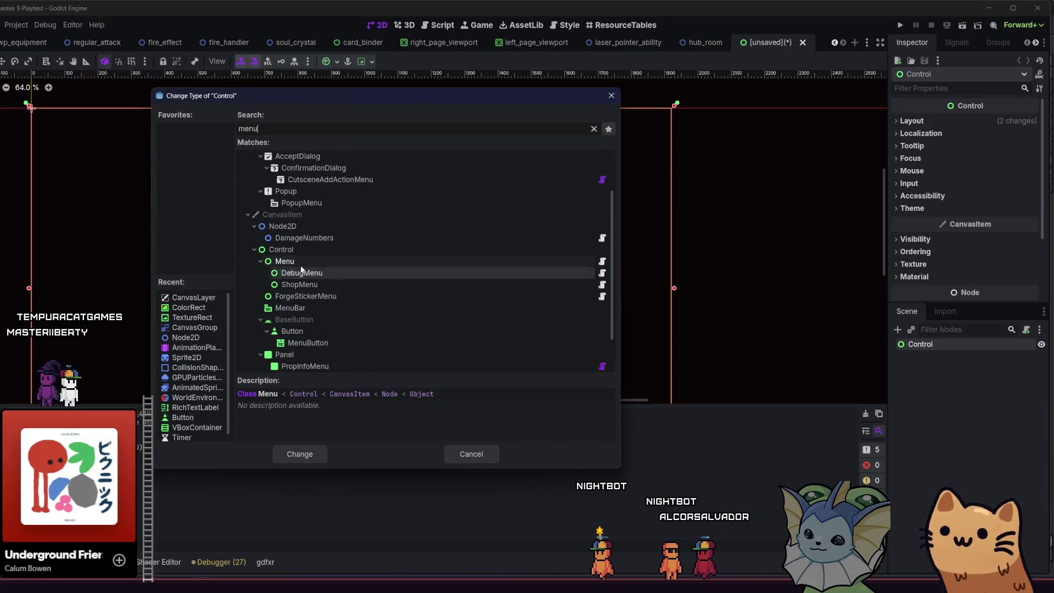
double_click(286, 262)
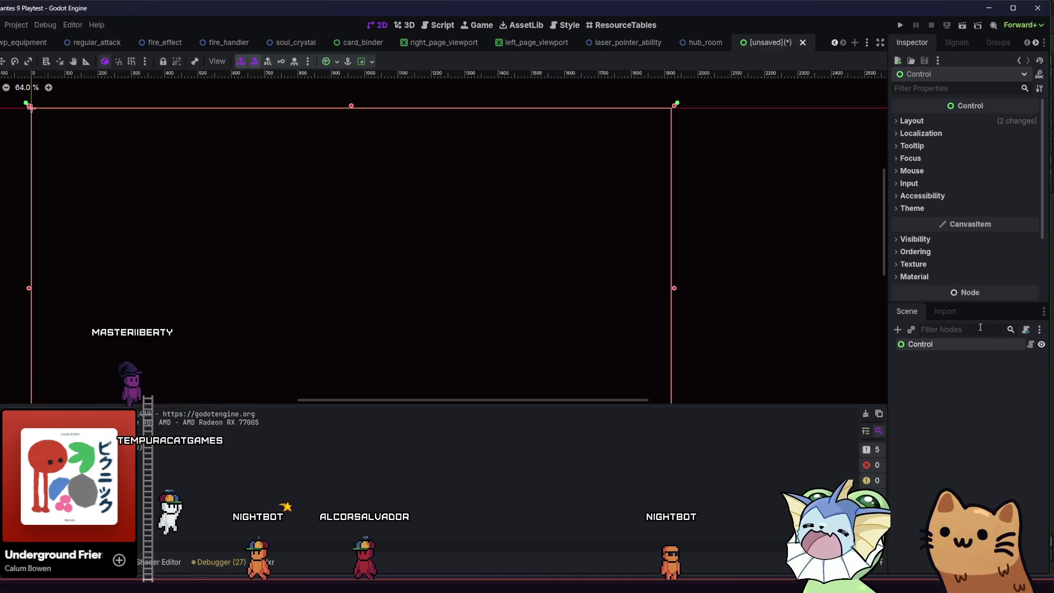
Attach a new script res://src/ui/menus/skin_select_ui.gd to the Menu root
right_click(920, 350)
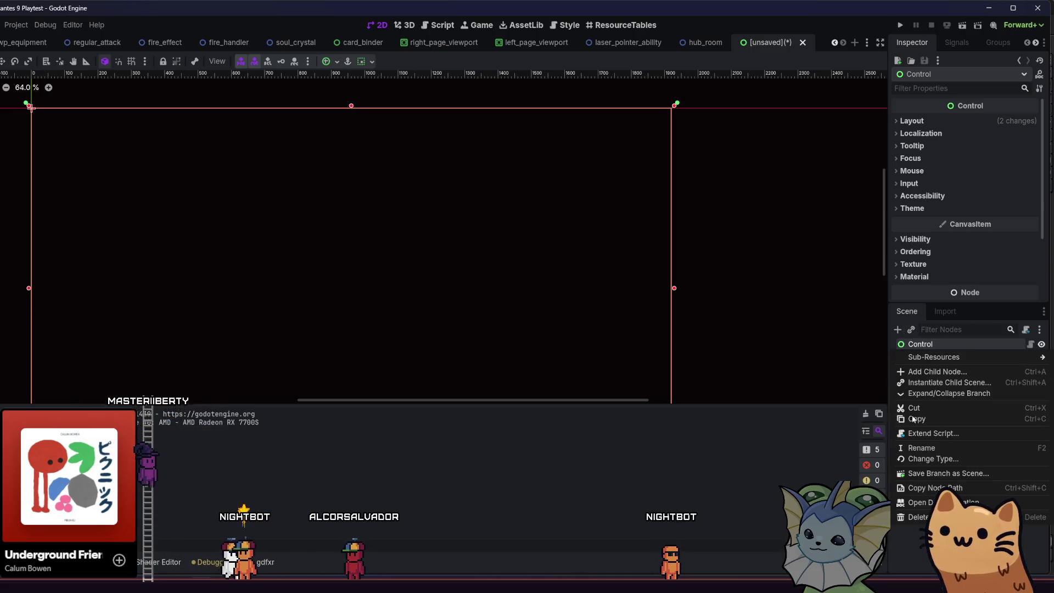
click(907, 433)
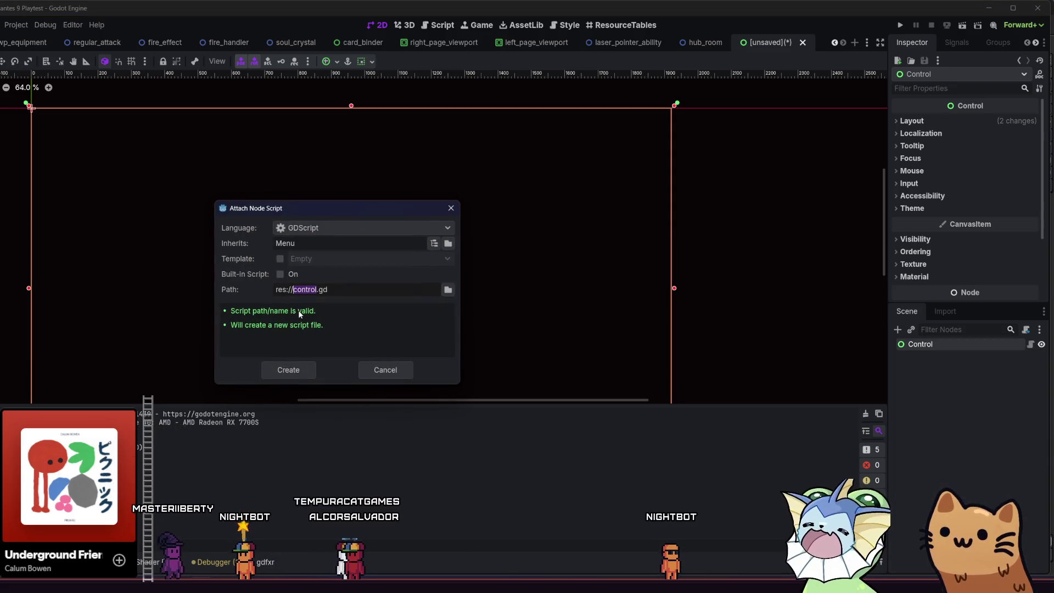
click(448, 289)
double_click(335, 178)
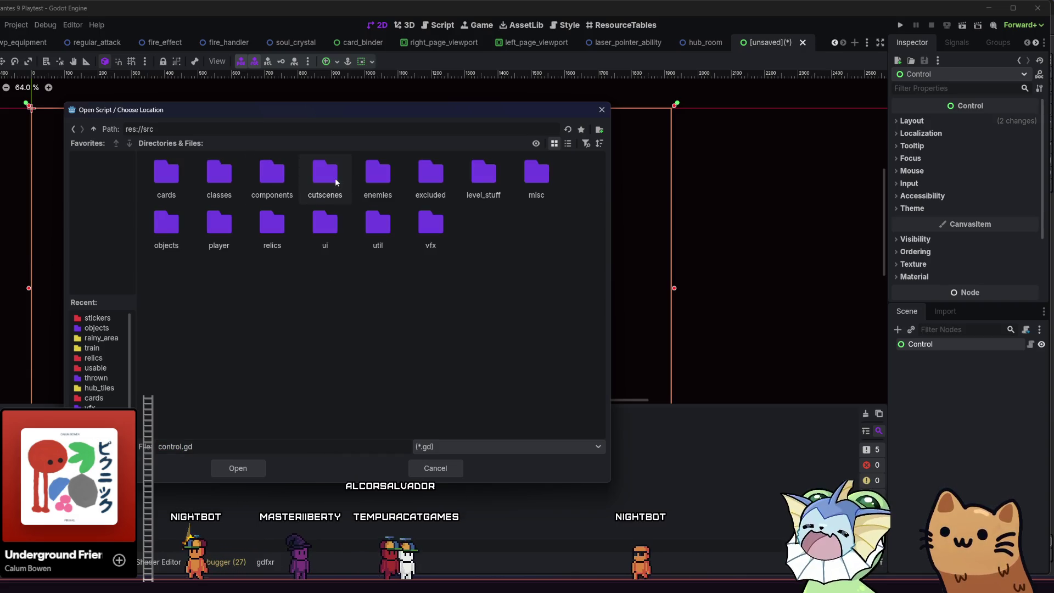
double_click(378, 230)
click(74, 129)
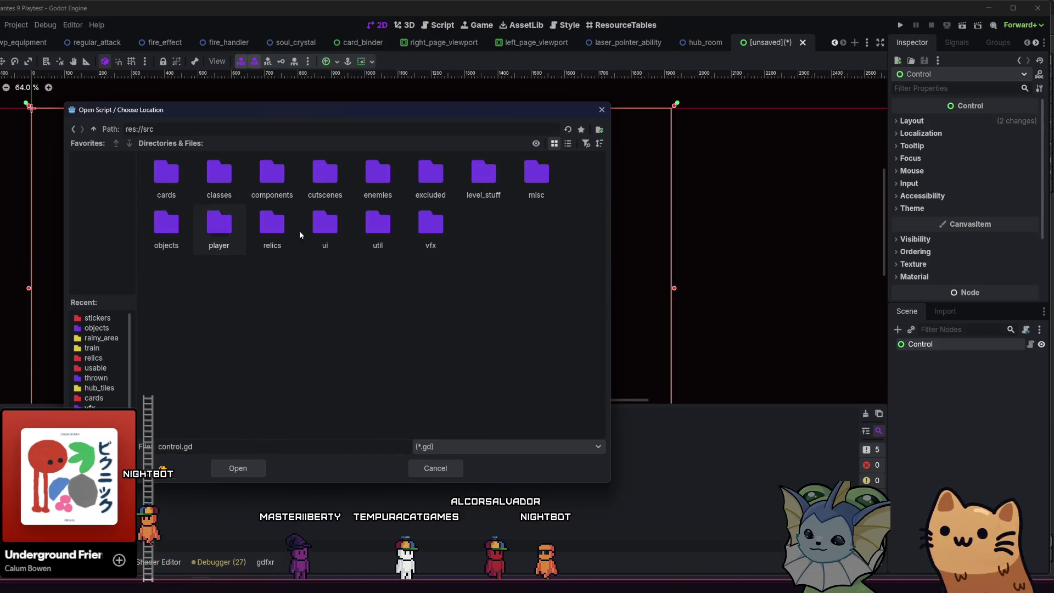
double_click(299, 231)
double_click(212, 229)
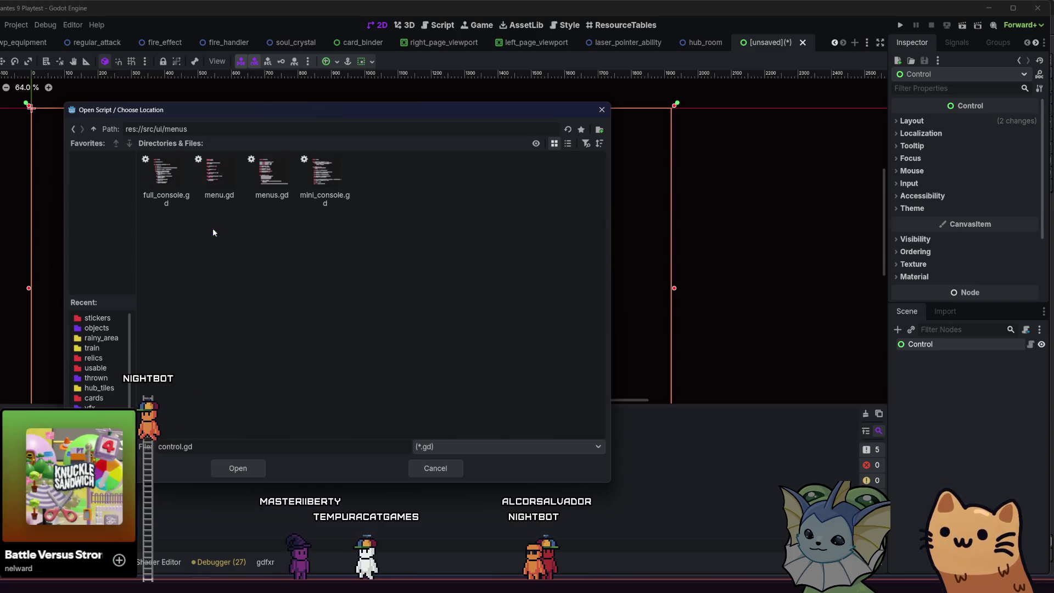
double_click(181, 446)
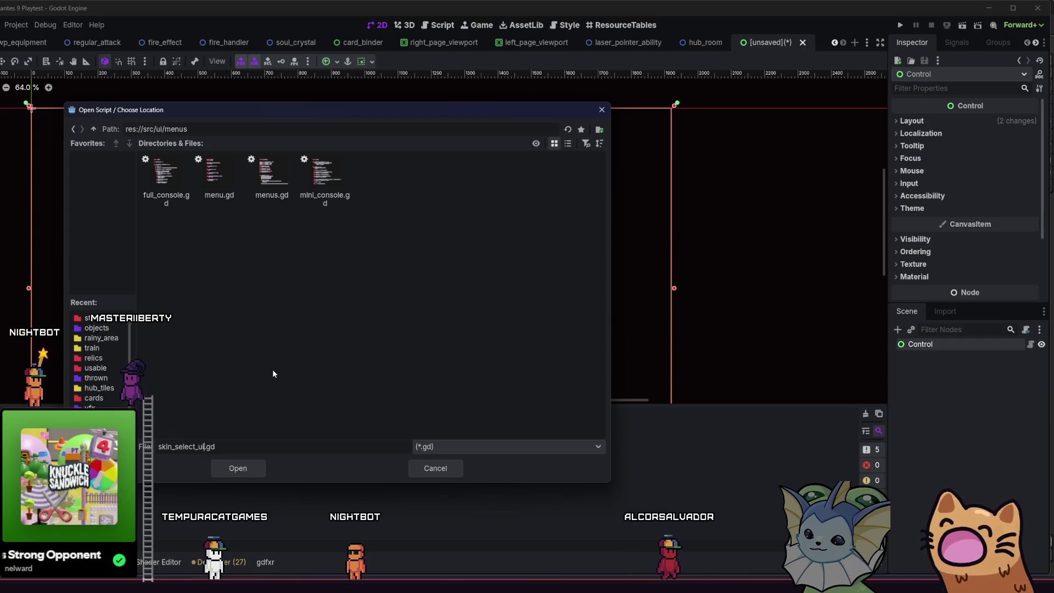
click(240, 470)
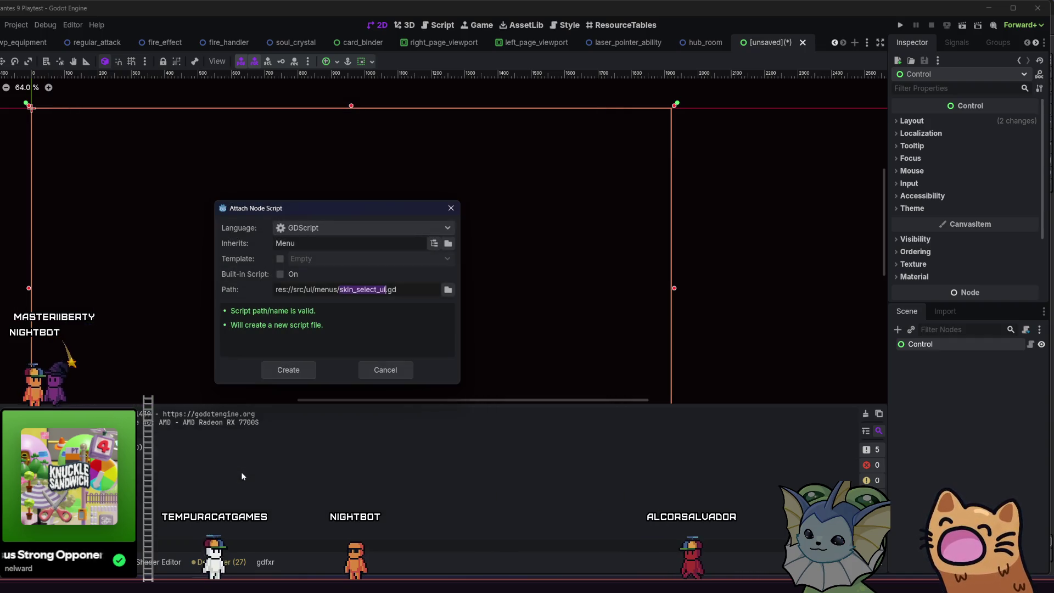
click(310, 372)
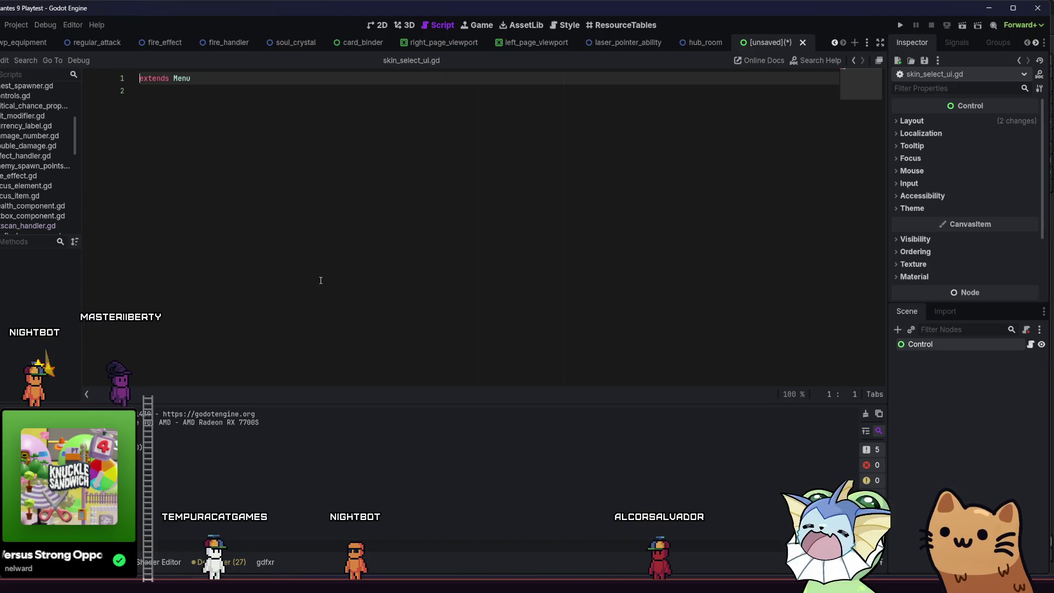
Add func cancel() -> void: whose body emits the closed signal, then start saving the scene
key(Return)
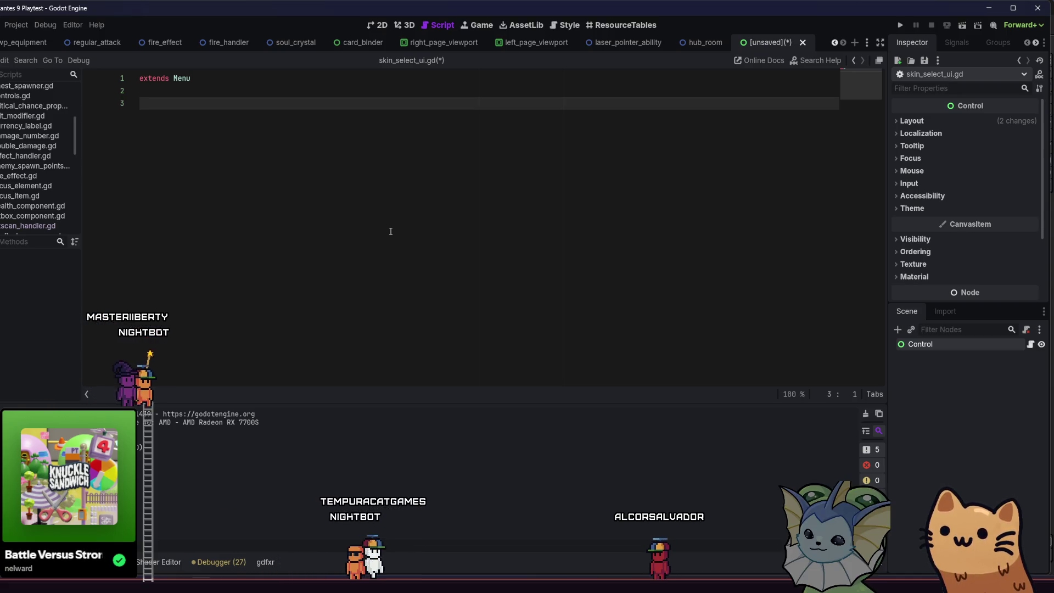
text(func )
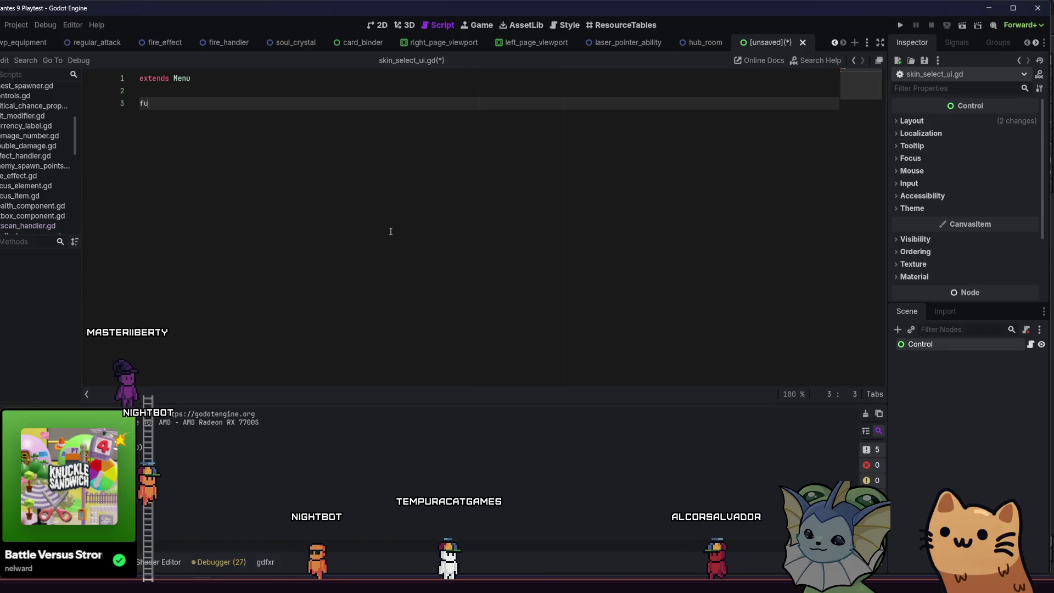
text(cancel() -> void:)
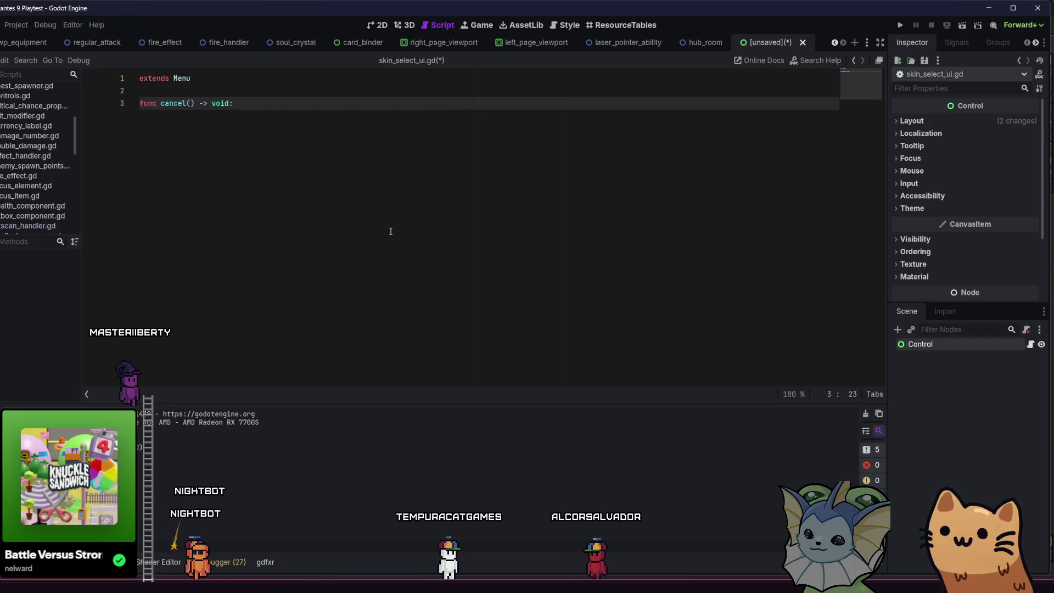
key(Return)
text(close)
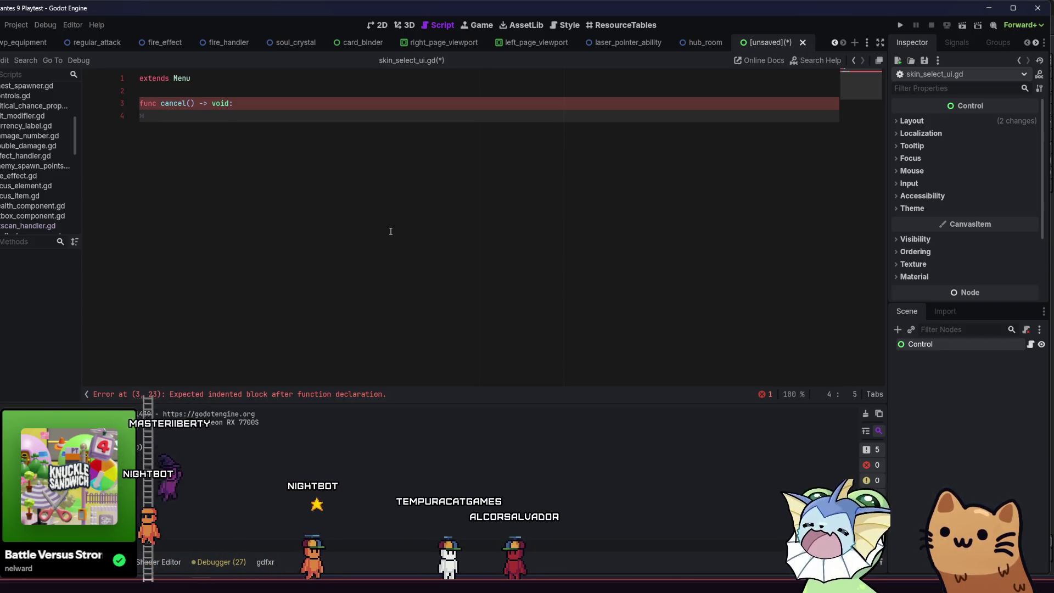
text(.emit()
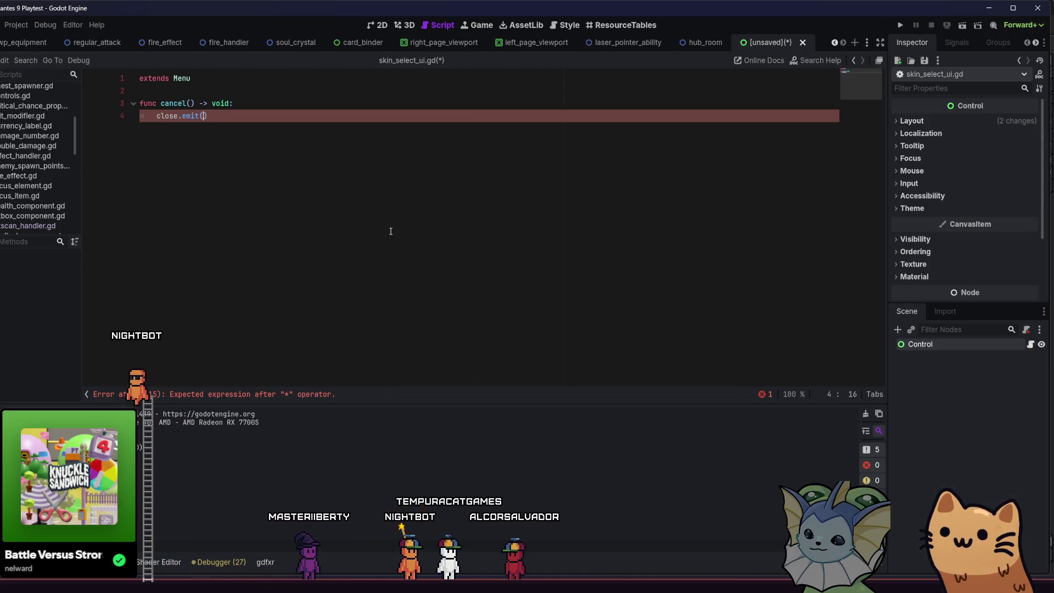
click(183, 116)
text(d)
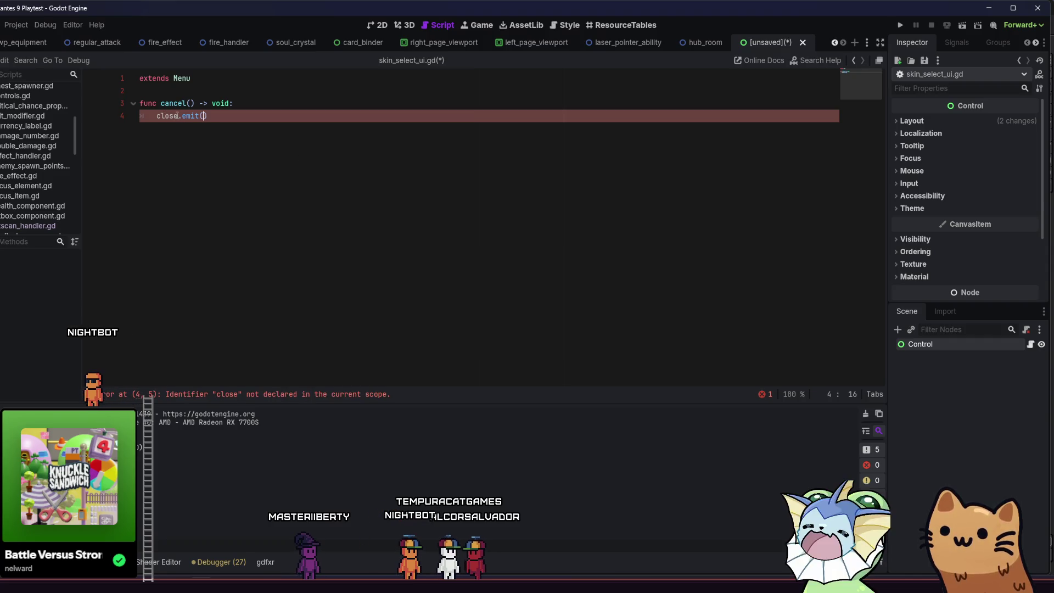
click(261, 124)
key(ctrl+s)
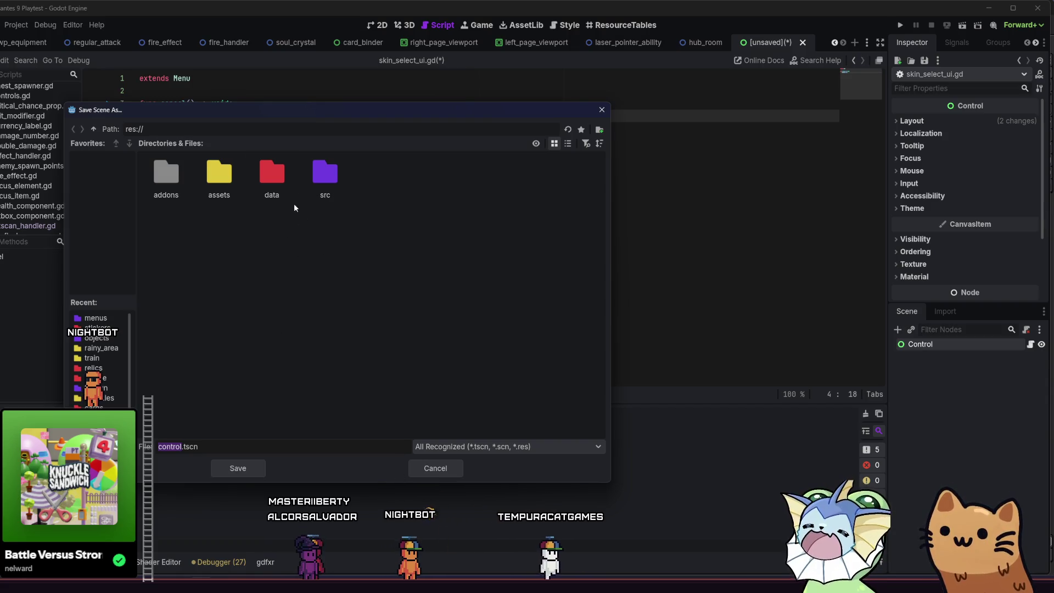
Save the scene as skin_select_ui.tscn in src/ui/menus
double_click(326, 175)
double_click(330, 231)
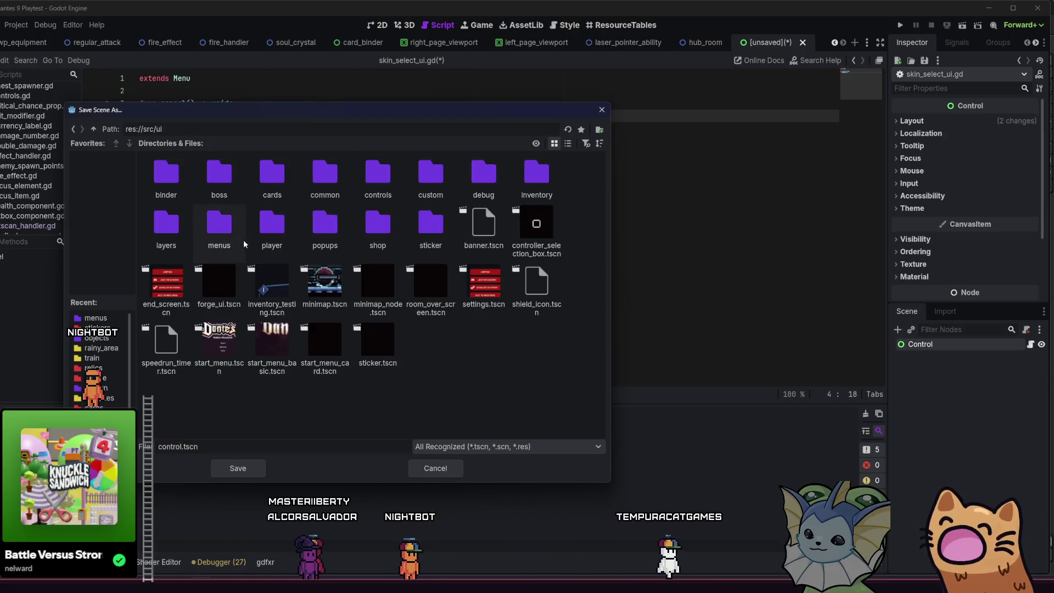
double_click(223, 225)
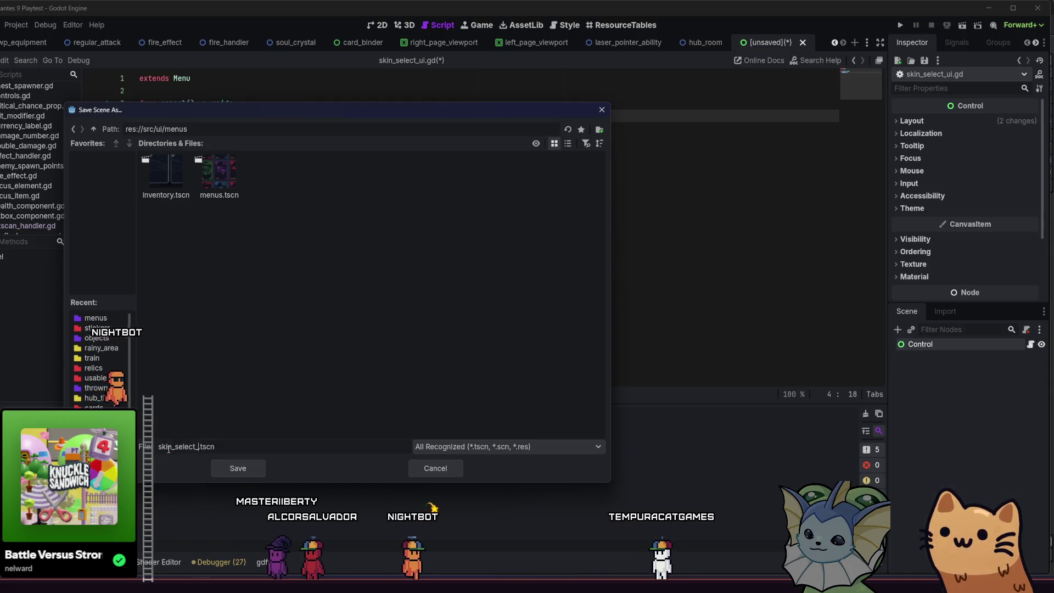
text(ui)
key(Return)
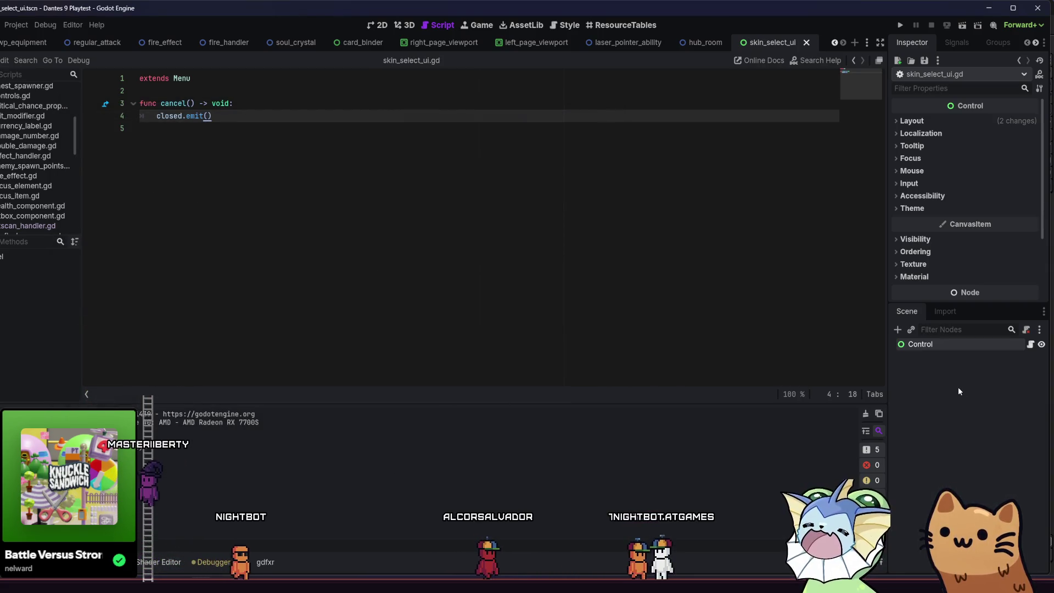
Scroll through the script and bring up the quick-open file search
scroll(43, 178, down, 10)
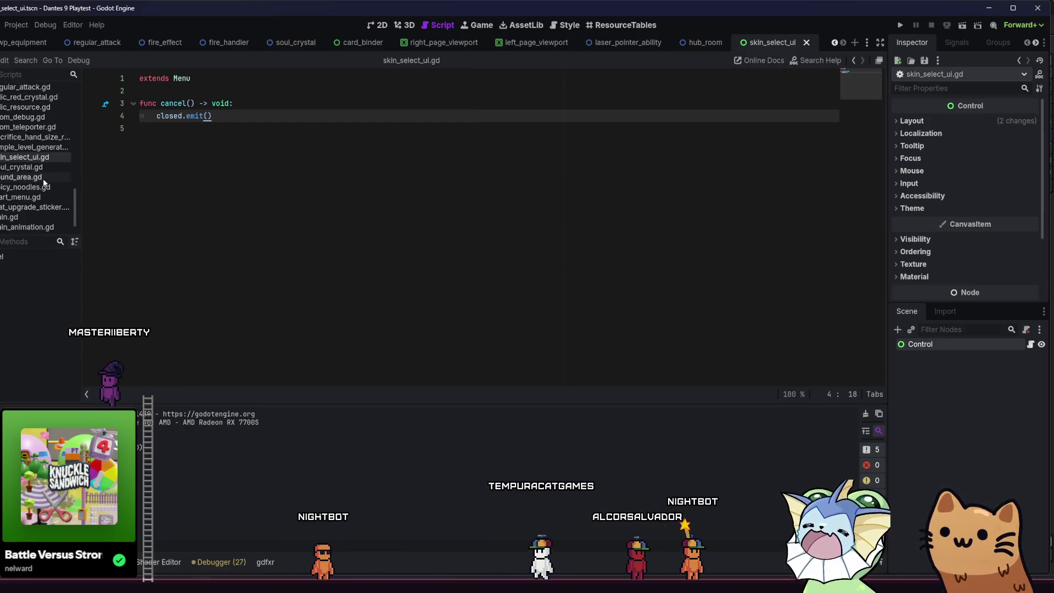
scroll(42, 178, down, 2)
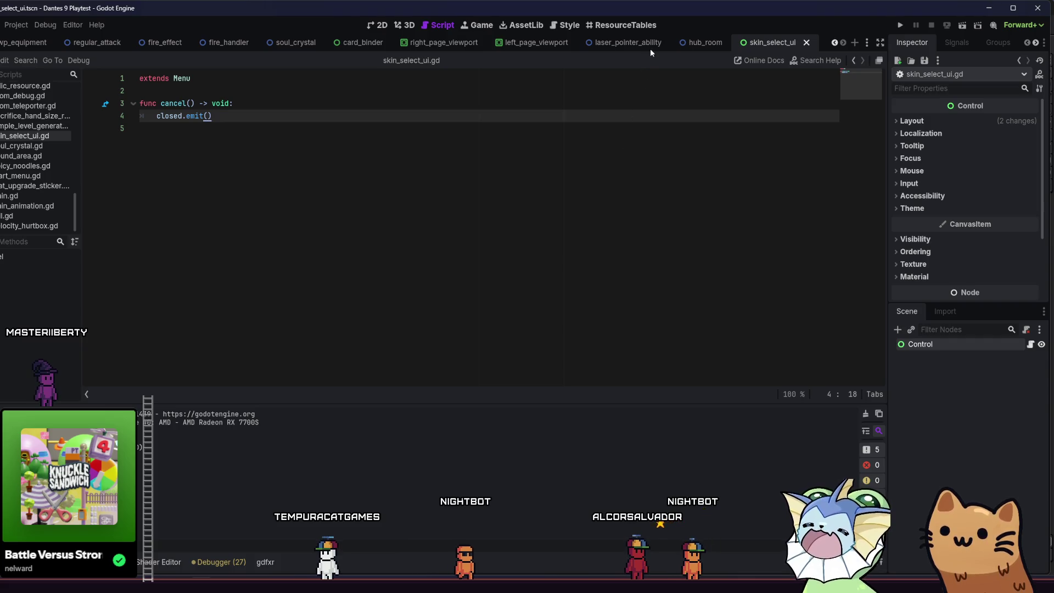
scroll(650, 48, up, 2)
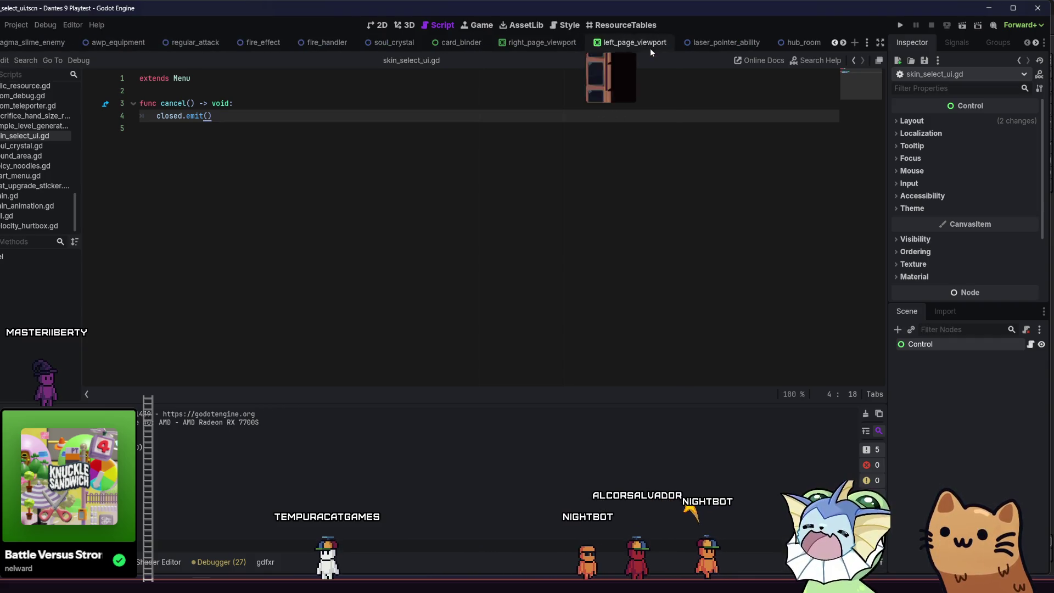
scroll(650, 48, down, 2)
key(alt+shift+o)
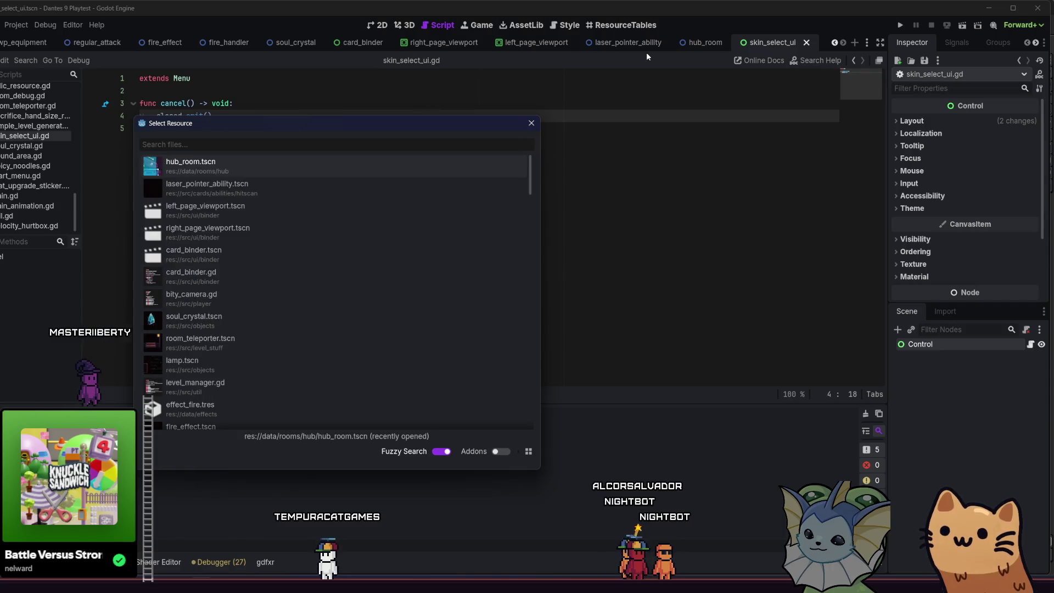
Open suitcase_pile.tscn, check the InteractionArea's script, and create a new script for the root Node2D
text(suit)
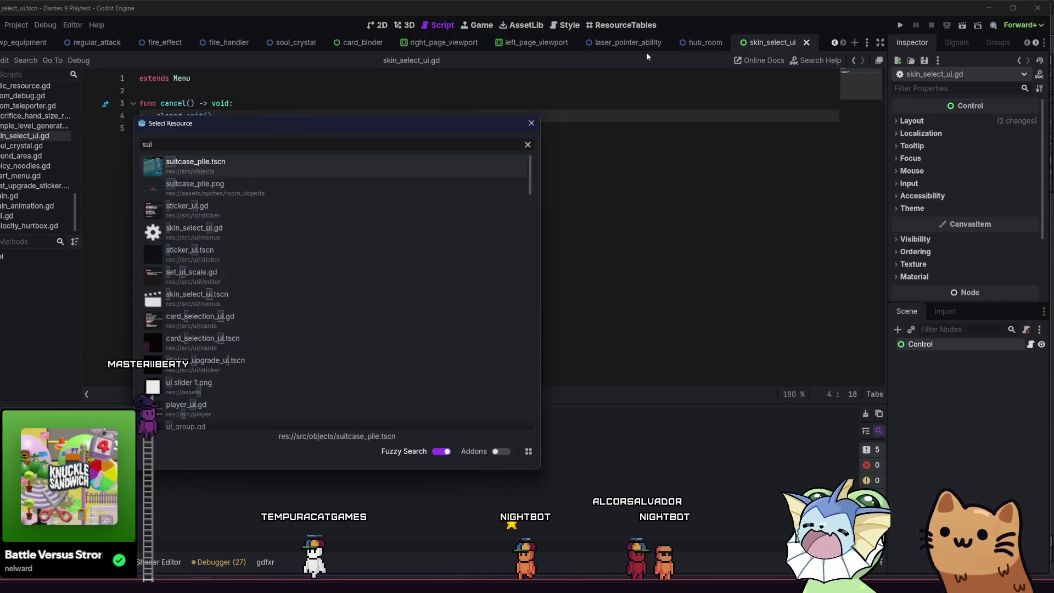
key(Return)
click(953, 367)
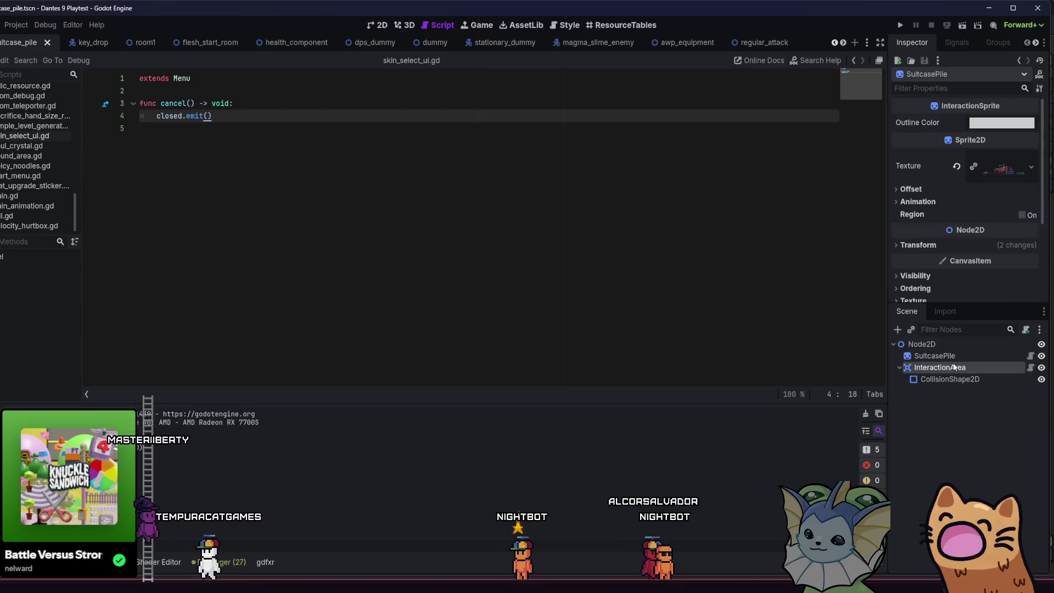
click(995, 378)
click(990, 371)
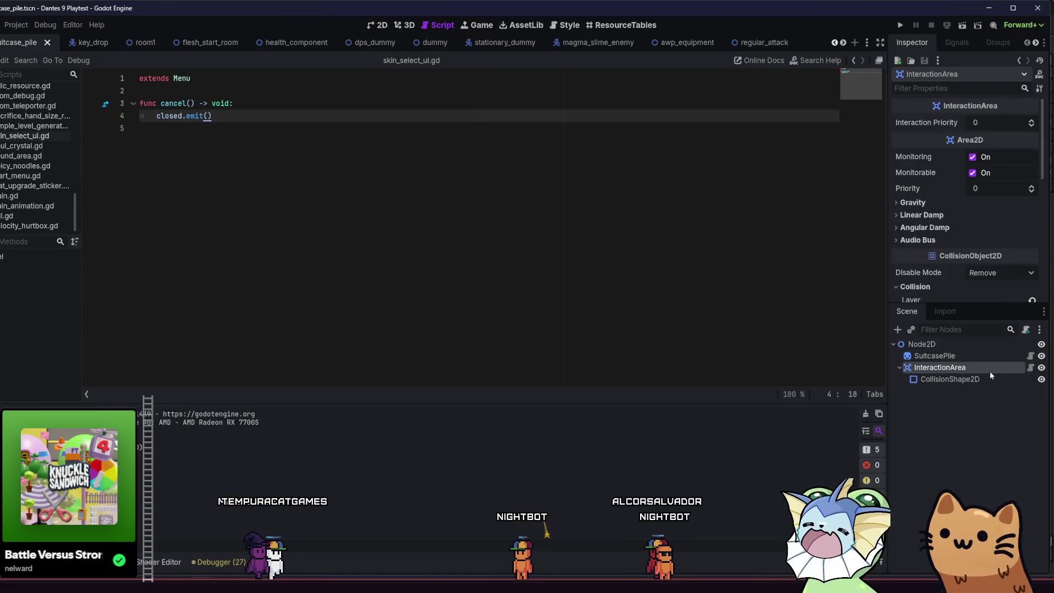
click(1030, 369)
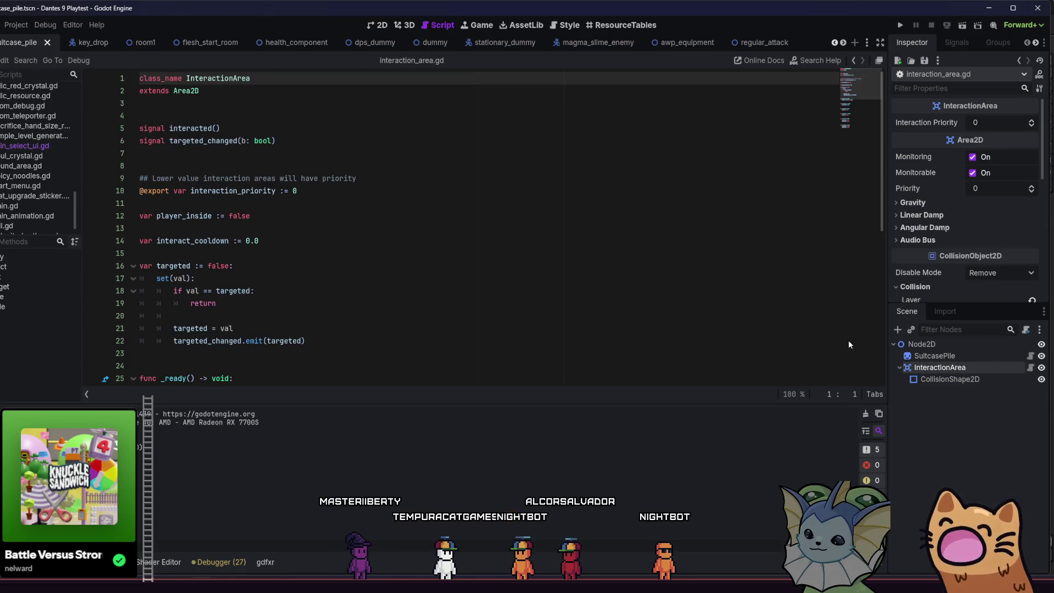
click(923, 344)
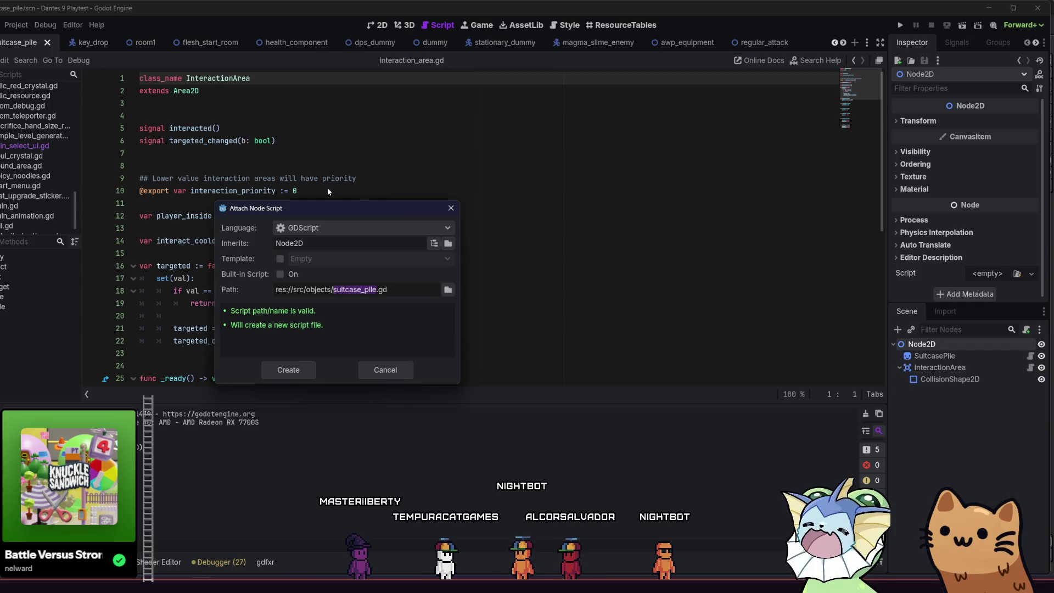
click(276, 372)
Drop in an exported InteractionArea reference below extends, then delete it again
key(Return)
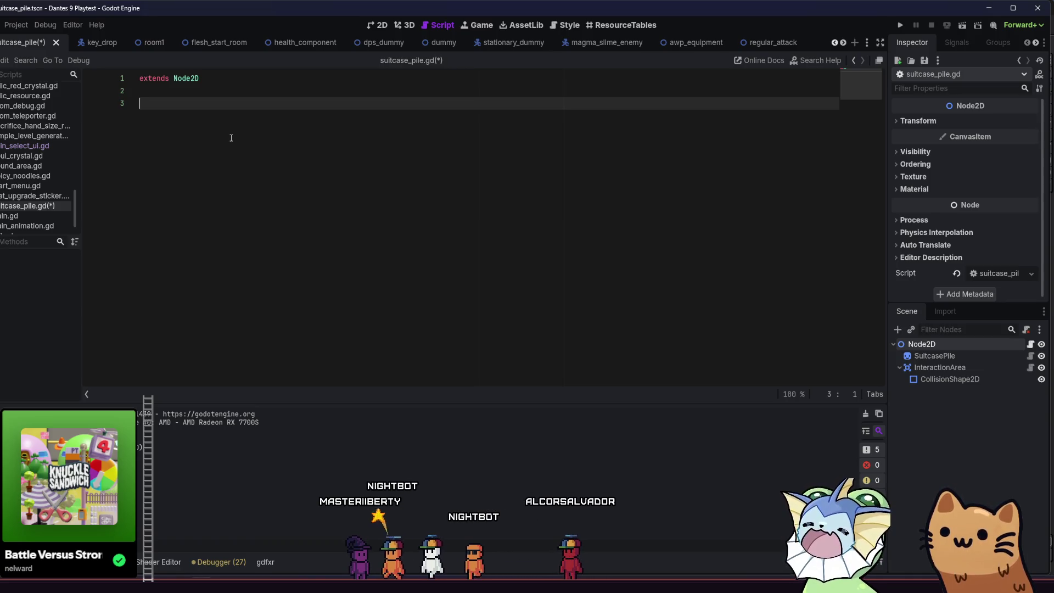
mouse_move(940, 368)
mouse_down()
mouse_move(204, 143)
mouse_move(184, 104)
mouse_up()
key(Return)
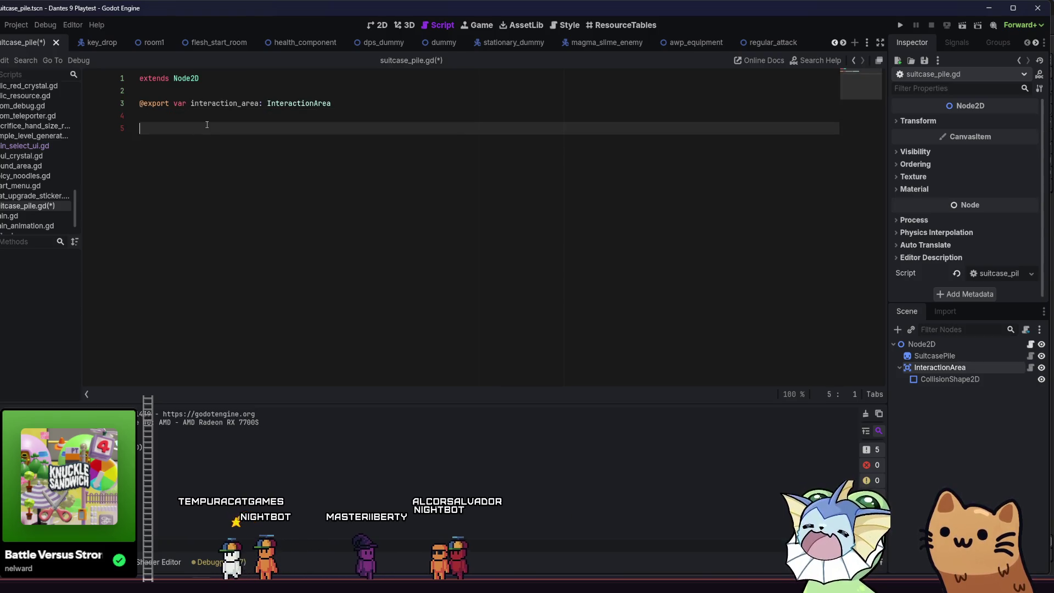
drag(207, 125, 129, 92)
key(BackSpace)
key(Return)
key(Return)
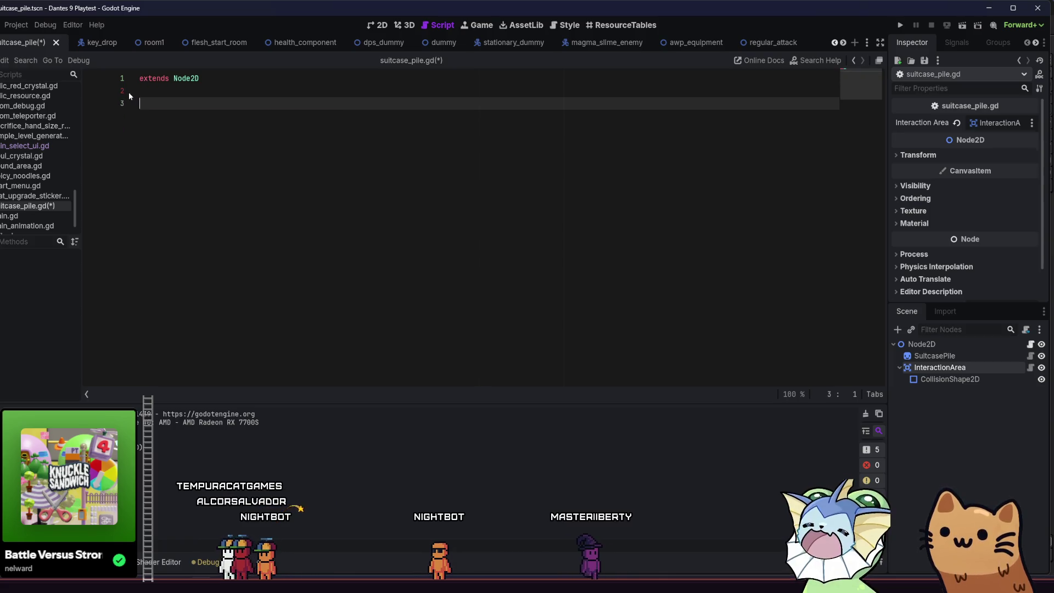
Write _ready() with var interaction = Util.get_component(self, InteractionArea) as InteractionArea
text(func _r)
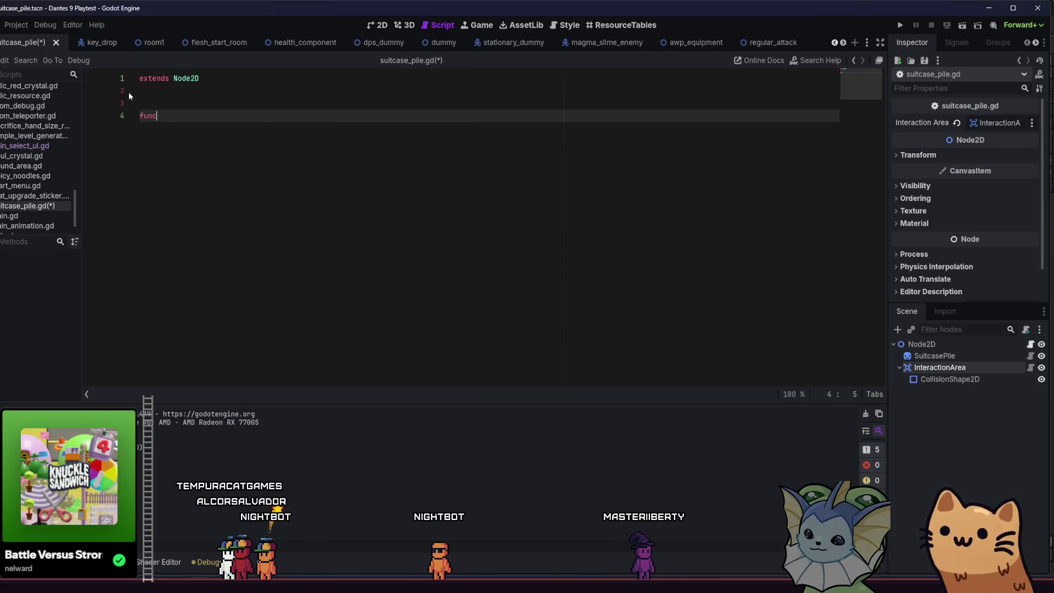
key(Return)
key(Return)
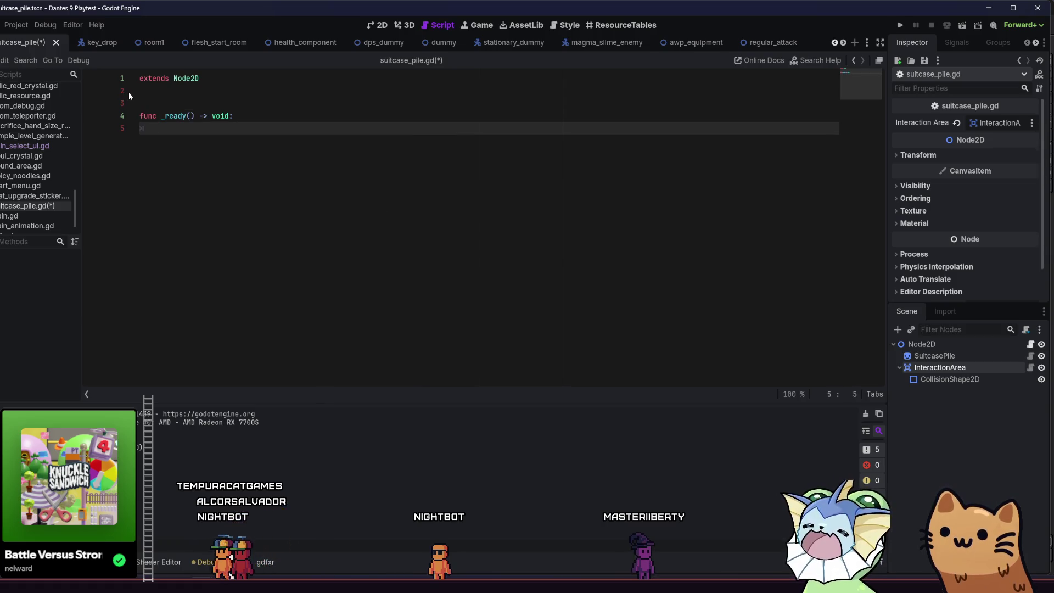
text(var )
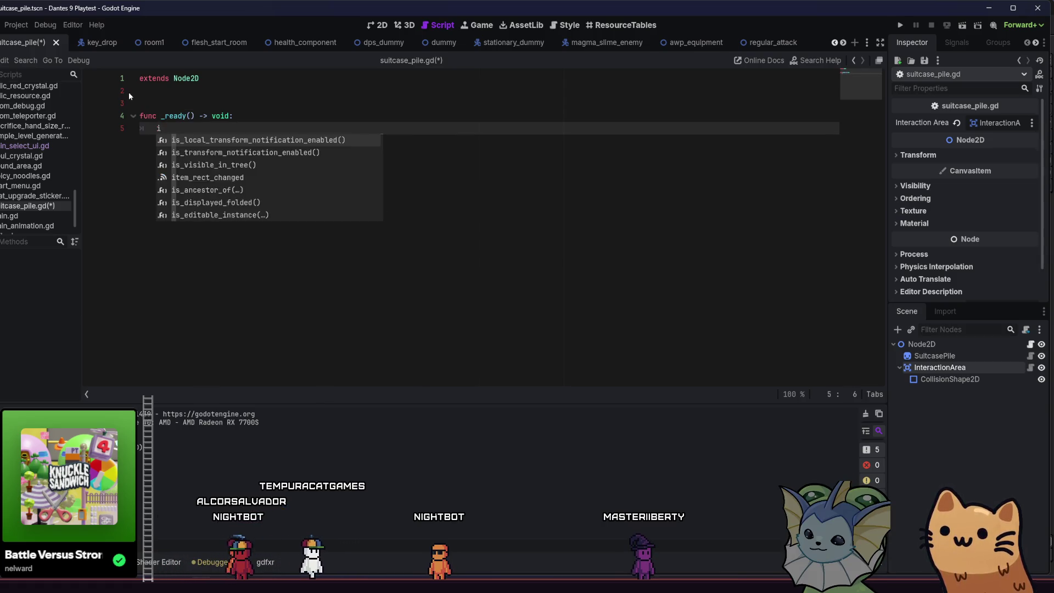
text(interaction = )
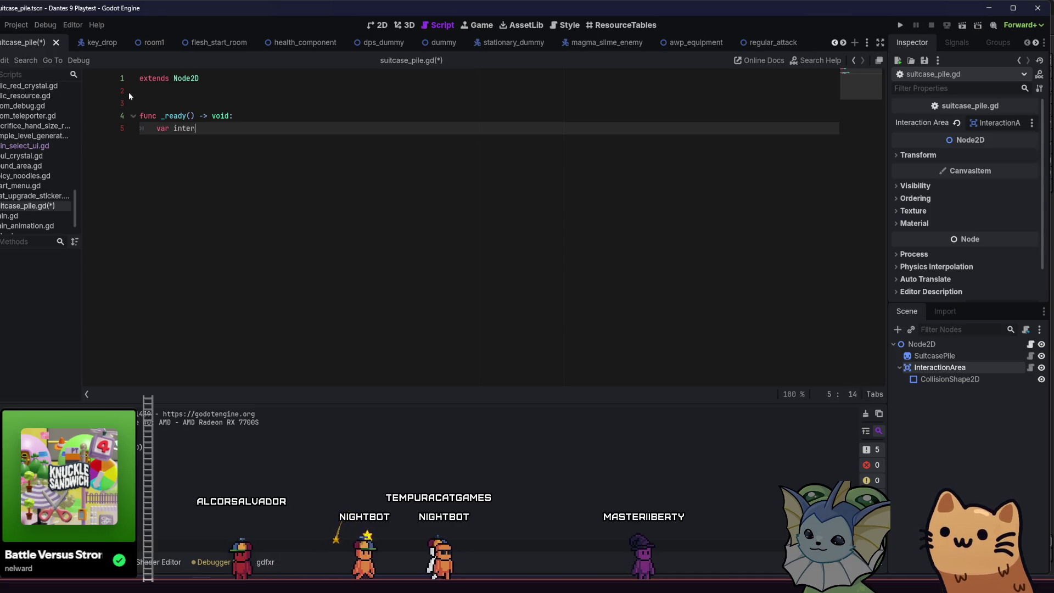
text(get_o)
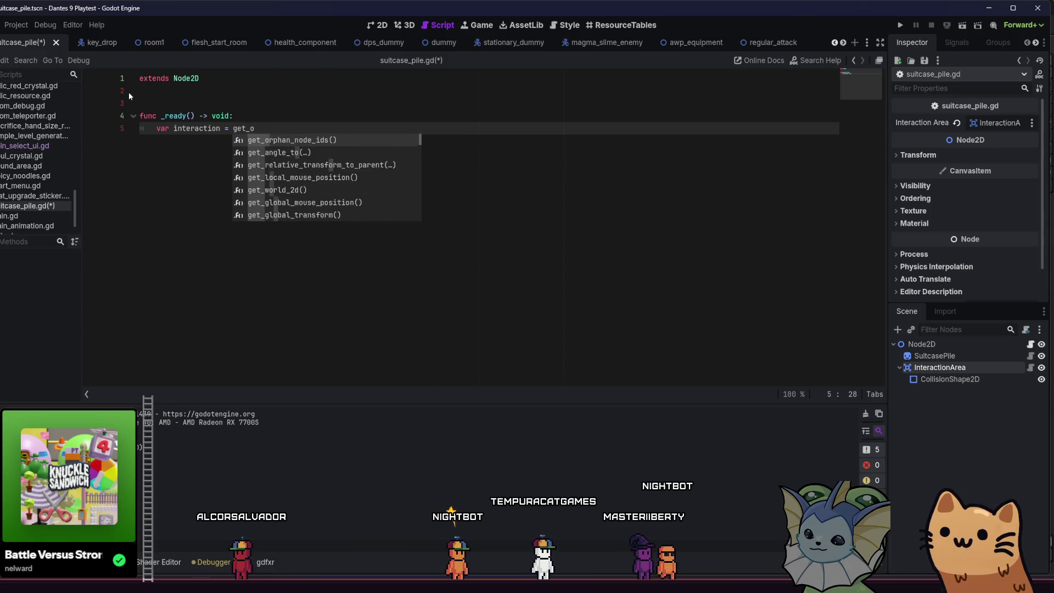
text(c)
key(BackSpace)
key(BackSpace)
key(BackSpace)
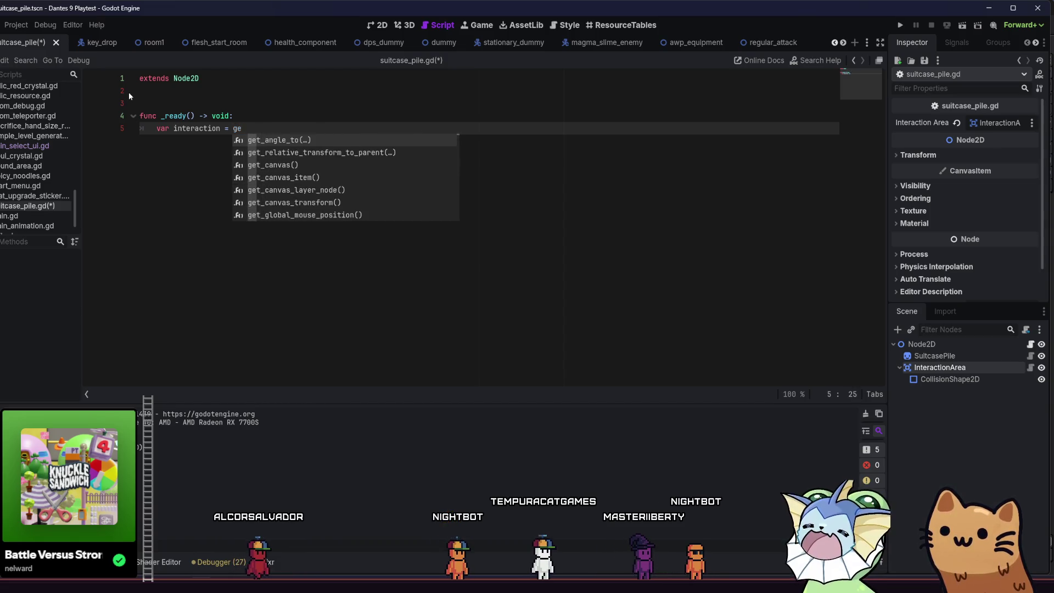
text(Util.get)
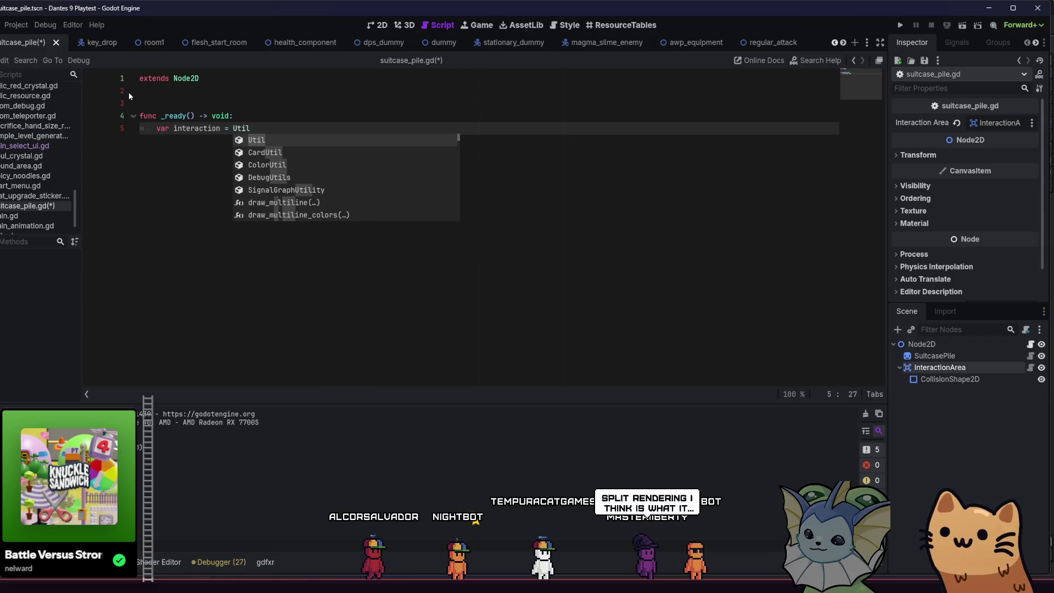
key(Return)
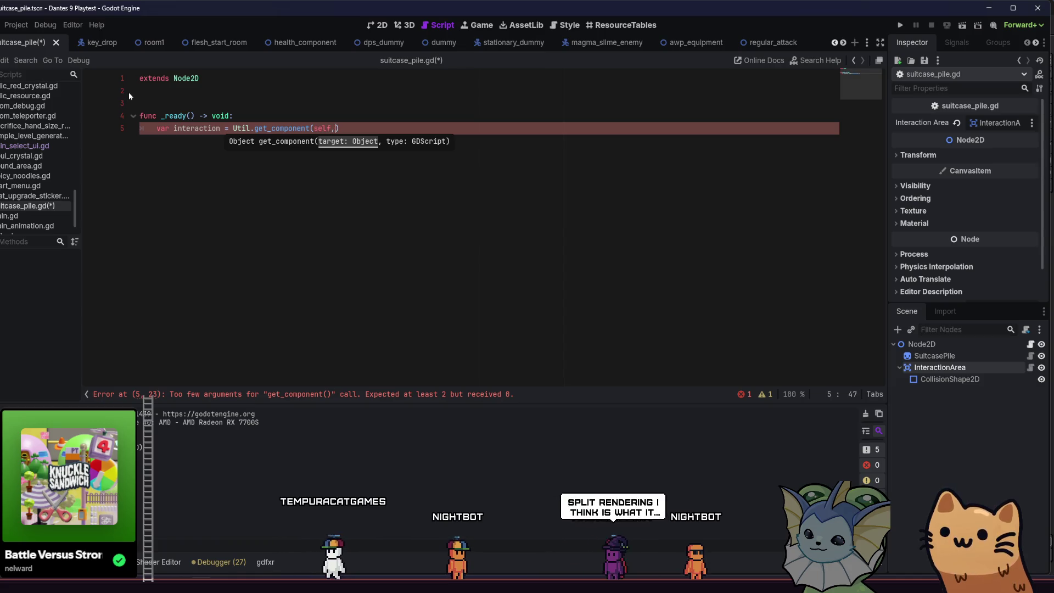
text(Interaction)
key(Return)
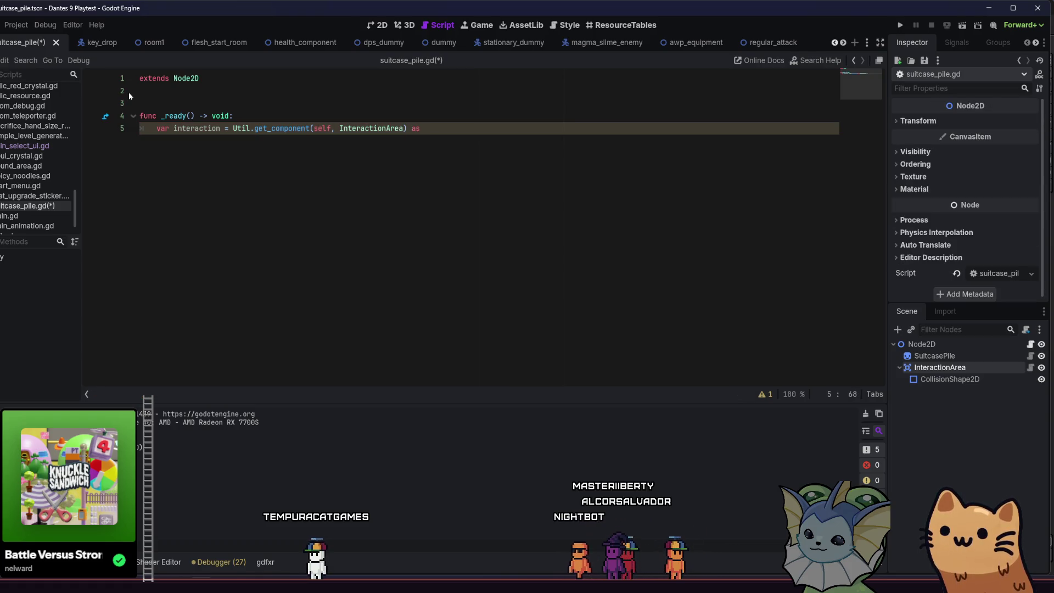
text(teractionArea)
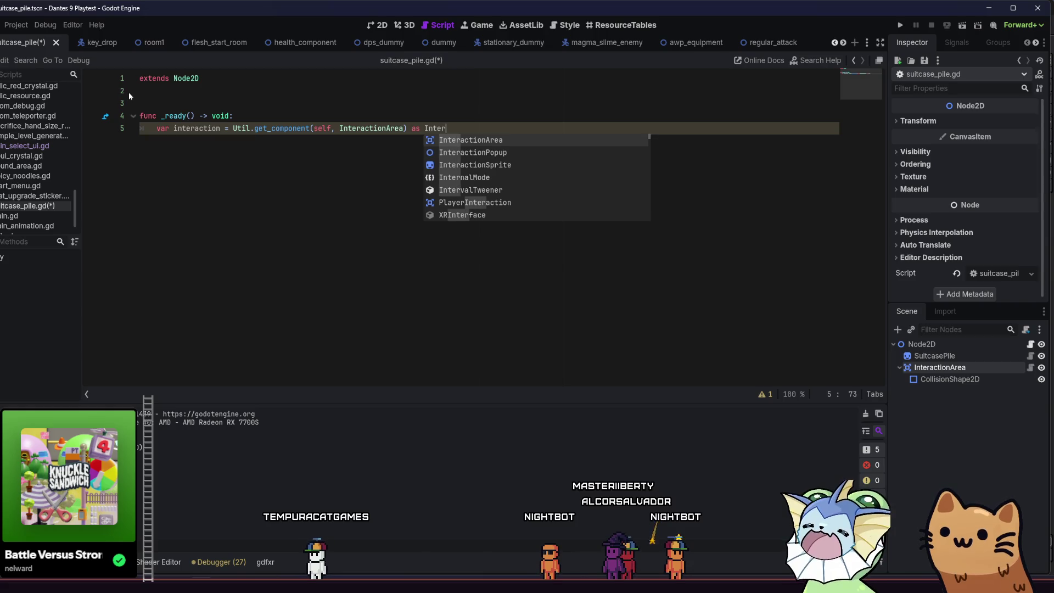
key(Return)
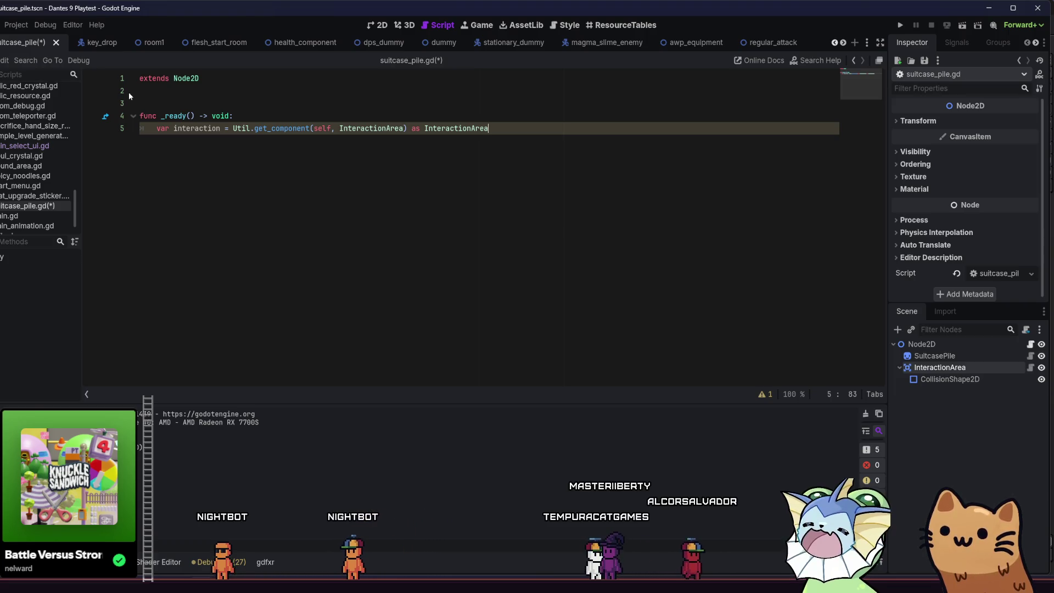
key(Return)
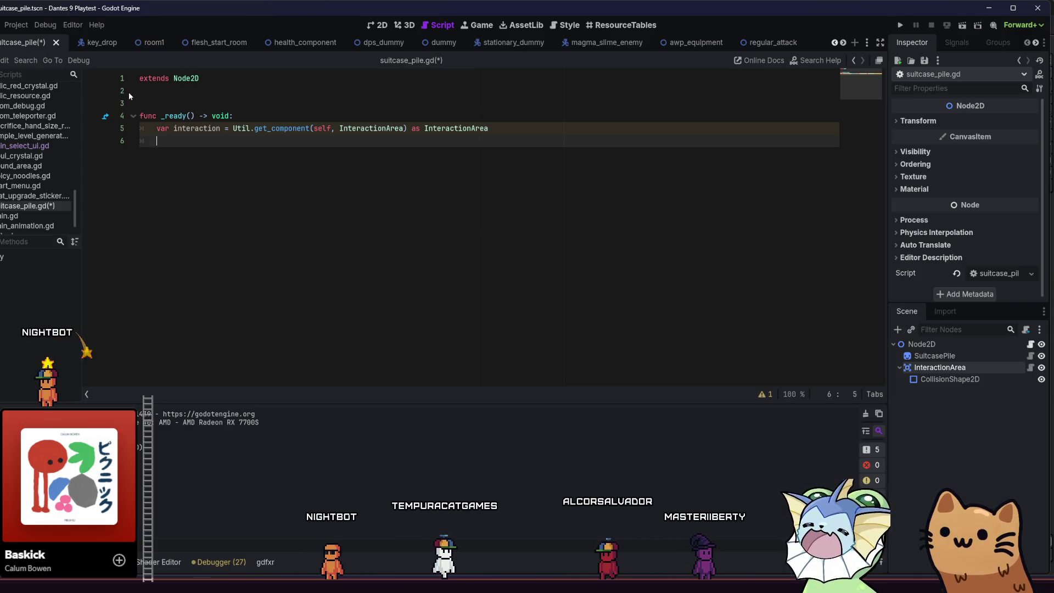
text(i)
key(BackSpace)
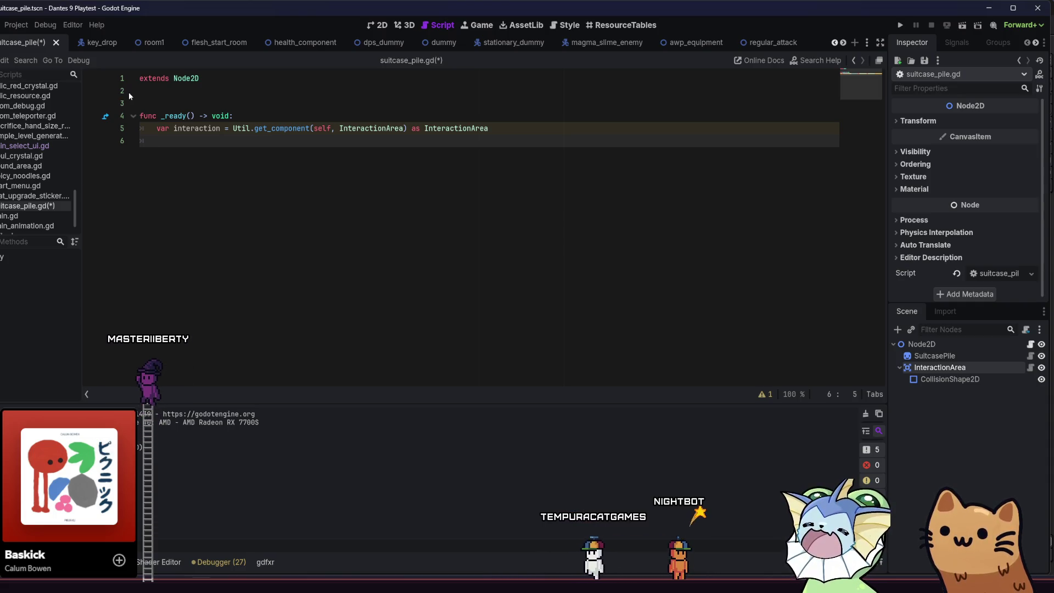
click(226, 128)
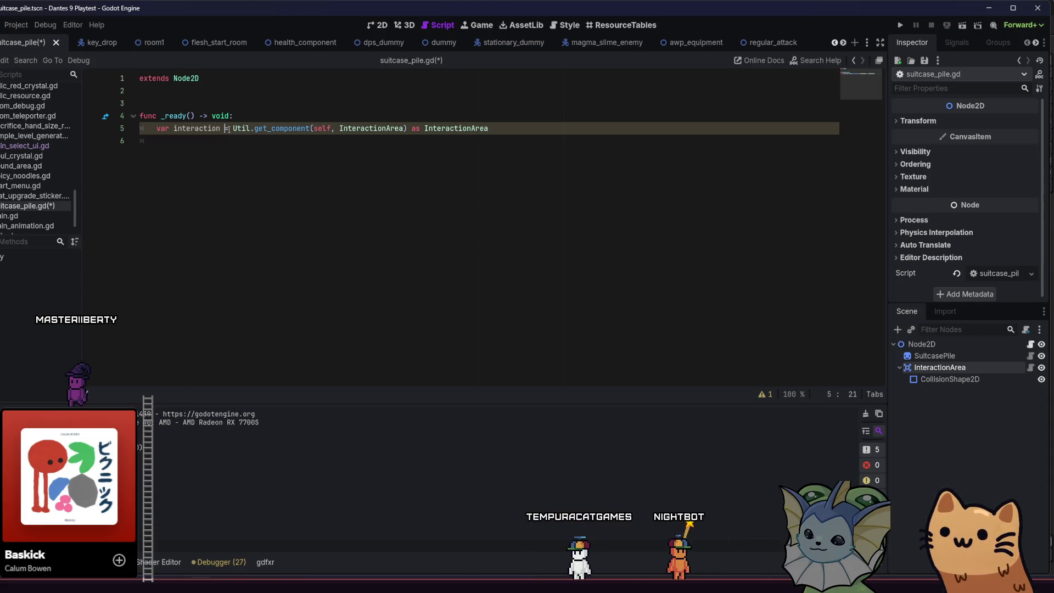
Add interaction.interacted.connect() on line 6 of _ready()
click(234, 146)
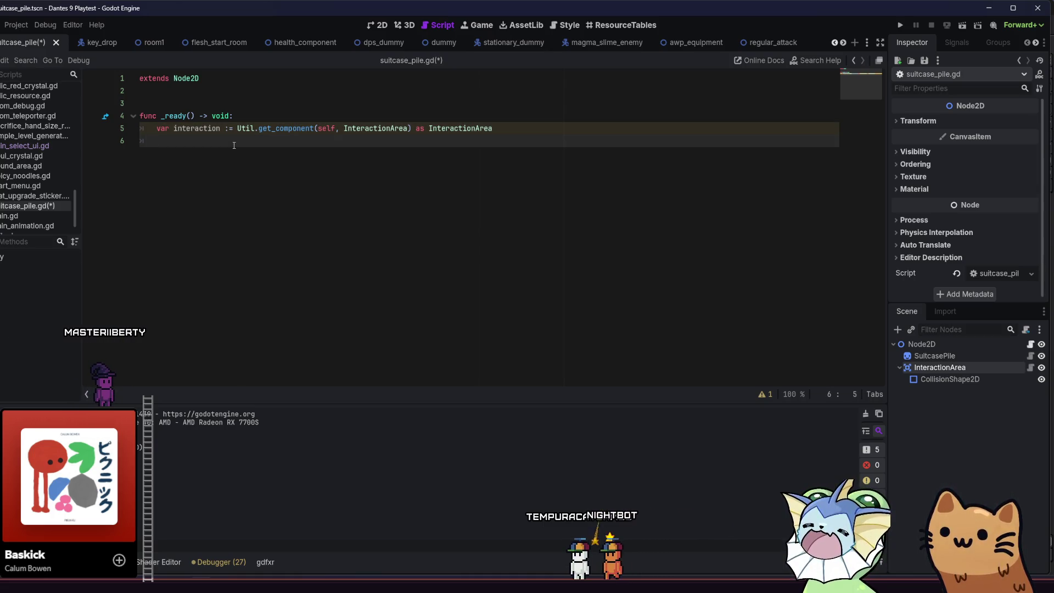
text(r)
key(Return)
text(..)
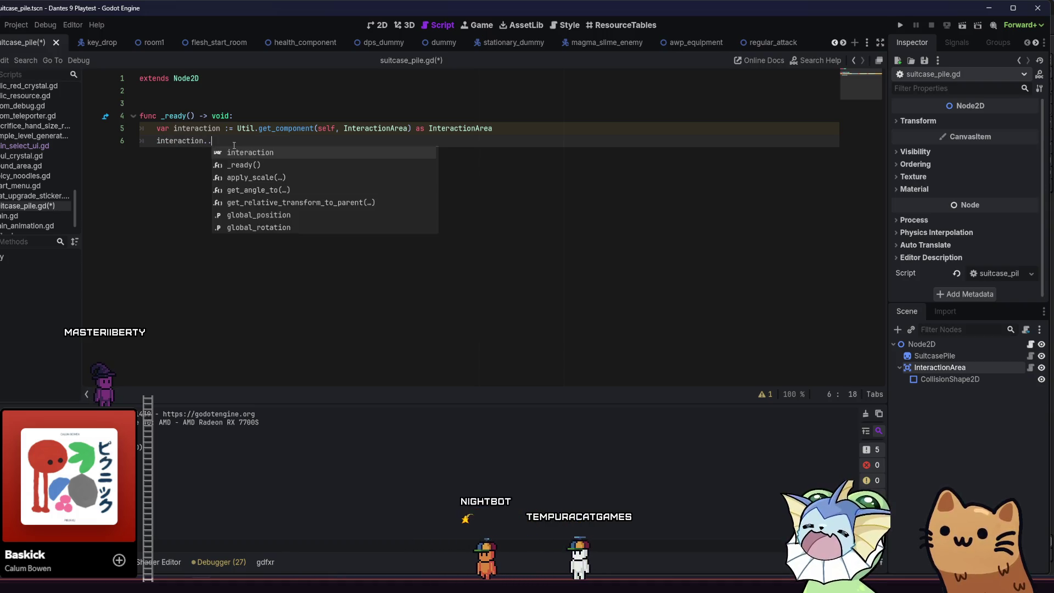
text(interact)
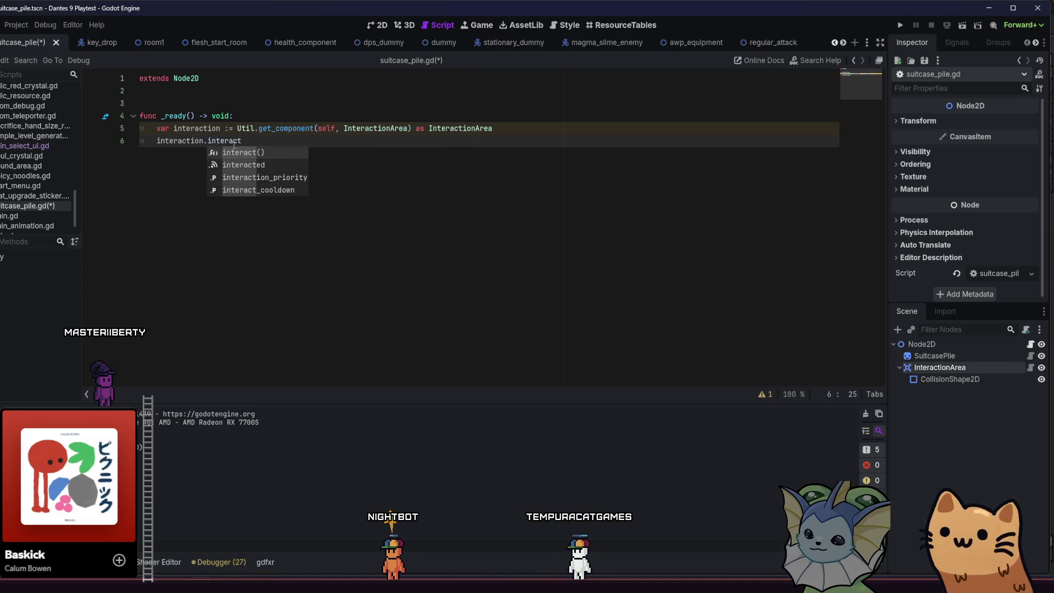
key(Return)
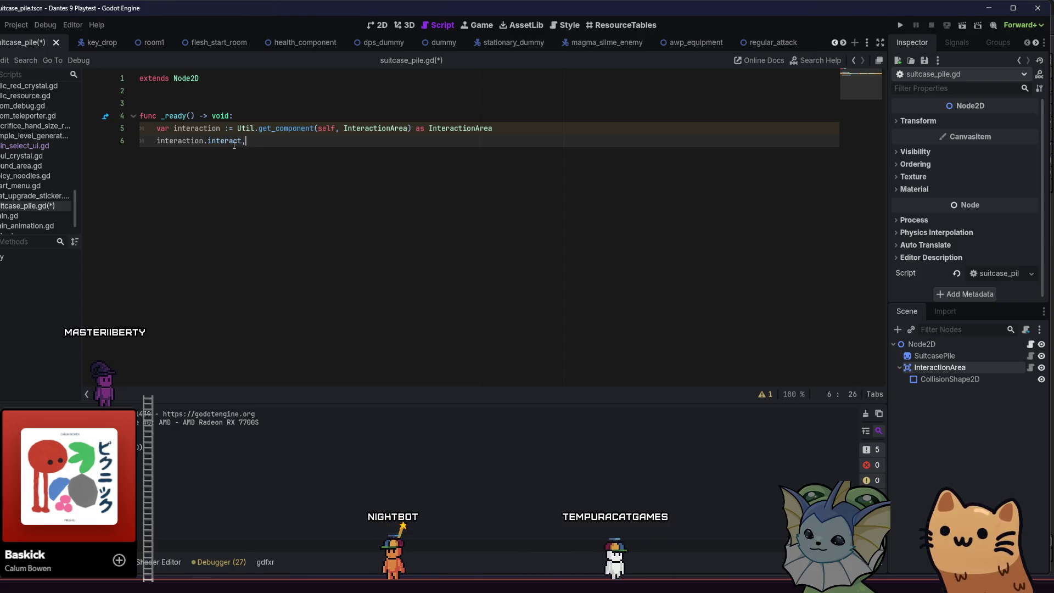
text(connect)
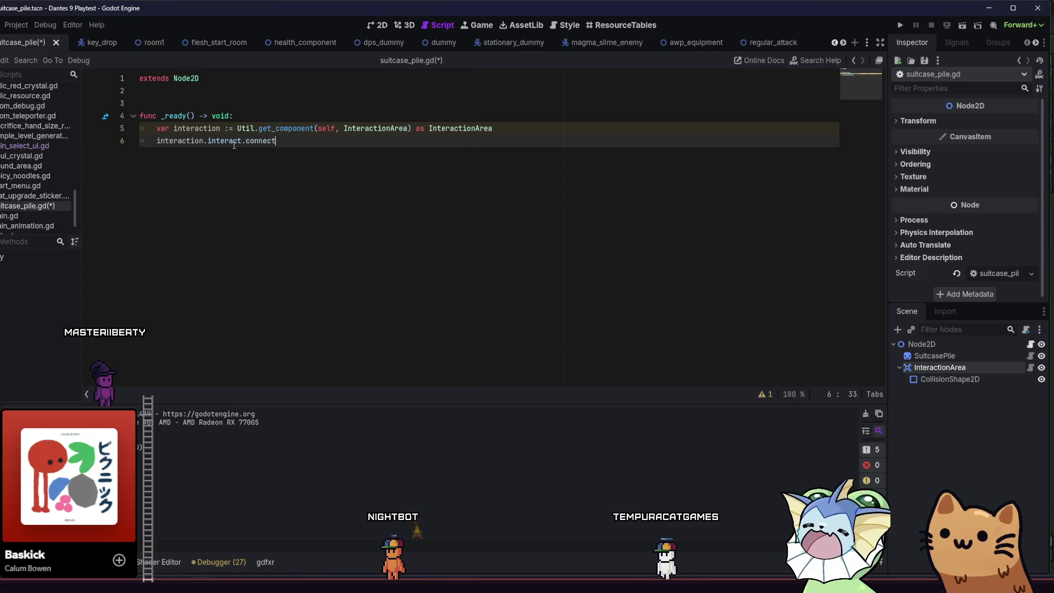
key(BackSpace)
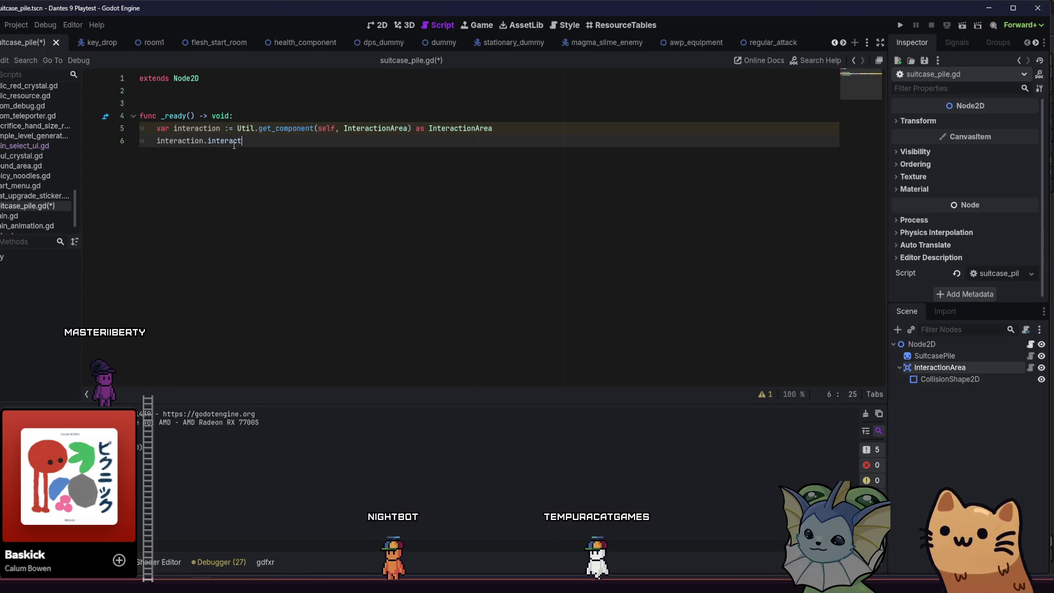
text(d.conn)
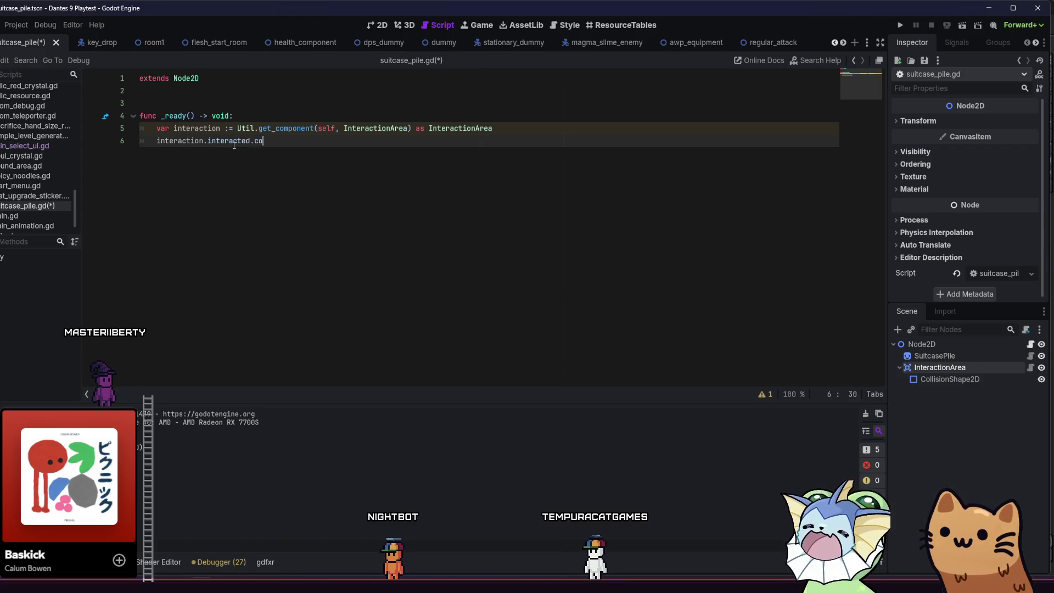
key(Return)
key(Return)
key(Return)
key(Return)
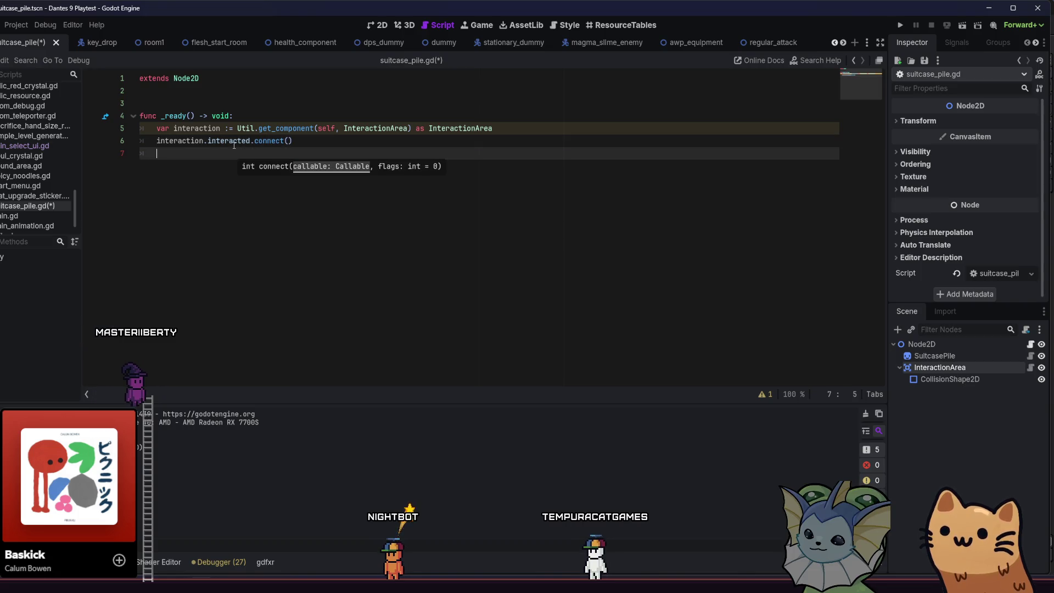
Define func on_interact(): with a pass body and pass on_interact to connect
text(func)
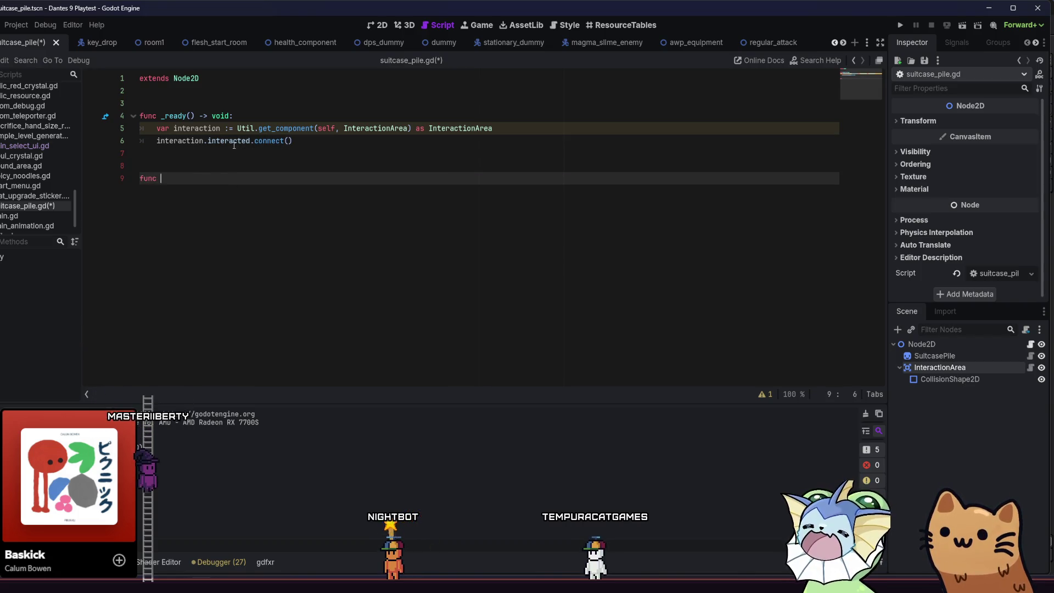
text( on_interact())
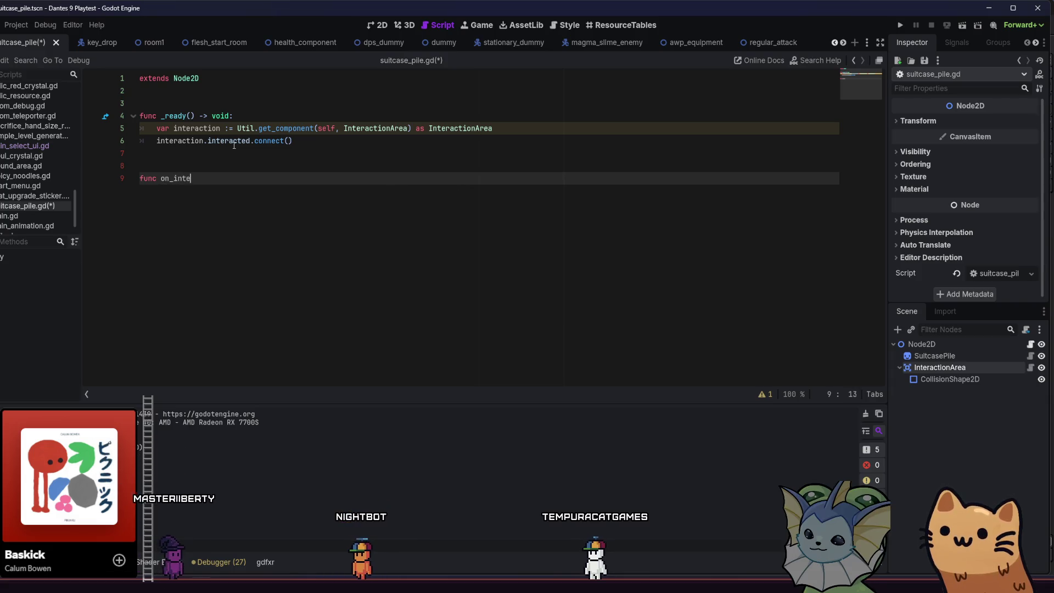
text(:)
key(Return)
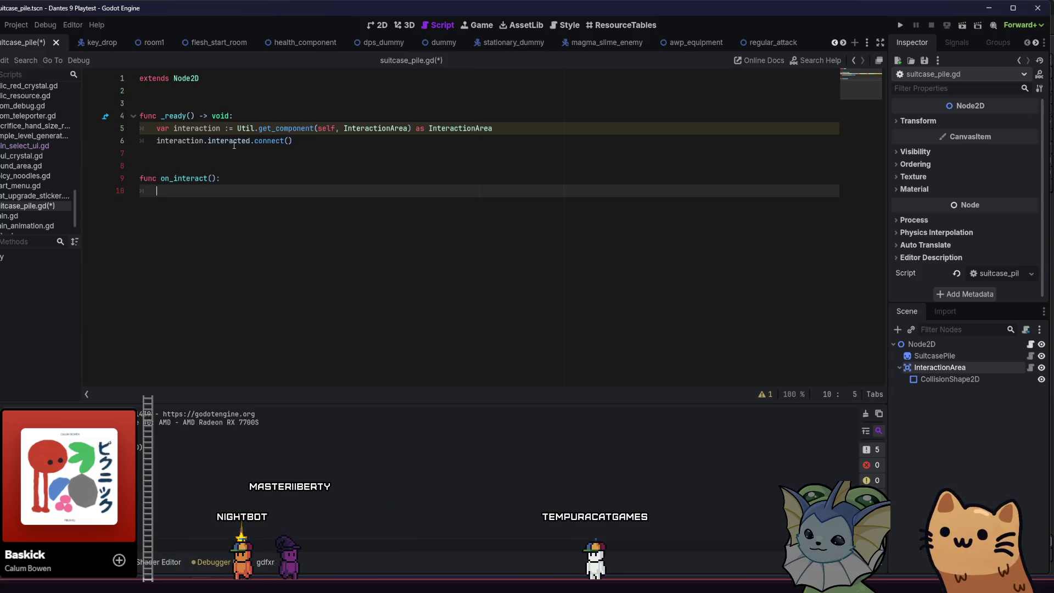
text(pass)
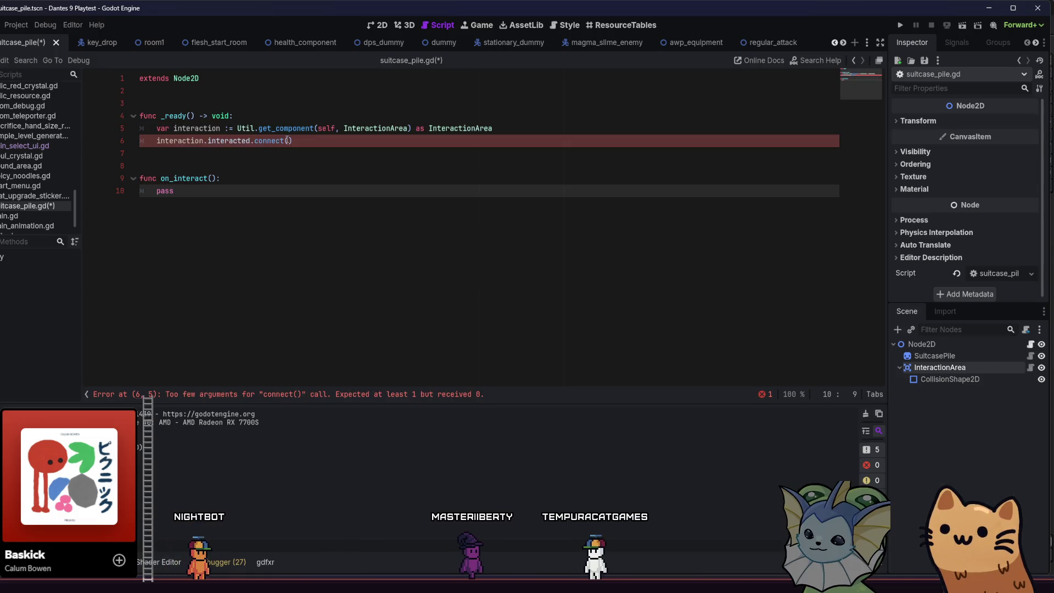
click(290, 141)
text(on)
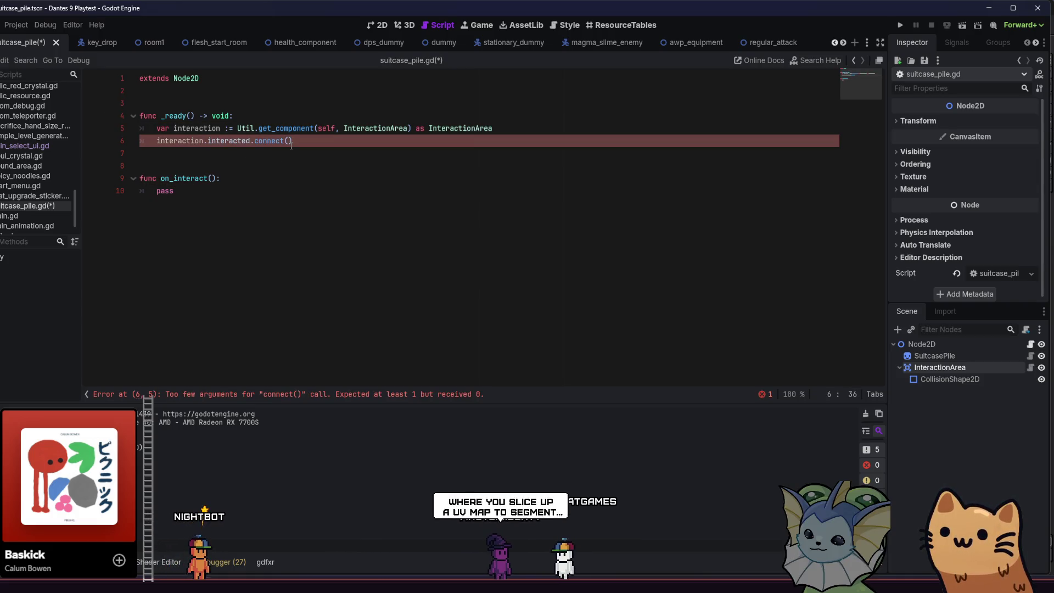
key(Return)
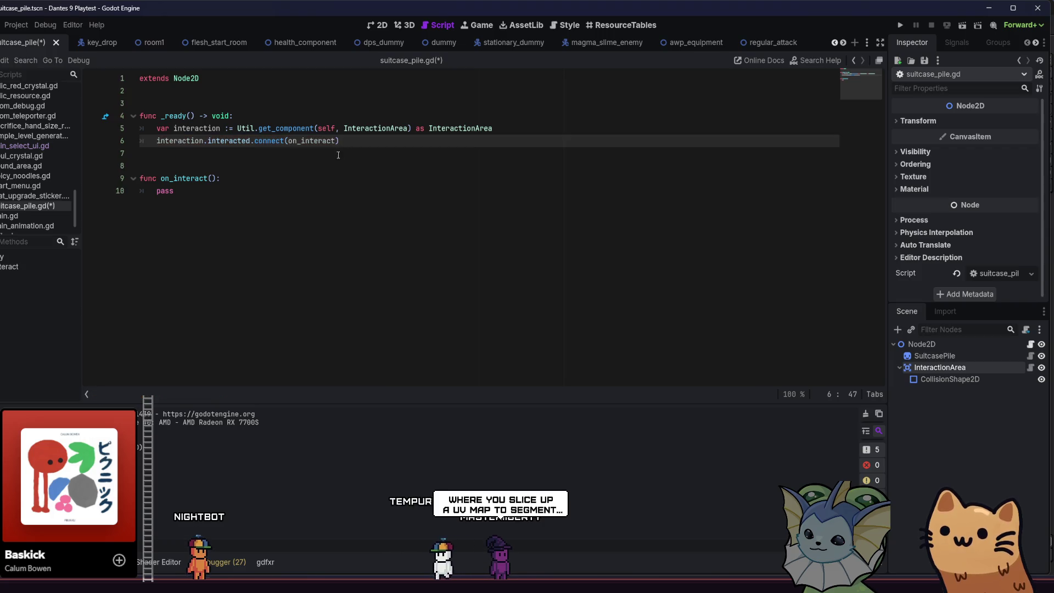
click(314, 184)
click(302, 196)
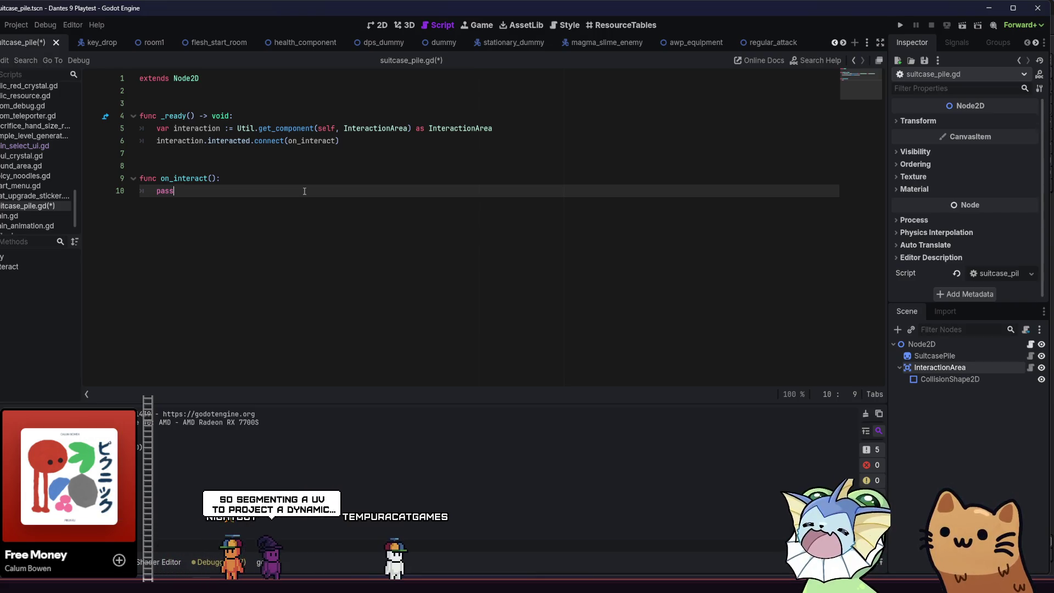
Replace pass in on_interact with an if Menus.can_open_menu() check
key(BackSpace)
key(BackSpace)
key(BackSpace)
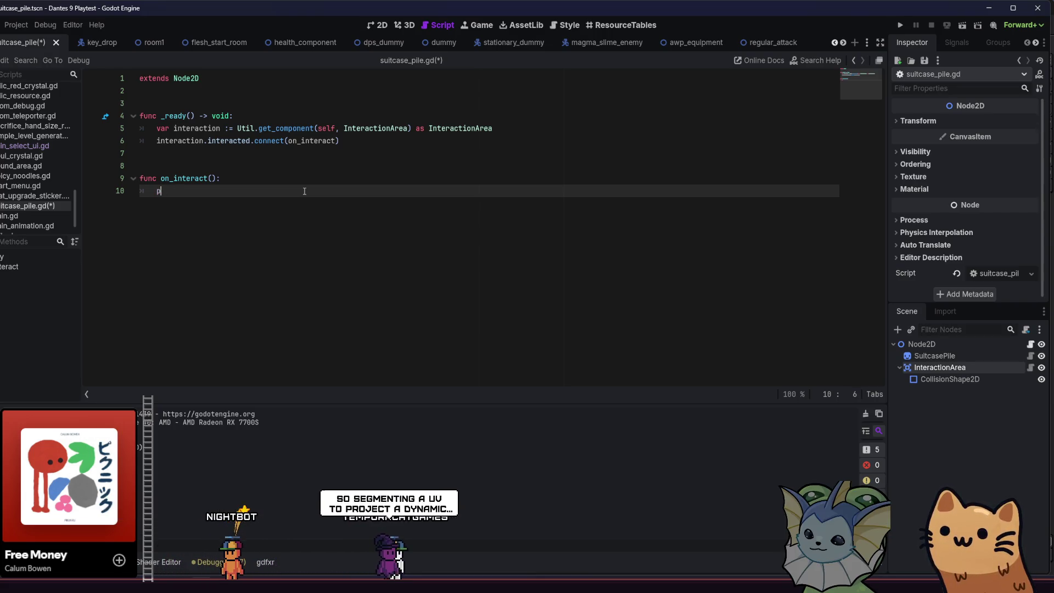
text(Menus)
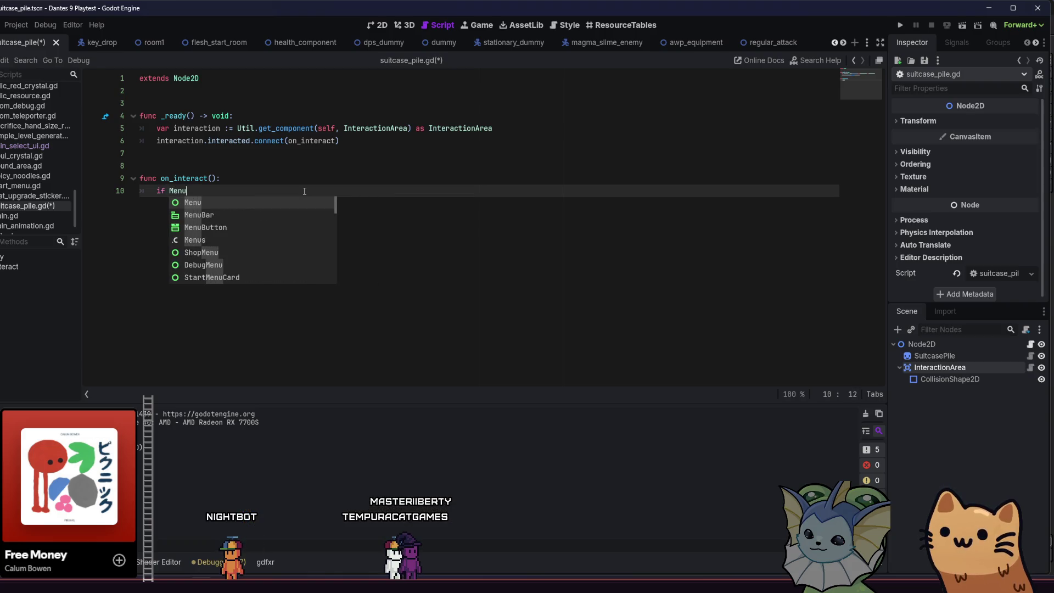
text(.can)
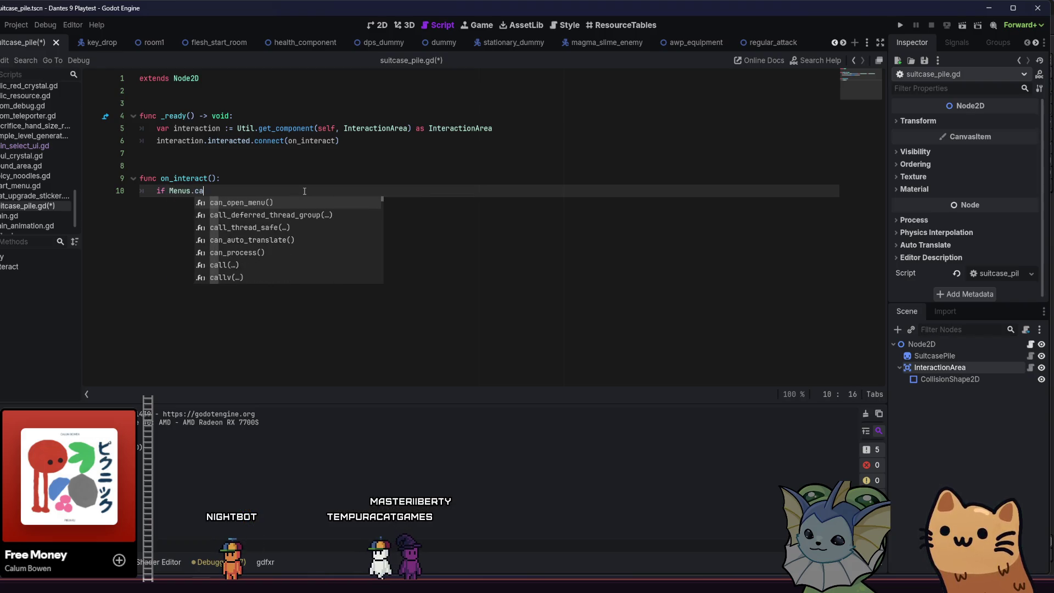
key(Return)
key(BackSpace)
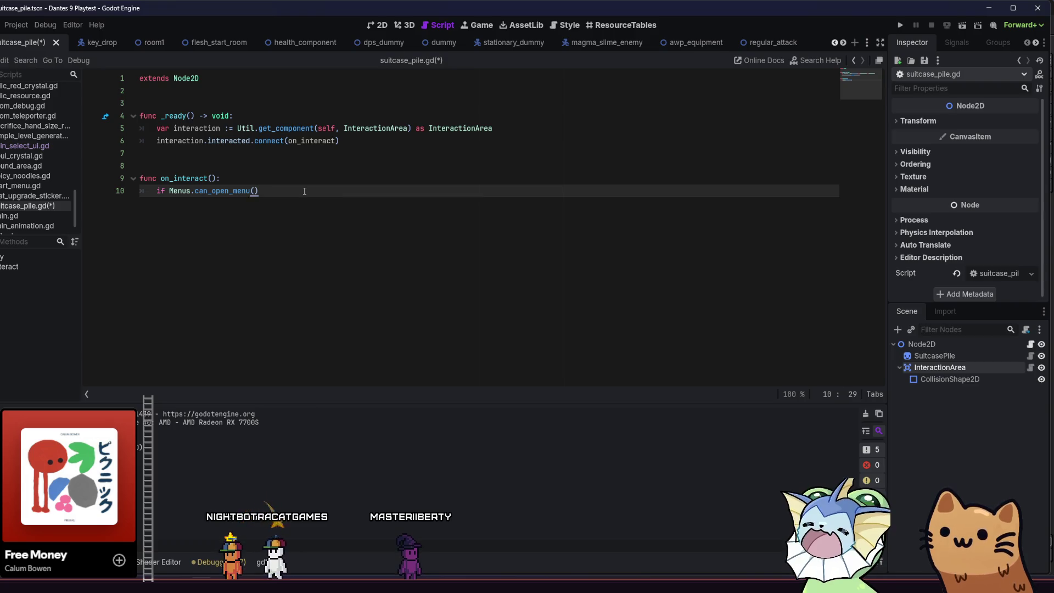
key(Return)
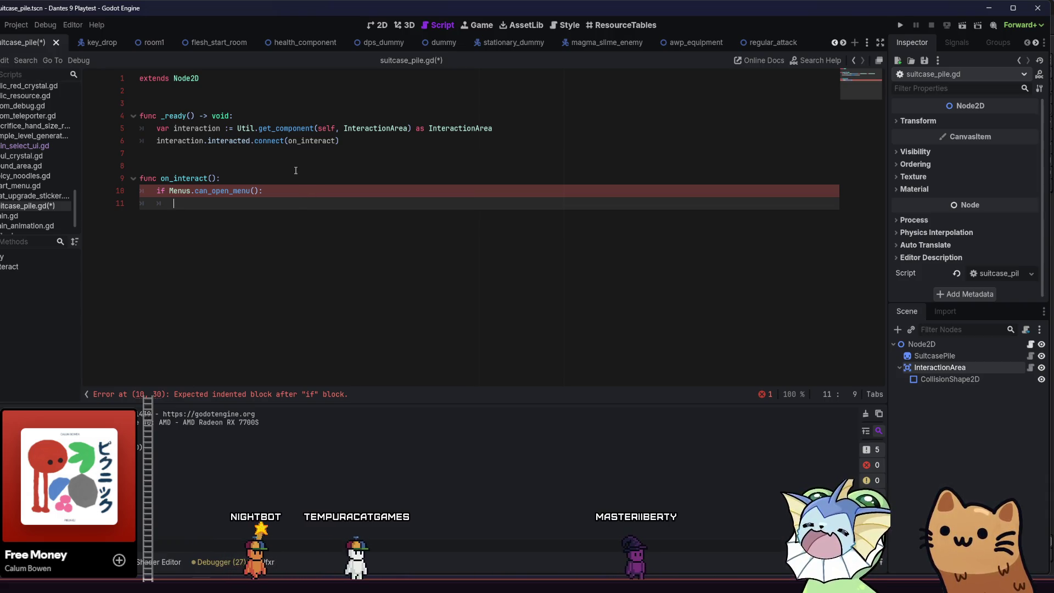
Declare a menu variable near the top preloading skin_select_ui.tscn
click(281, 96)
key(Return)
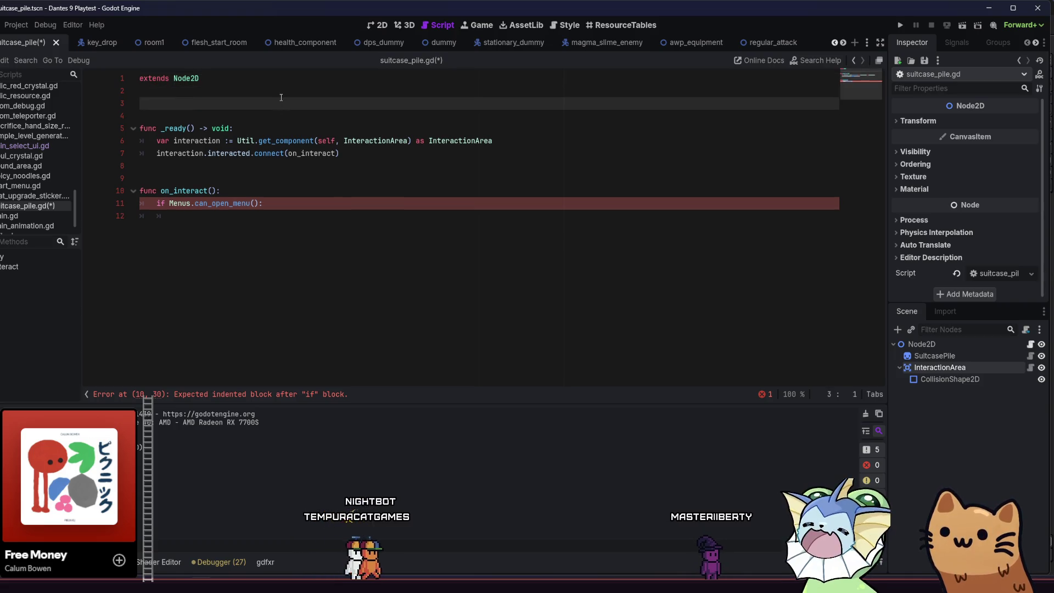
key(Return)
text(@export var menu  =)
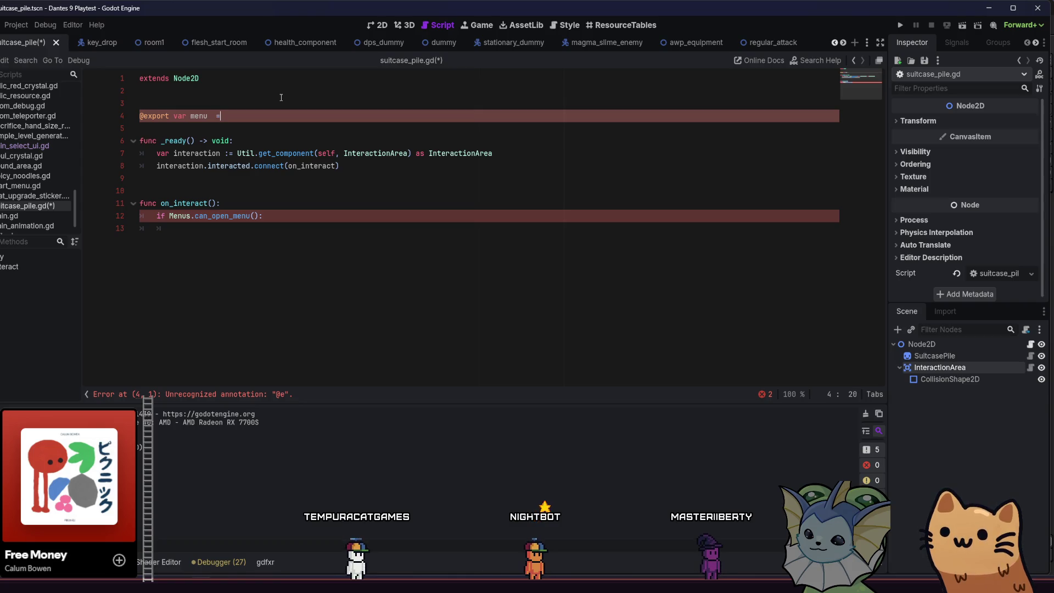
key(BackSpace)
key(BackSpace)
text(:)
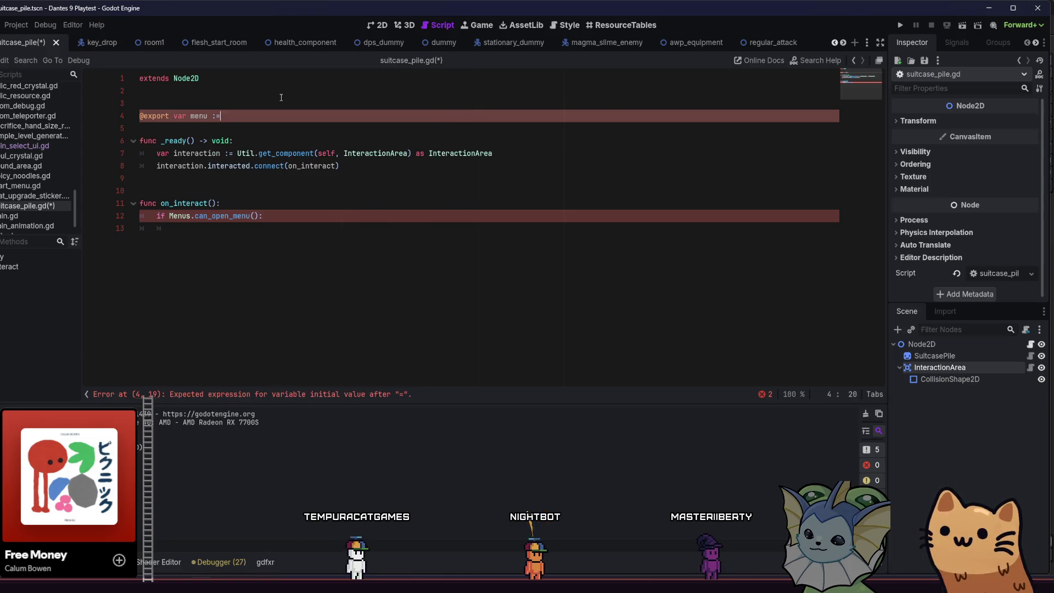
text( preload()
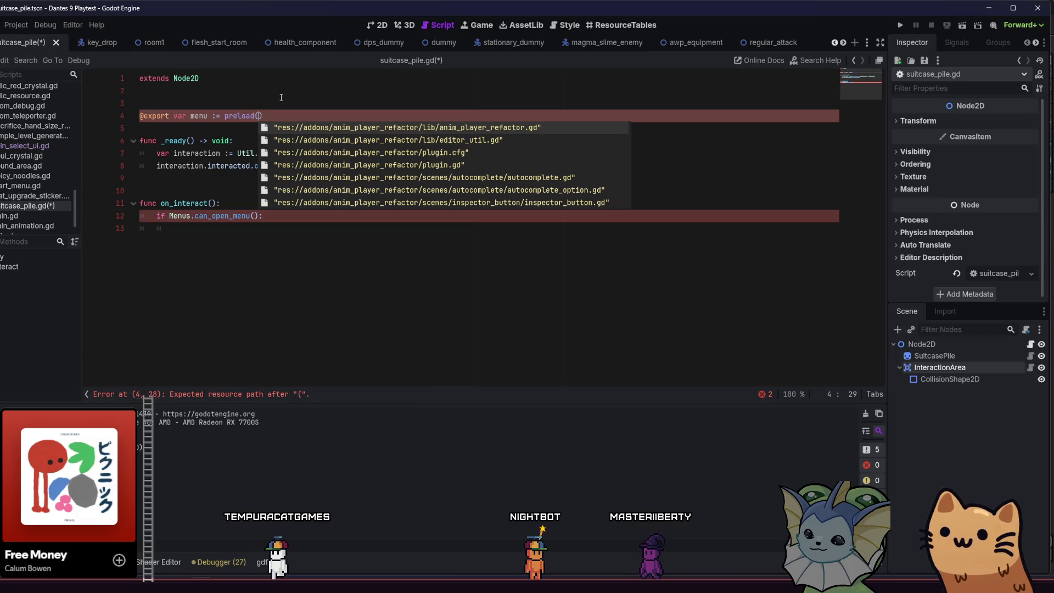
text("skin_sel)
key(Return)
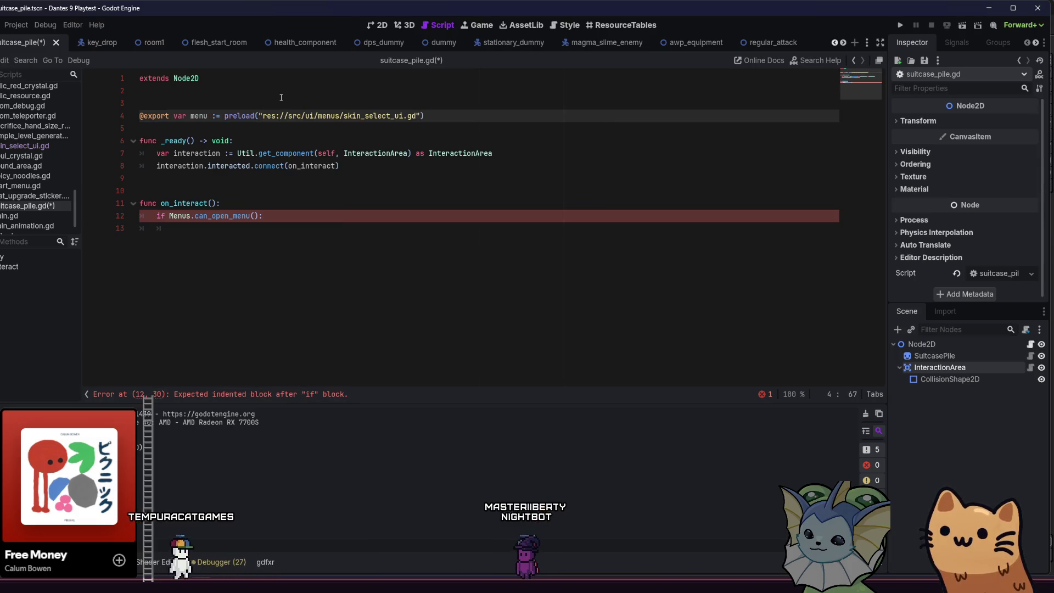
click(260, 216)
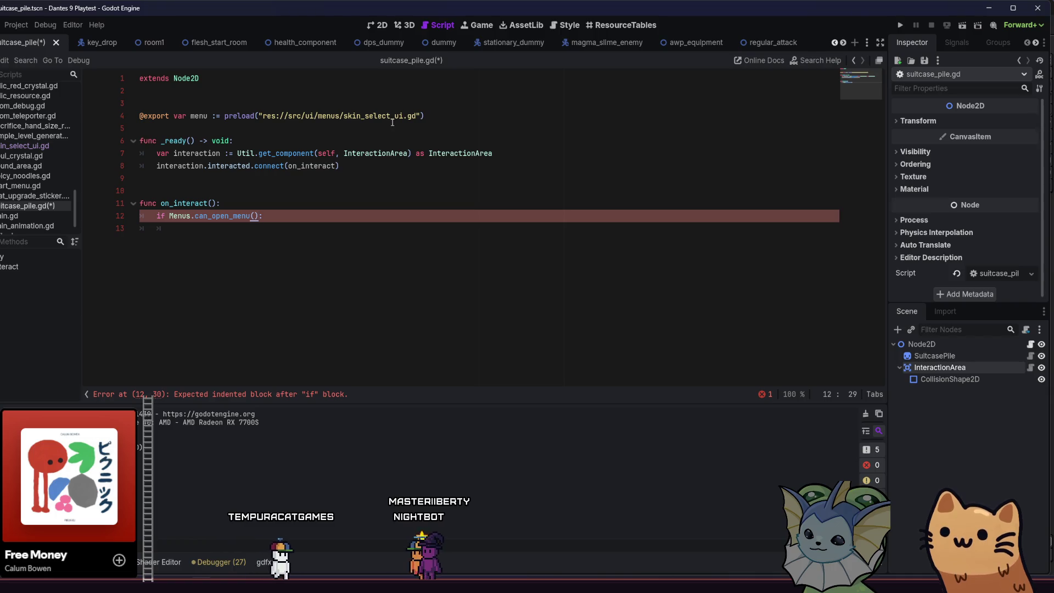
double_click(415, 116)
text(tscn)
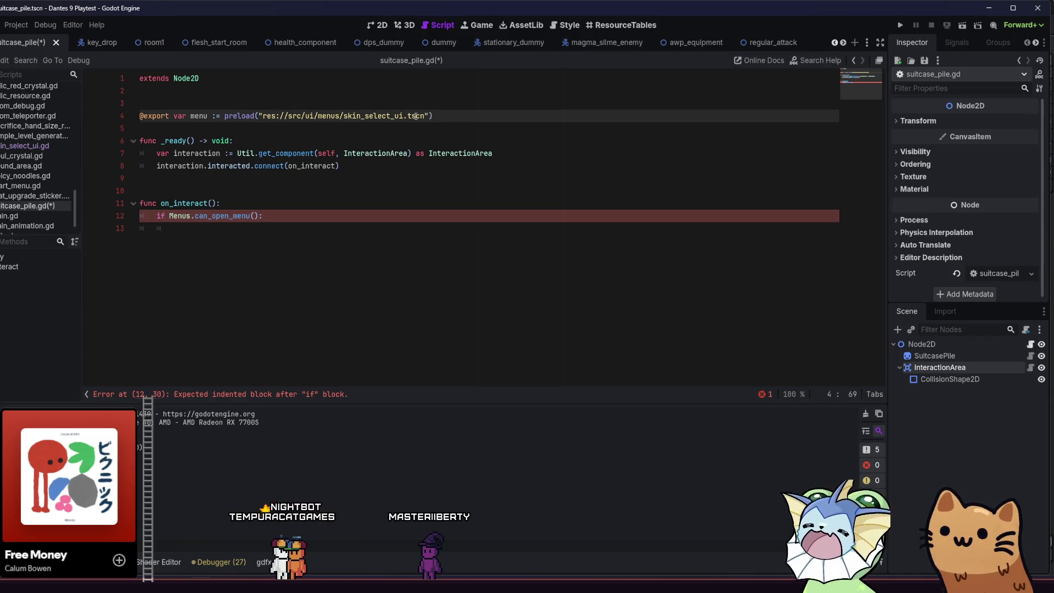
Inside the if block, add var m = menu.instantiate()
click(253, 230)
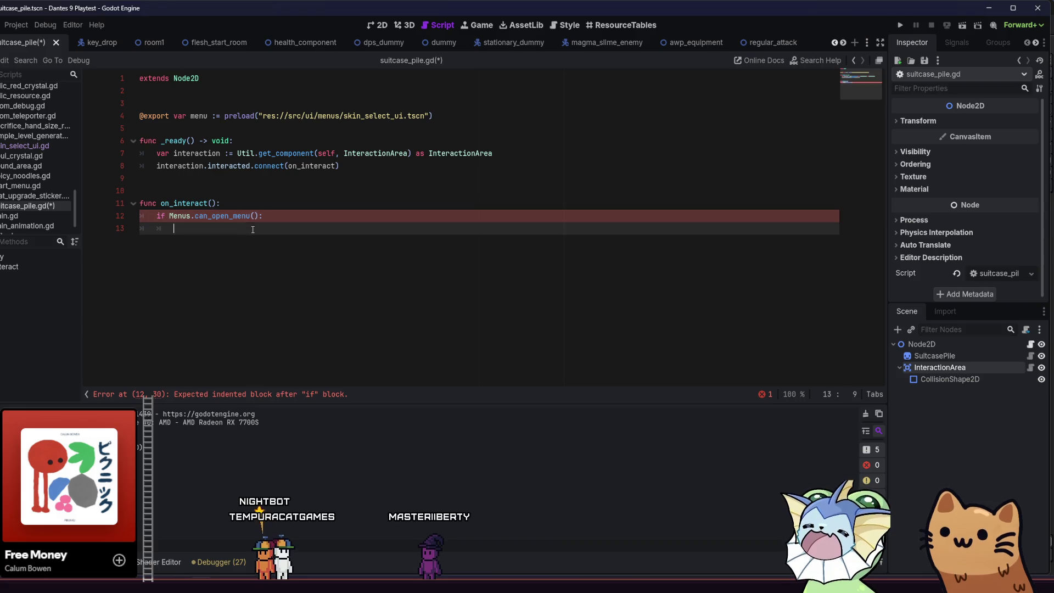
text(menu)
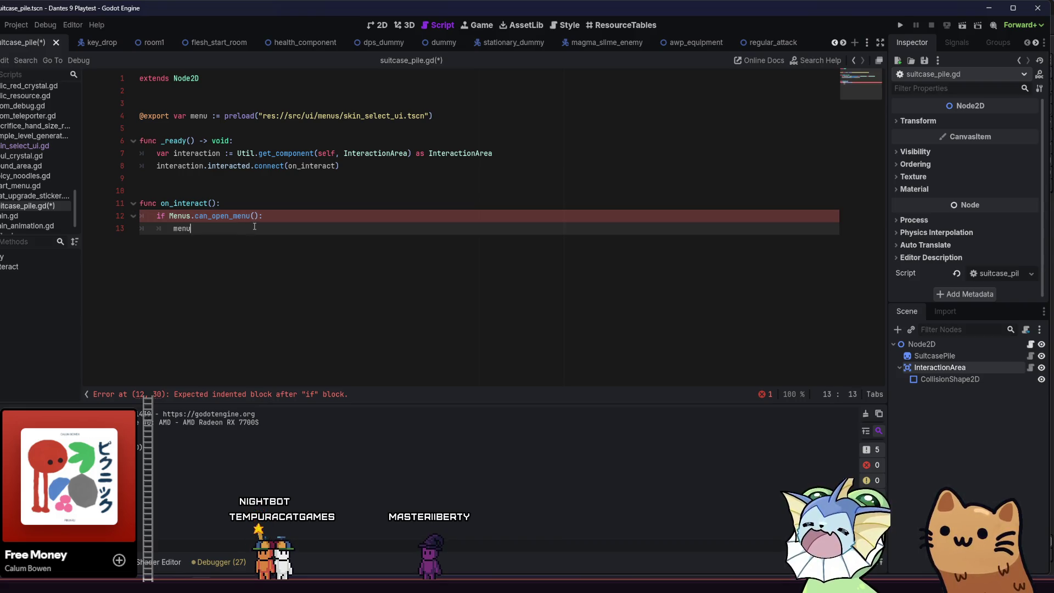
key(BackSpace)
key(BackSpace)
key(BackSpace)
text(var m)
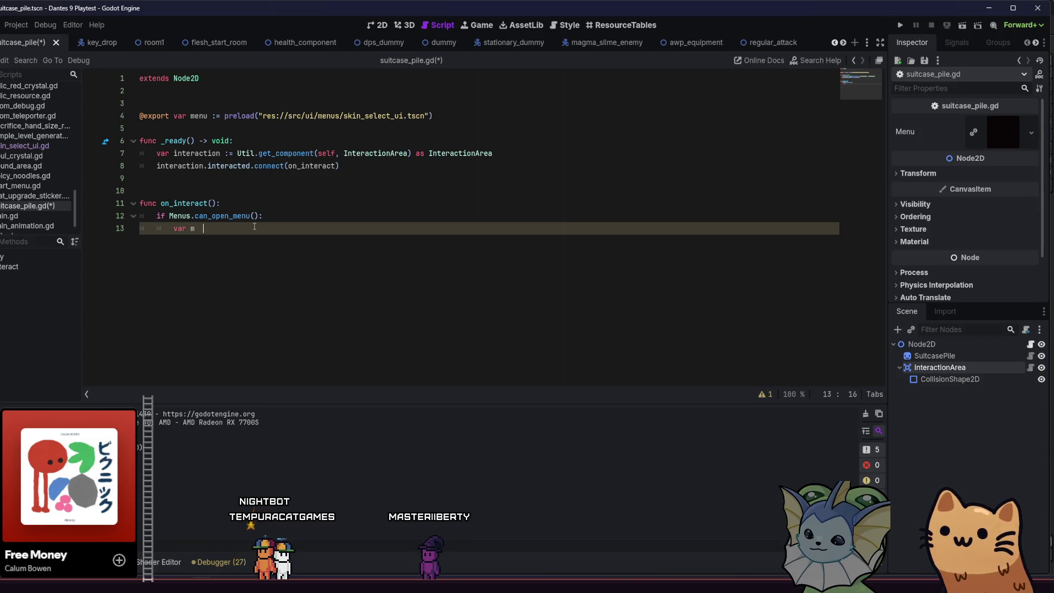
key(BackSpace)
key(BackSpace)
key(BackSpace)
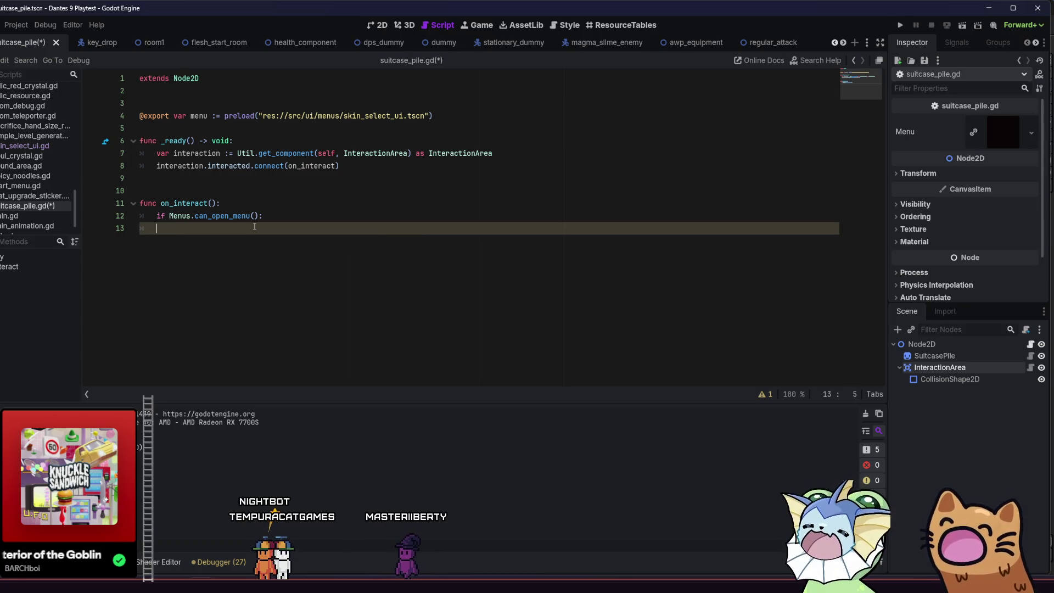
text(Menu)
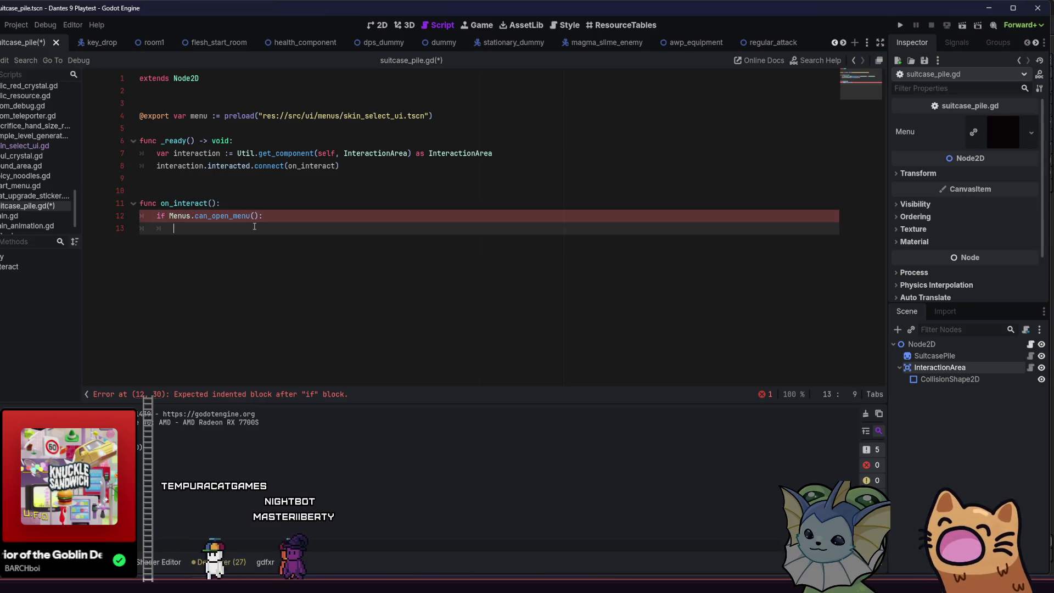
key(BackSpace)
key(BackSpace)
key(BackSpace)
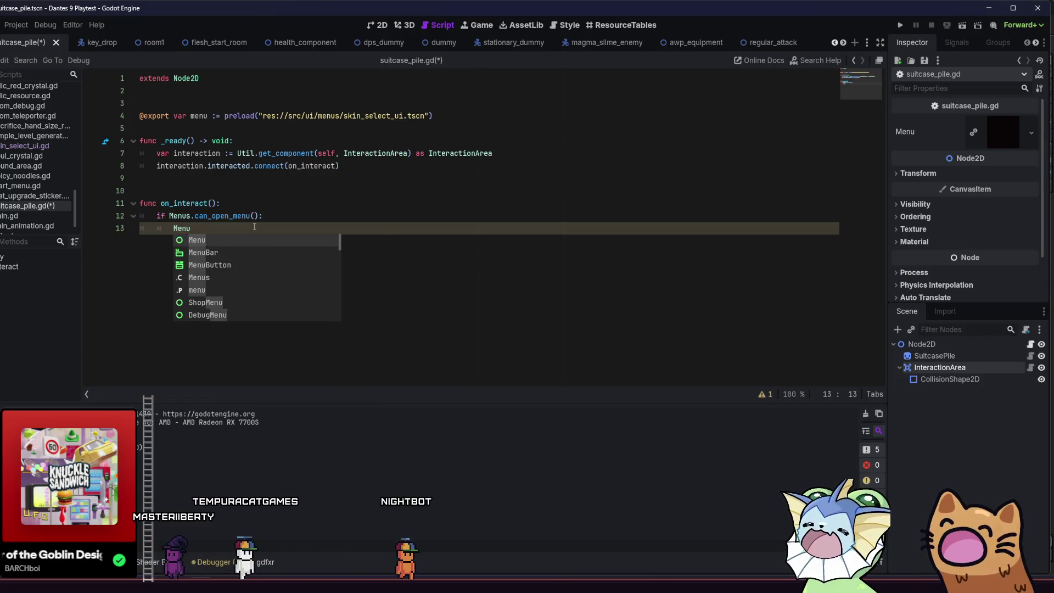
text(var m = in)
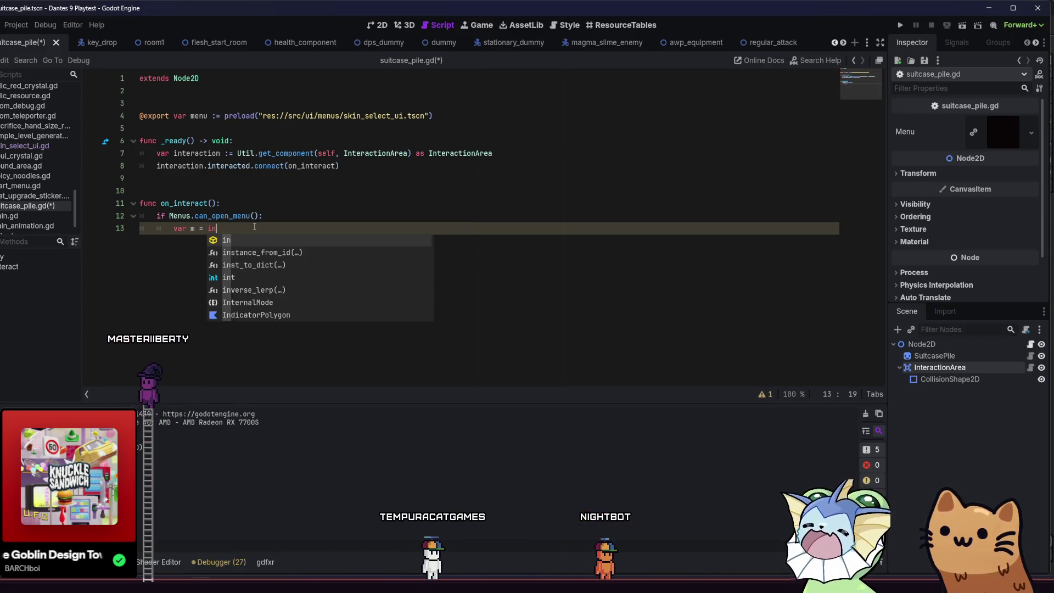
key(BackSpace)
key(BackSpace)
text(menu)
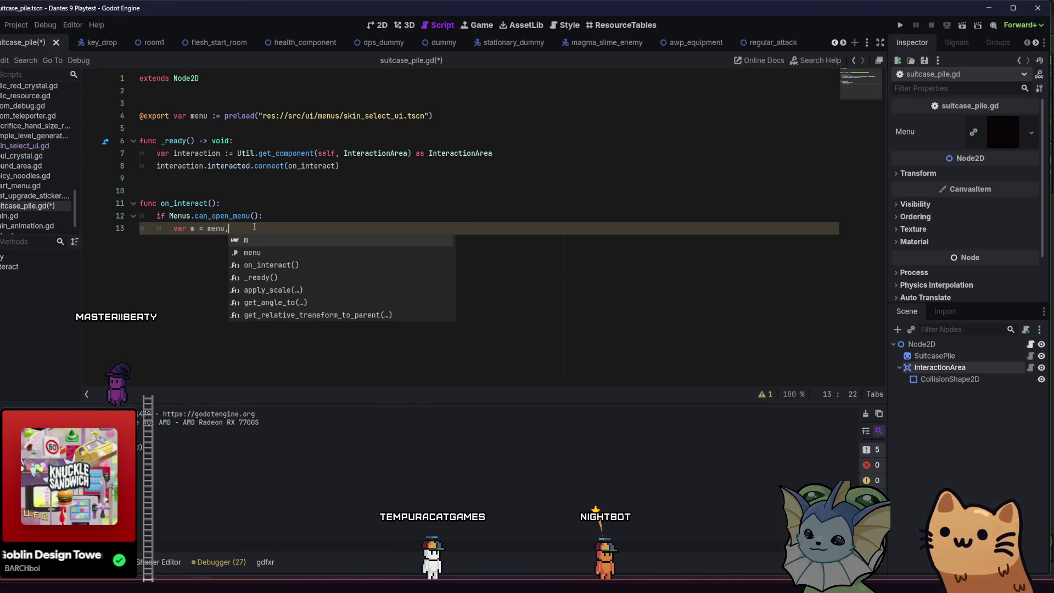
text(.inst)
key(Return)
text())
key(Return)
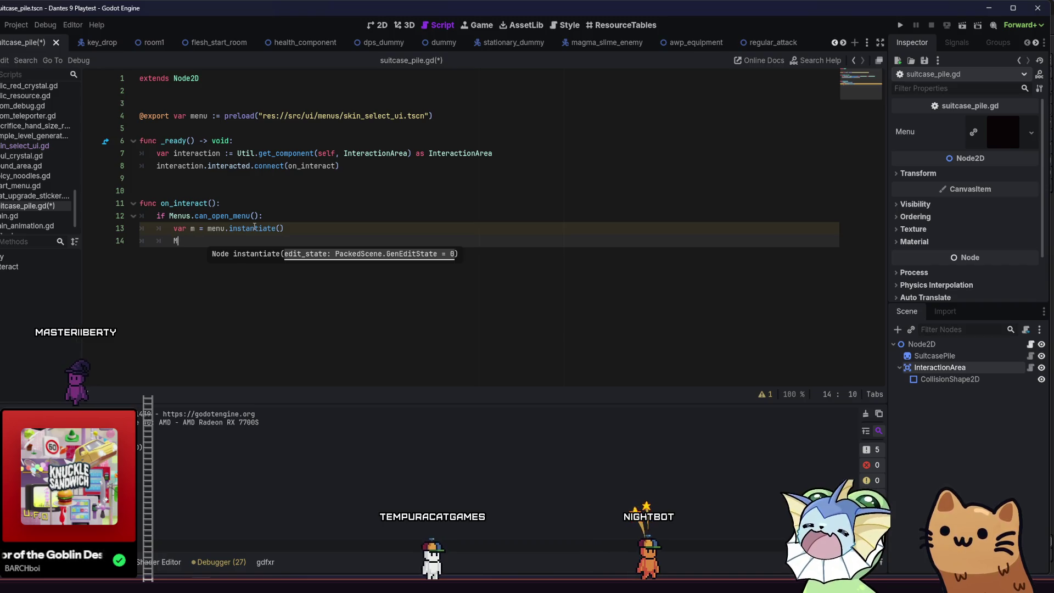
Call Menus.open_new_menu(m) on the next line and save suitcase_pile.gd
text(Menus.)
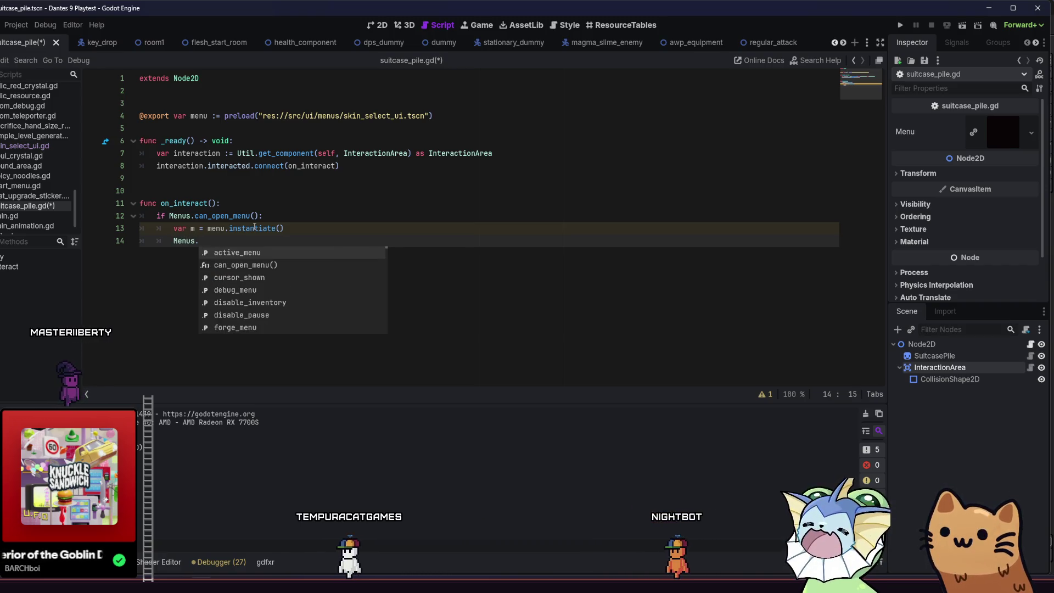
text(o)
key(Down)
key(Down)
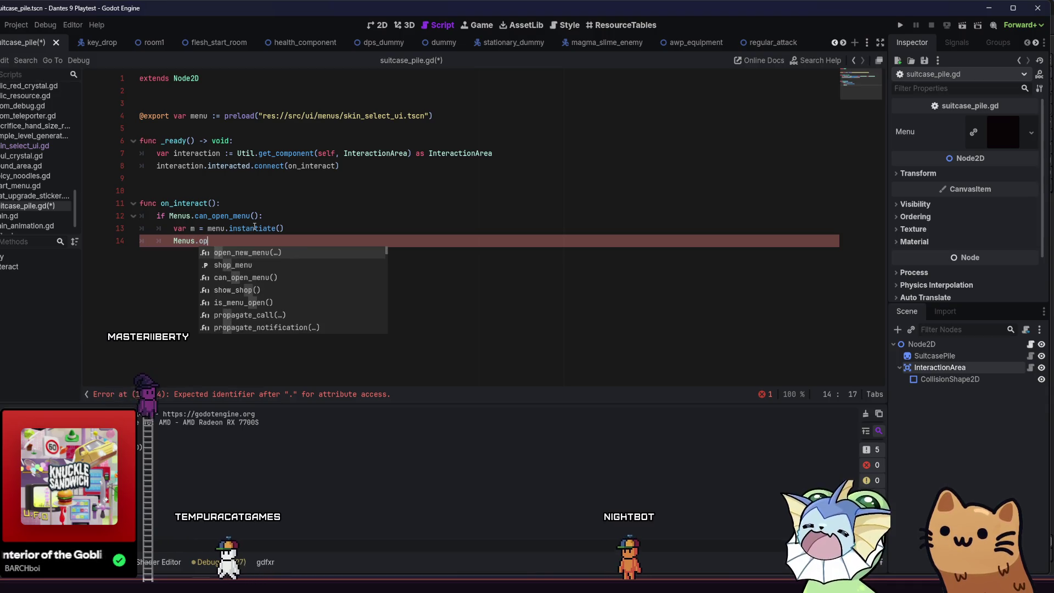
key(Return)
text(menu(m)
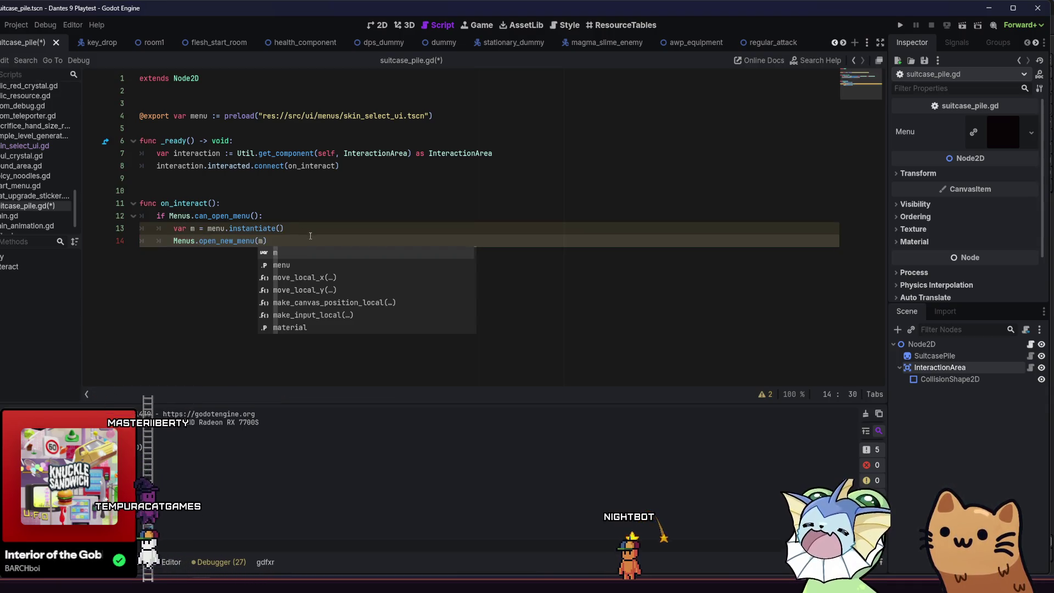
click(401, 238)
key(ctrl+s)
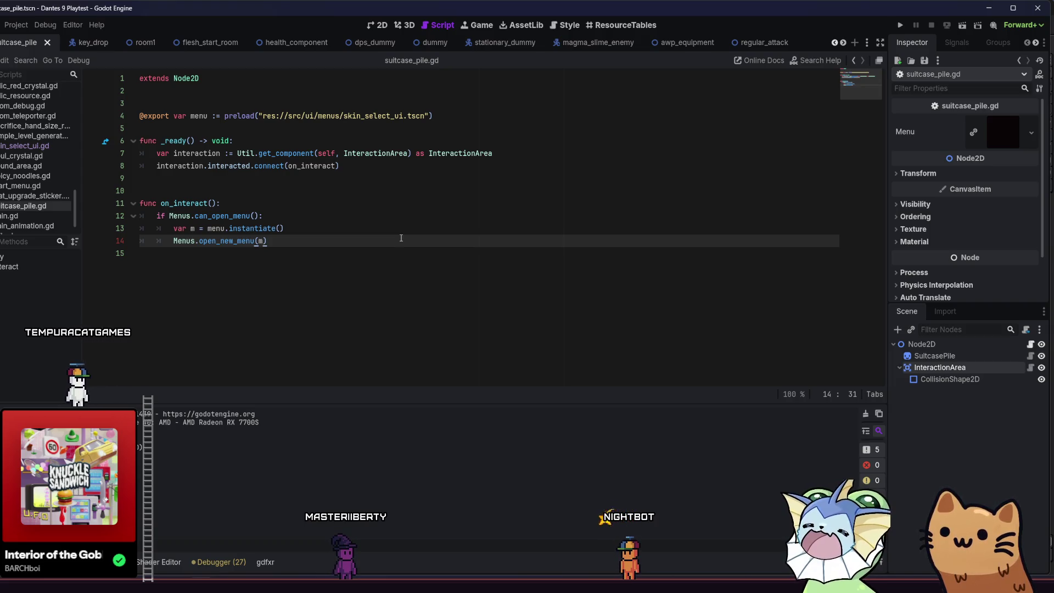
Add a Panel child node to the skin_select_ui Control root
scroll(741, 45, down, 9)
click(749, 45)
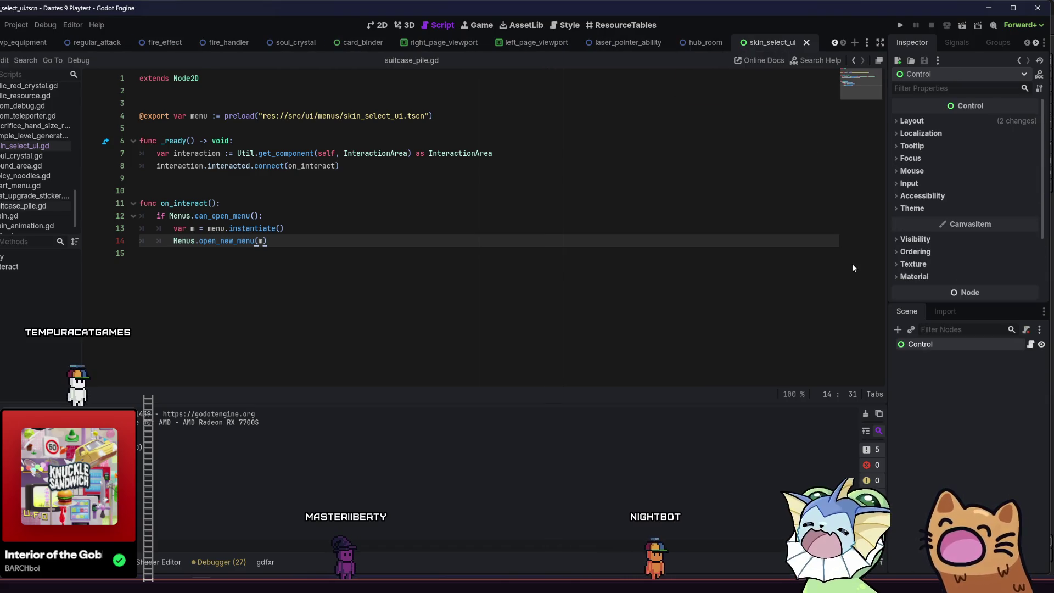
click(898, 330)
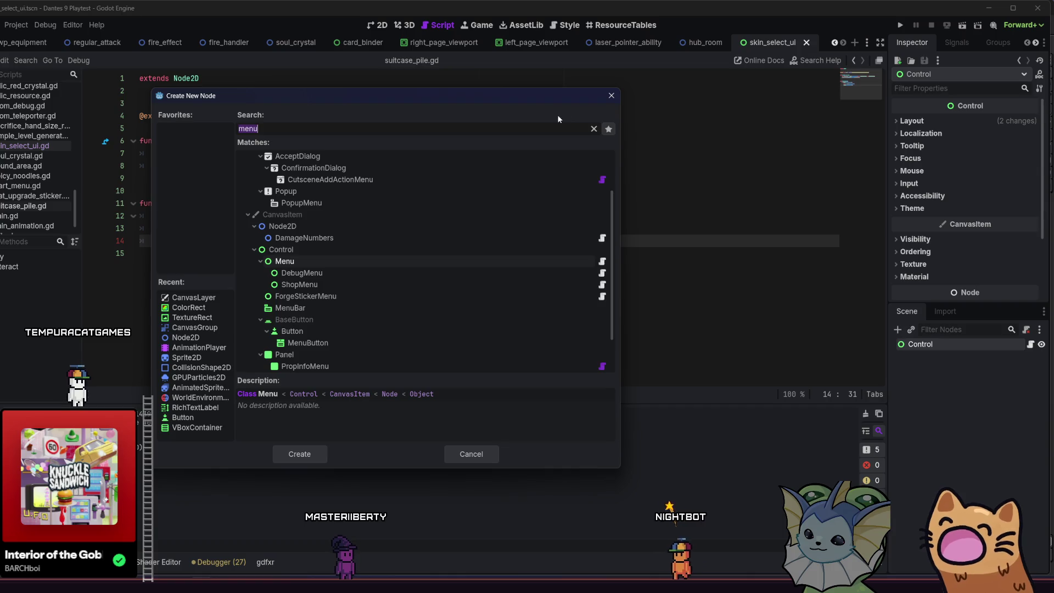
text(p)
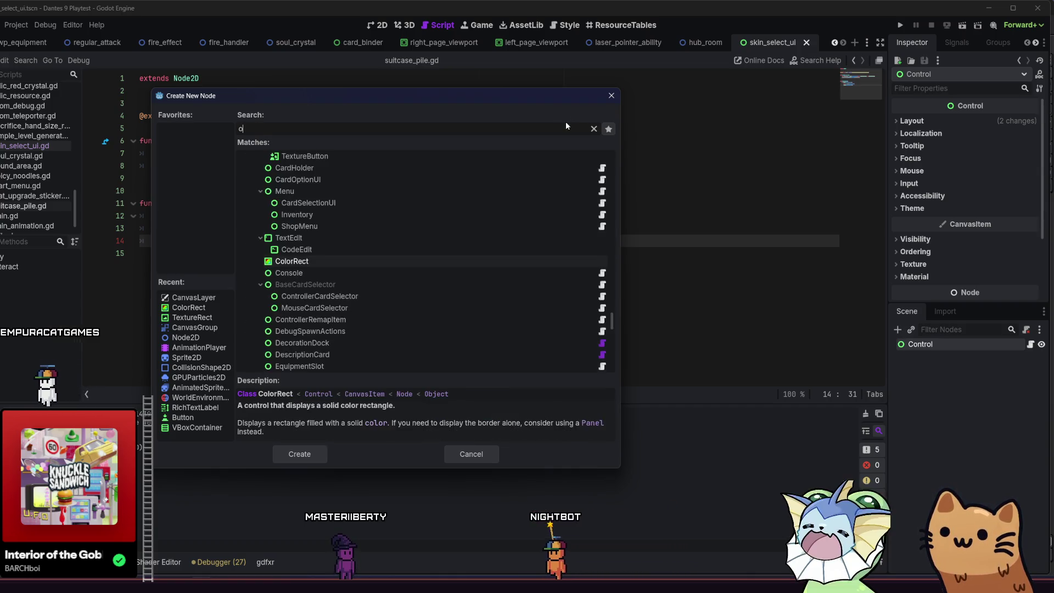
text(anel)
key(Return)
key(ctrl+s)
Anchor the Panel to Full Rect, save the scene, and run the game
click(379, 25)
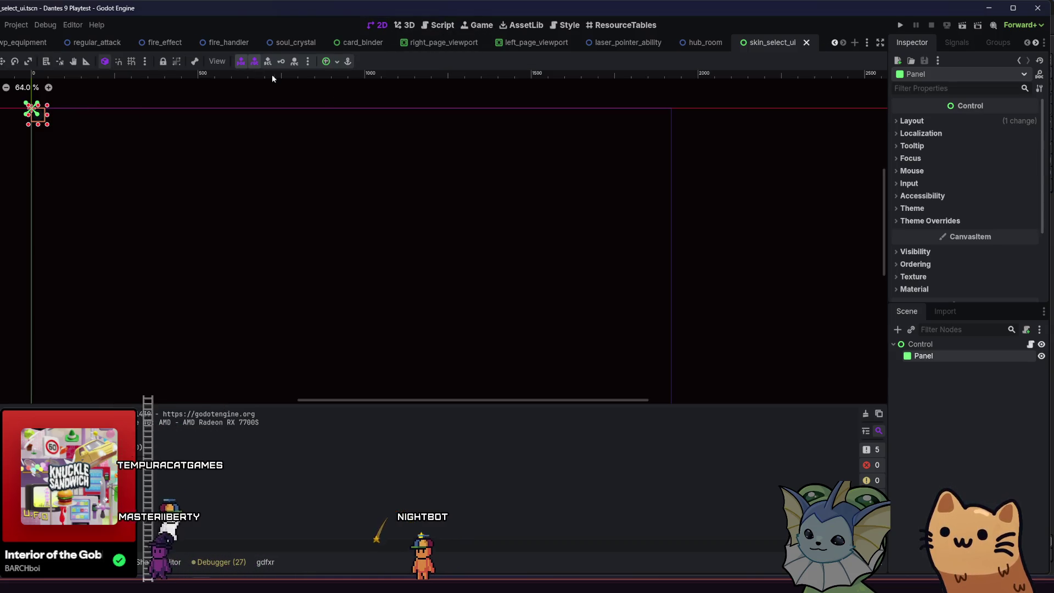
click(326, 60)
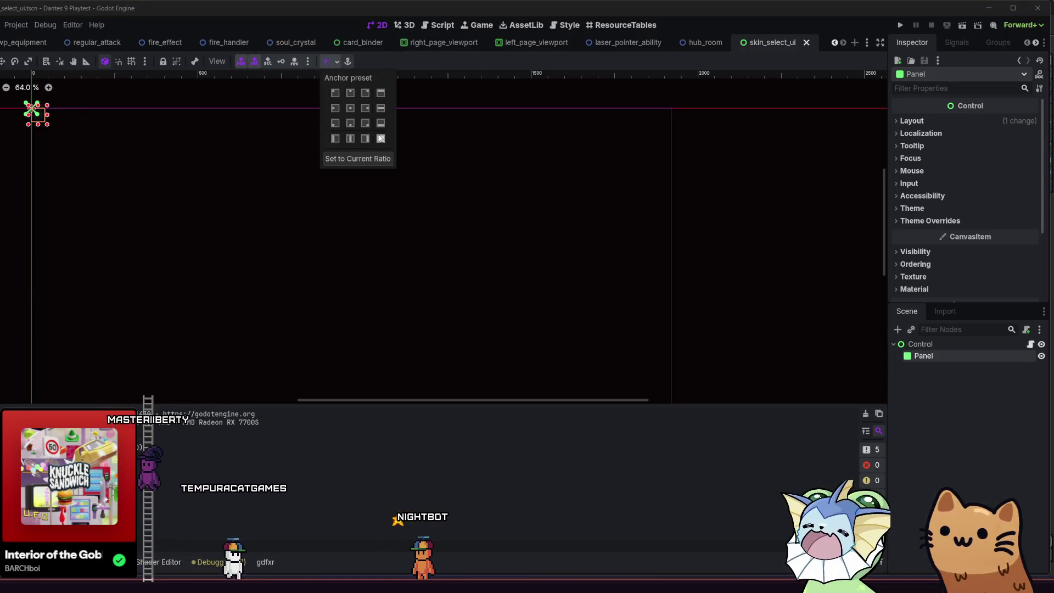
click(381, 138)
key(ctrl+s)
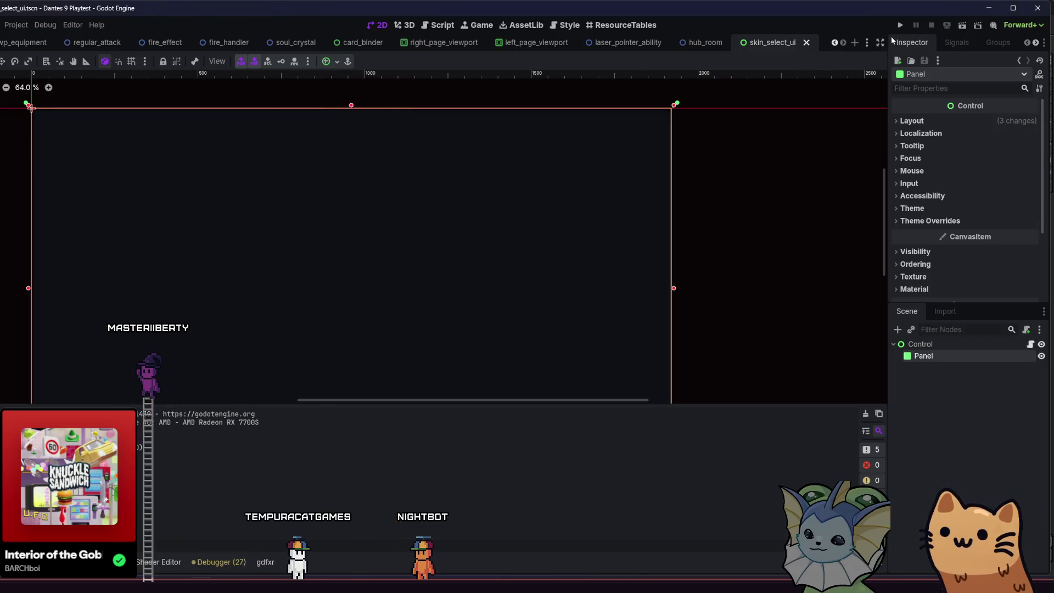
click(898, 27)
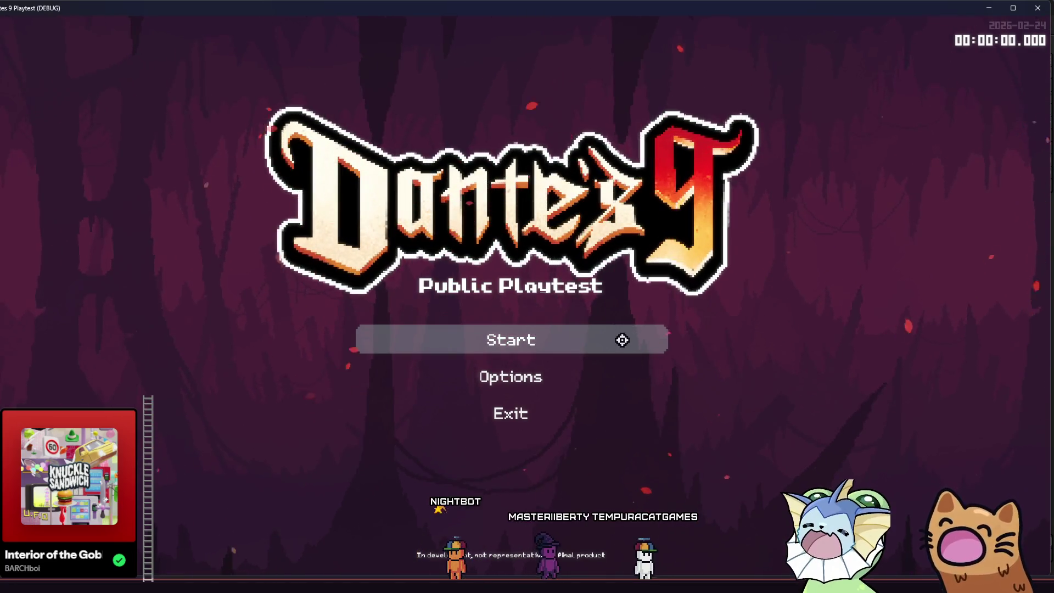
Start a run, toggle the deck book menu with Escape, then quit to the editor with F8
click(621, 340)
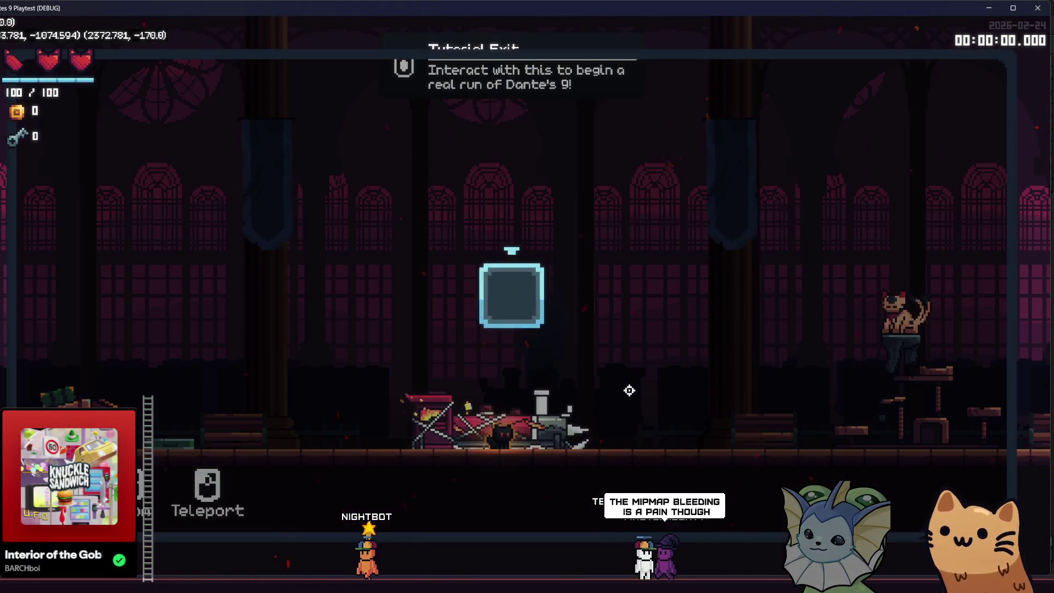
key(Escape)
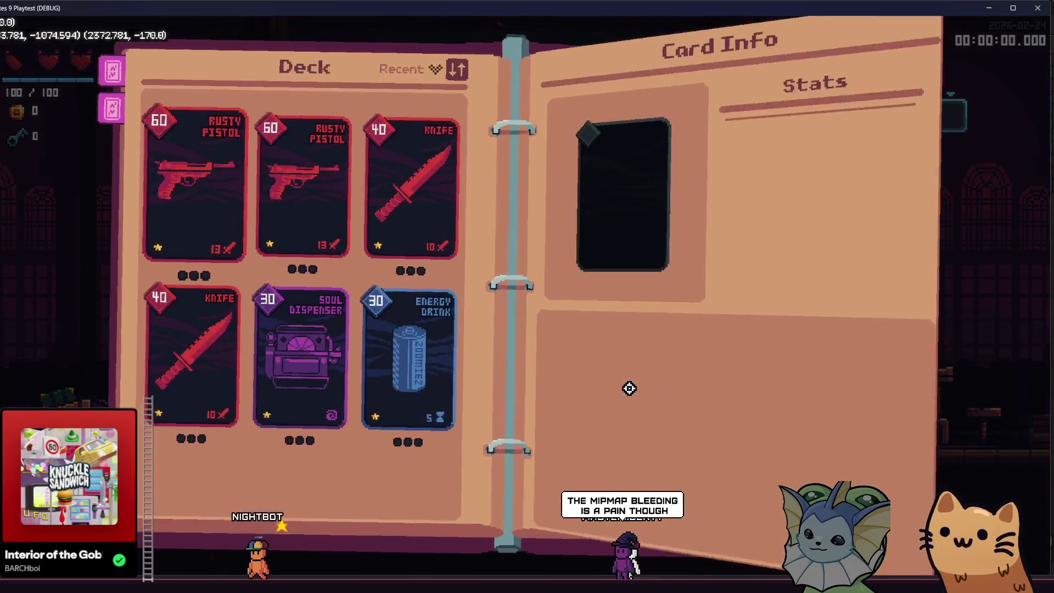
key(Escape)
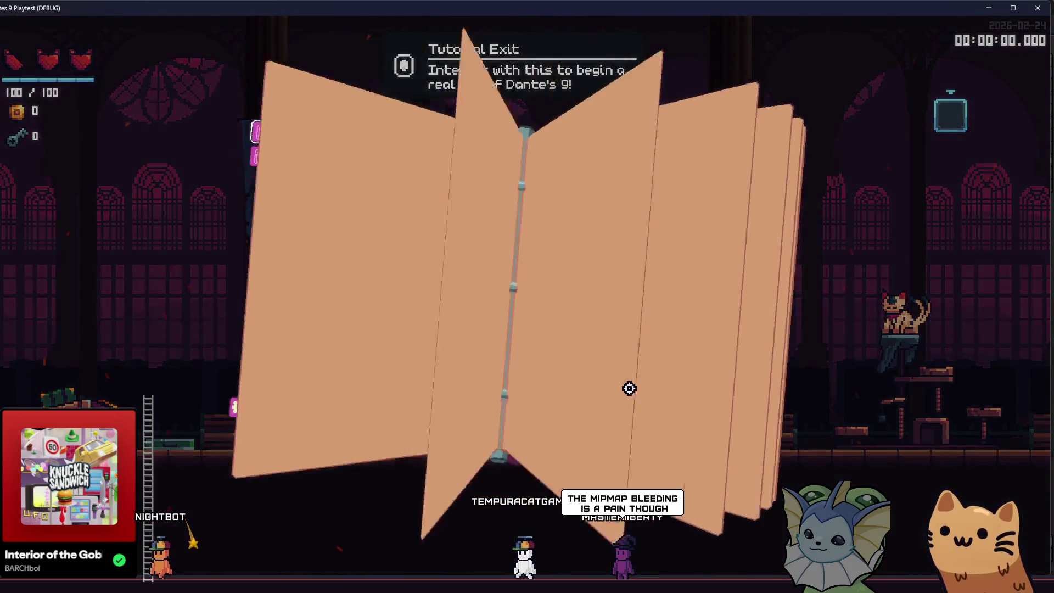
key(Escape)
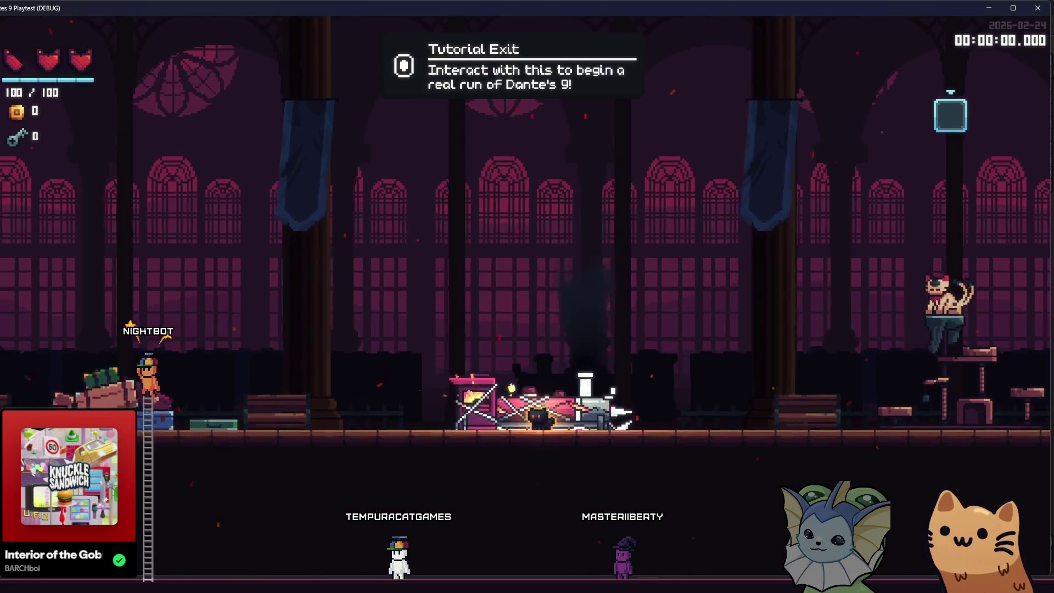
key(F8)
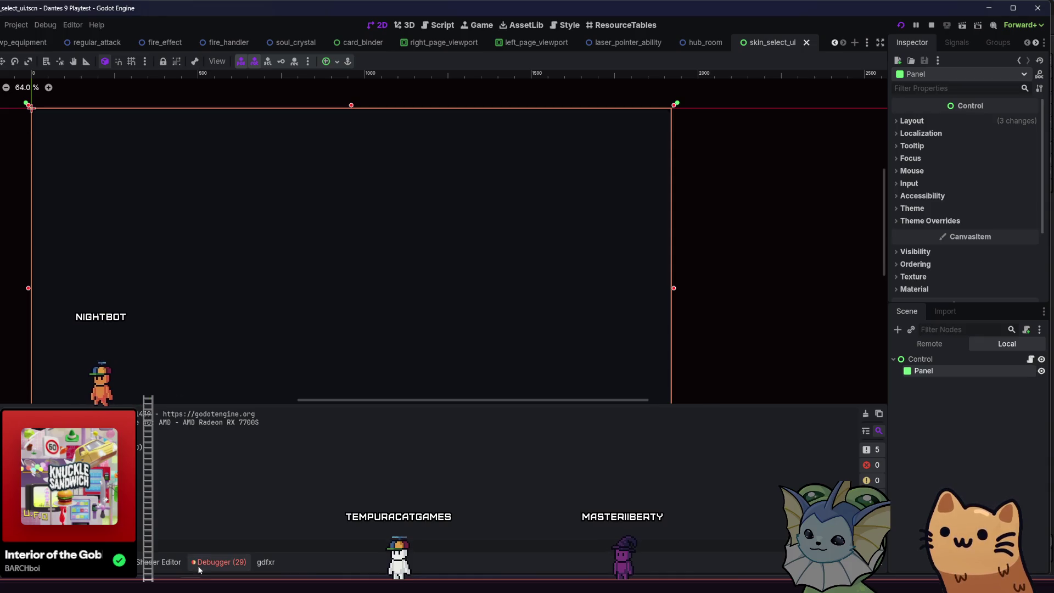
Scroll through the 204 add_cards_to_tree CardContainer-parent errors in the debugger, then open skin_select_ui.gd
click(200, 565)
click(55, 372)
scroll(320, 494, down, 5)
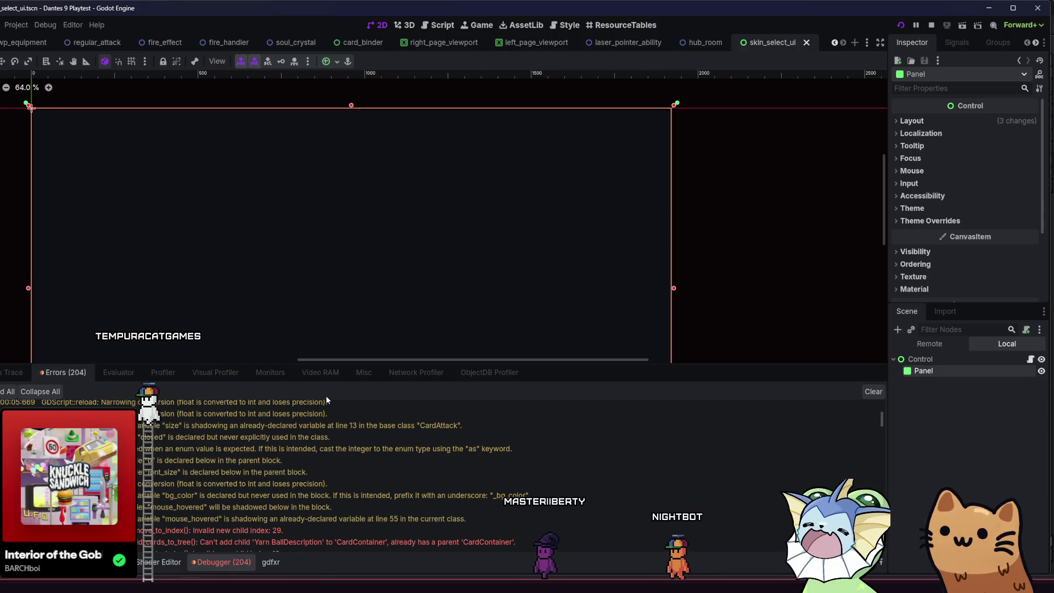
scroll(172, 476, down, 1)
scroll(173, 480, down, 10)
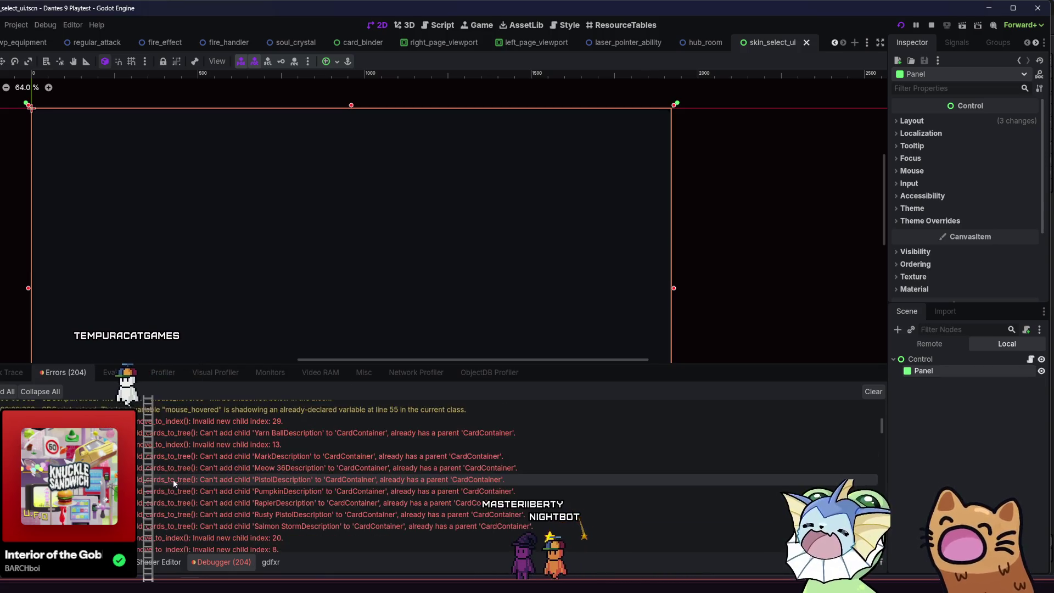
scroll(177, 486, down, 3)
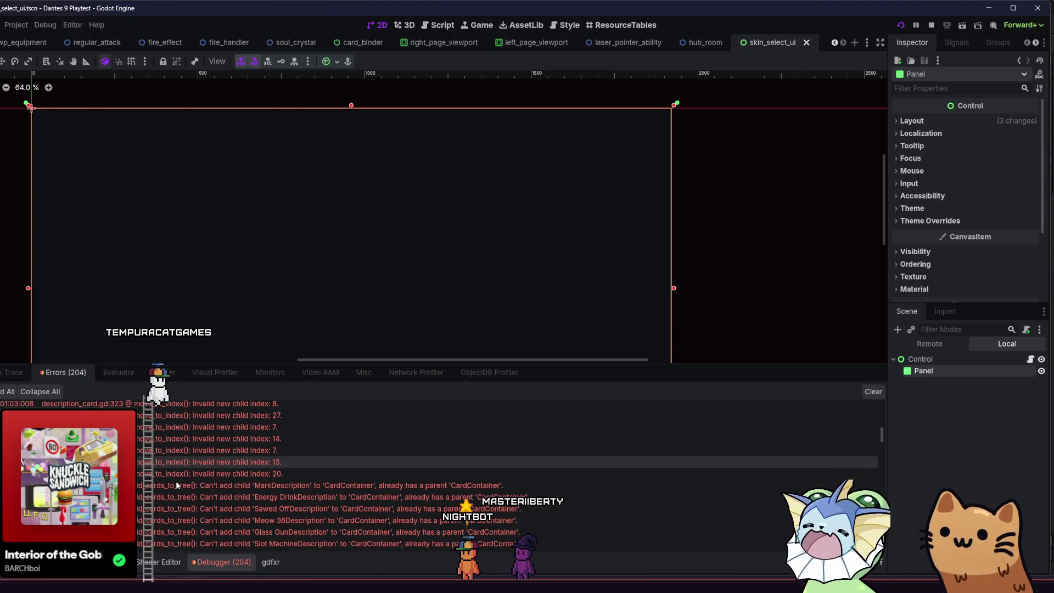
scroll(176, 481, down, 4)
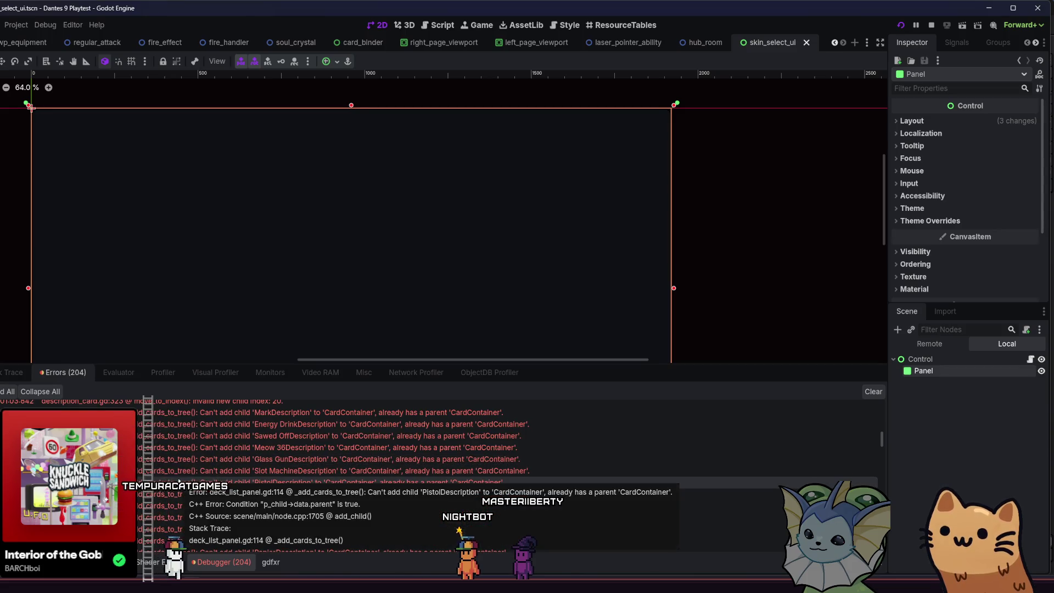
scroll(659, 448, down, 4)
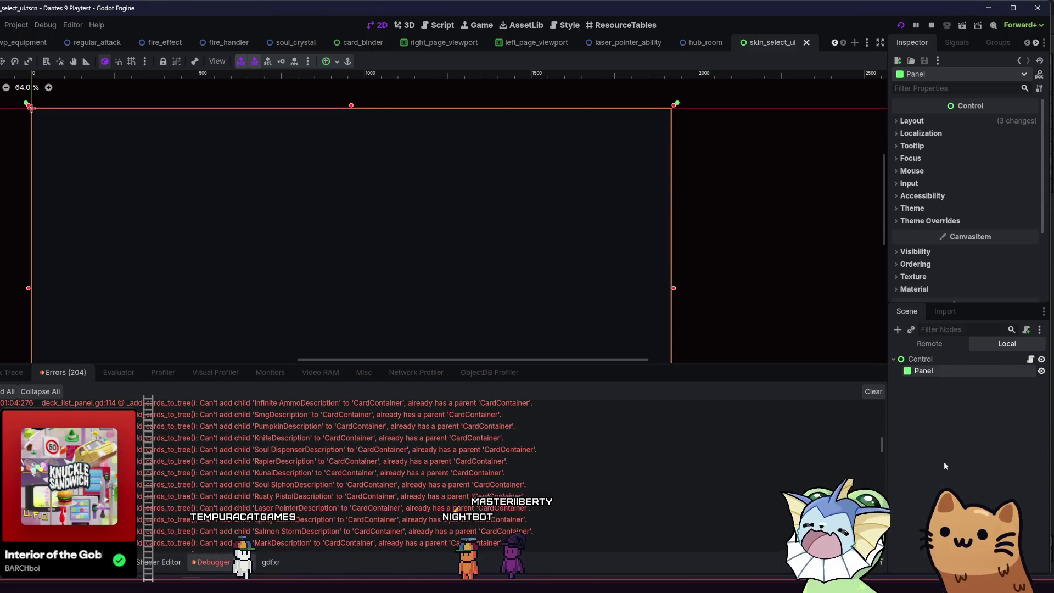
drag(883, 445, 881, 483)
scroll(874, 447, down, 5)
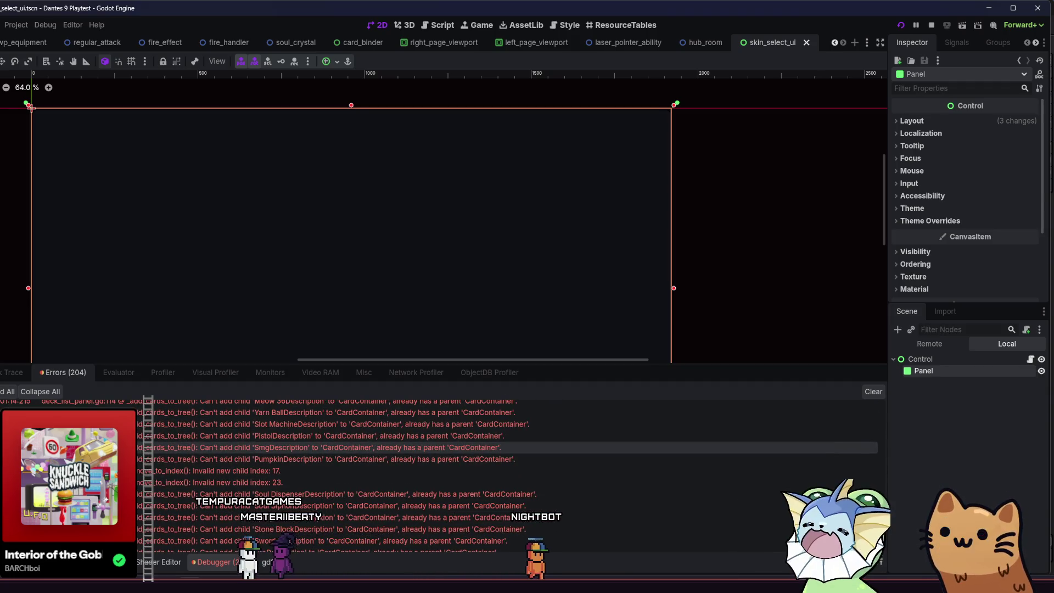
scroll(682, 449, down, 3)
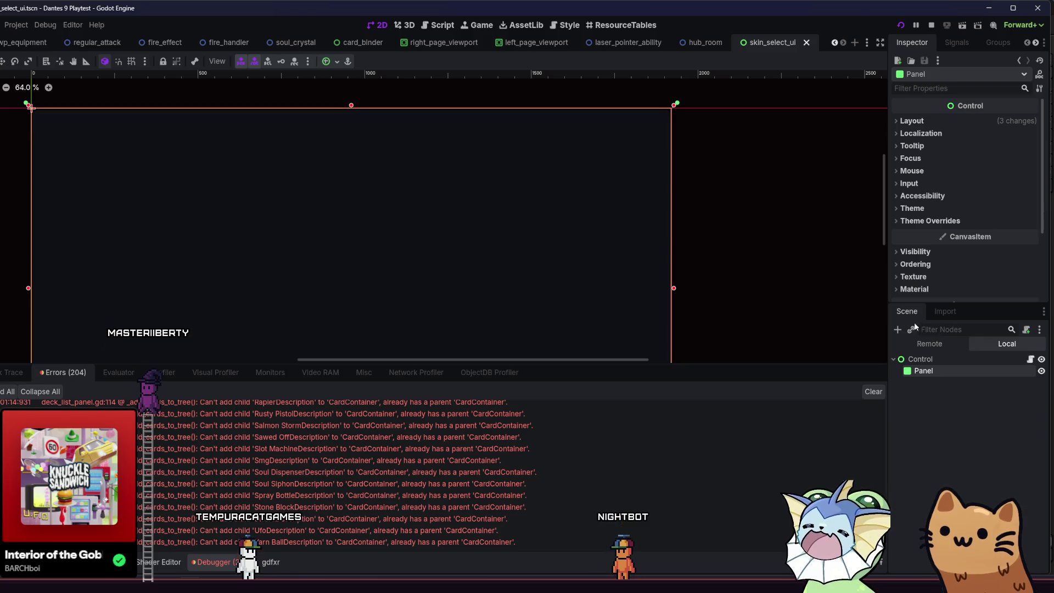
click(1031, 359)
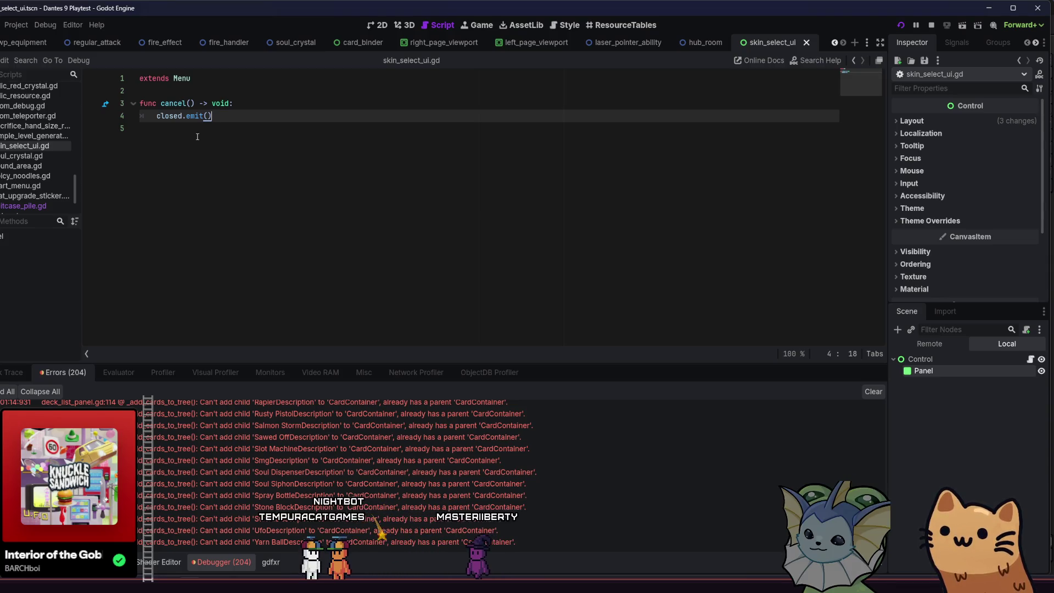
Add UILayers.hide_menu(self) under closed.emit() in cancel(), then save and run with F5
key(Return)
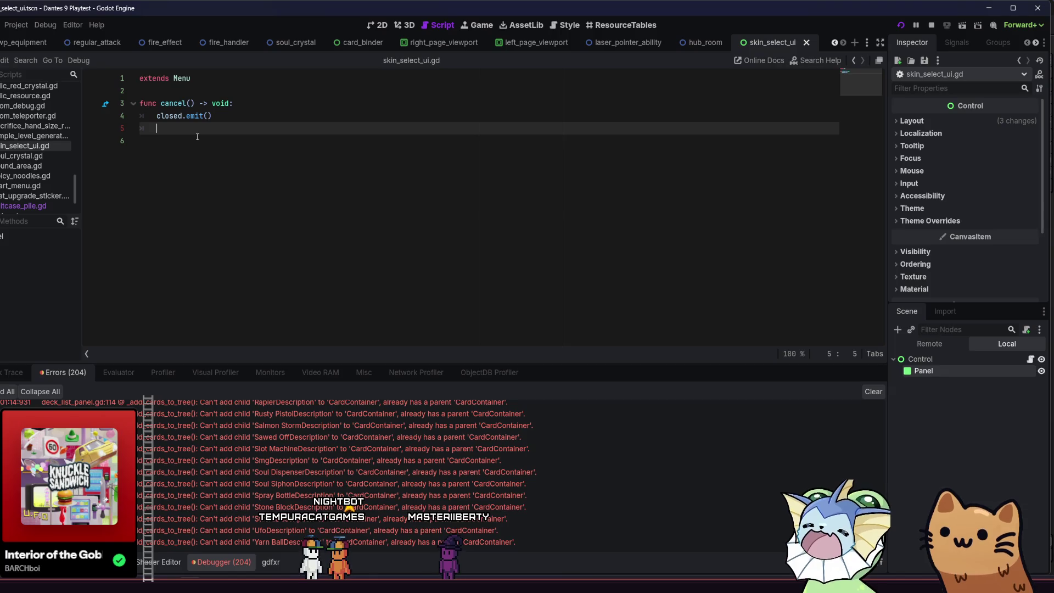
text(Uil)
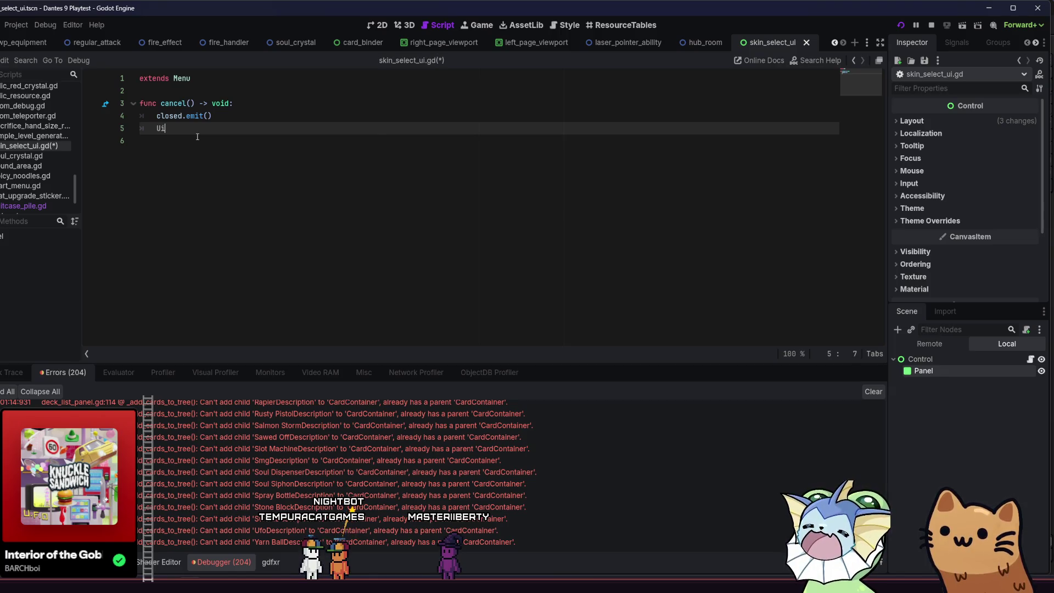
key(Down)
key(Return)
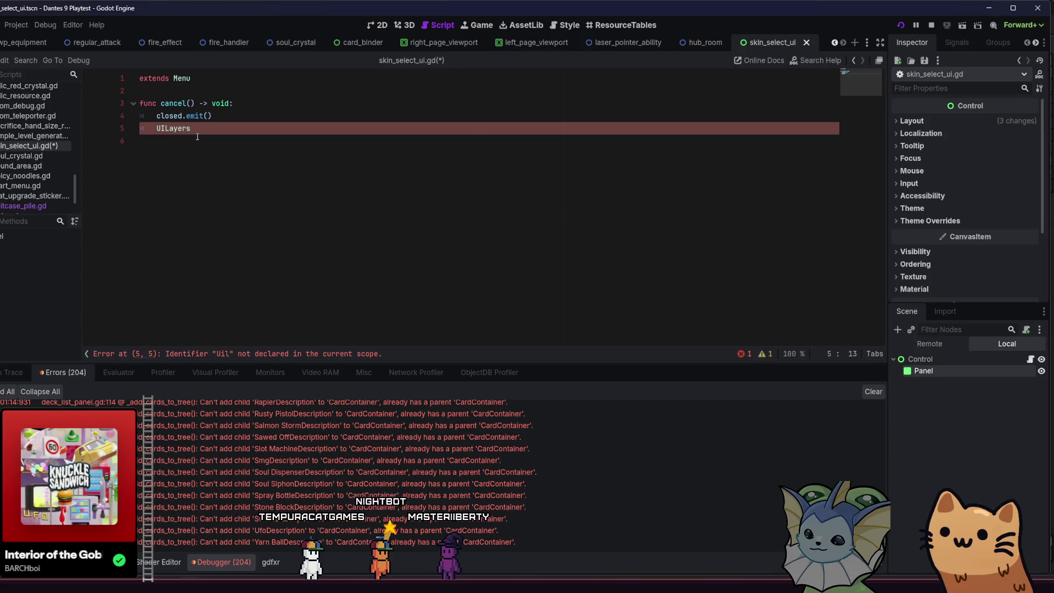
text(.hide_me)
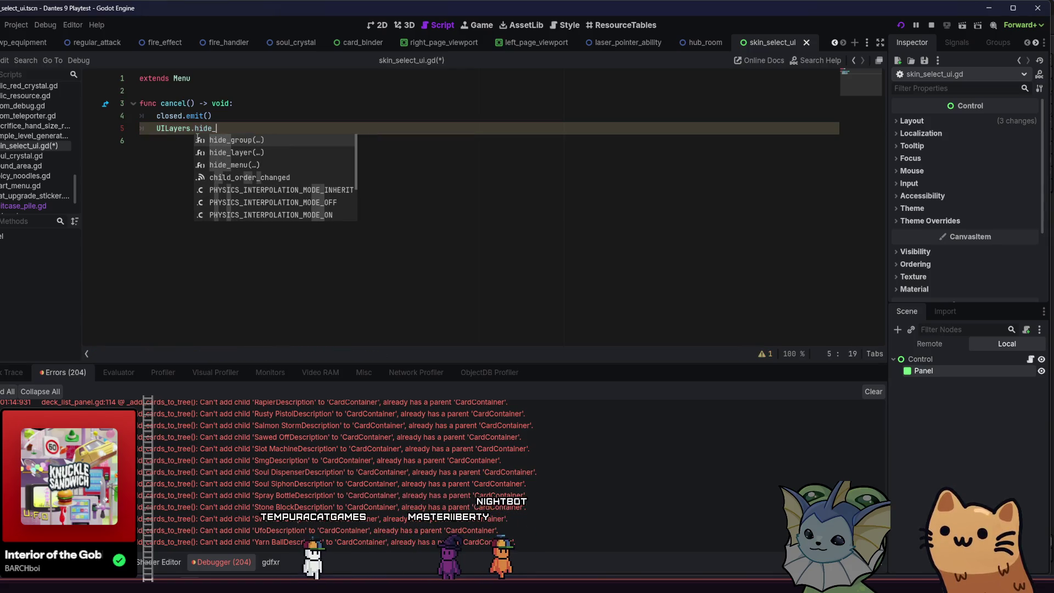
text(nu)
key(Return)
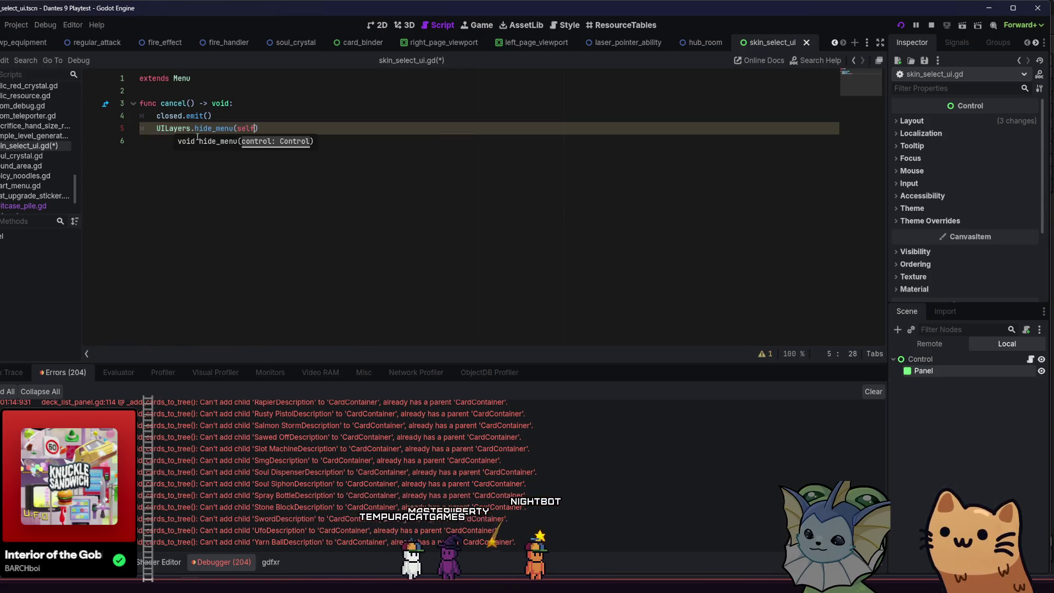
key(F5)
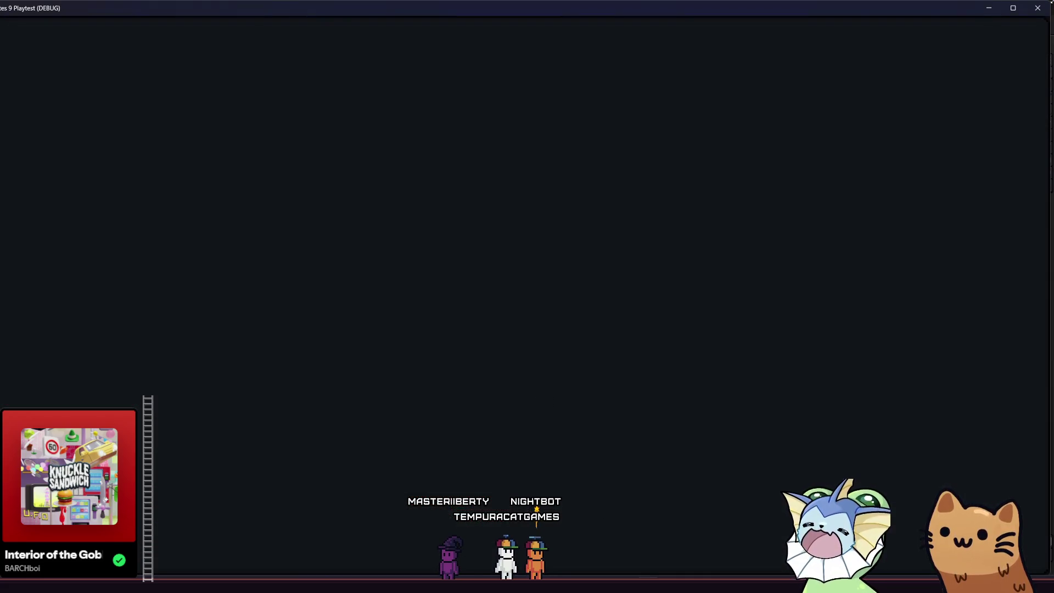
Relaunch the game maximized, start a run, walk left through the tutorial room, then stop it
key(F8)
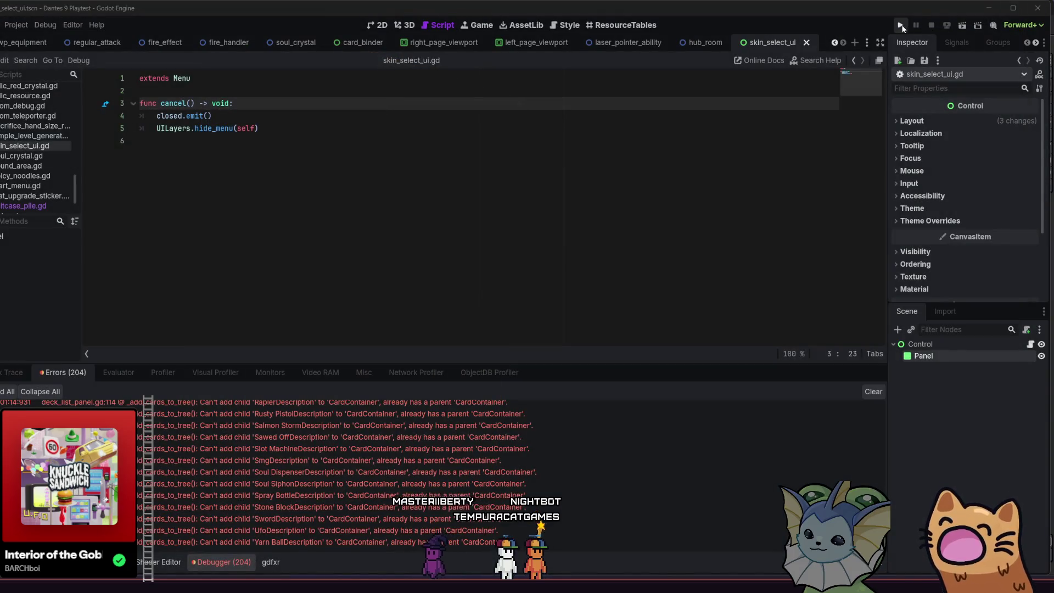
click(901, 26)
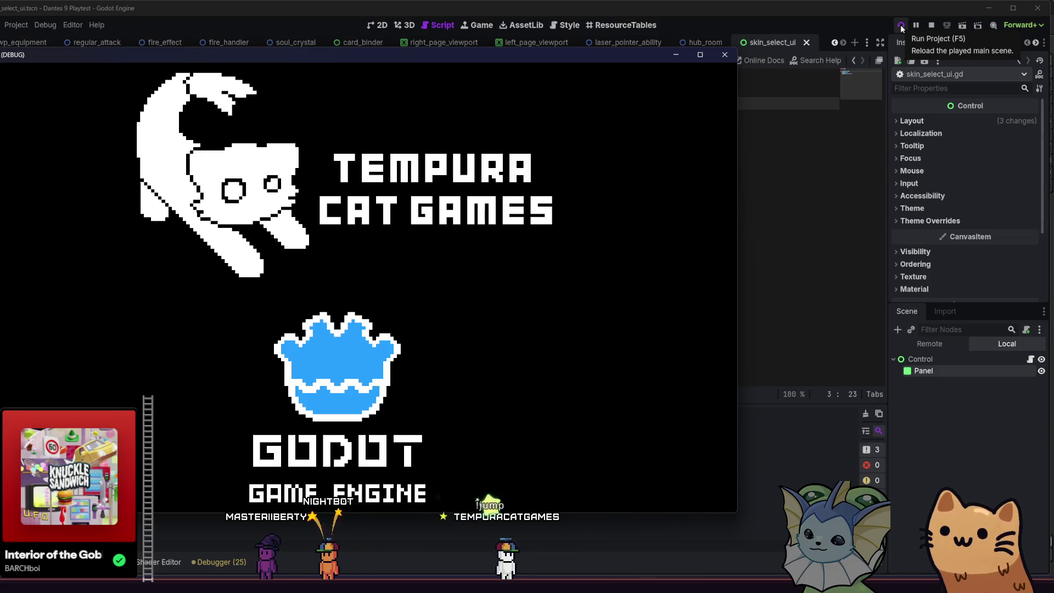
key(super+Up)
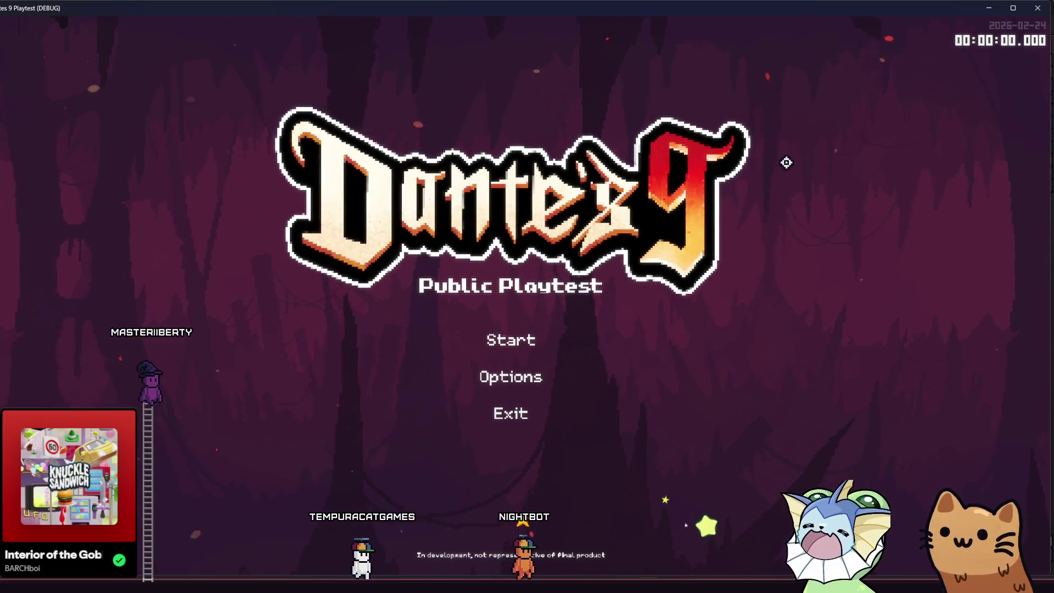
click(530, 341)
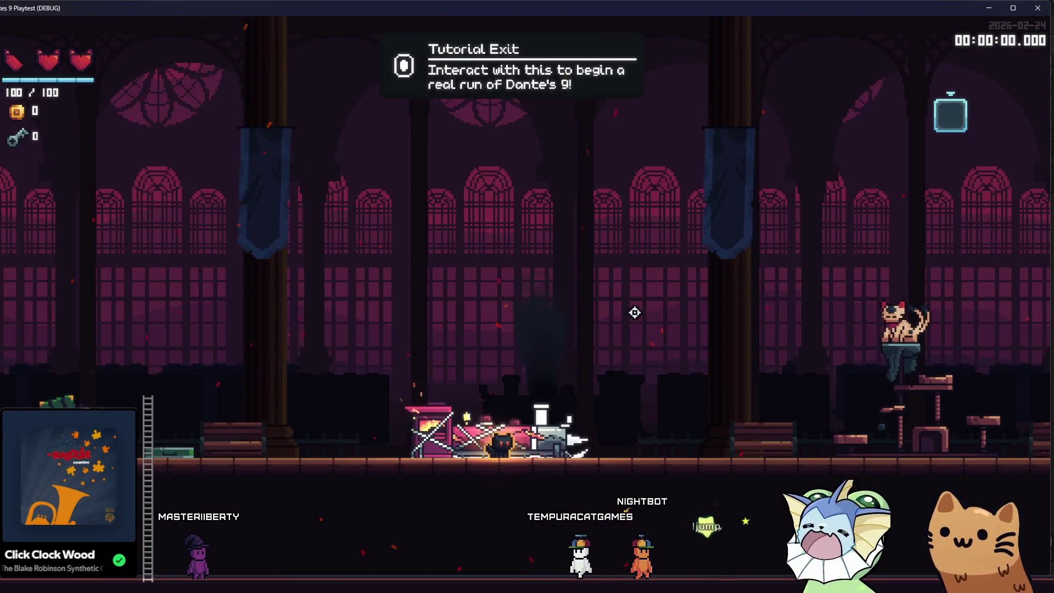
key(a)
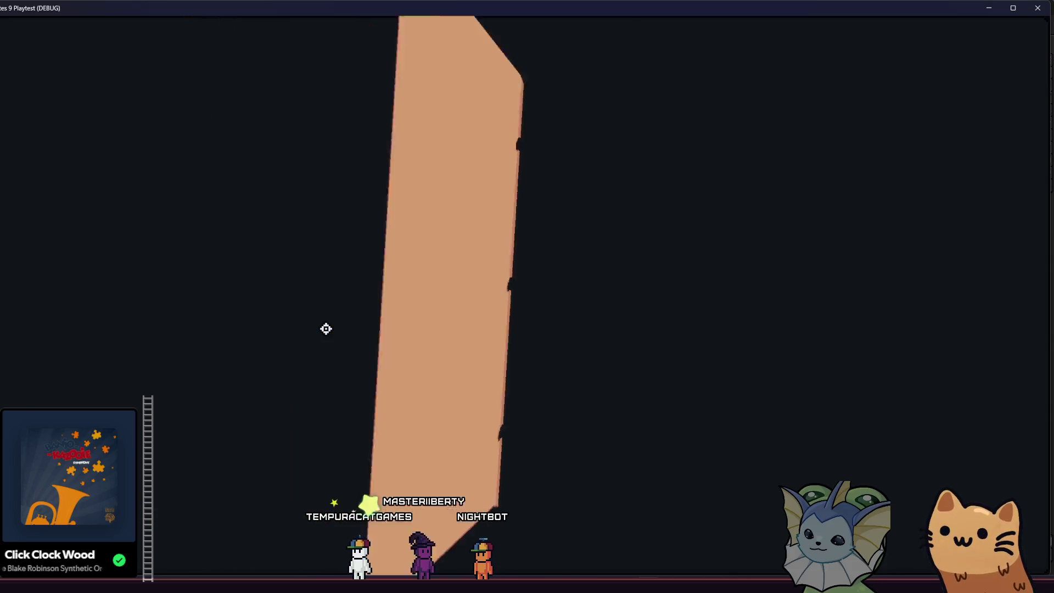
key(F8)
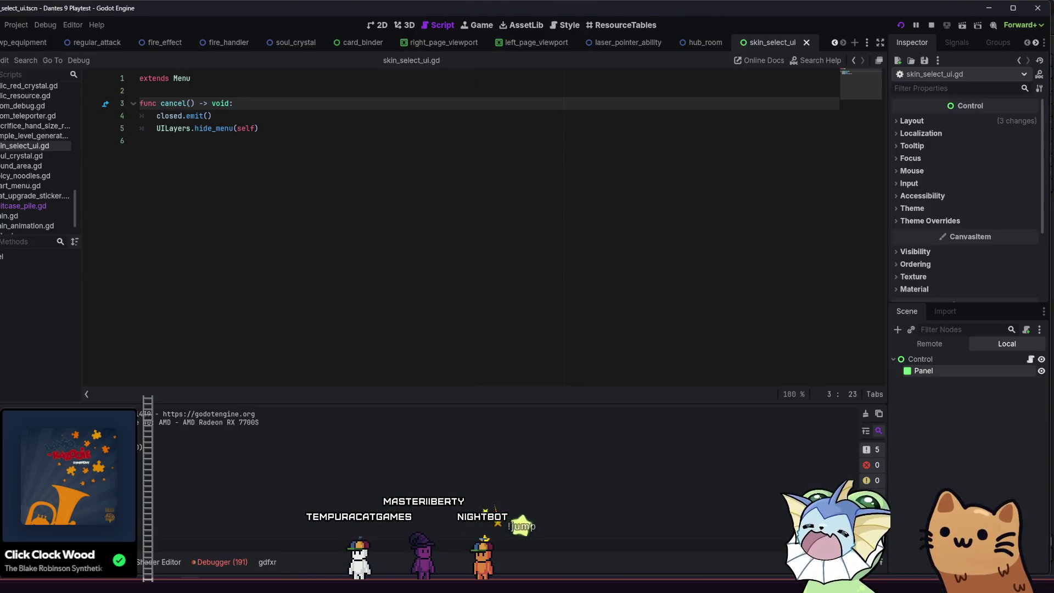
Add Console.print("meow") on line 6 of cancel() and relaunch the game to test it
click(295, 199)
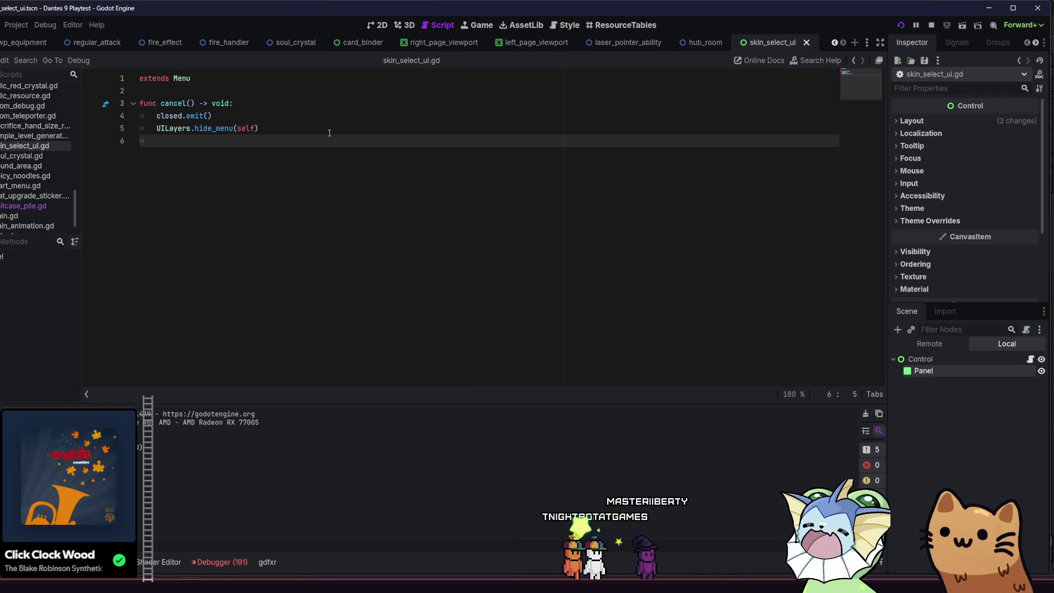
text(nsole.print("meow)
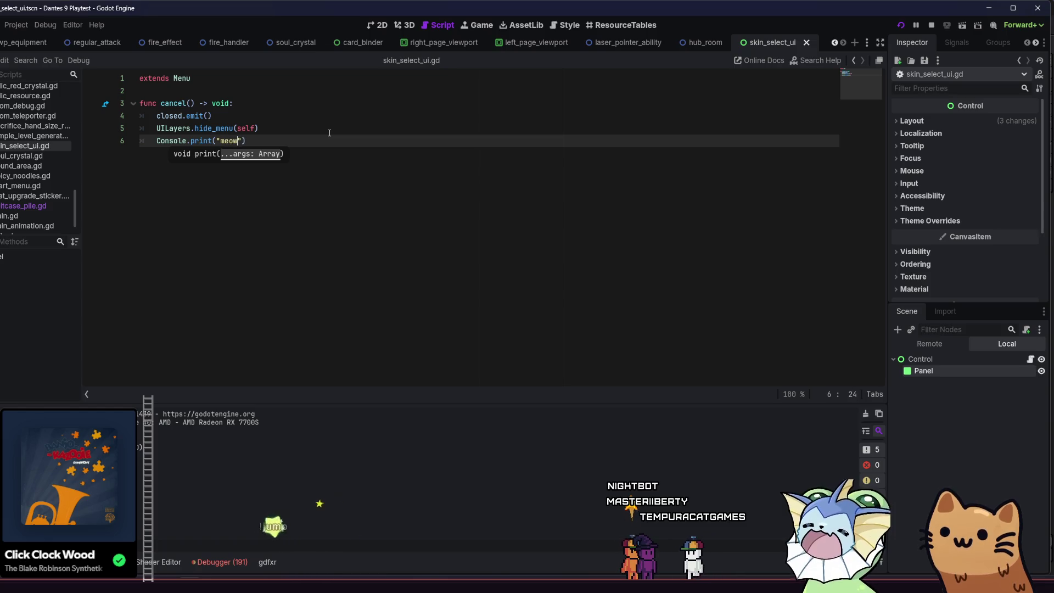
key(F5)
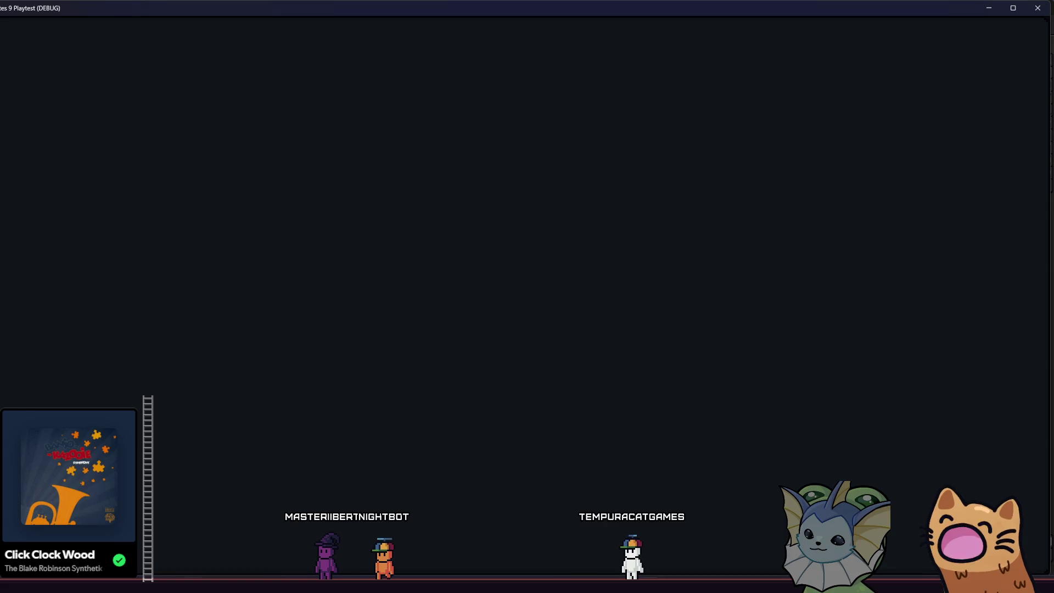
click(162, 563)
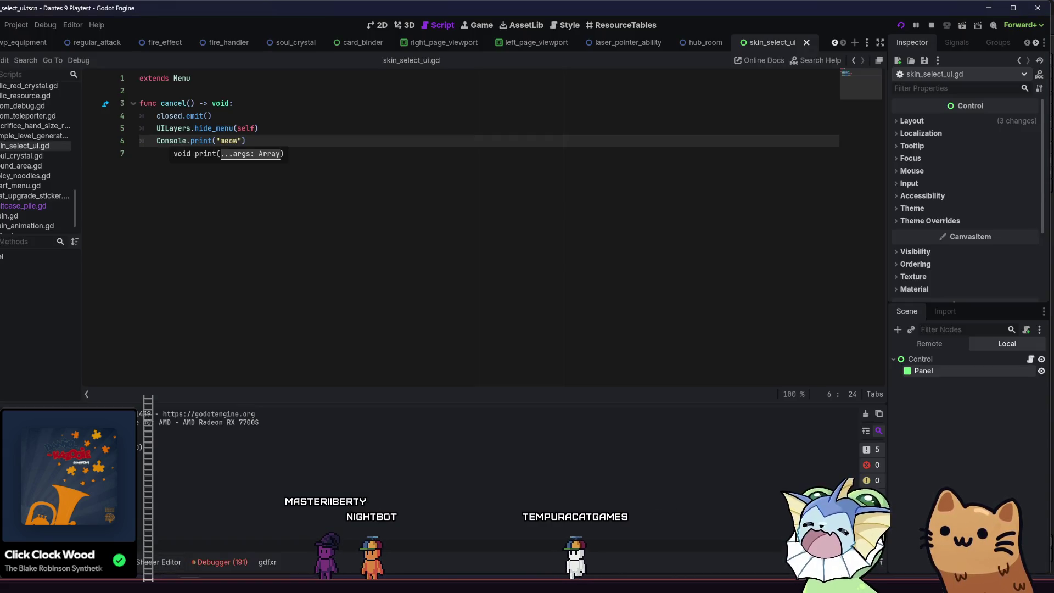
text("))
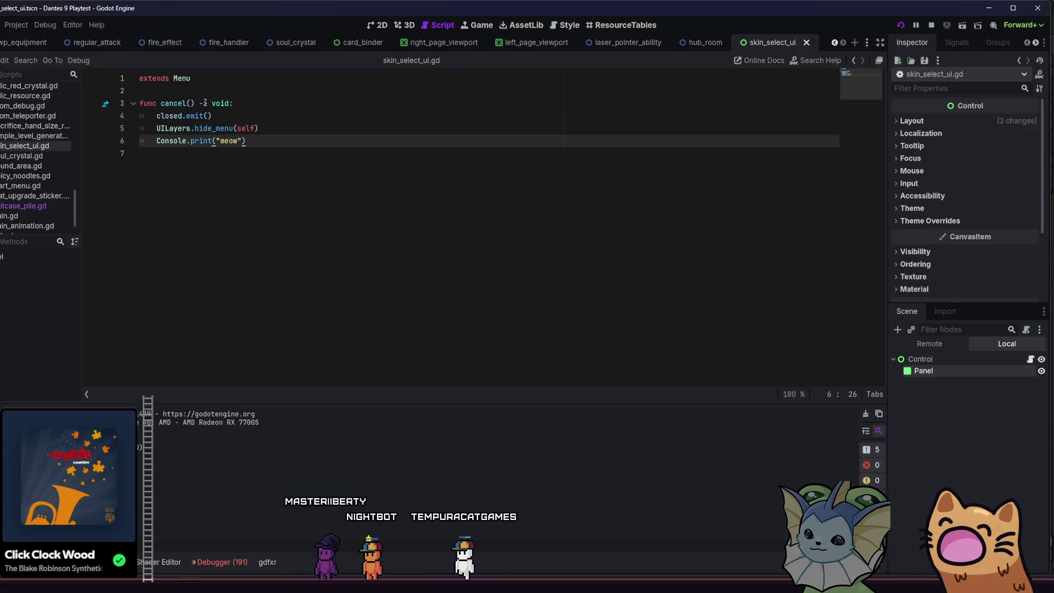
mouse_move(170, 104)
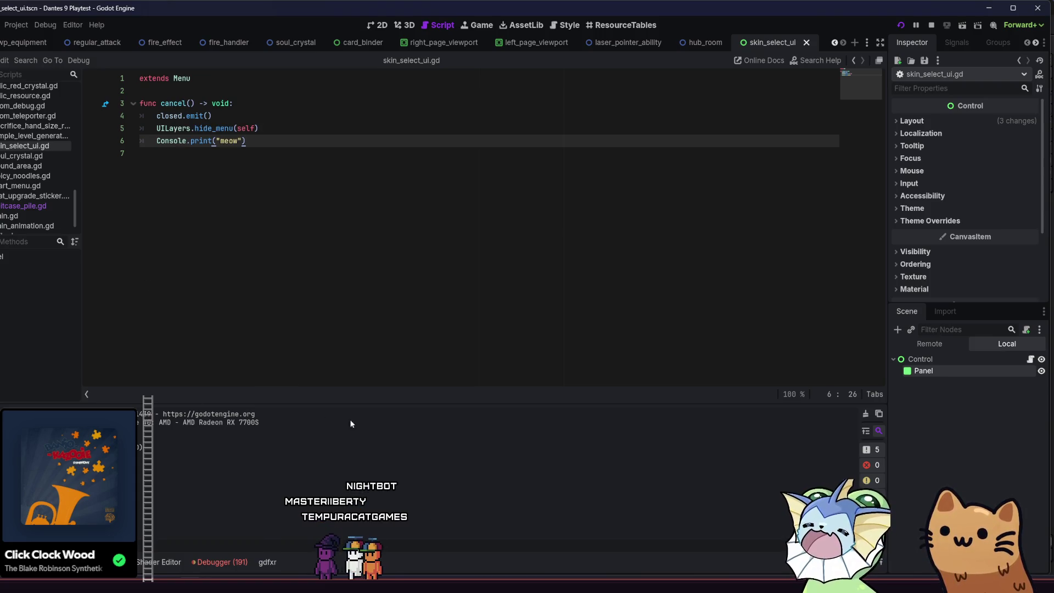
mouse_move(648, 582)
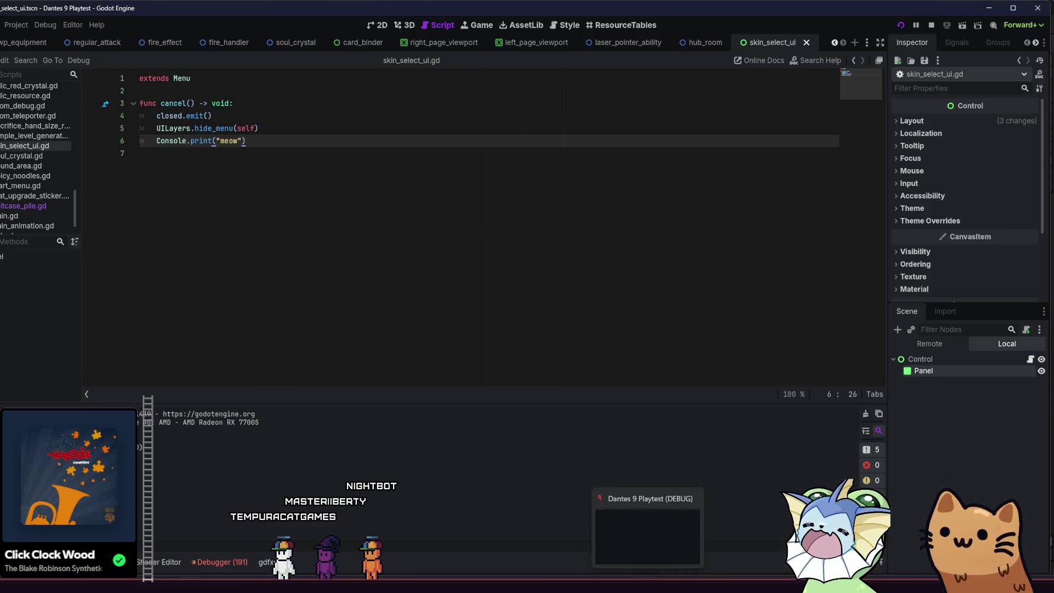
click(649, 535)
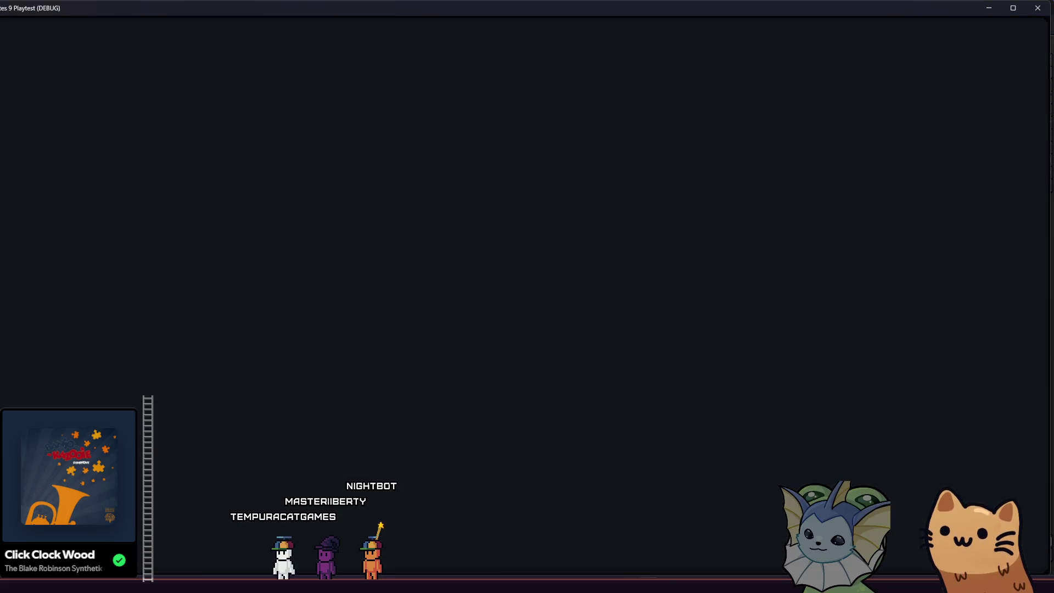
Close the game window, relaunch the project, and start a new run from the title menu
click(1037, 8)
click(902, 26)
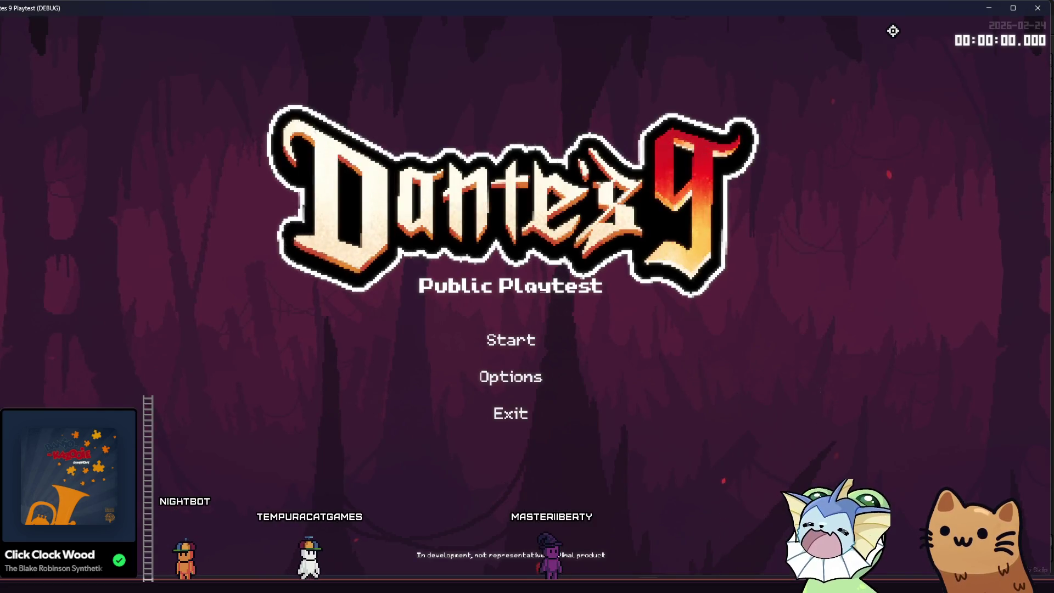
click(497, 341)
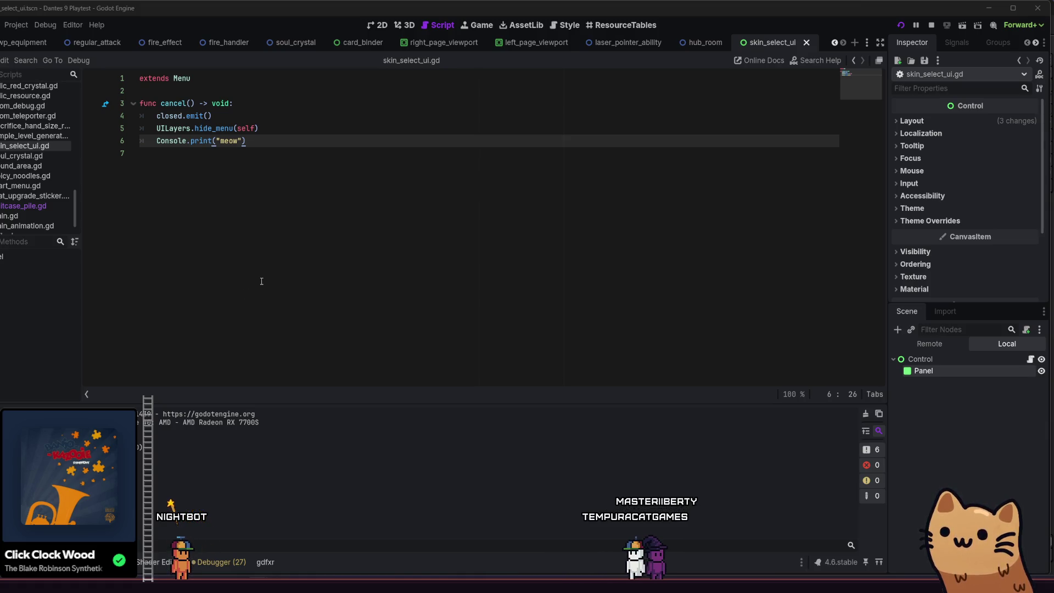
Move the caret to empty line 7 and bring up the Quick Open file search
key(Down)
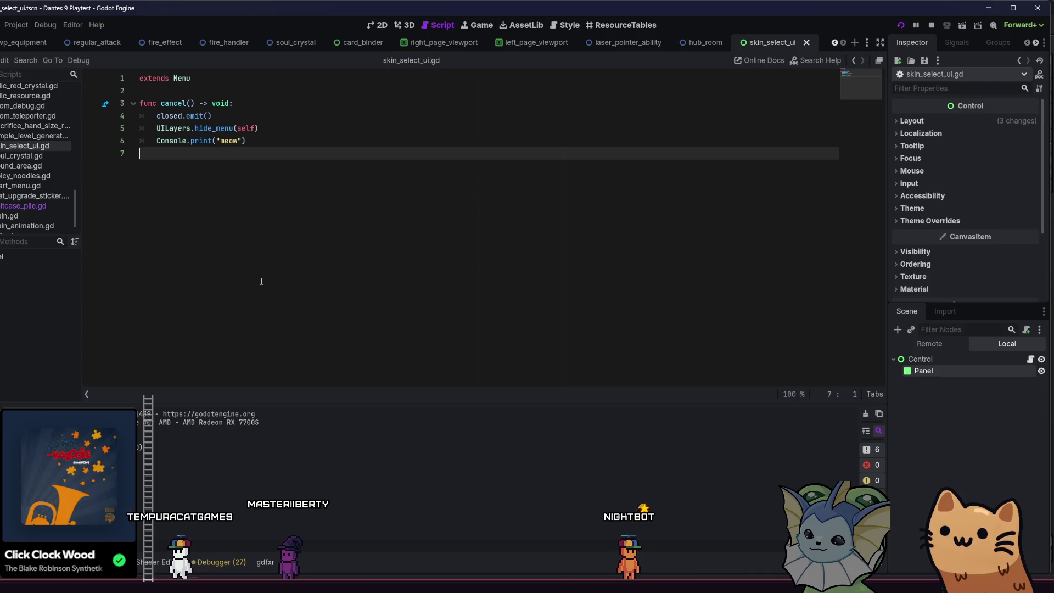
key(alt+shift+o)
Open menus.gd from the 'menus' search and jump to line 136
text(menus)
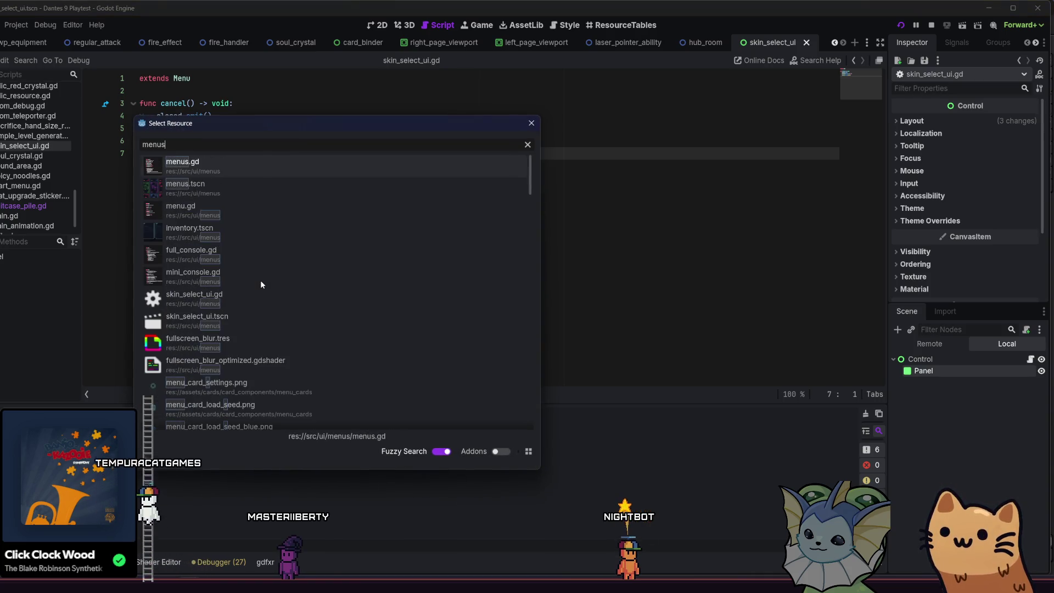
key(Return)
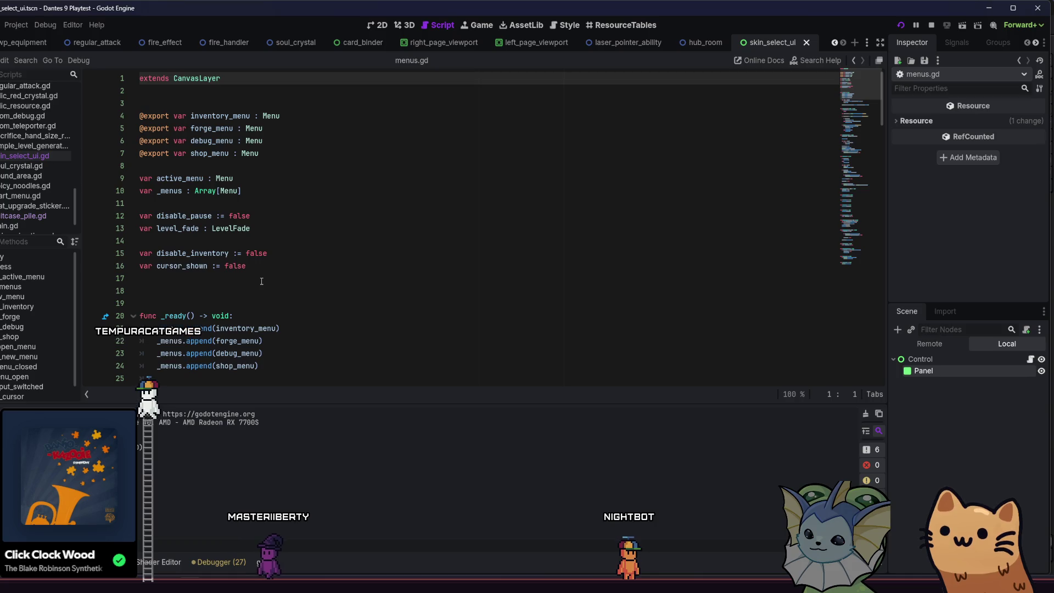
key(ctrl+l)
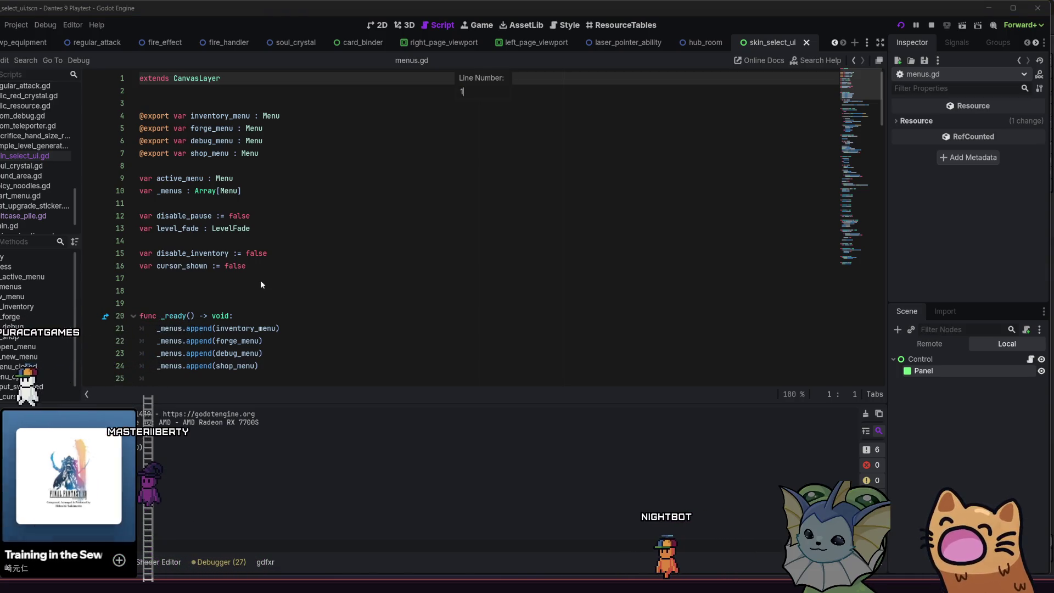
text(136)
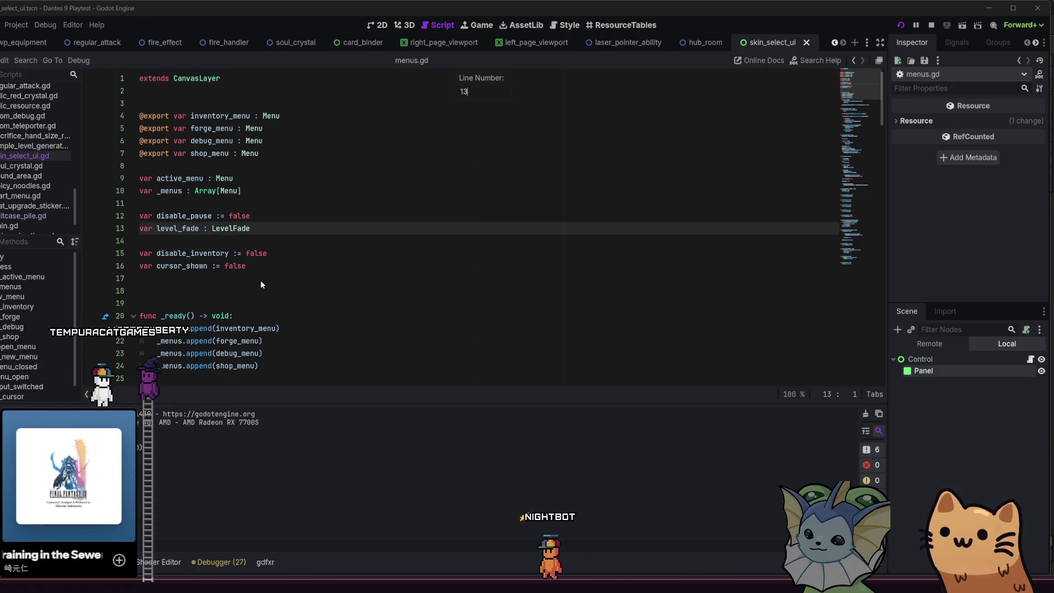
key(Return)
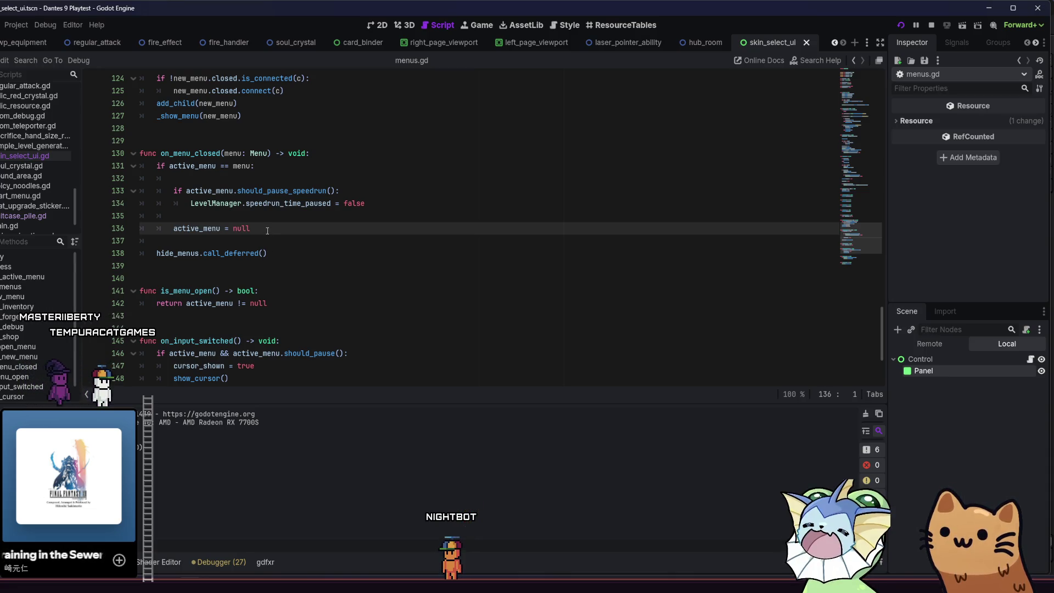
Delete the active_menu = null line and extra blank lines, save, and relaunch the game
triple_click(148, 233)
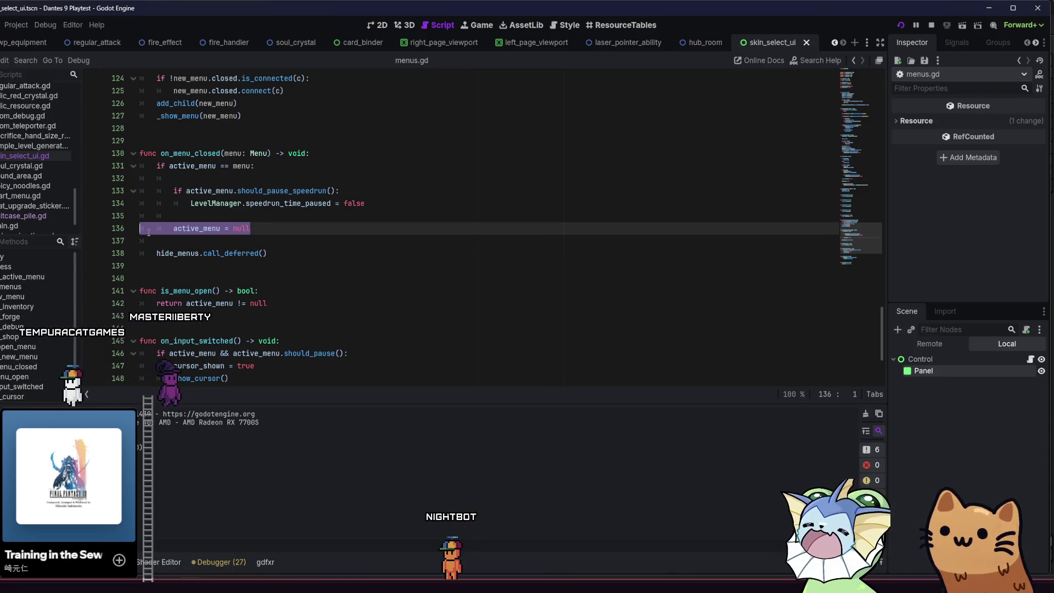
key(BackSpace)
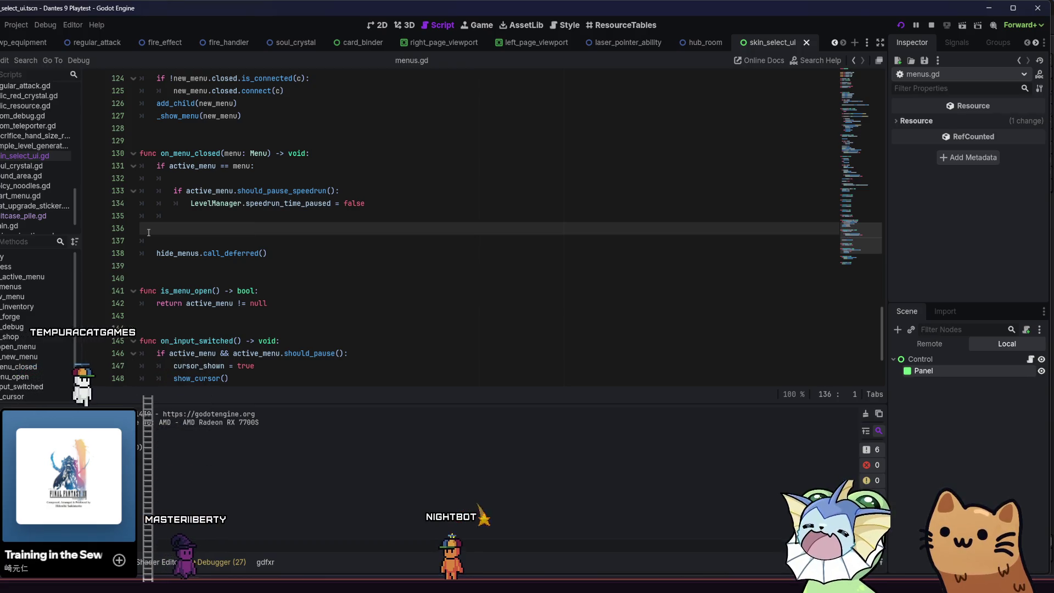
key(BackSpace)
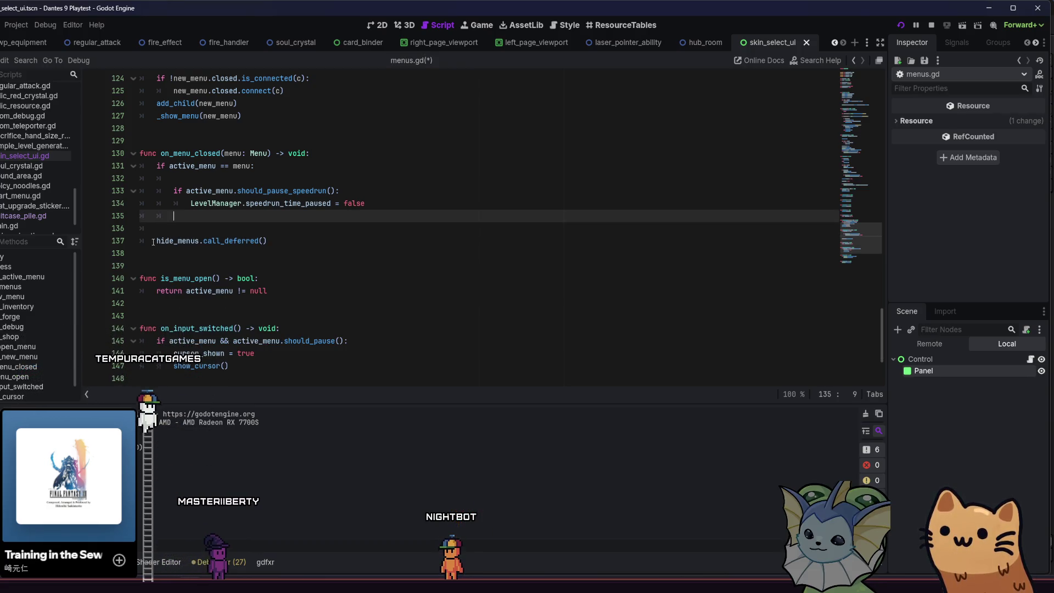
click(154, 242)
click(164, 231)
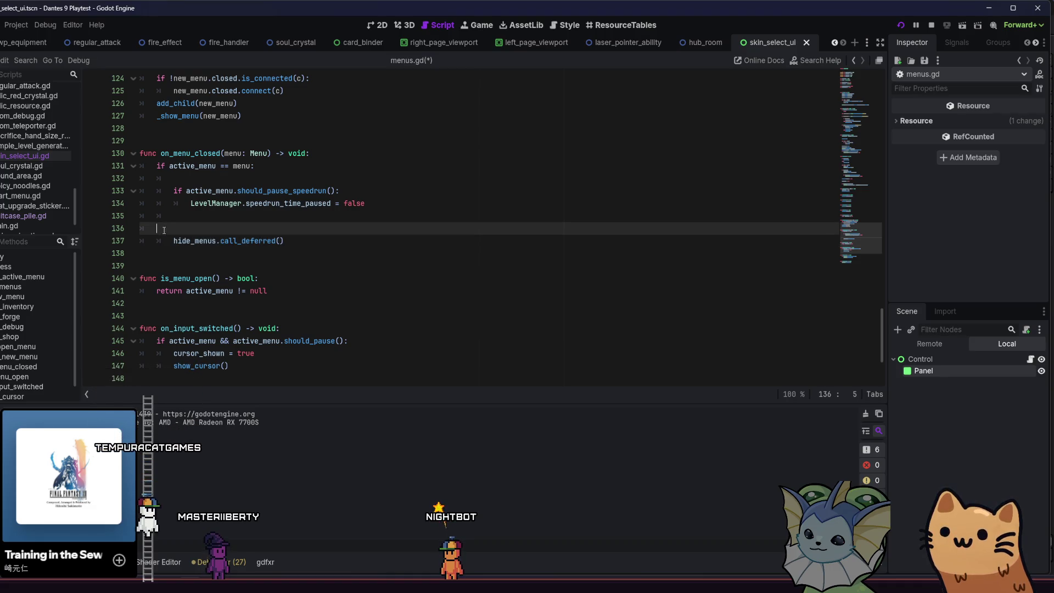
key(BackSpace)
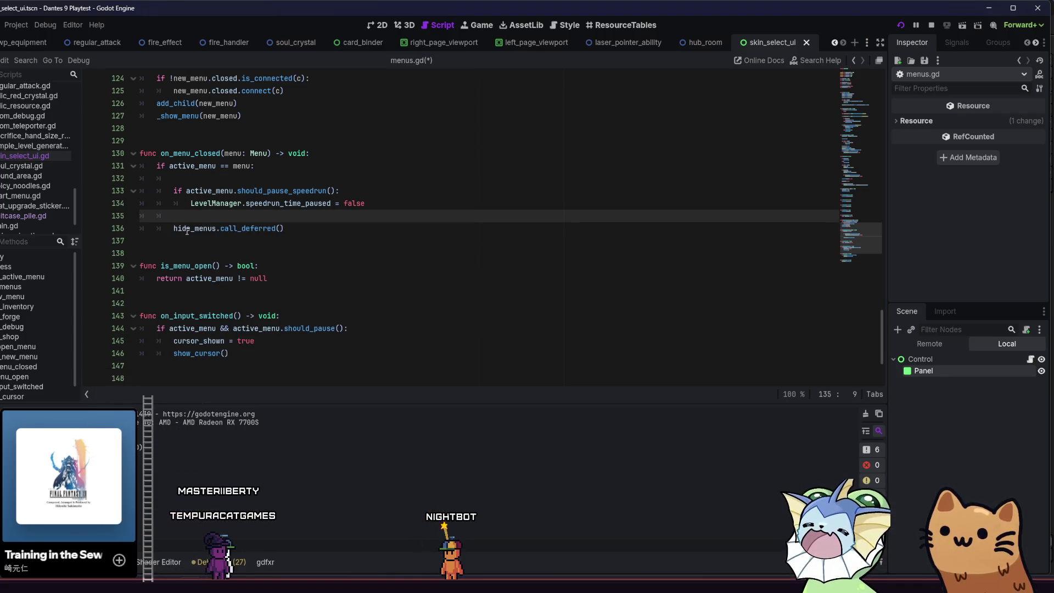
key(ctrl+s)
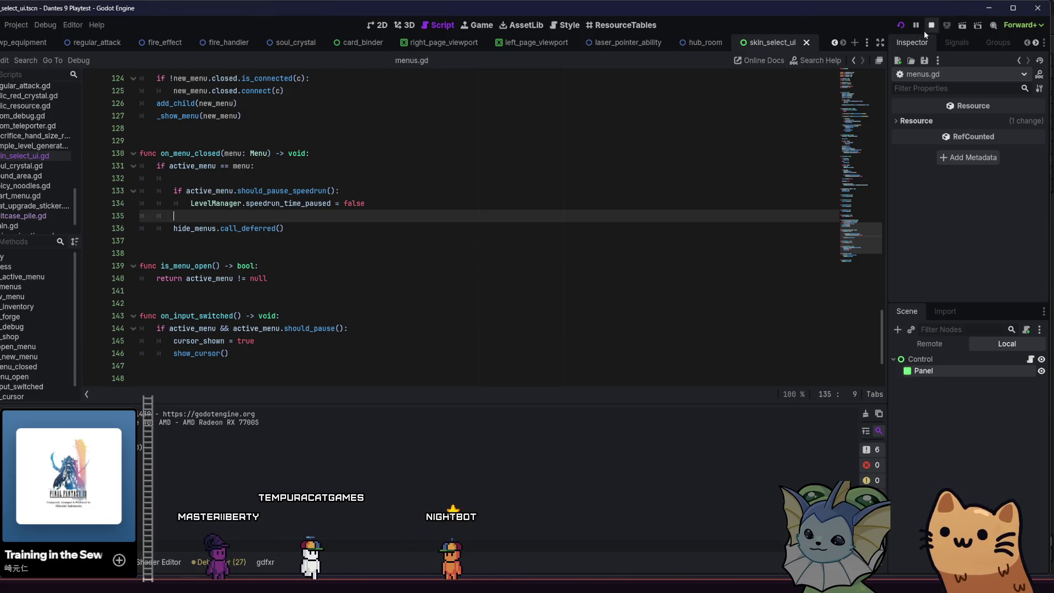
click(899, 26)
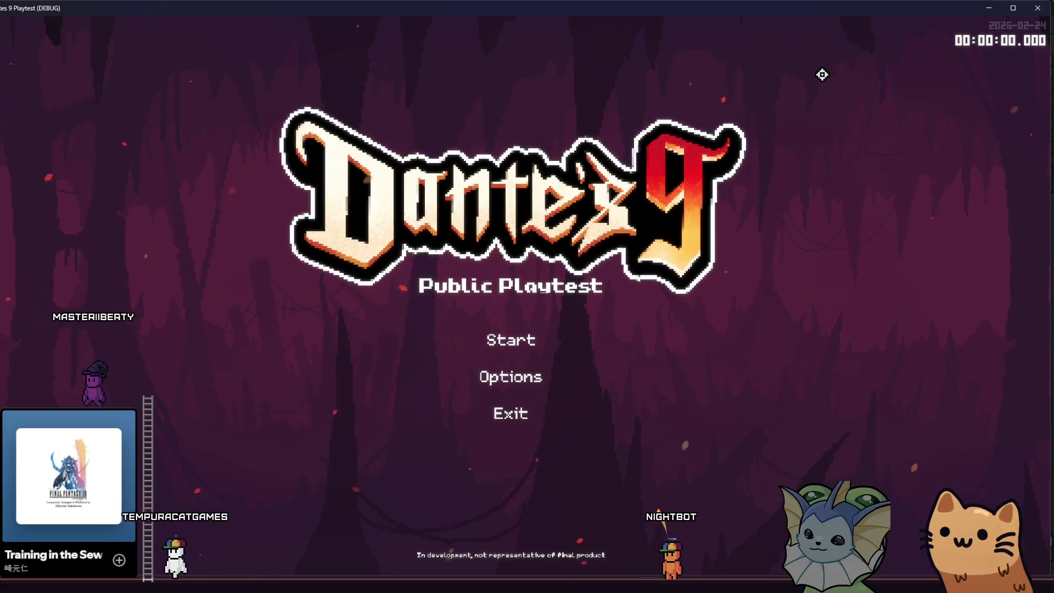
Start a run and spawn card_drop.tscn from the in-game F1 debug panel
click(485, 337)
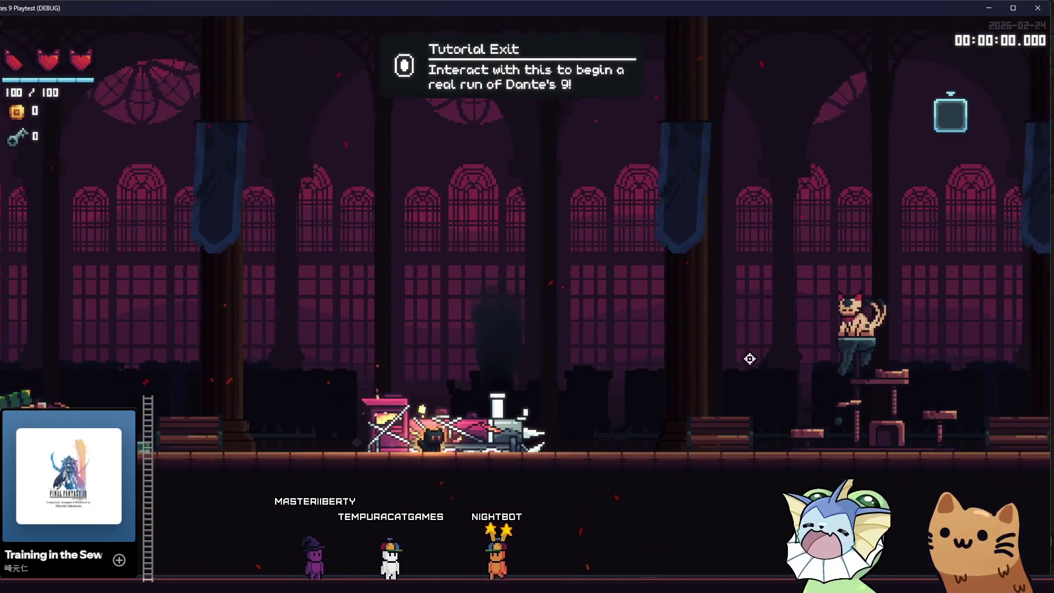
key(F1)
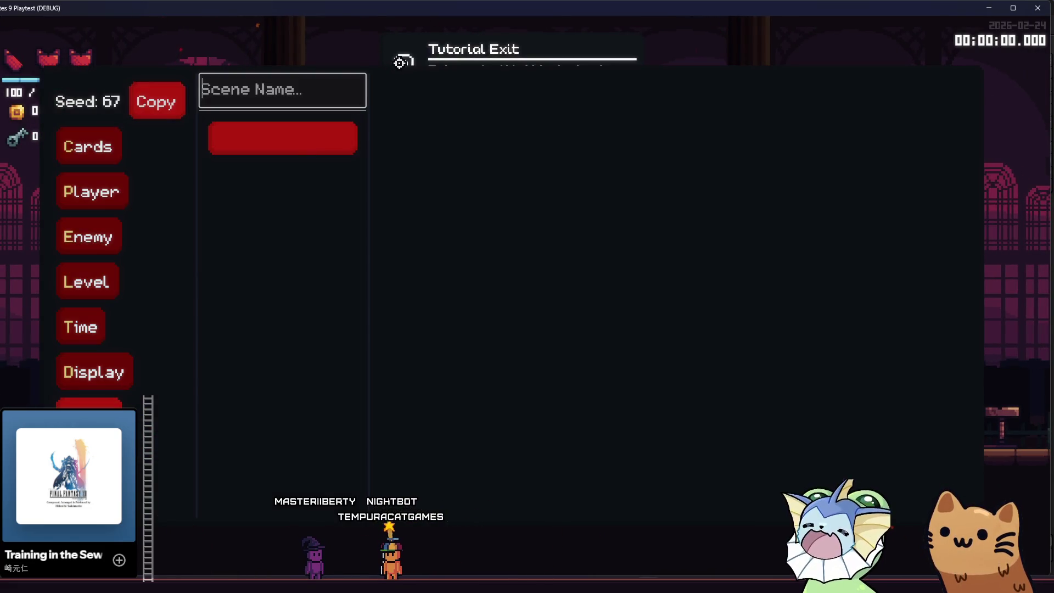
text(card)
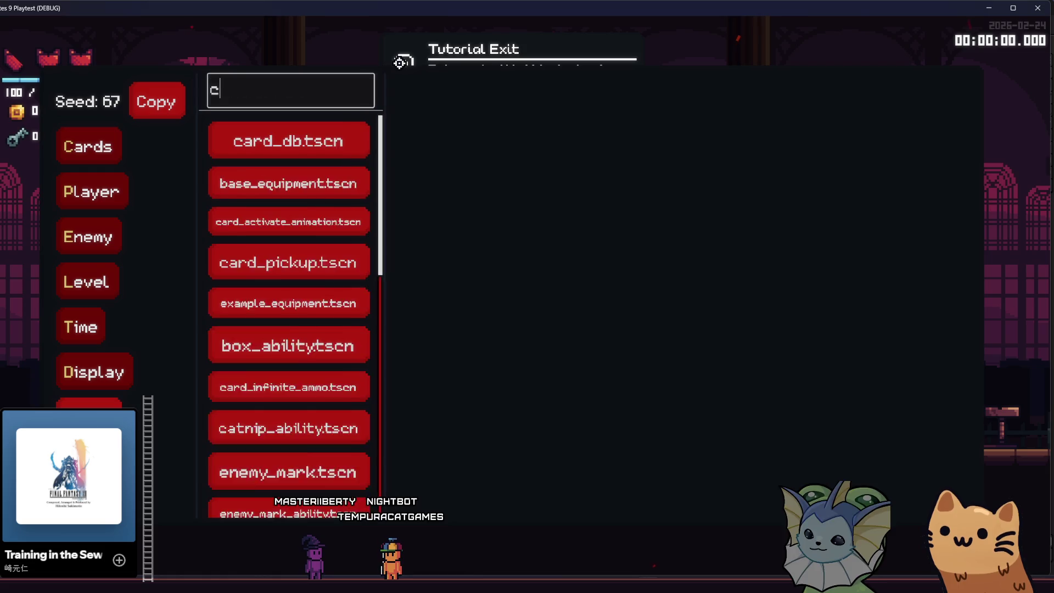
text(_drop)
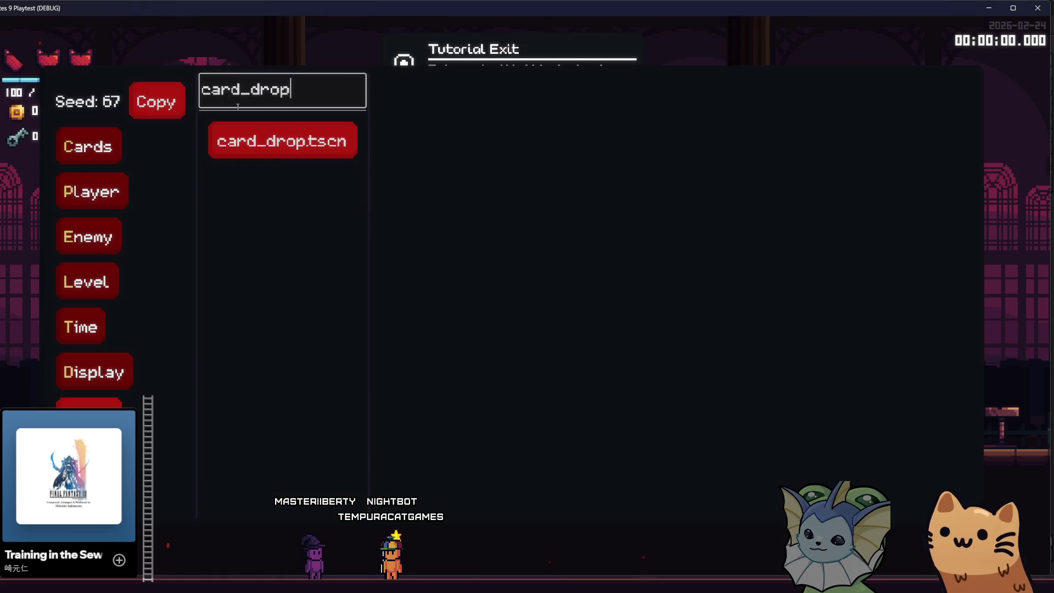
click(283, 140)
click(463, 125)
key(Escape)
Walk the cat to the card drop, take the Yarn Ball card, and return to the editor
key(g)
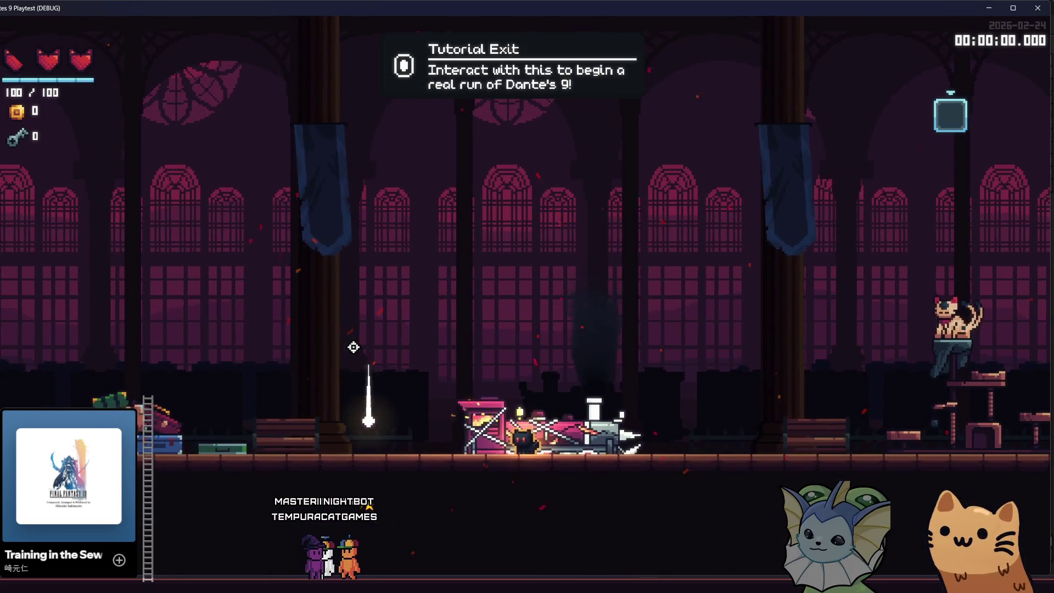
key(a)
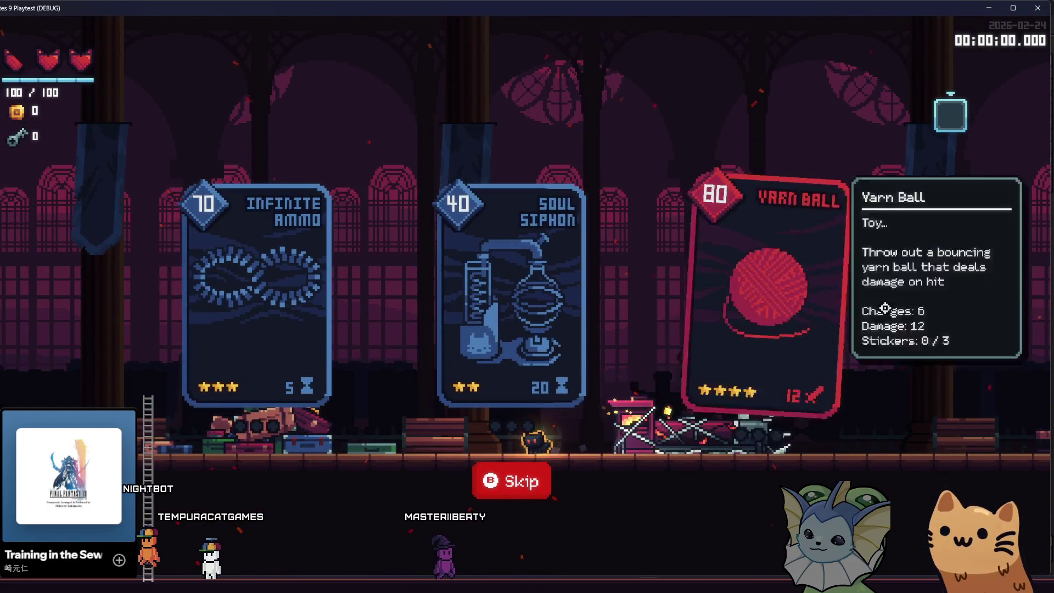
click(780, 308)
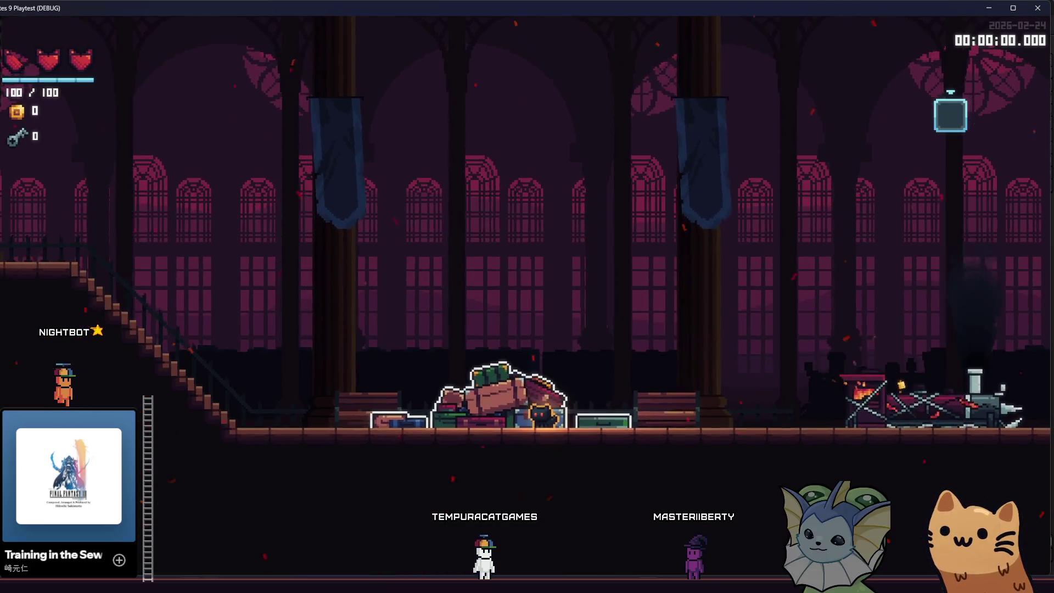
key(alt+Tab)
click(942, 346)
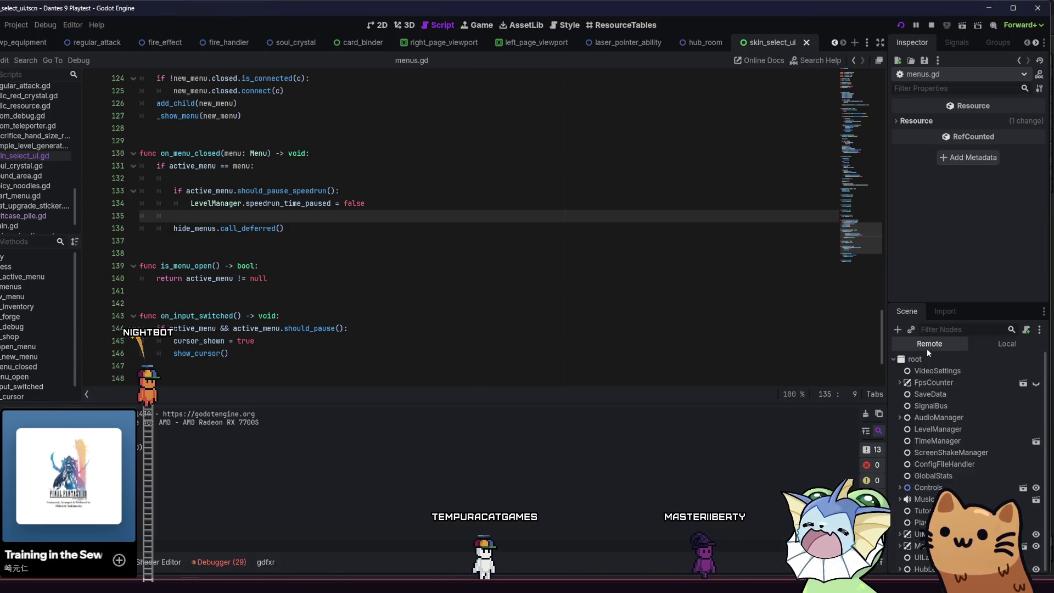
Expand the Menus node in the remote scene tree and show the debugger's error list
click(900, 543)
scroll(910, 541, down, 5)
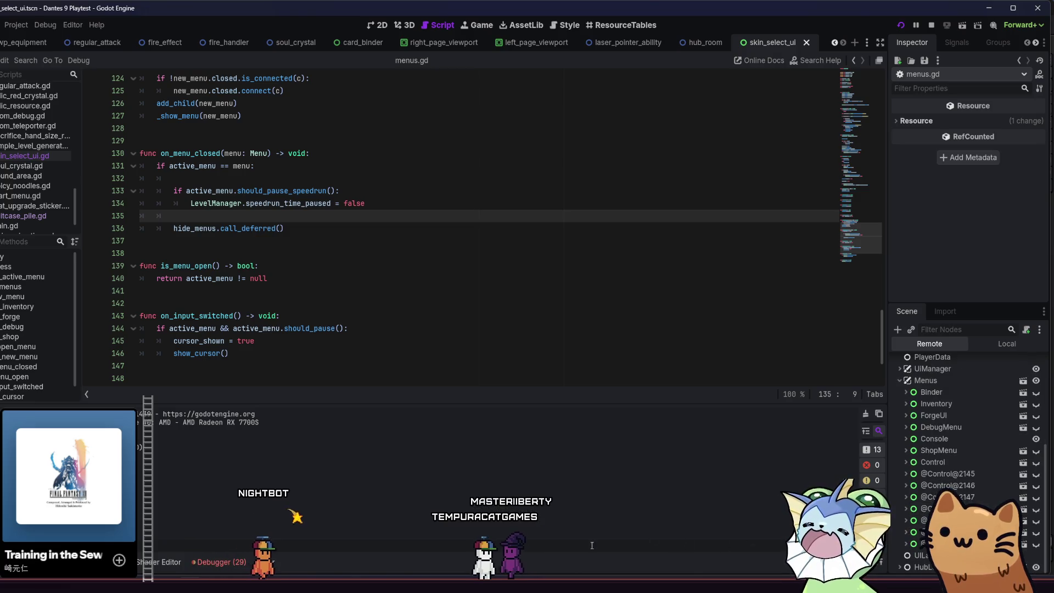
click(217, 565)
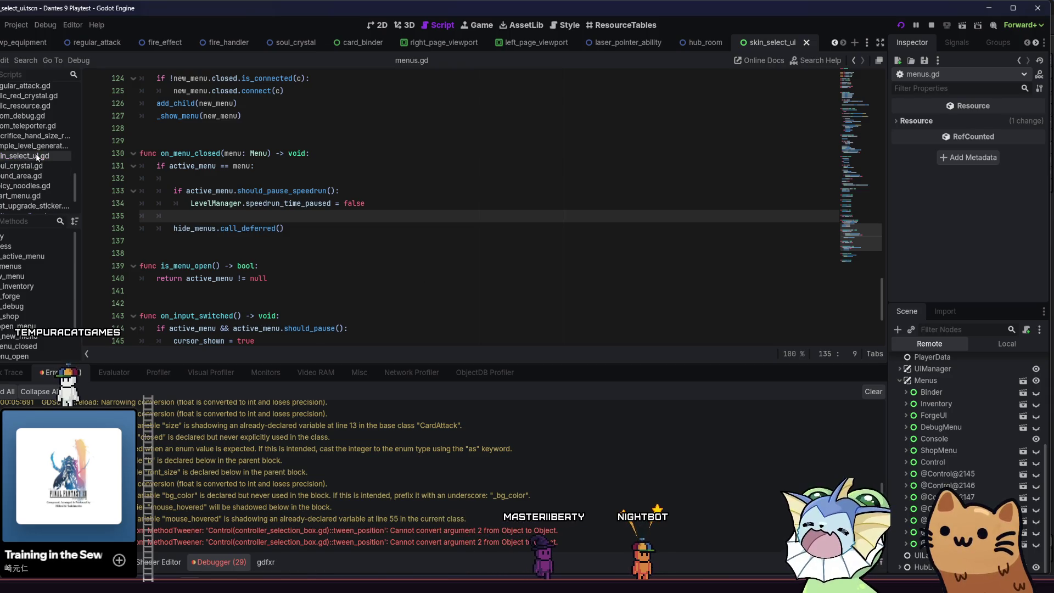
End cancel() in skin_select_ui.gd with queue_free() and save the script
click(36, 156)
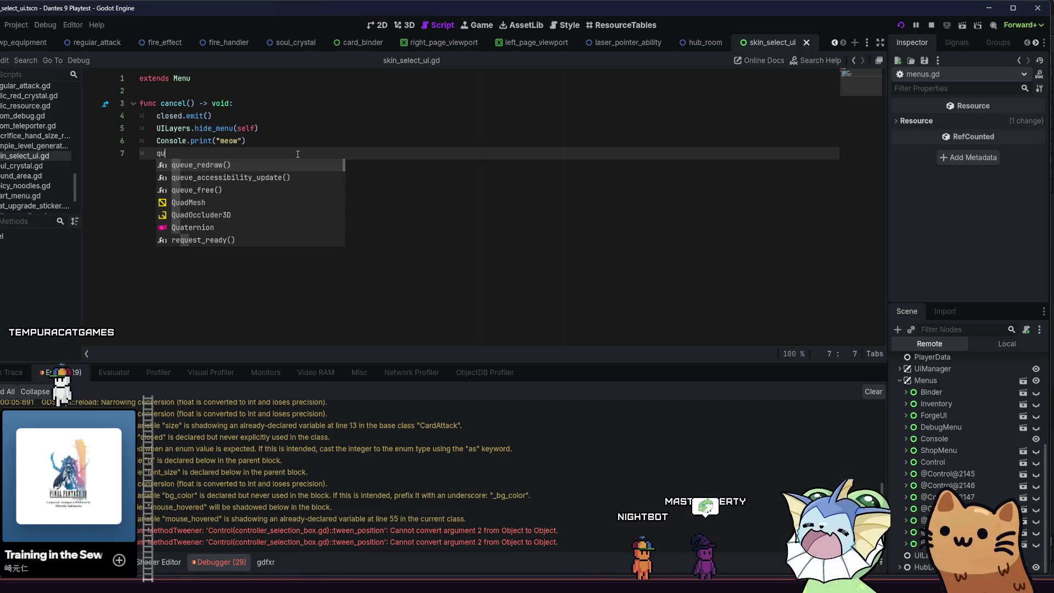
key(Down)
key(Down)
key(Return)
key(ctrl+s)
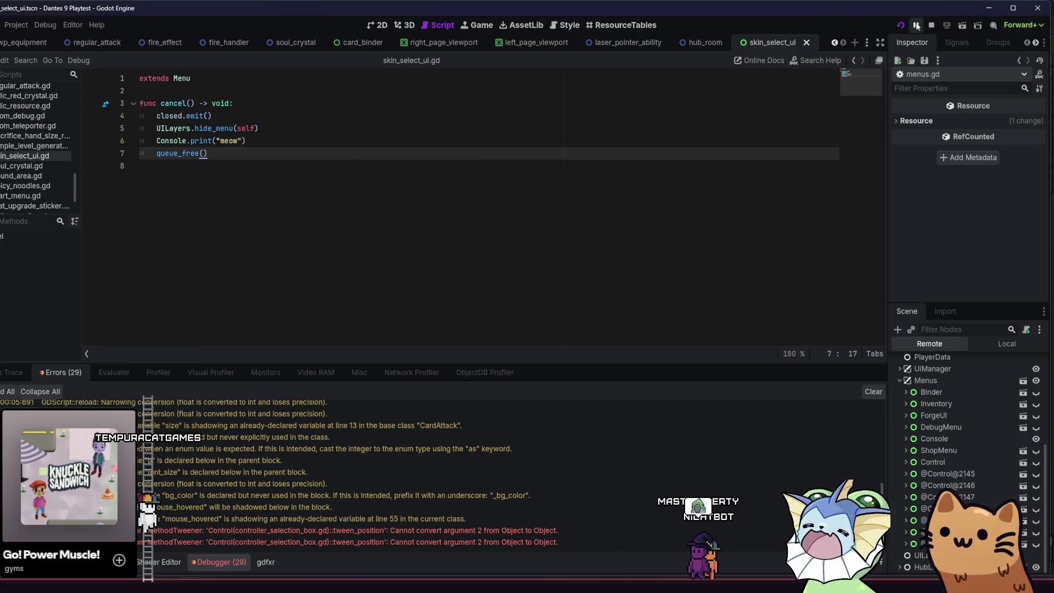
Test-run the game, then insert blank lines above func cancel() in the script
click(901, 25)
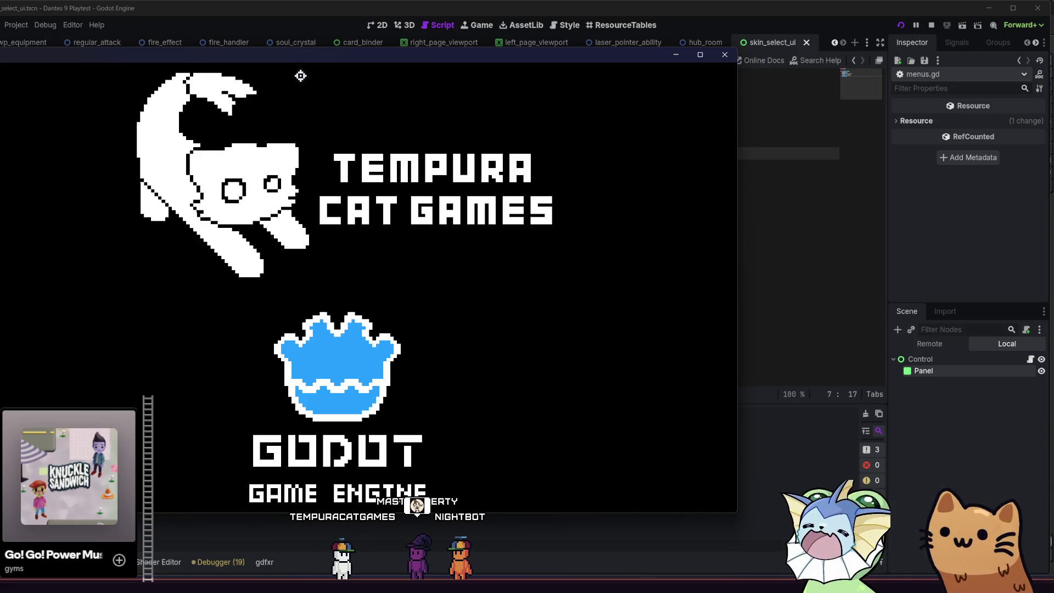
click(760, 191)
key(Up)
key(Up)
key(Up)
key(Return)
key(Return)
key(Return)
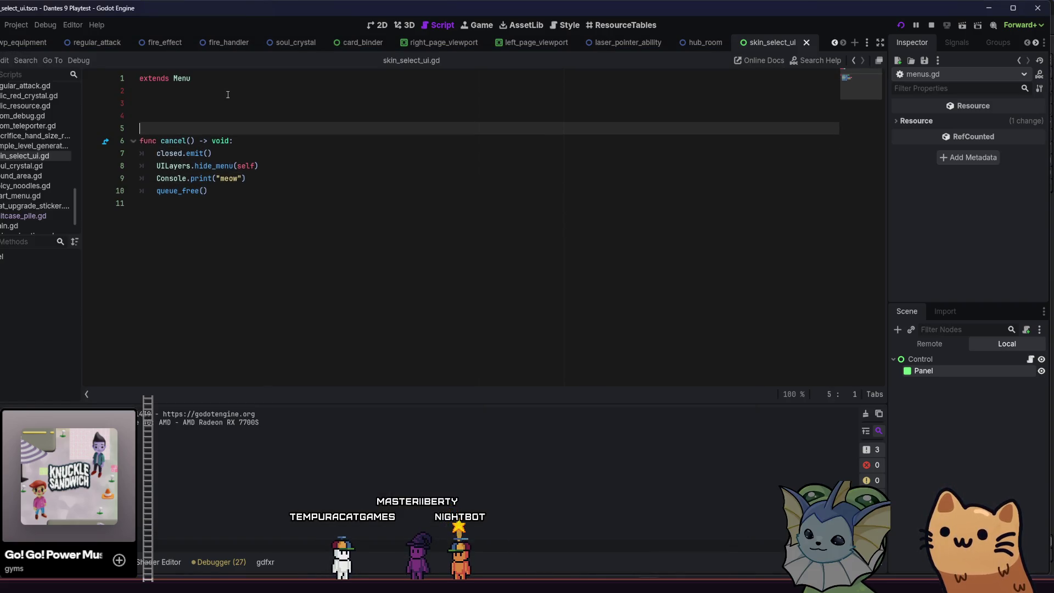
Write func activate() -> void: whose body is Console.print("meow") above cancel()
key(Up)
key(Up)
key(Return)
text(func op)
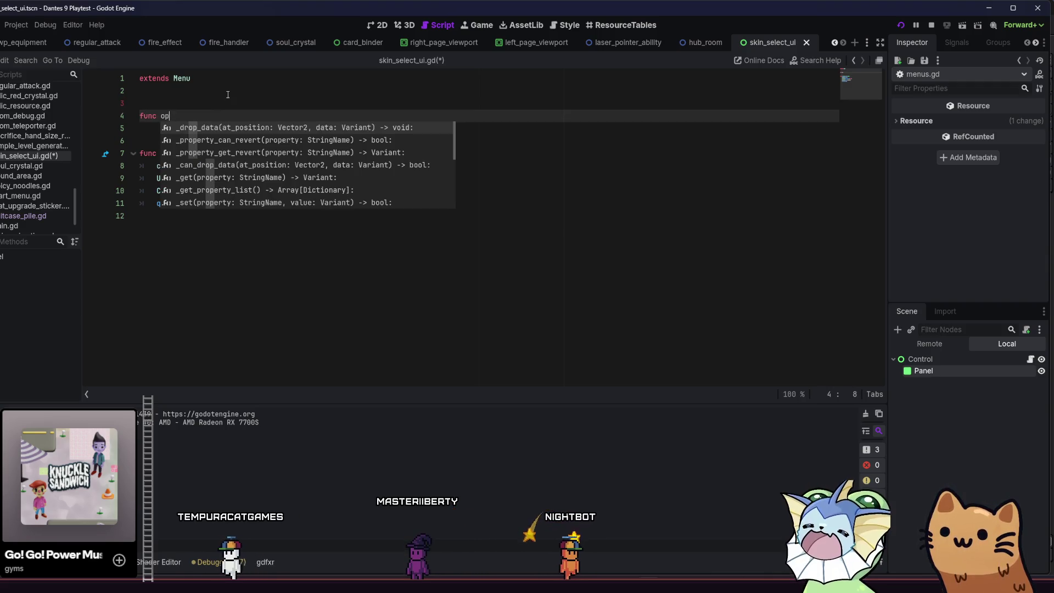
text(en)
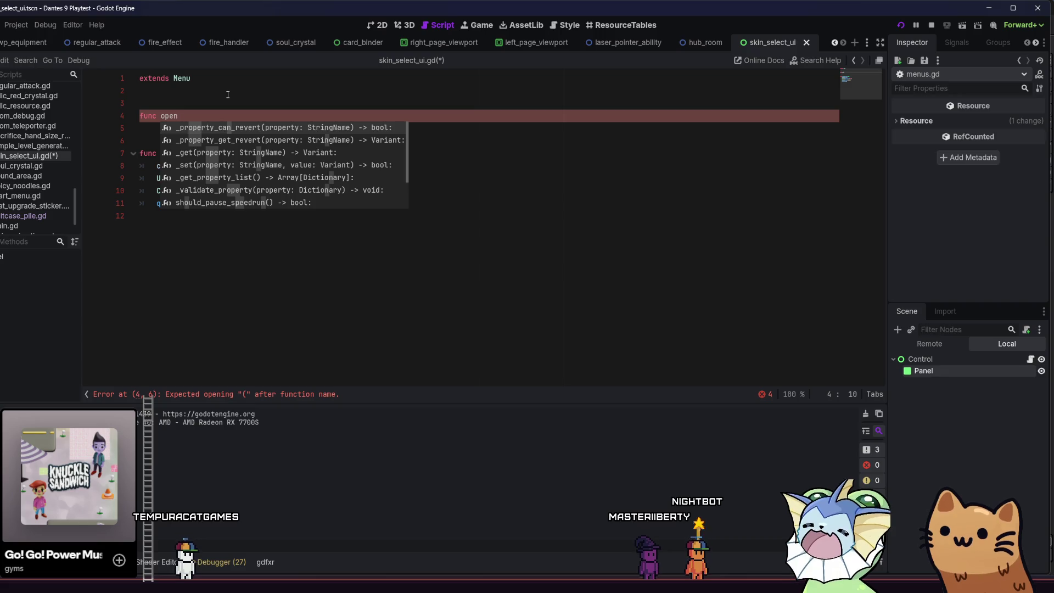
key(BackSpace)
key(BackSpace)
key(BackSpace)
text(act)
key(Return)
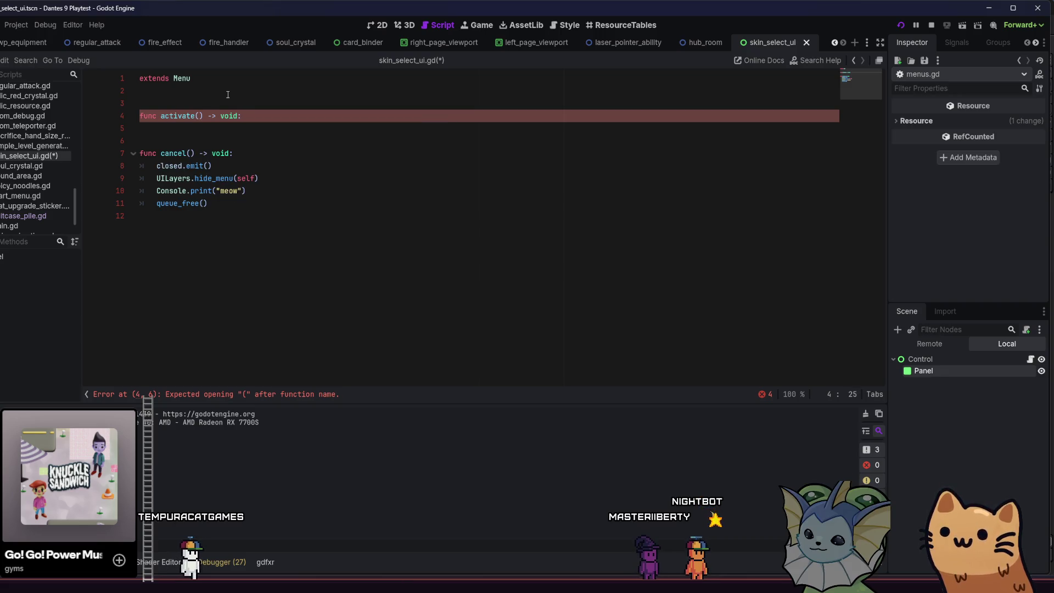
key(Return)
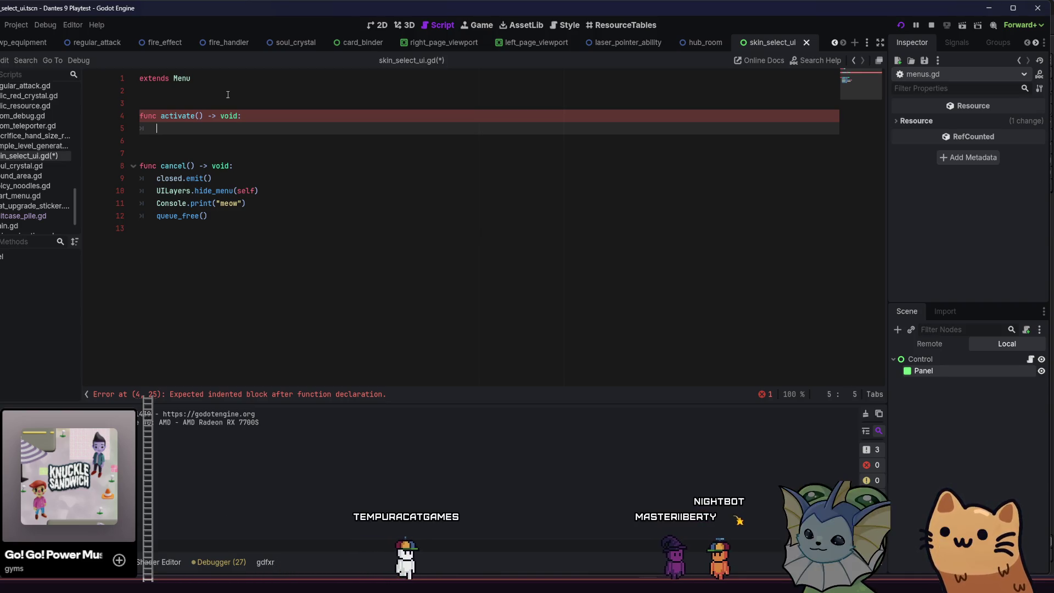
text(print()
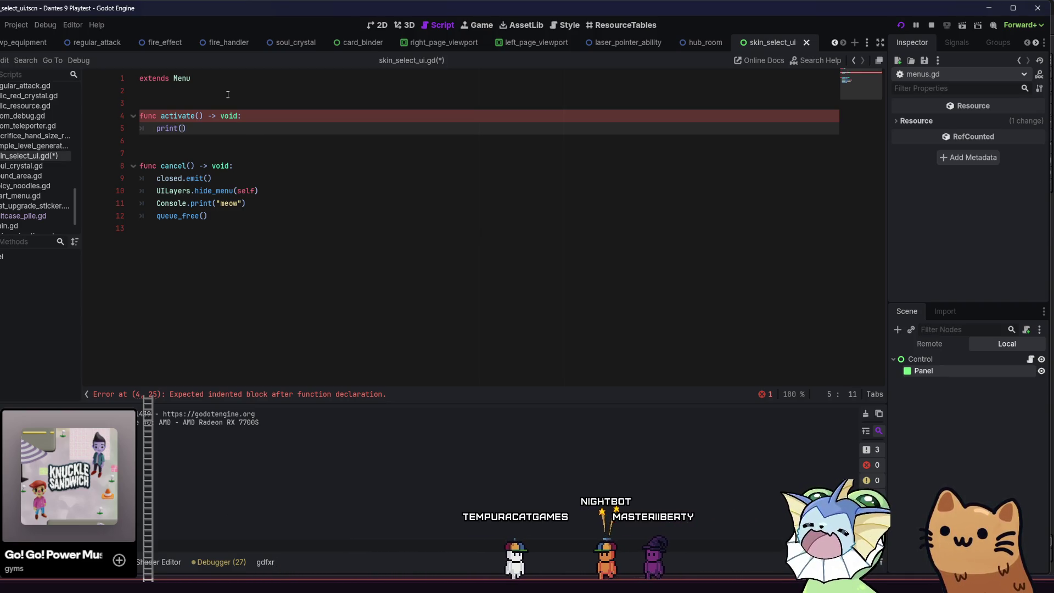
key(BackSpace)
key(BackSpace)
text(Console)
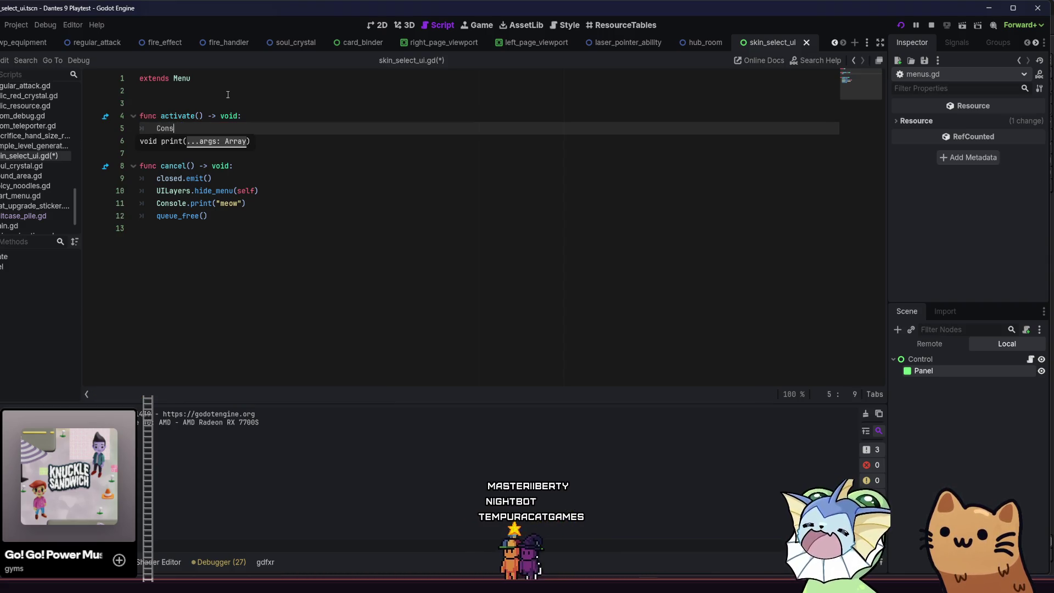
text(.print()
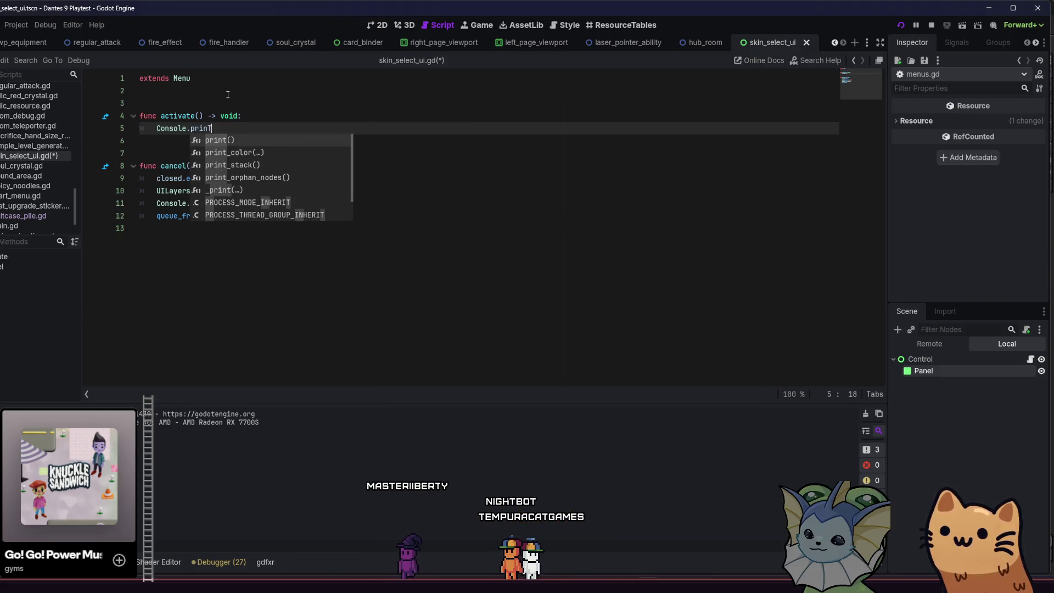
key(Escape)
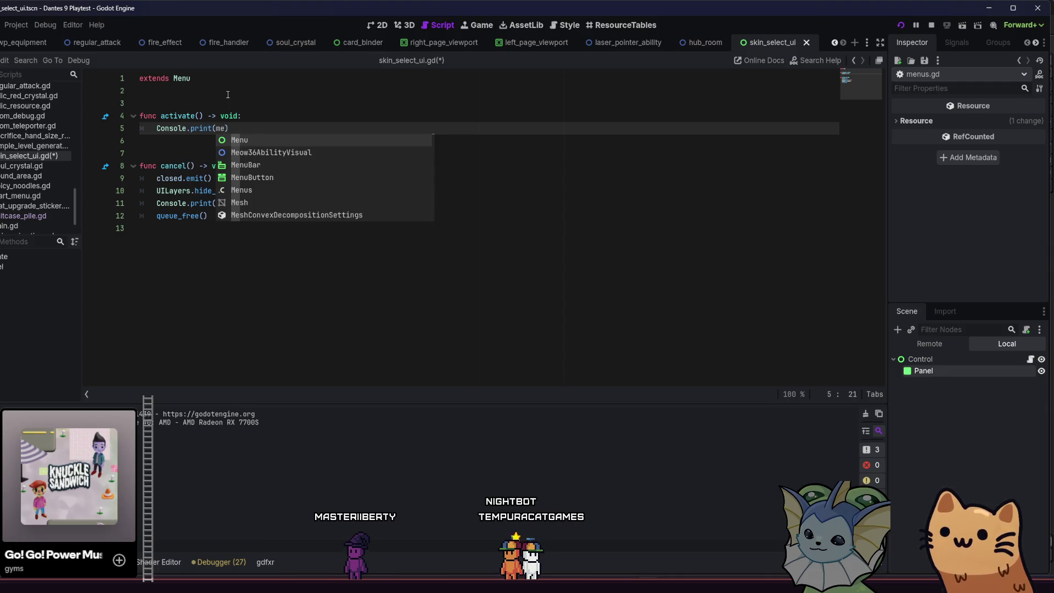
key(BackSpace)
key(BackSpace)
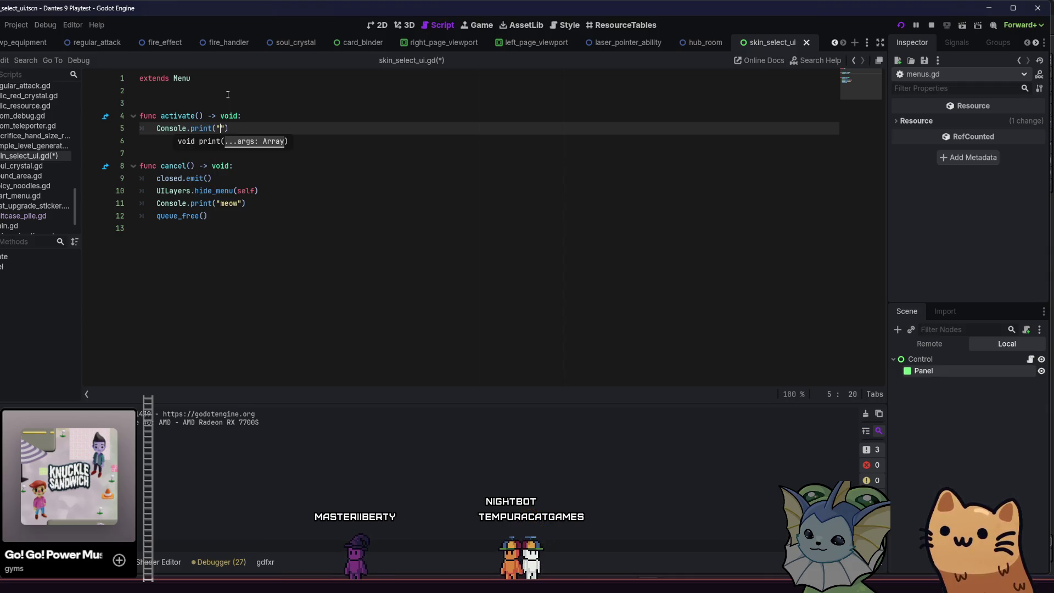
Run the game with F5, start from the title menu to test activate(), then quit with F8
key(F5)
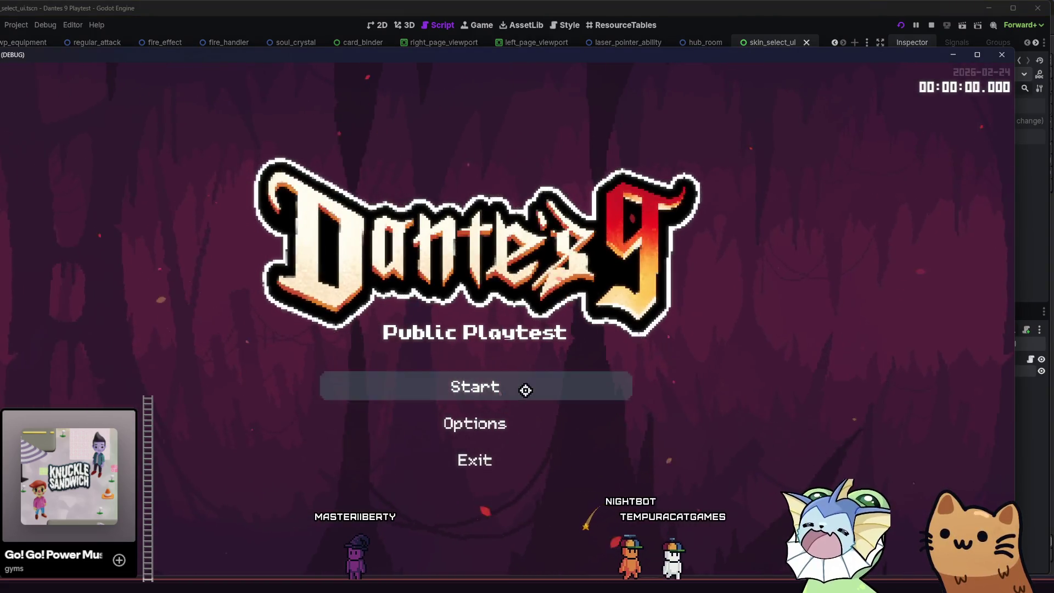
click(526, 390)
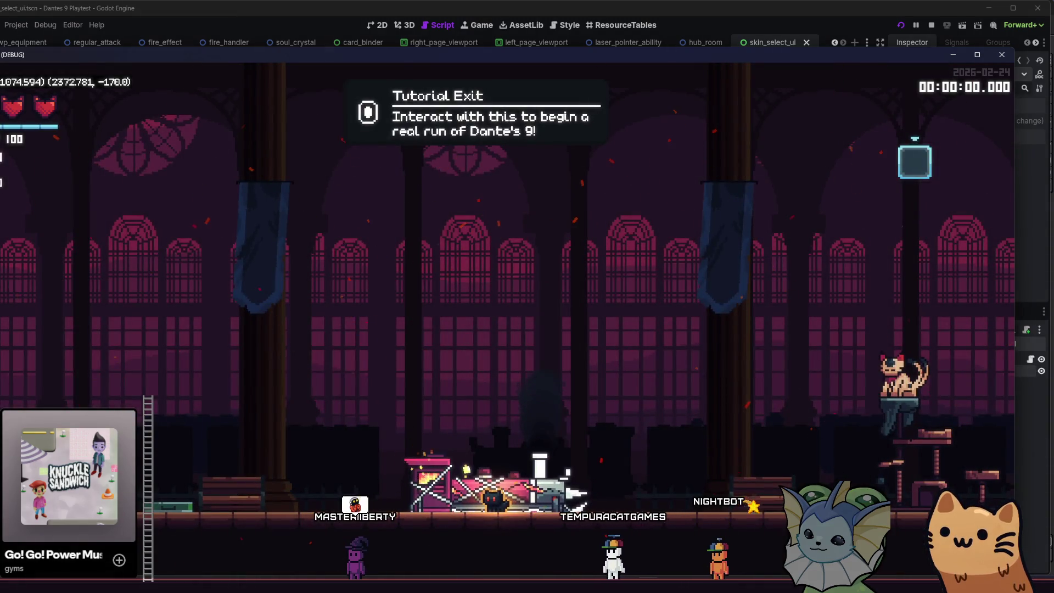
key(e)
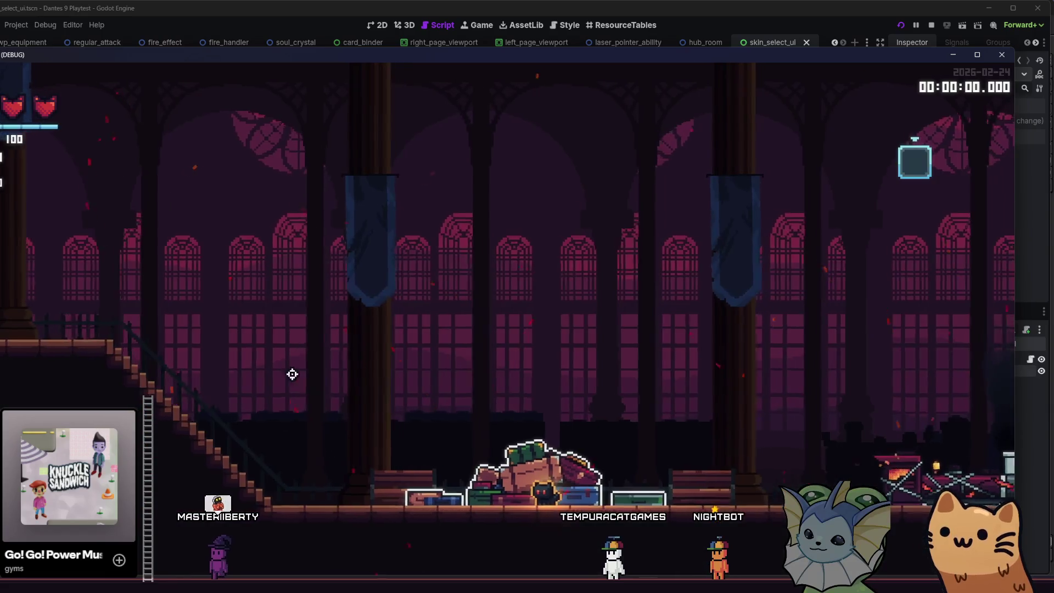
key(F8)
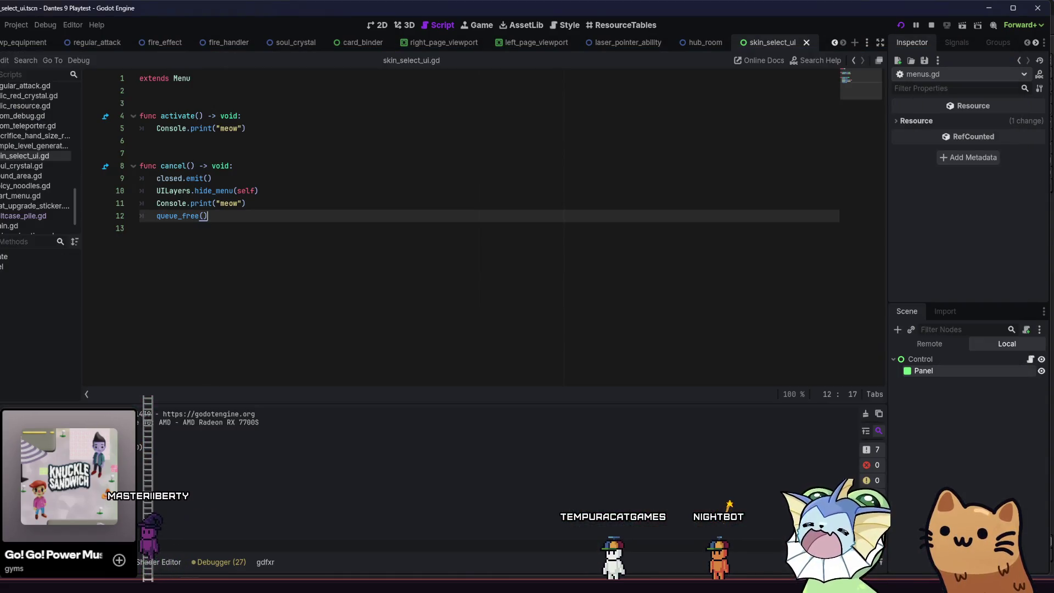
Delete the Console.print("meow") lines from both activate() and cancel()
click(284, 150)
drag(247, 128, 131, 131)
key(BackSpace)
key(BackSpace)
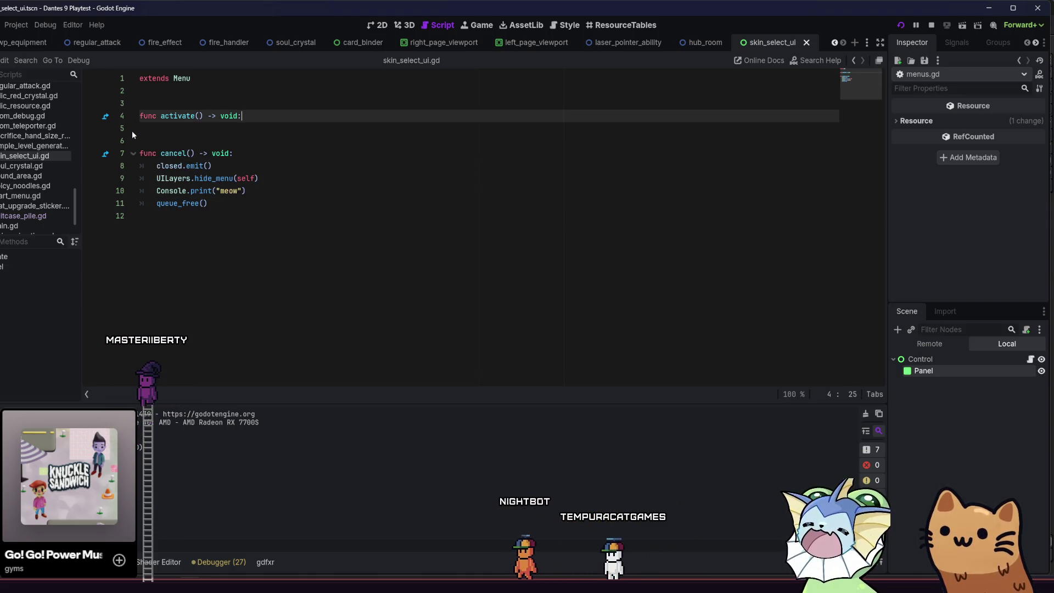
drag(246, 191, 116, 191)
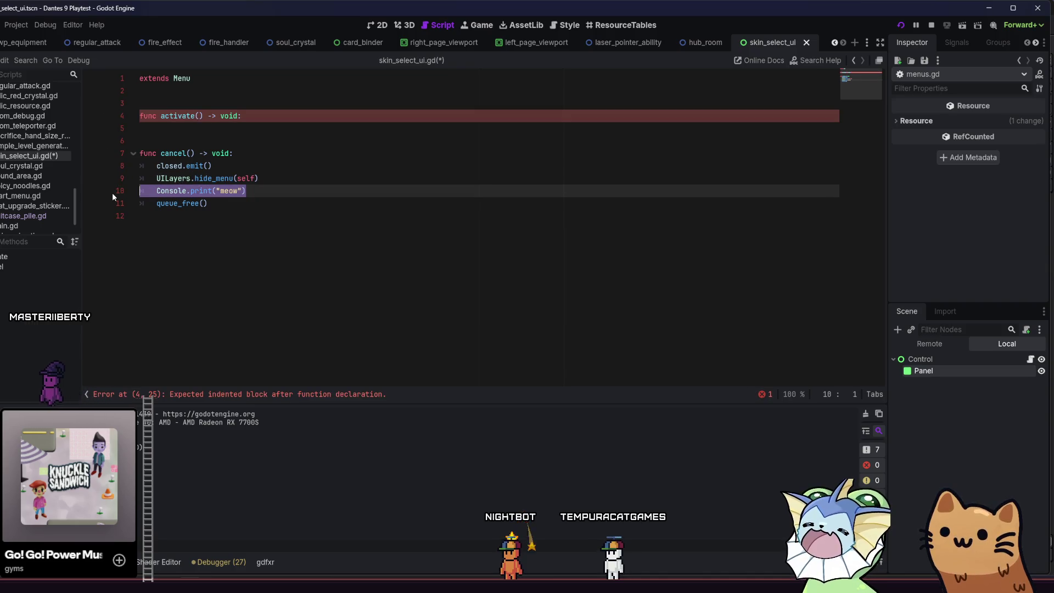
key(BackSpace)
key(BackSpace)
Reduce activate() to just pass, clearing leftover text, then select the root Control node
click(256, 78)
click(258, 116)
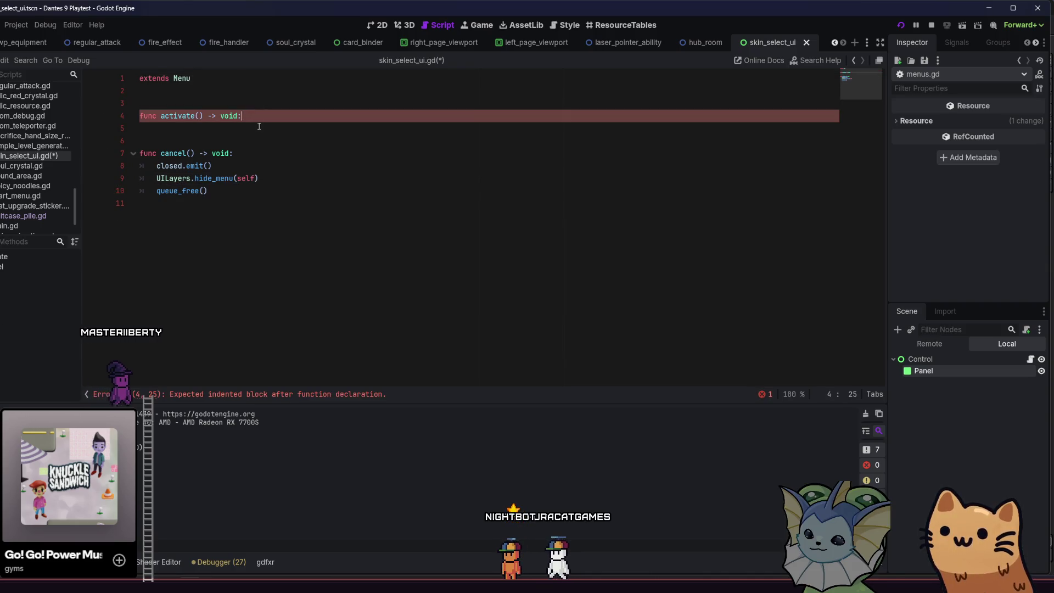
key(Return)
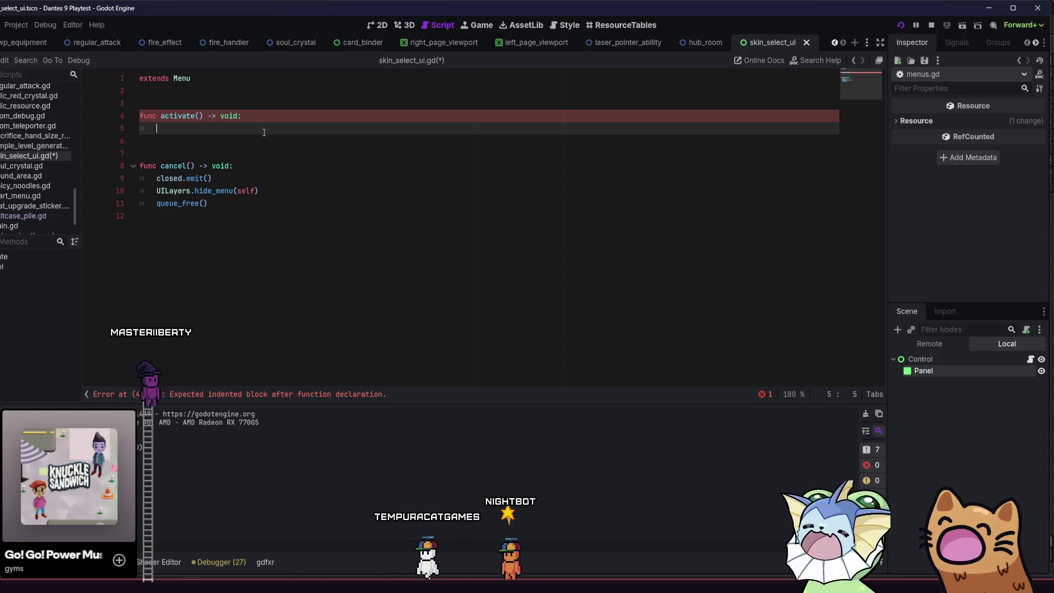
text(pa)
key(BackSpace)
key(BackSpace)
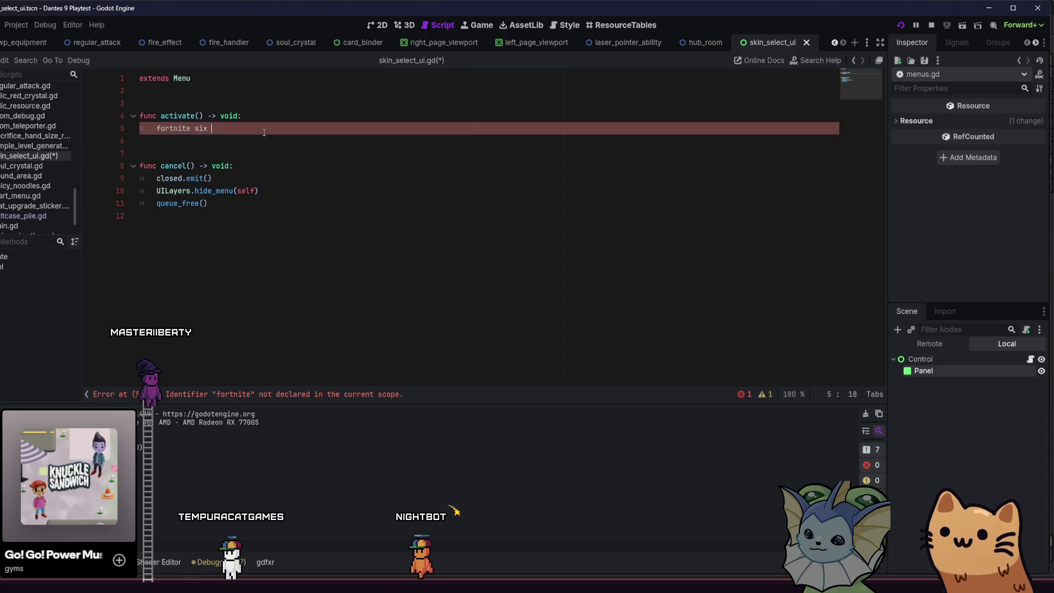
key(BackSpace)
key(BackSpace)
key(BackSpace)
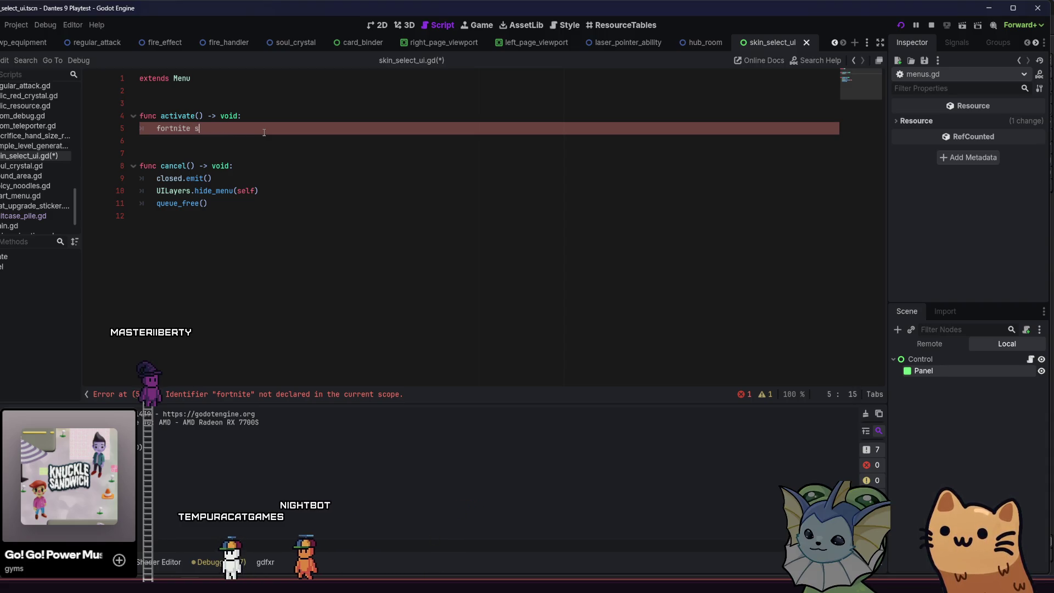
key(BackSpace)
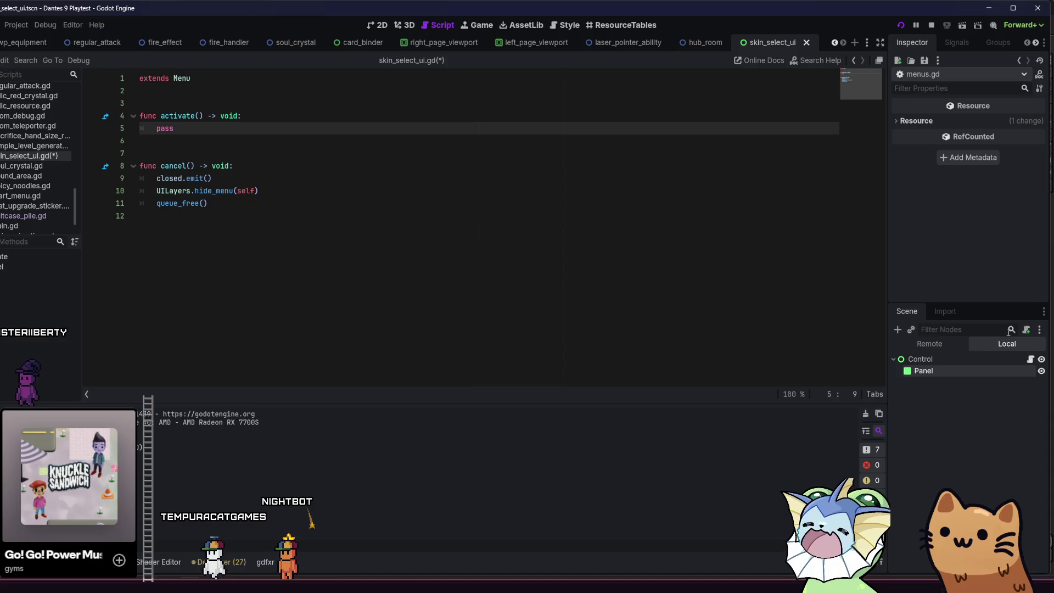
click(964, 360)
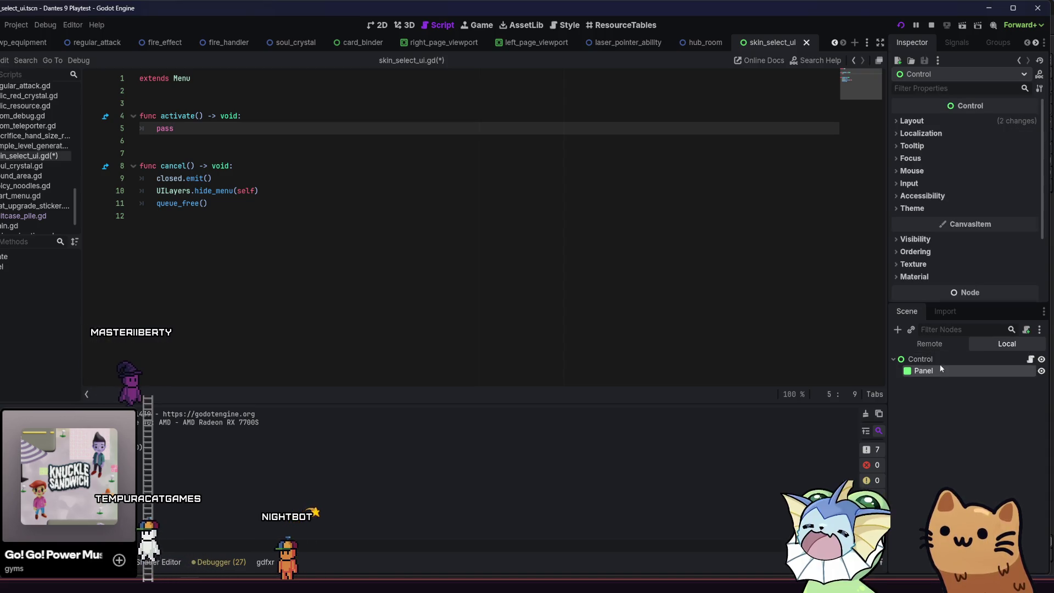
Add a MarginContainer under Control and drag it above Panel in the scene tree
click(896, 330)
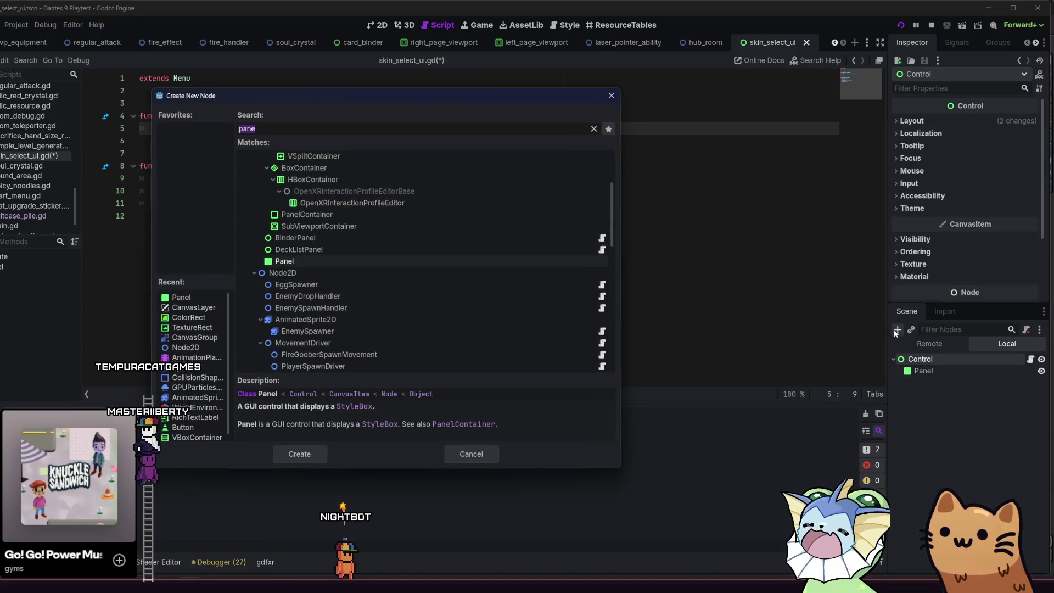
text(control)
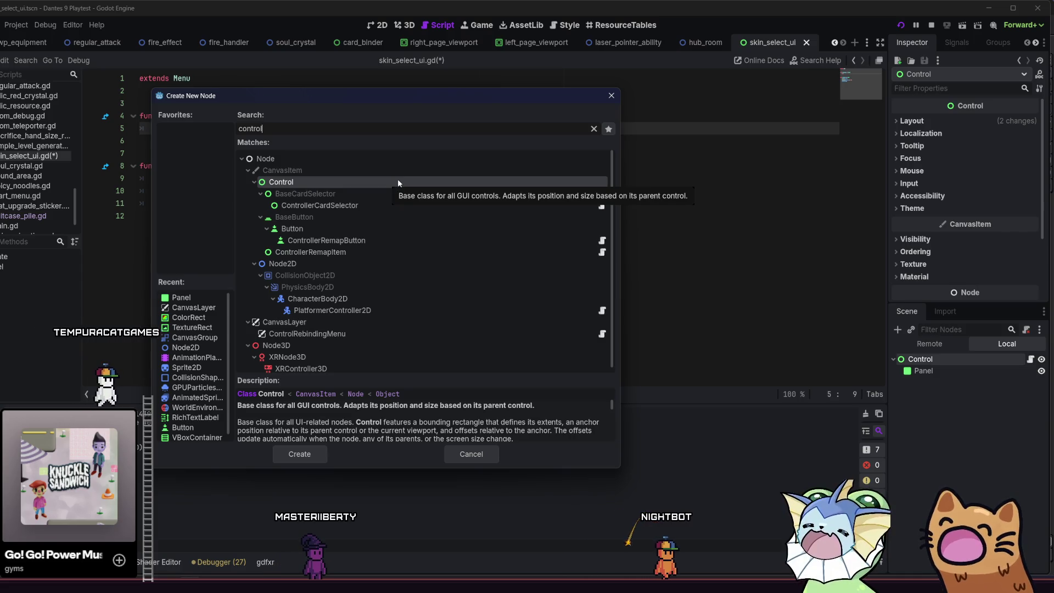
click(611, 95)
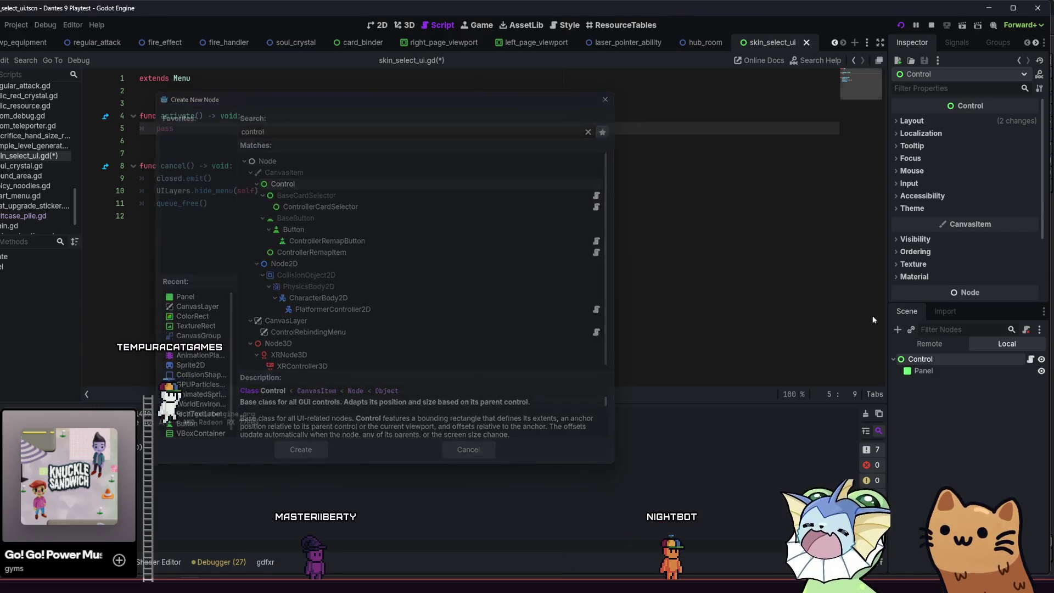
click(898, 330)
text(margin)
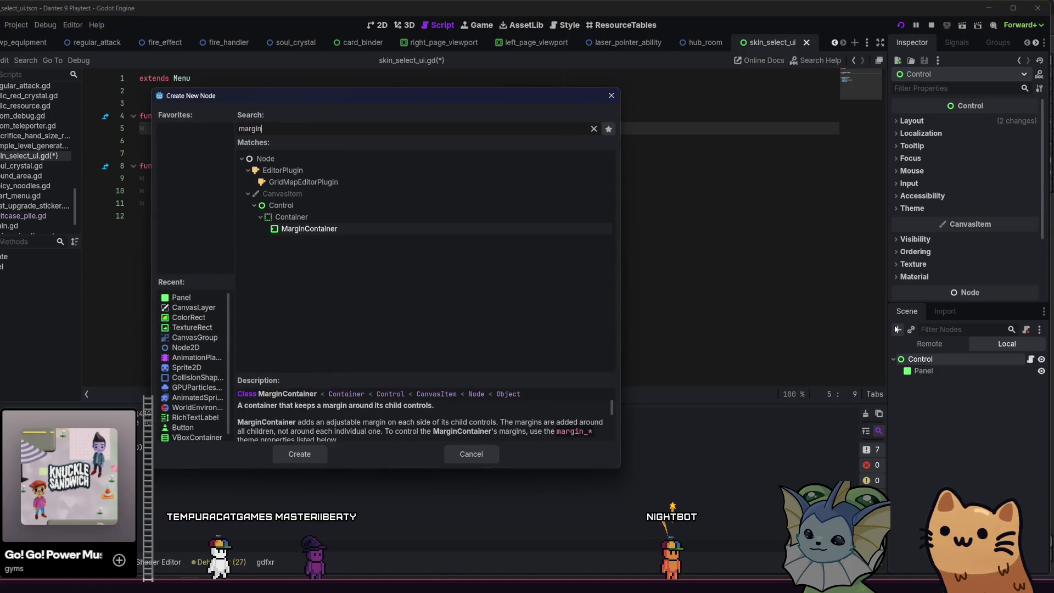
key(Return)
mouse_move(943, 382)
mouse_down()
mouse_move(973, 367)
mouse_move(945, 367)
mouse_up()
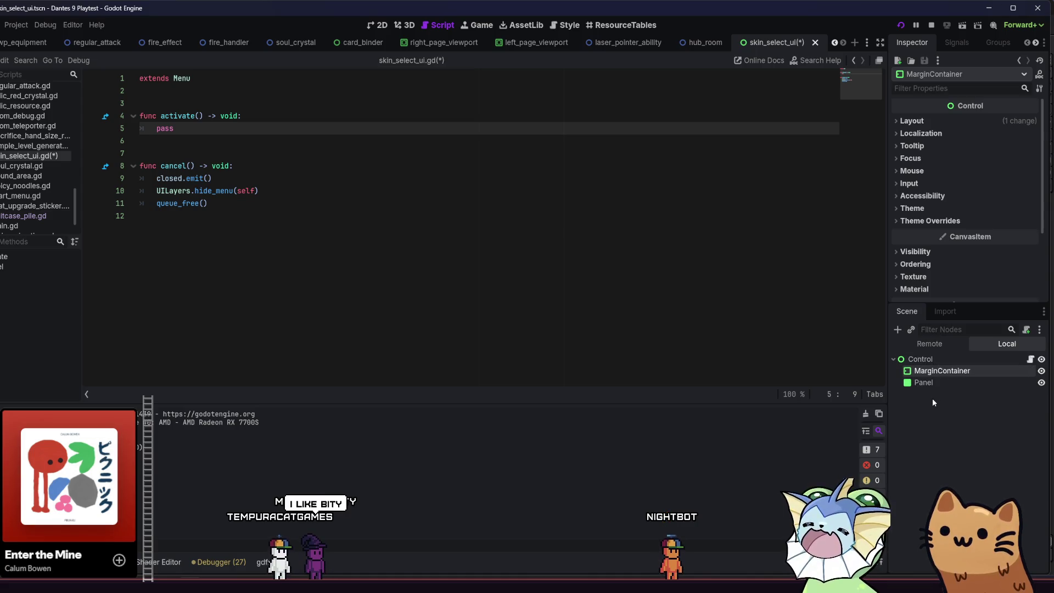
Delete the MarginContainer again, leaving Control with Panel, and switch to the 2D view
click(945, 379)
click(945, 371)
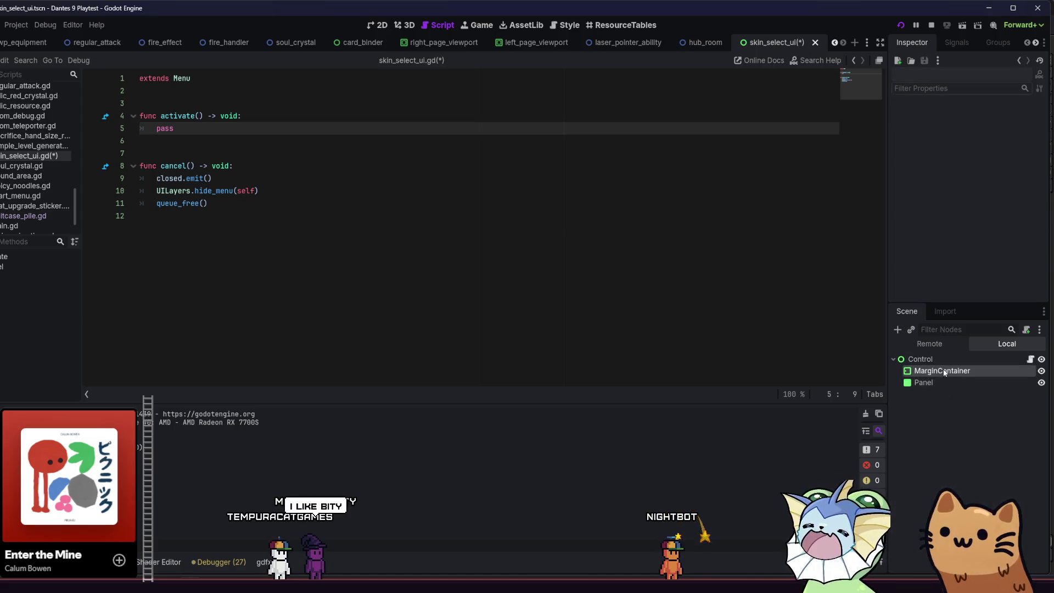
key(Delete)
click(322, 311)
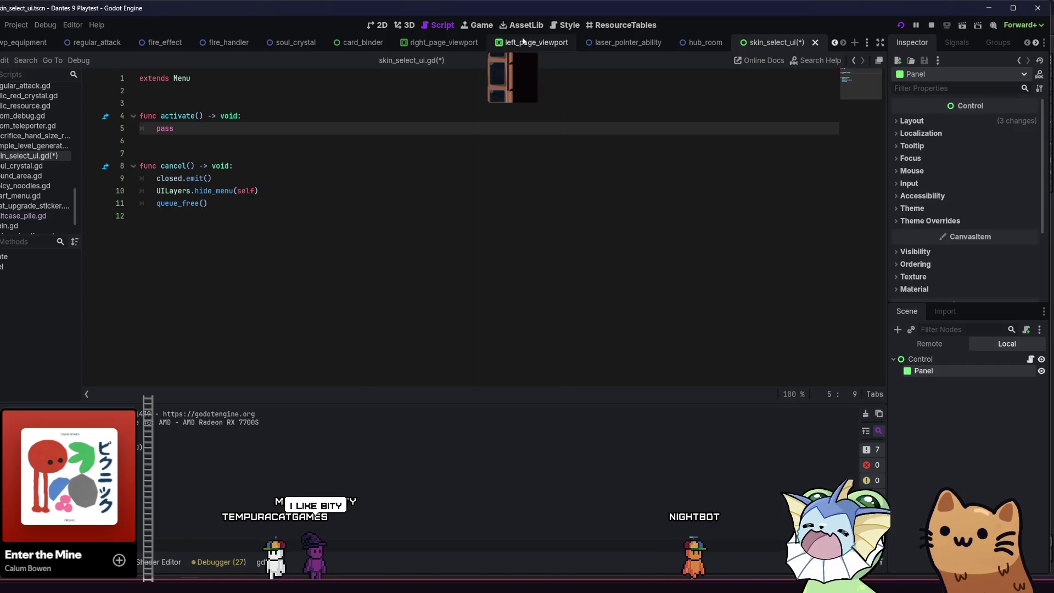
click(379, 25)
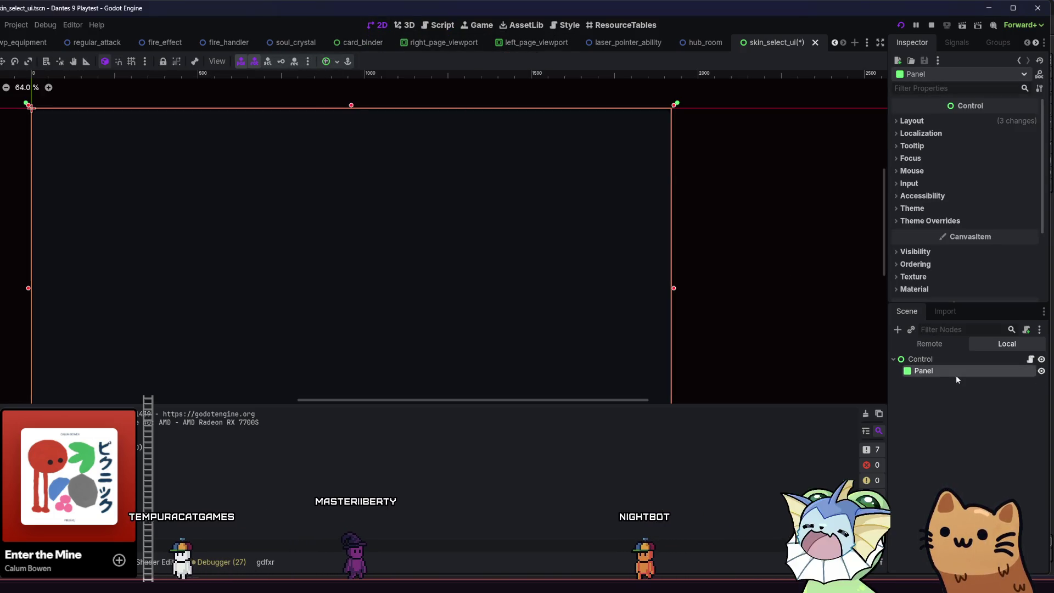
Anchor the Panel to the Center preset and add a Button child under it
click(326, 62)
click(348, 113)
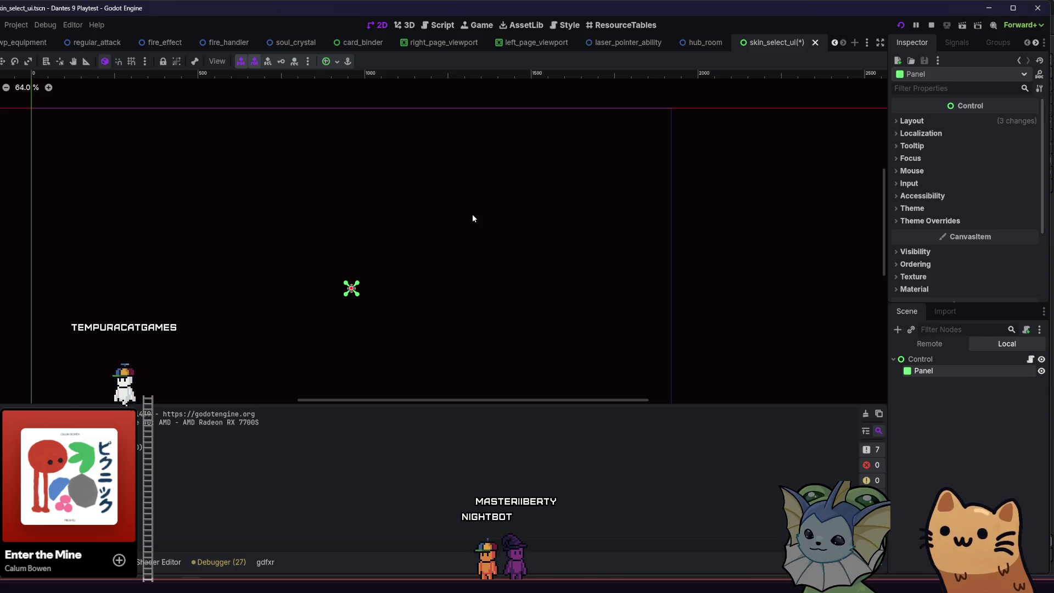
click(899, 330)
text(button)
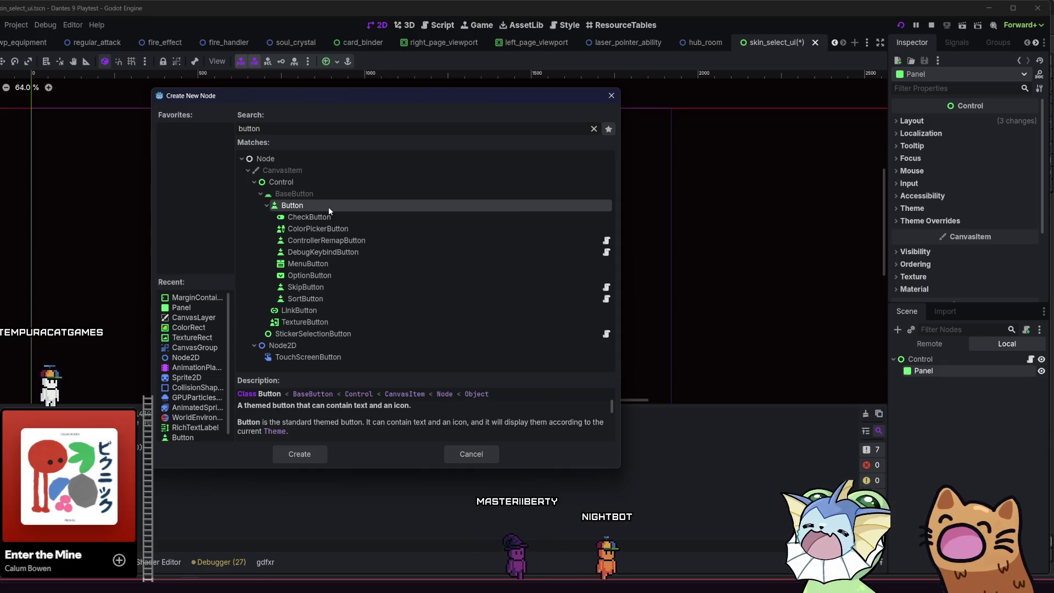
double_click(329, 209)
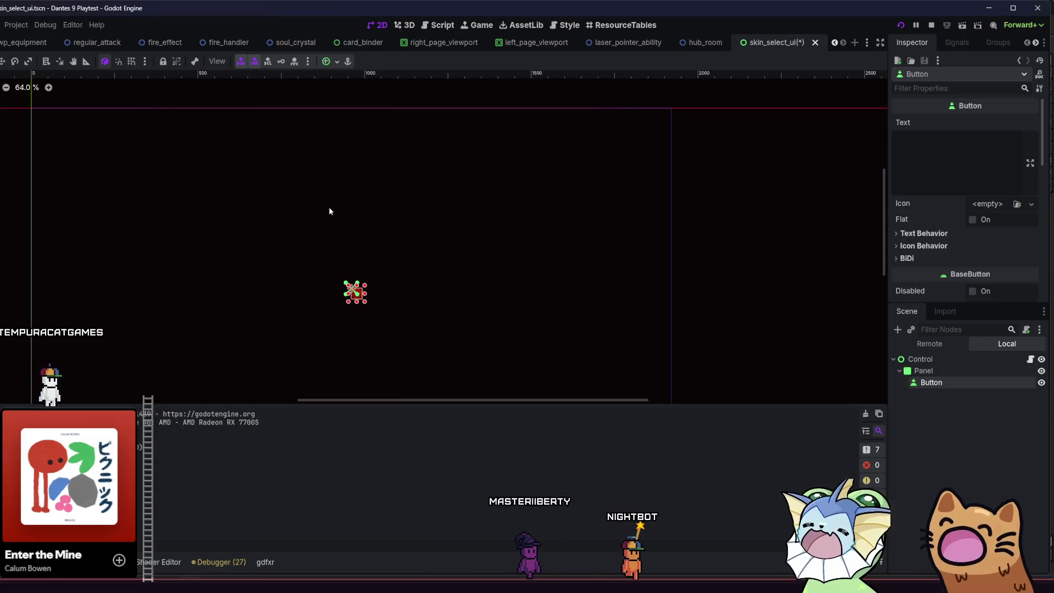
Add a TextureRect as a child of the Button
click(899, 330)
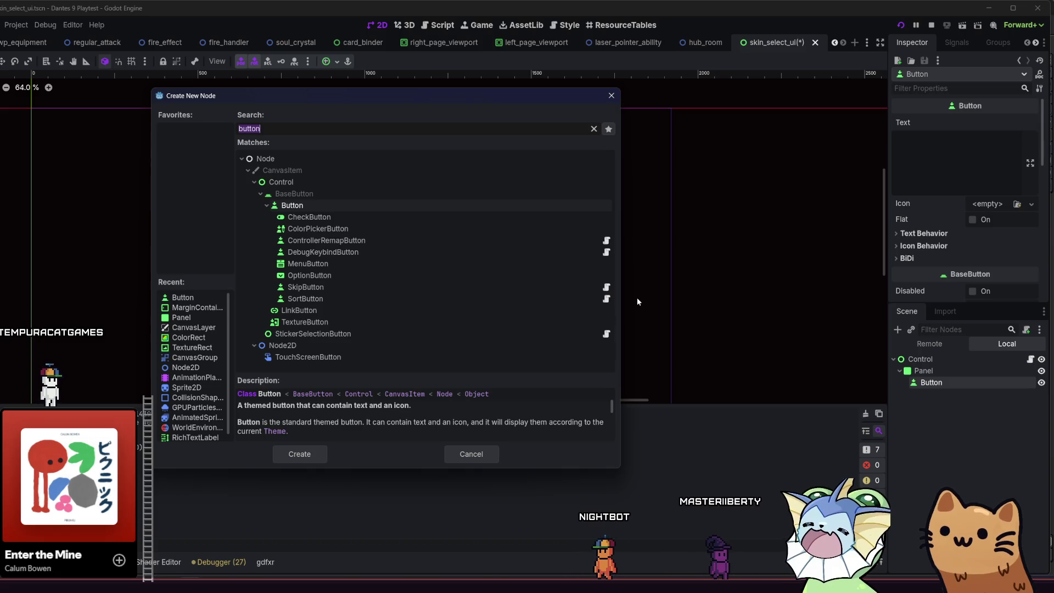
text(texture)
key(Return)
scroll(362, 299, up, 5)
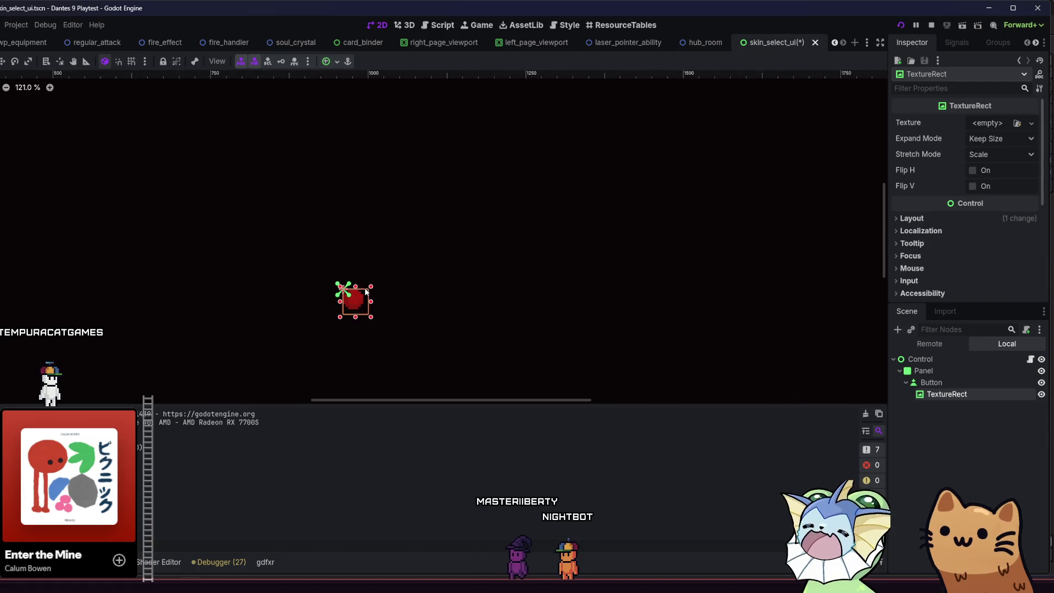
drag(367, 296, 409, 285)
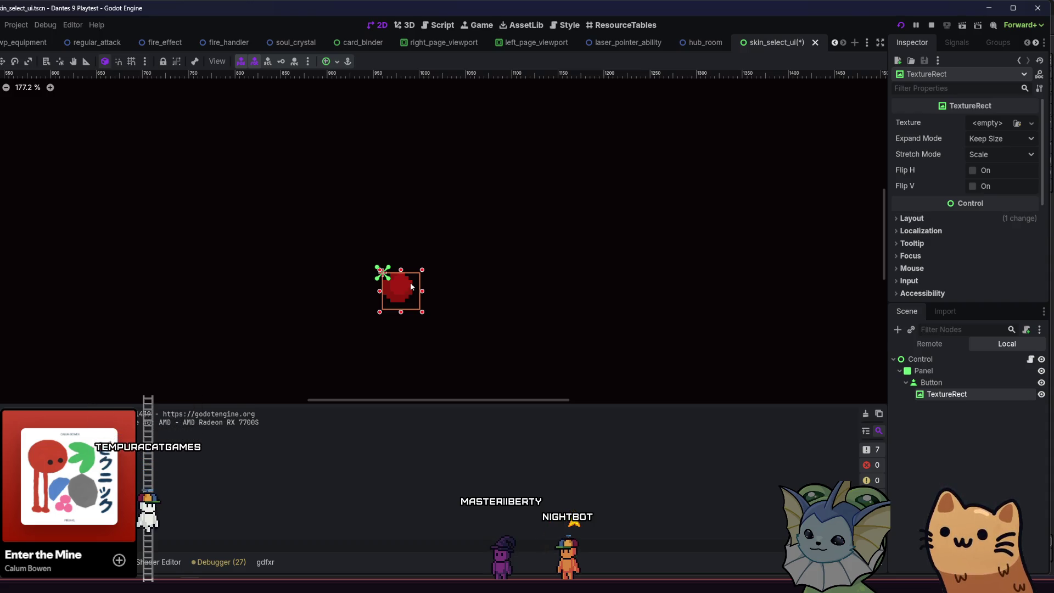
scroll(412, 286, down, 5)
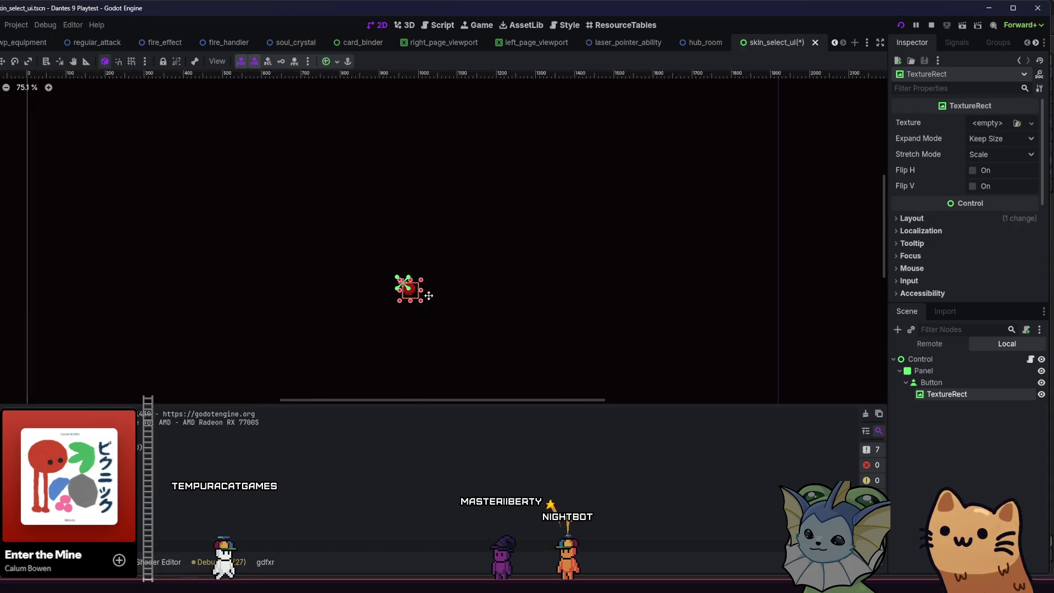
scroll(770, 341, down, 2)
Review the Panel's Layout properties and anchor presets without changes, then select the root Control node
click(907, 372)
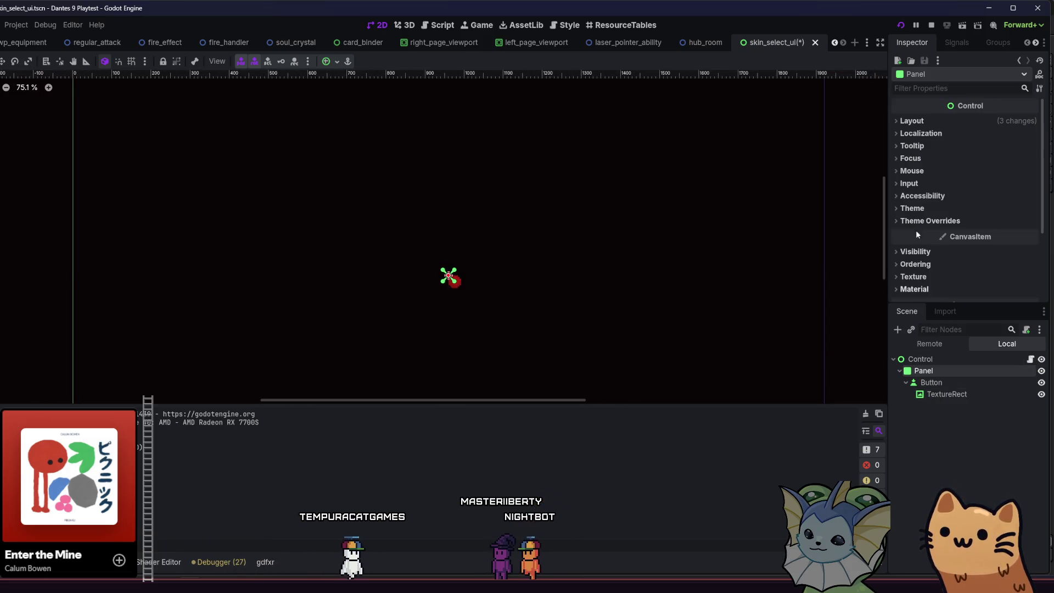
click(926, 120)
click(927, 120)
click(927, 121)
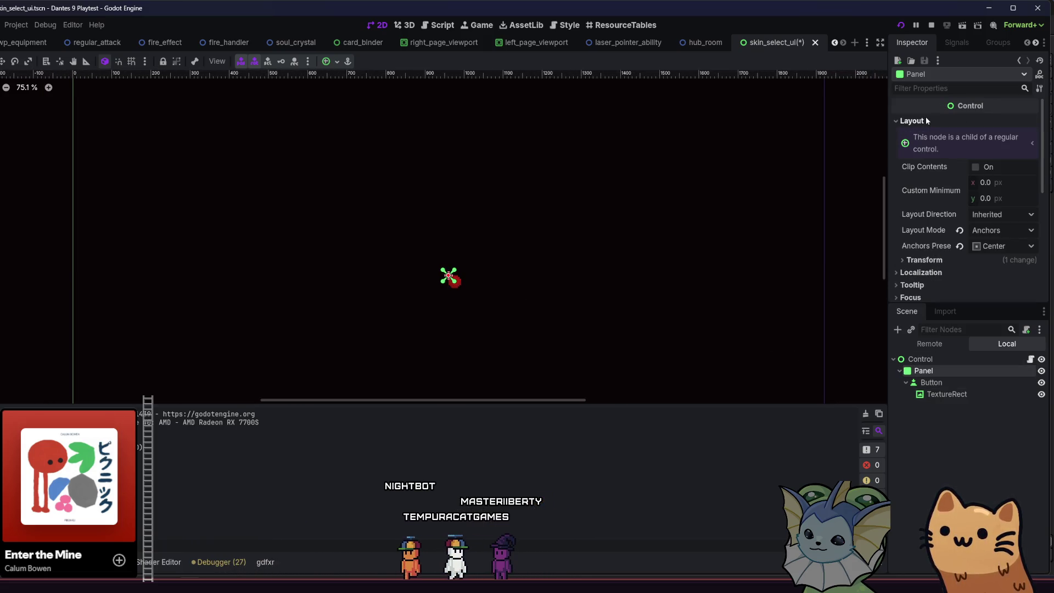
click(927, 121)
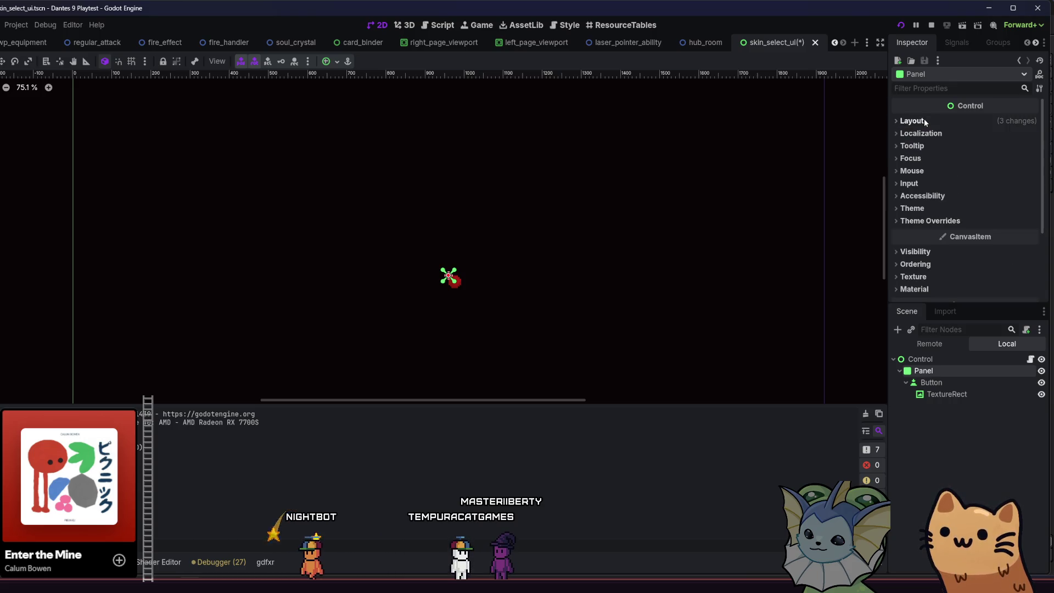
click(337, 61)
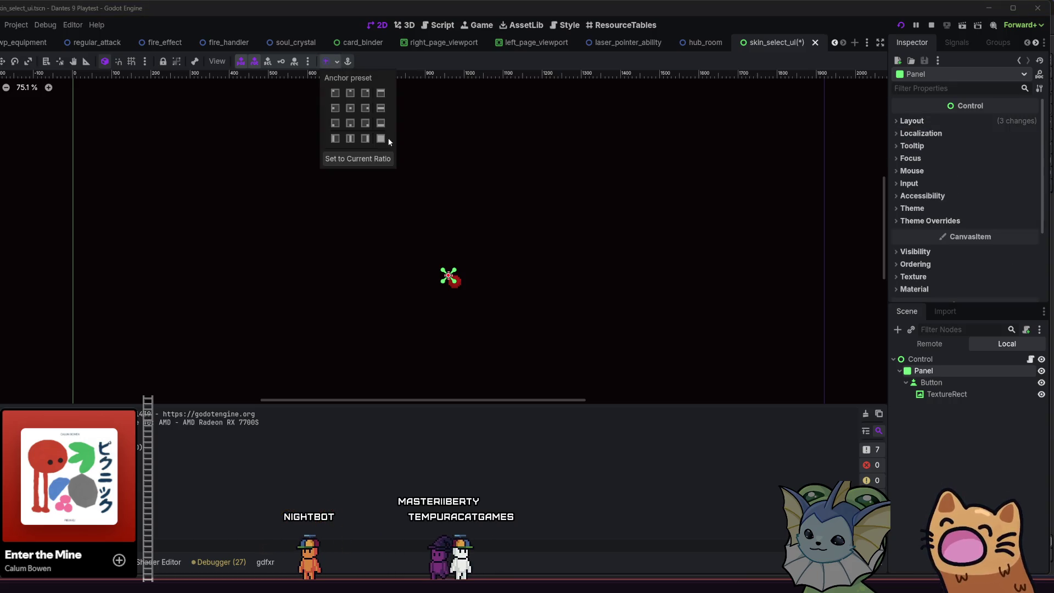
click(918, 360)
click(902, 357)
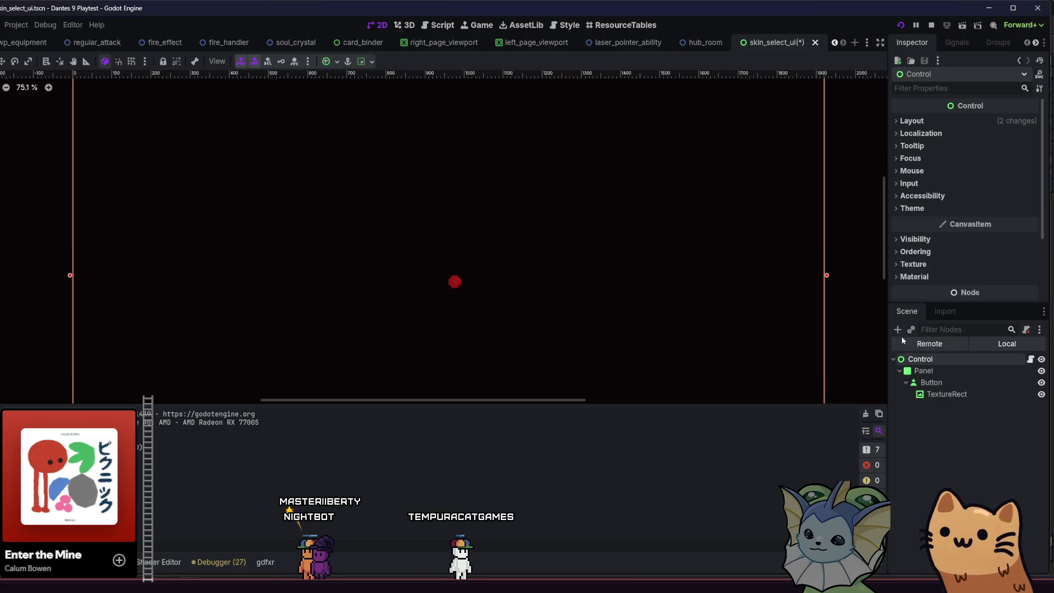
click(899, 330)
Add a MarginContainer under Control and move the Panel inside it
text(margin)
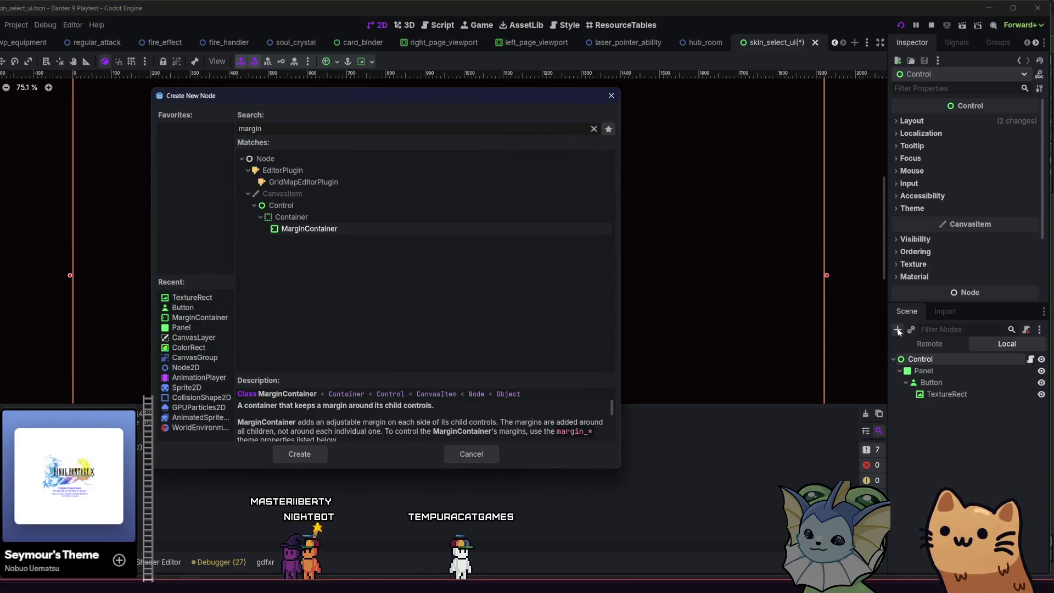
key(Return)
drag(908, 388, 936, 372)
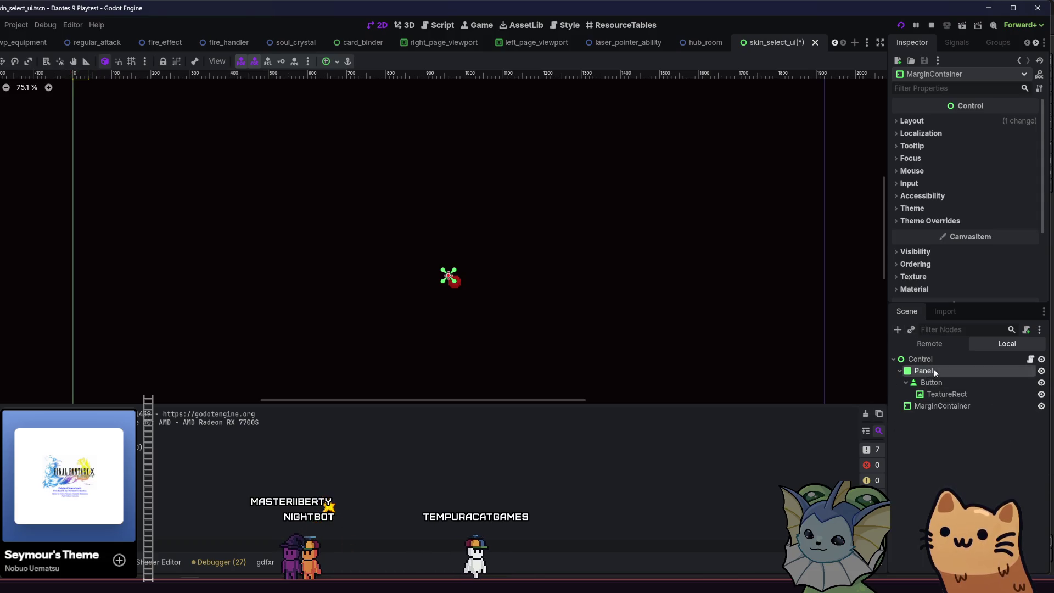
drag(942, 409, 943, 407)
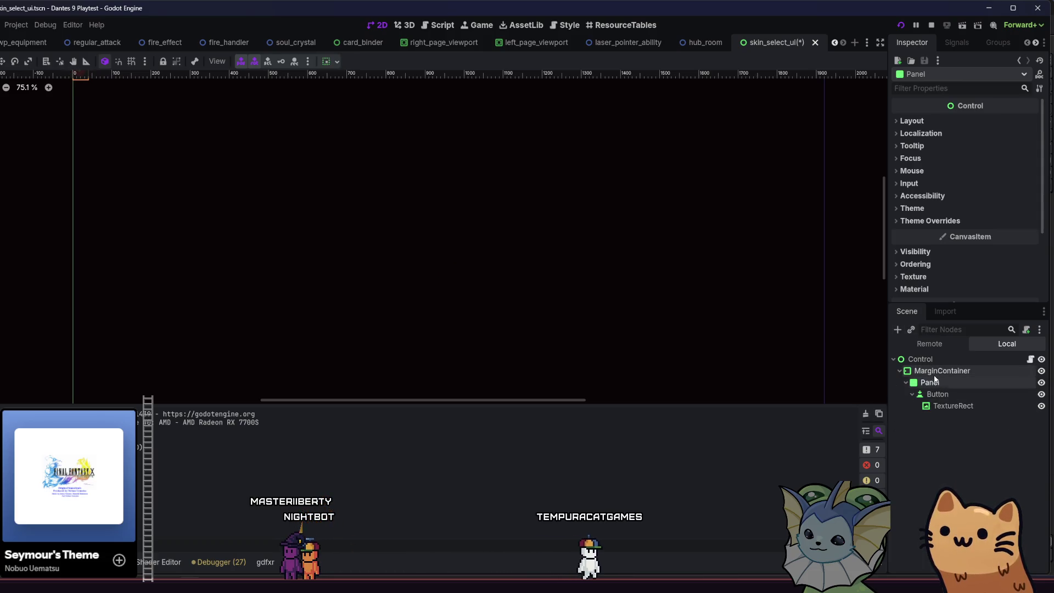
scroll(392, 241, down, 3)
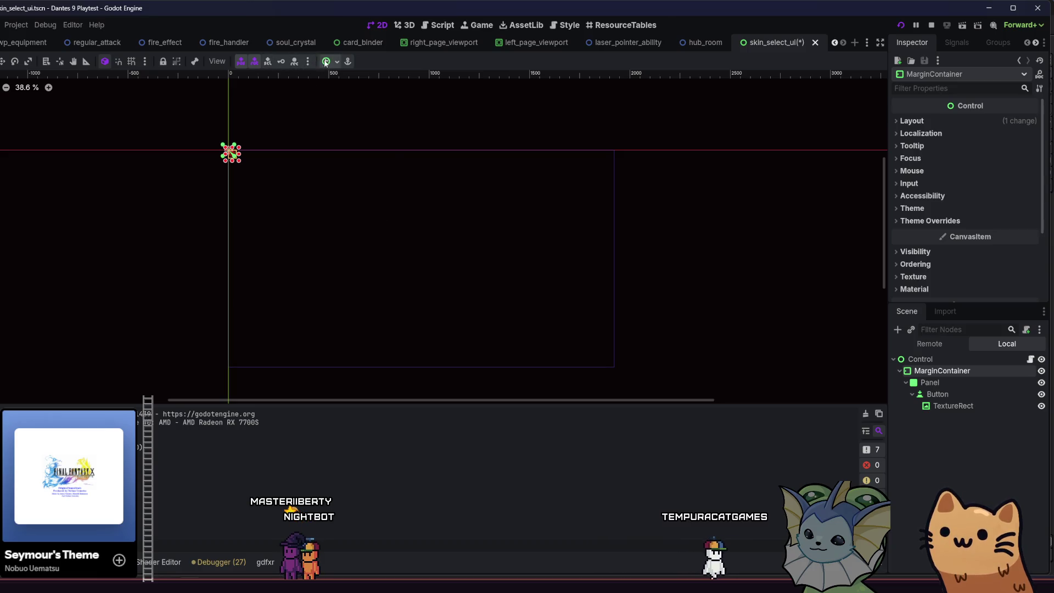
Anchor the MarginContainer to fill the whole screen (Full Rect)
click(325, 61)
click(381, 139)
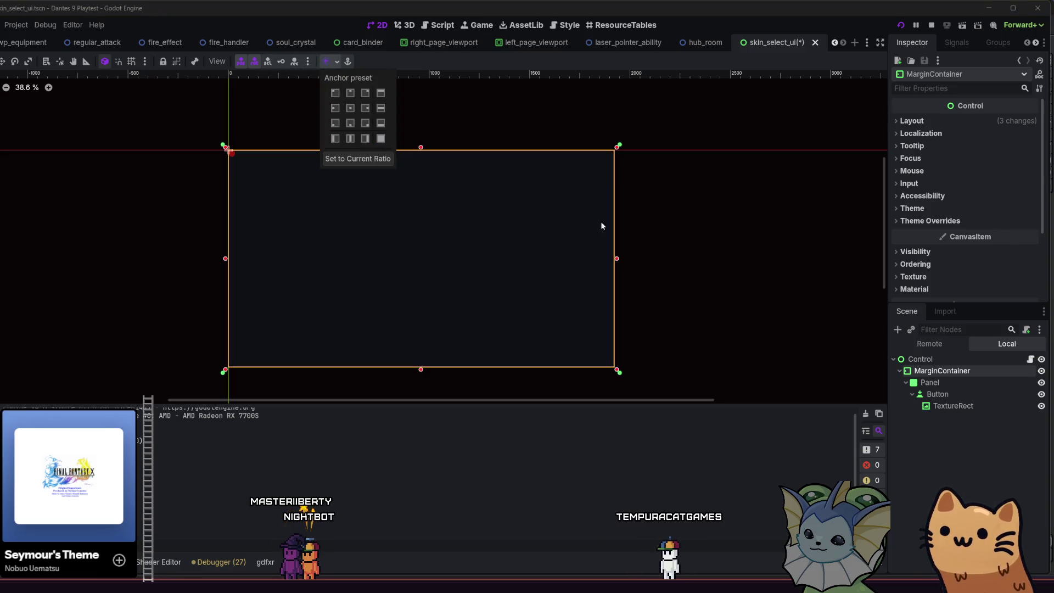
click(893, 385)
click(930, 382)
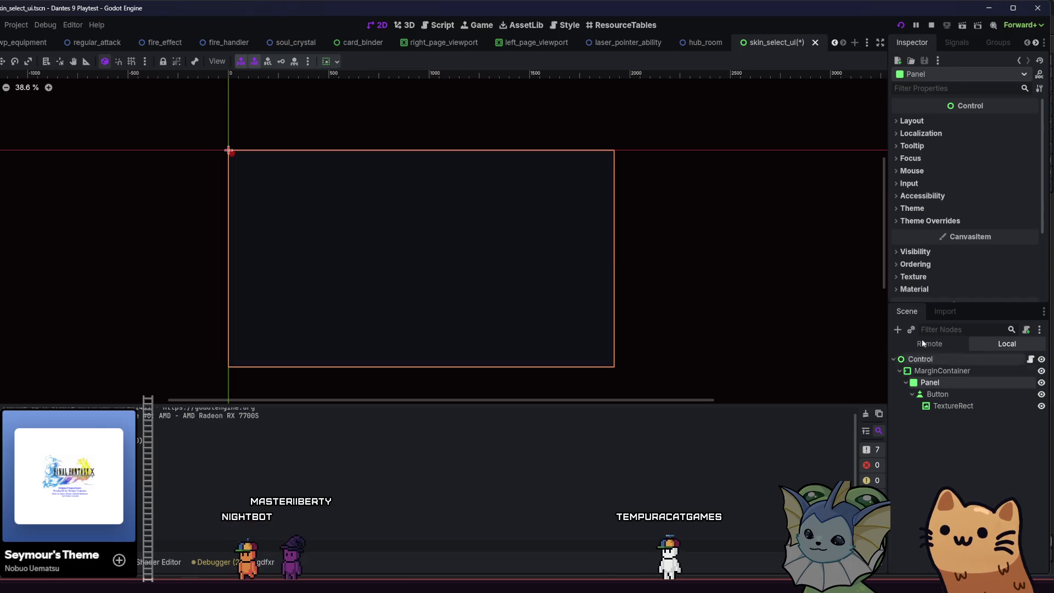
click(937, 371)
Override the MarginContainer's left, top, bottom and right margin constants to 200
click(933, 220)
click(965, 235)
scroll(983, 231, down, 1)
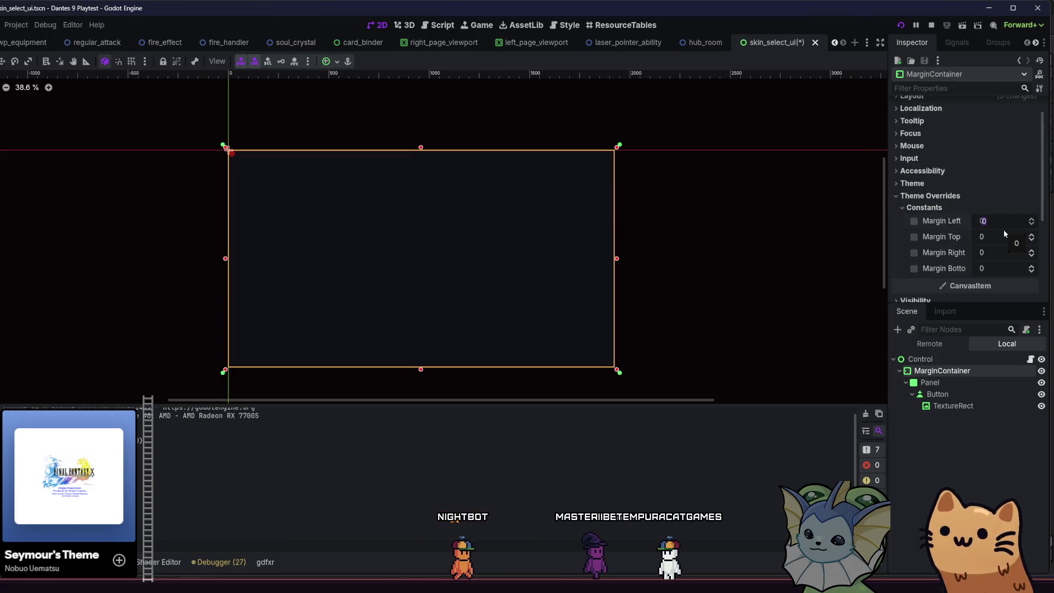
text(0)
key(Return)
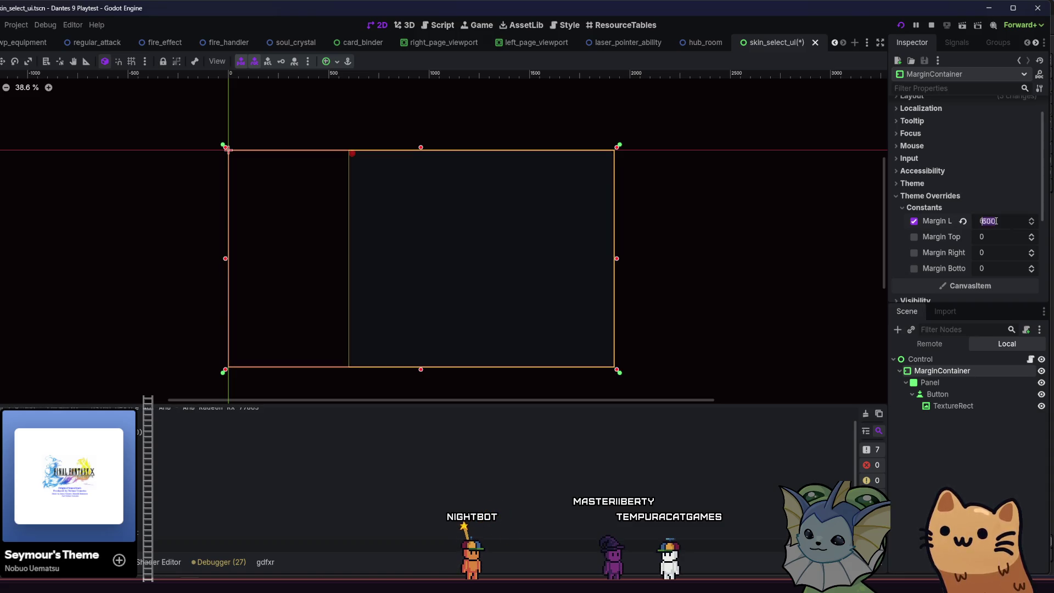
text(200)
key(Return)
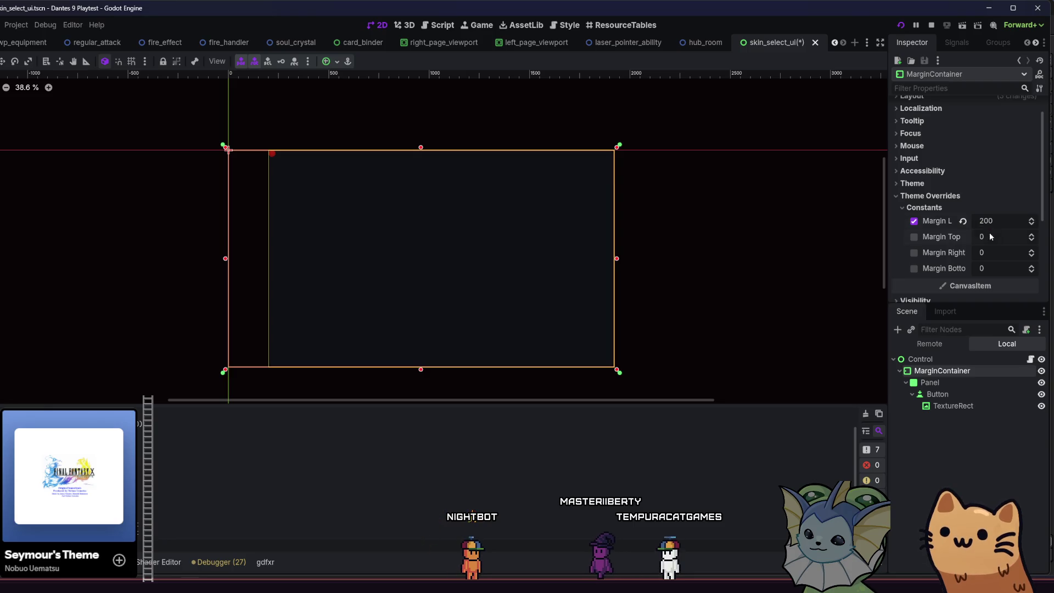
text(200)
key(Return)
text(200)
key(Return)
text(200)
key(Return)
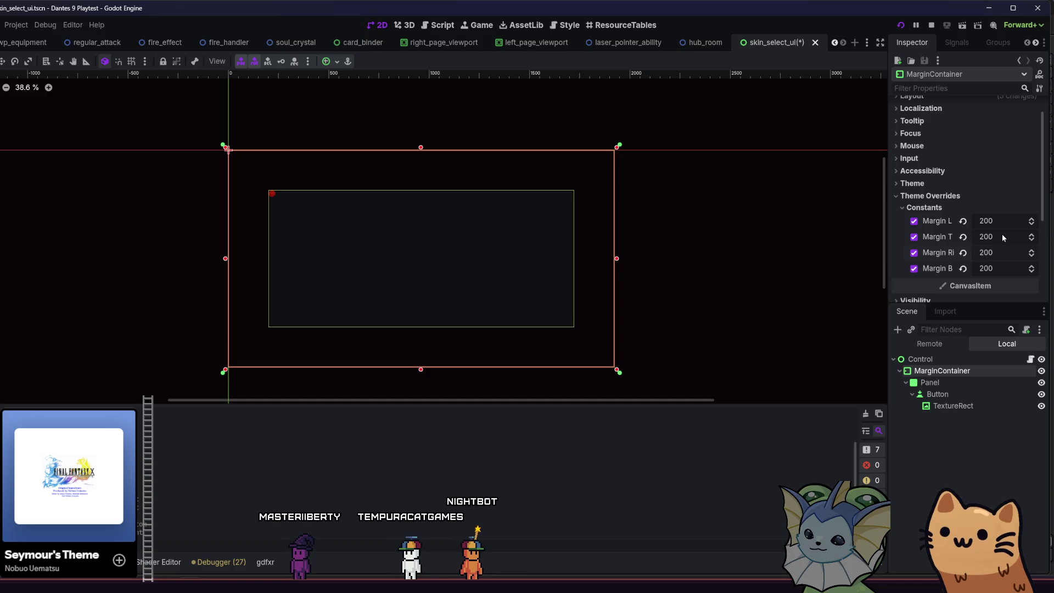
Lower the top and bottom margins to 100, save the scene, and select the TextureRect
text(100)
key(Return)
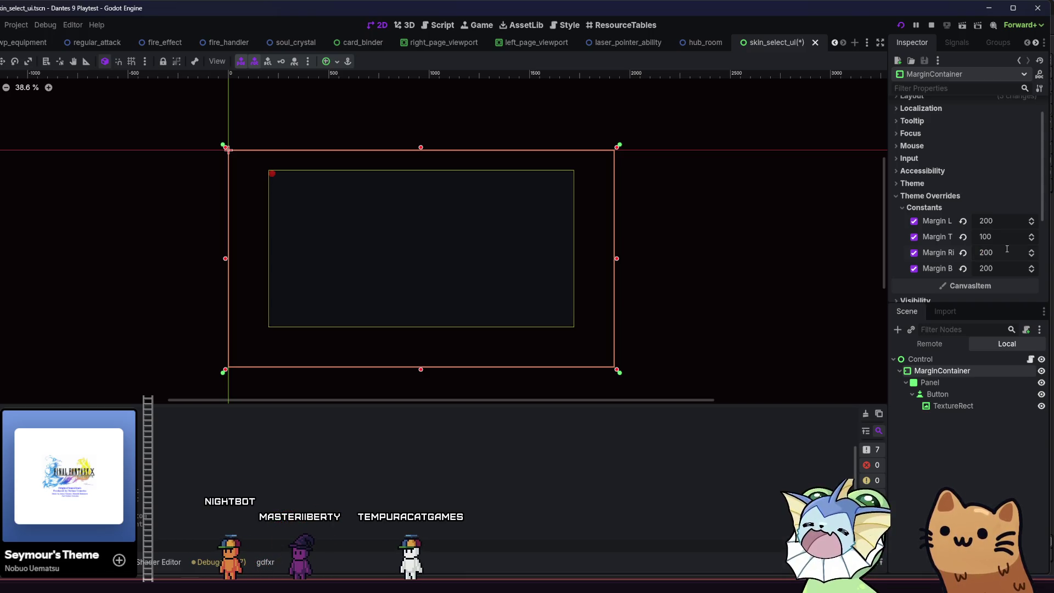
click(994, 268)
text(100)
key(Return)
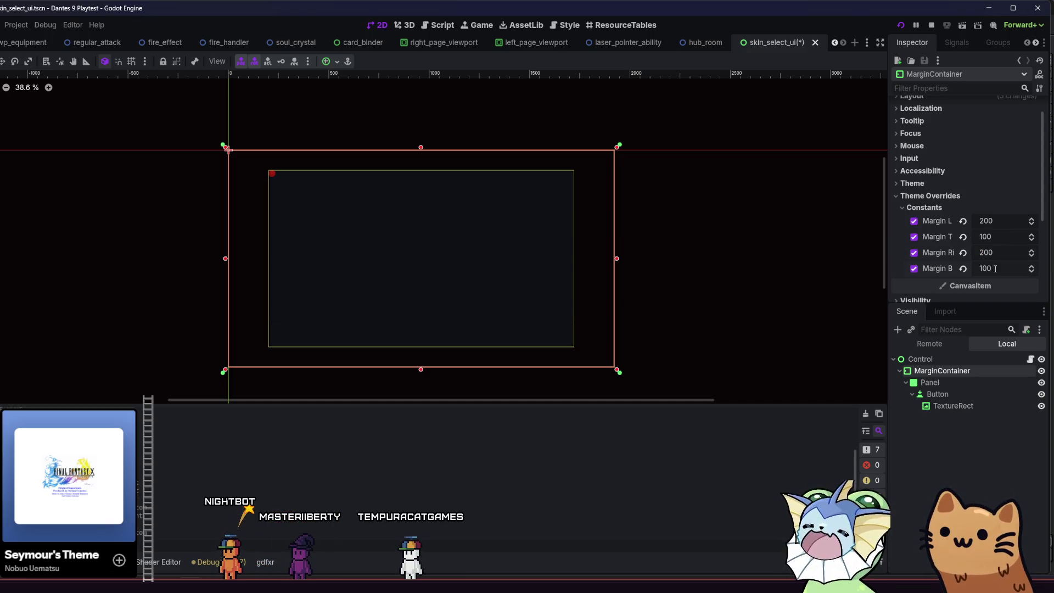
key(ctrl+s)
scroll(303, 202, up, 1)
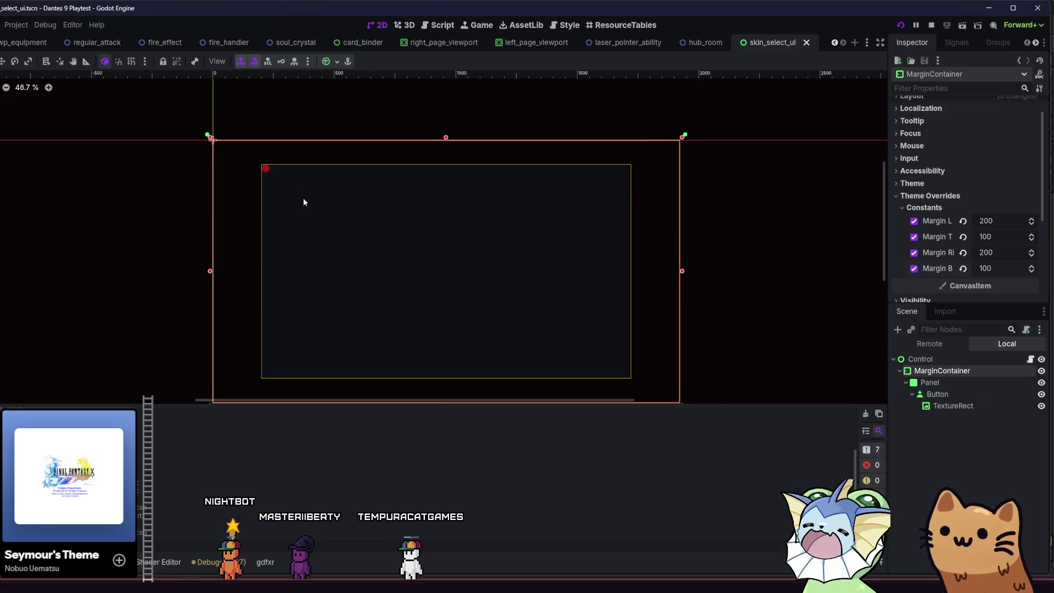
scroll(313, 192, down, 1)
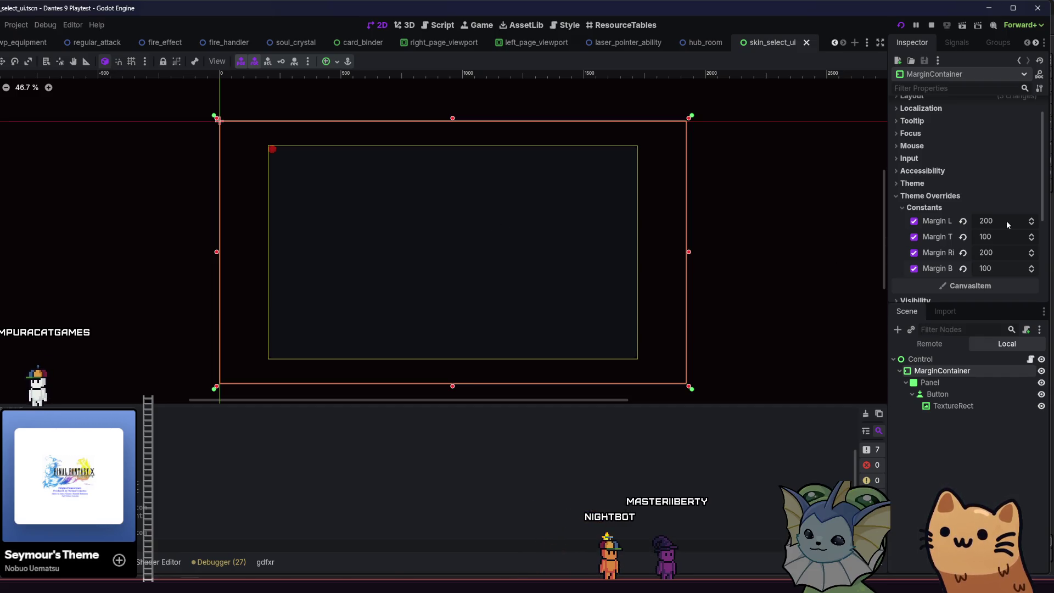
click(945, 406)
Save, run the project, start from the title menu to view the margined panel, then close the game
key(ctrl+s)
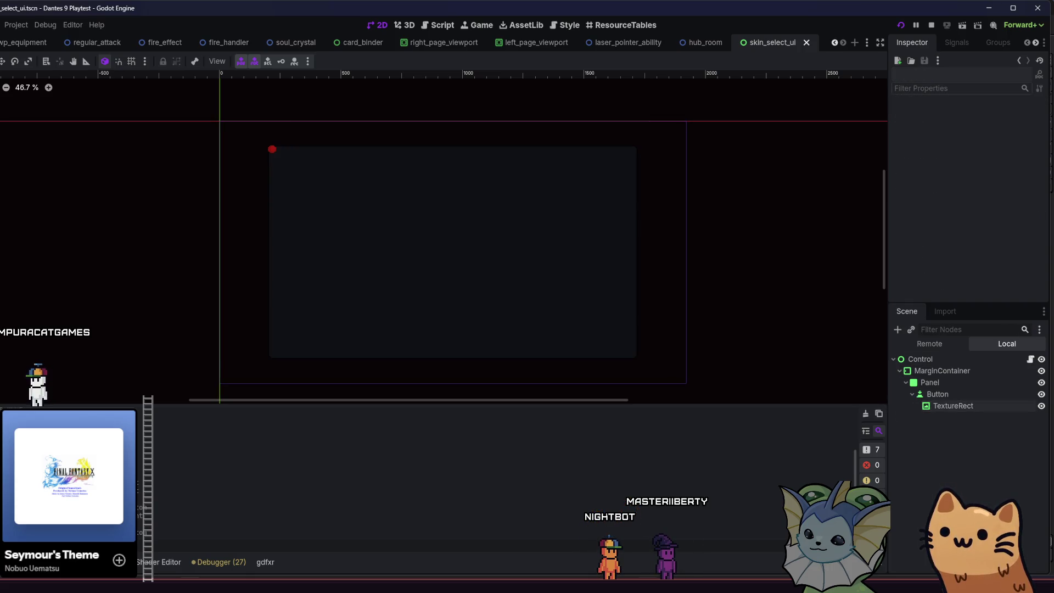
click(901, 25)
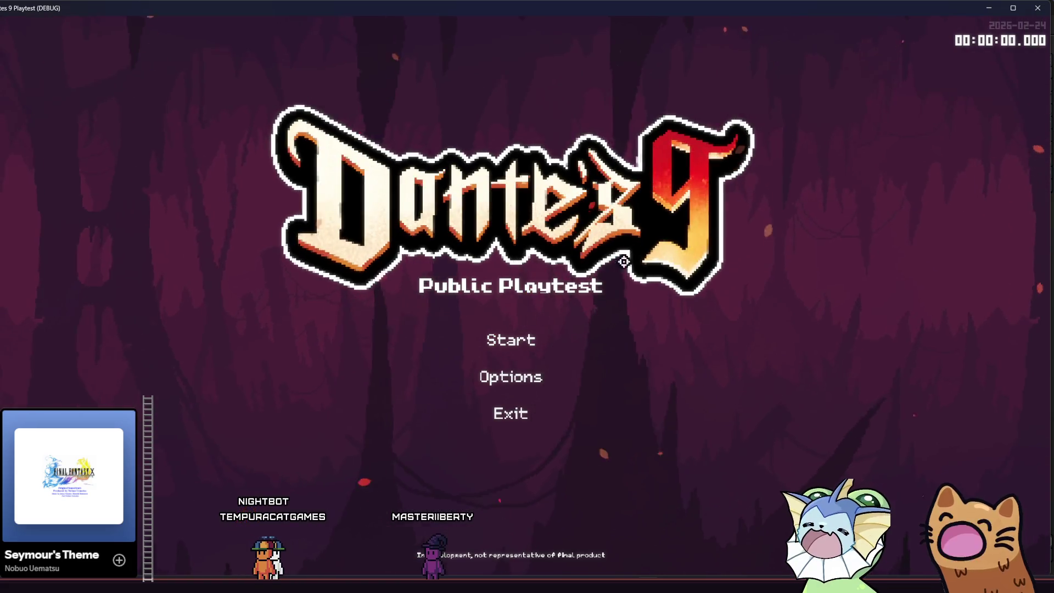
click(506, 329)
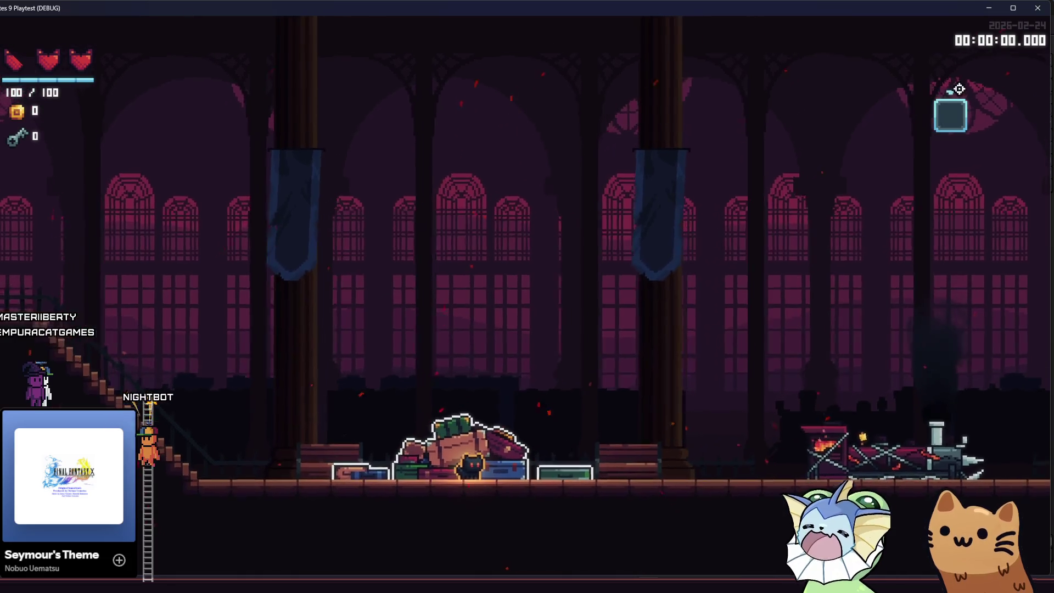
click(1032, 15)
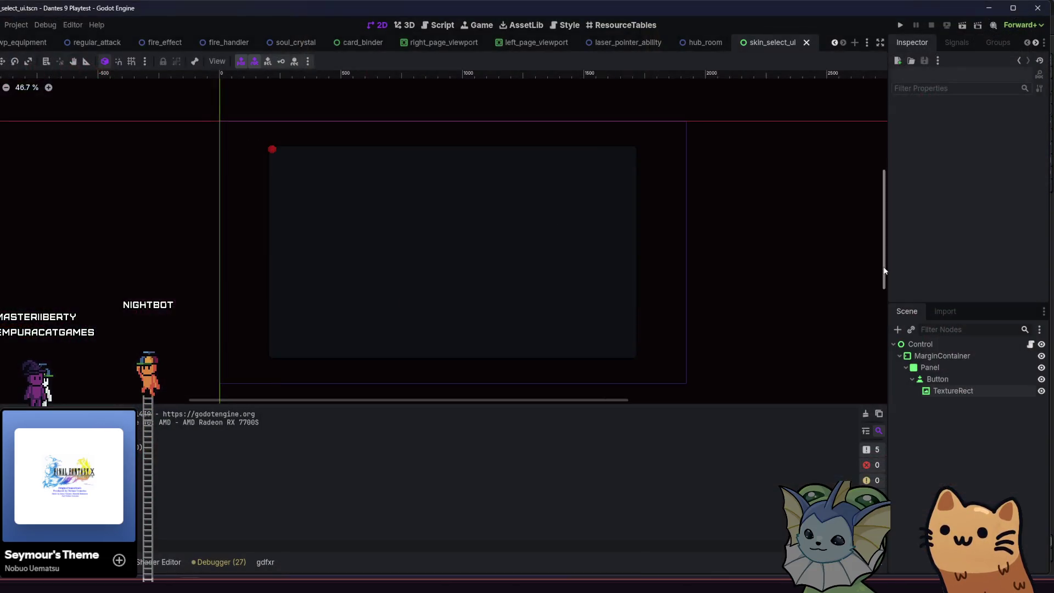
Add a new HBoxContainer as a child of the Panel node
click(943, 389)
click(949, 378)
click(954, 391)
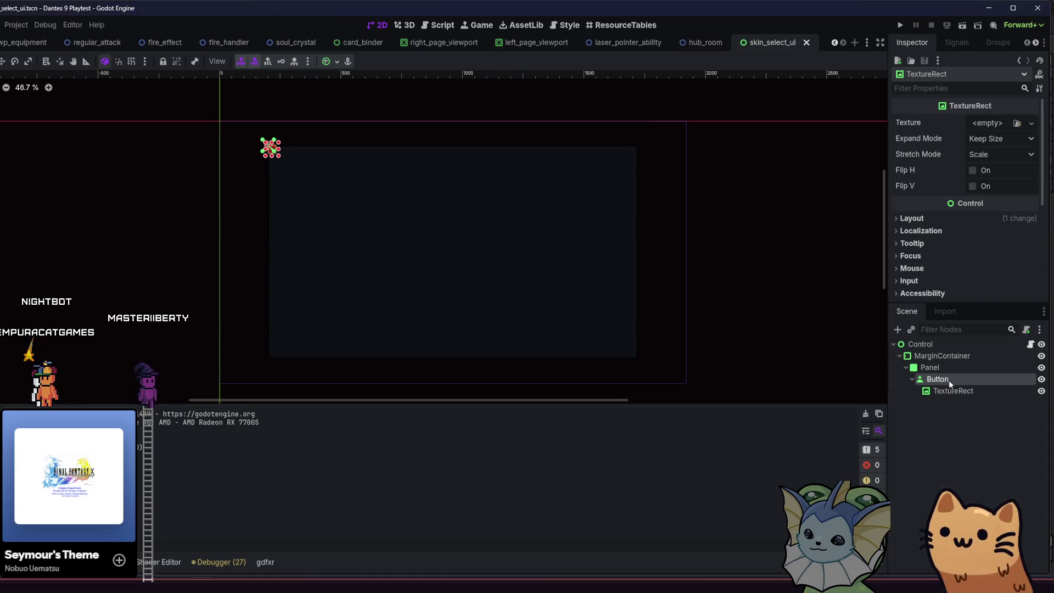
click(949, 379)
click(960, 378)
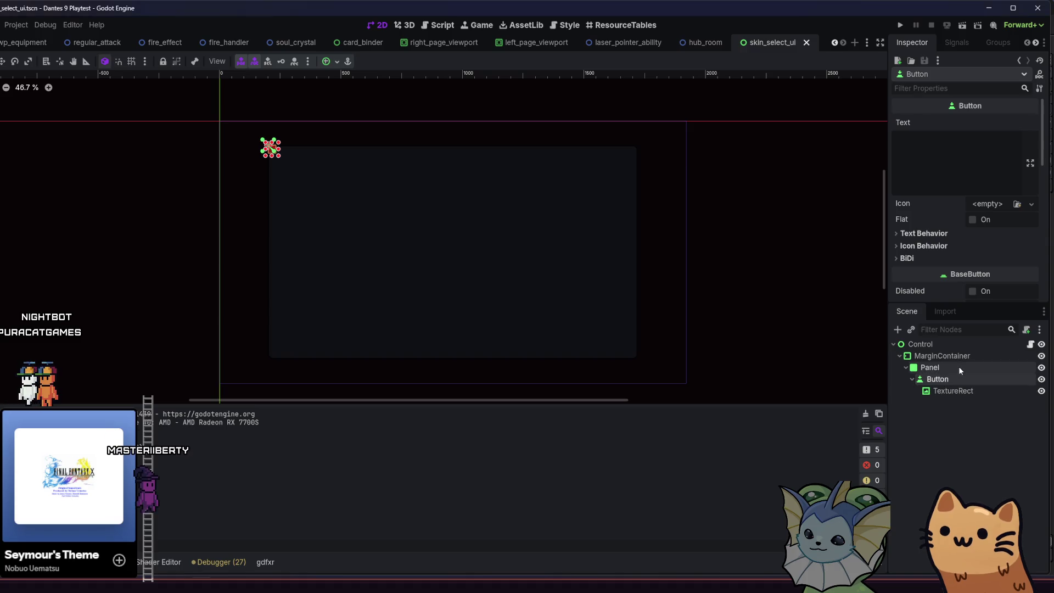
click(959, 367)
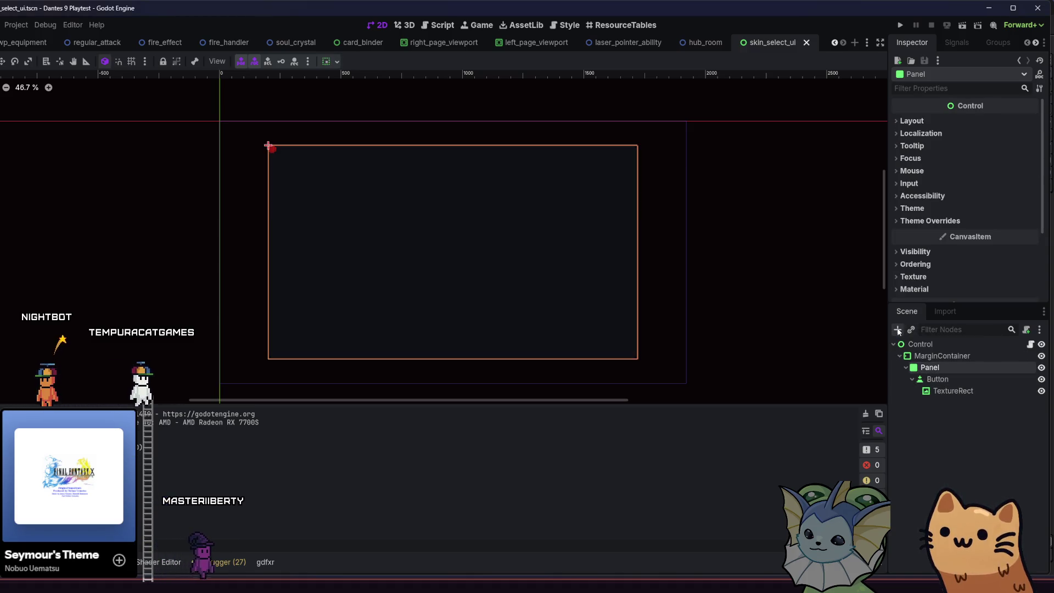
click(899, 329)
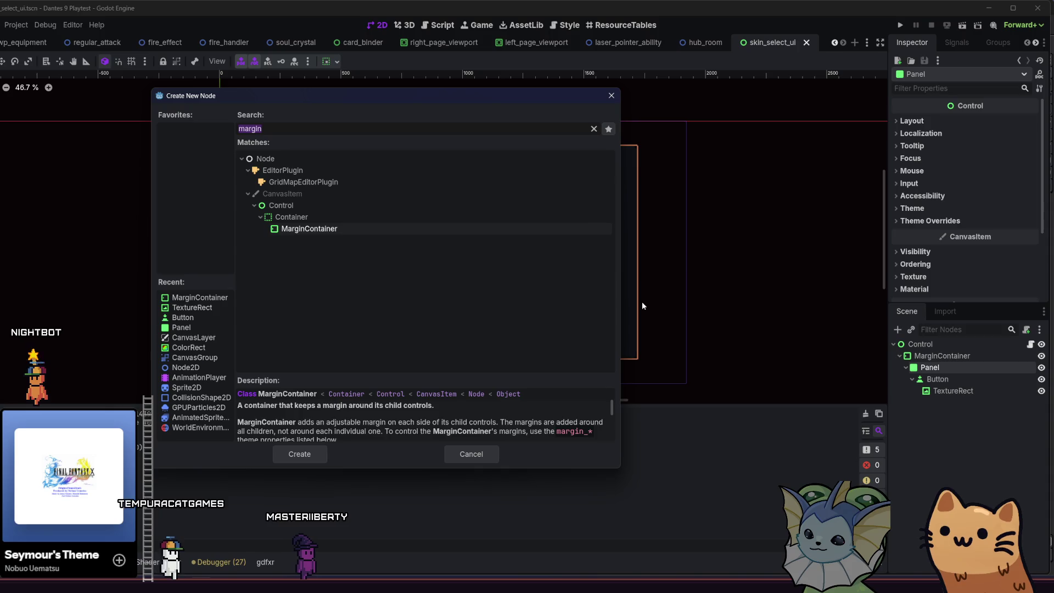
text(hb)
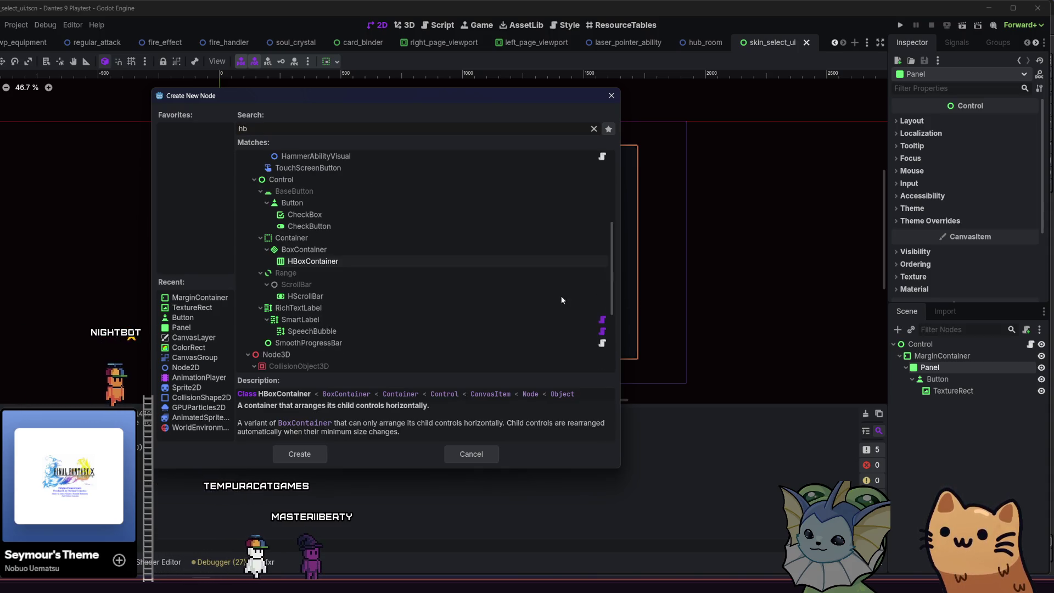
key(Return)
Move Button inside the HBoxContainer and give the container the Center anchor preset
drag(948, 407, 961, 380)
click(958, 368)
click(956, 379)
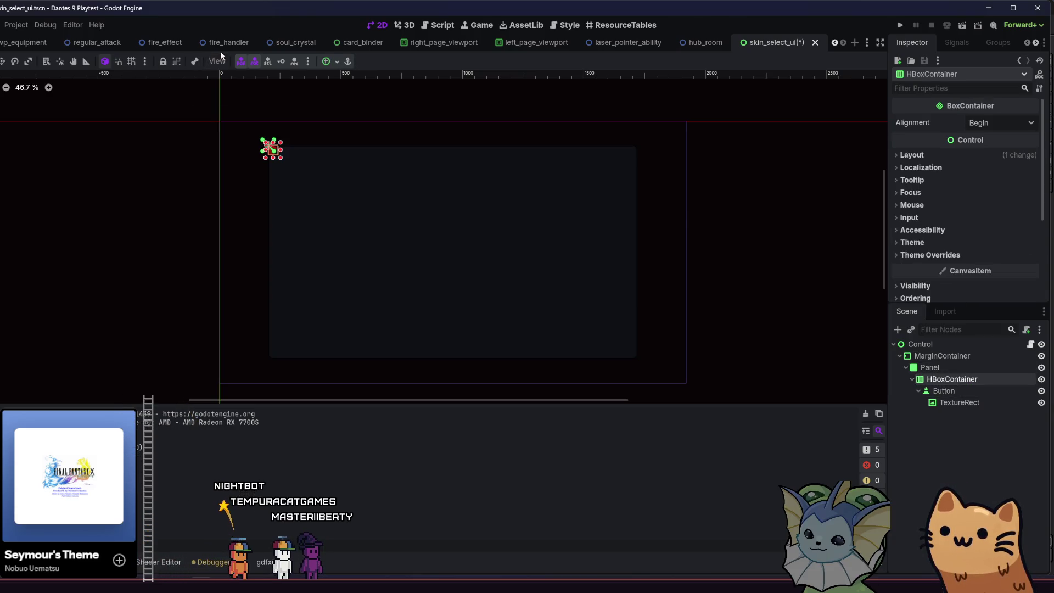
click(323, 61)
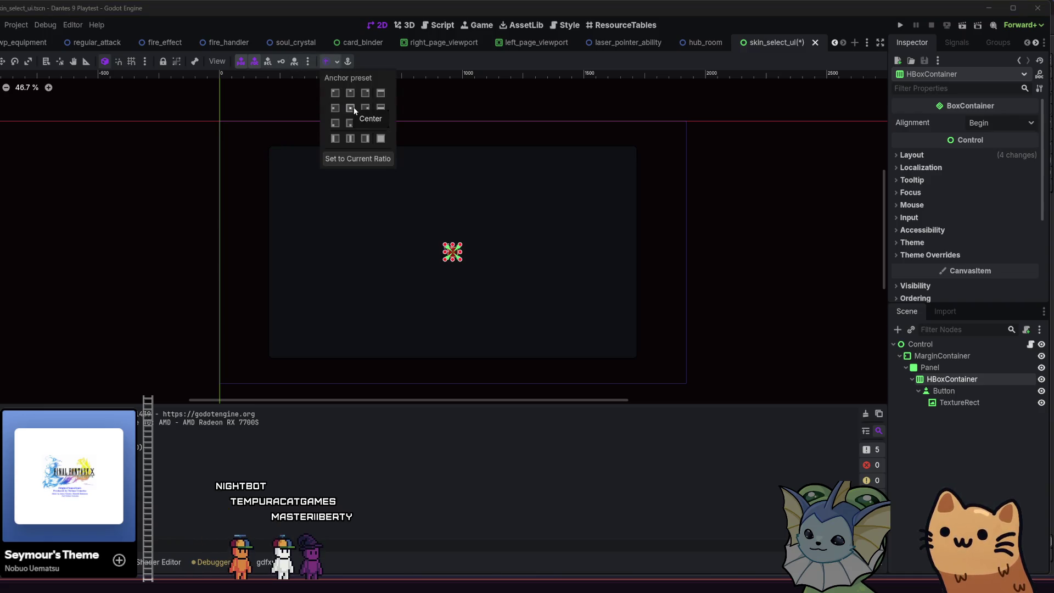
click(902, 433)
Quick-load uni.png as the TextureRect's Texture
click(933, 402)
click(945, 390)
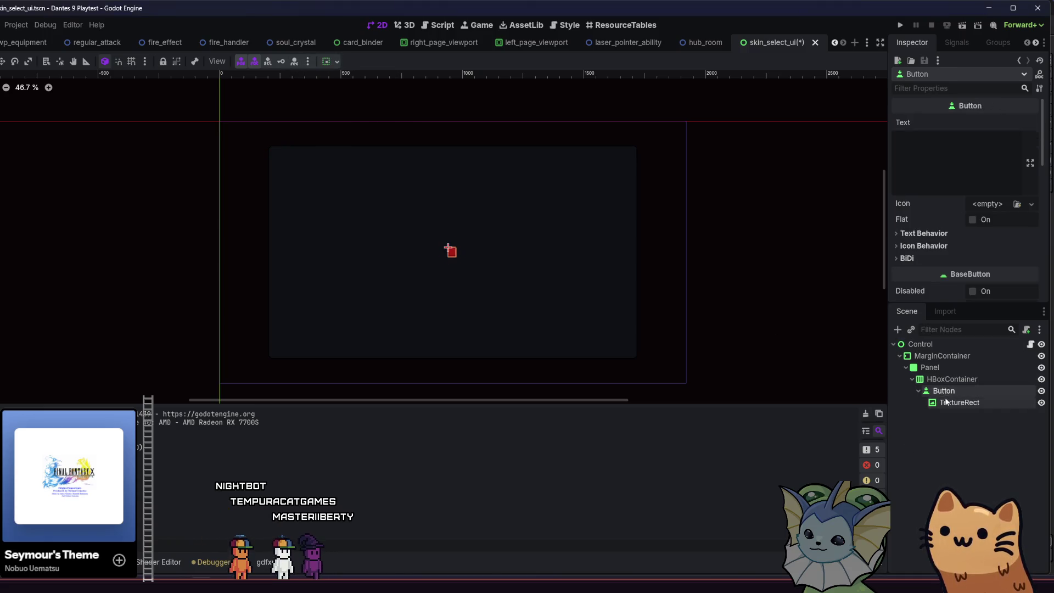
click(959, 403)
click(1017, 124)
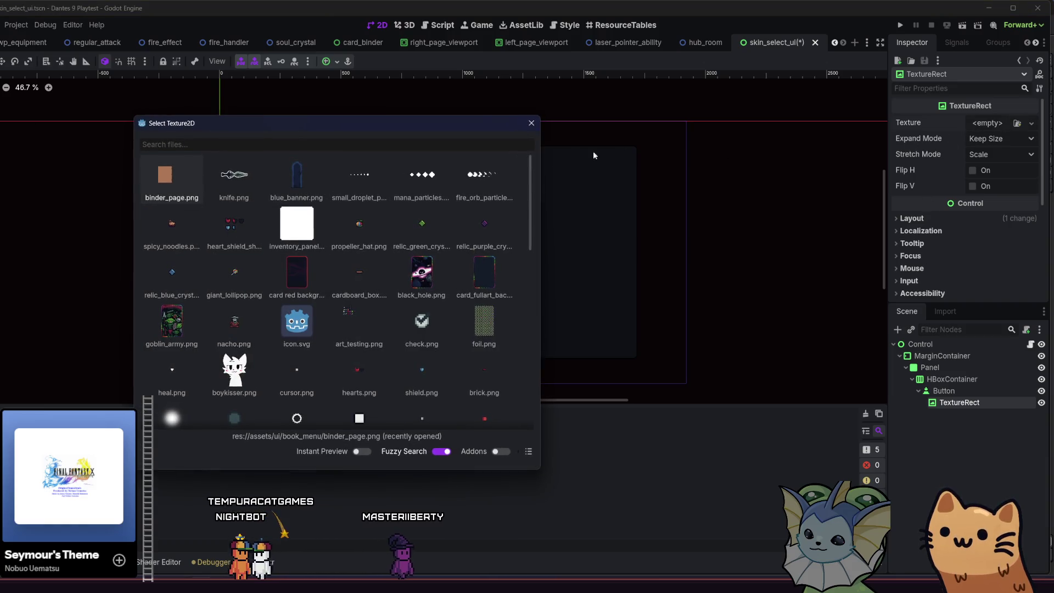
text(ico)
key(BackSpace)
key(BackSpace)
key(BackSpace)
text(dante)
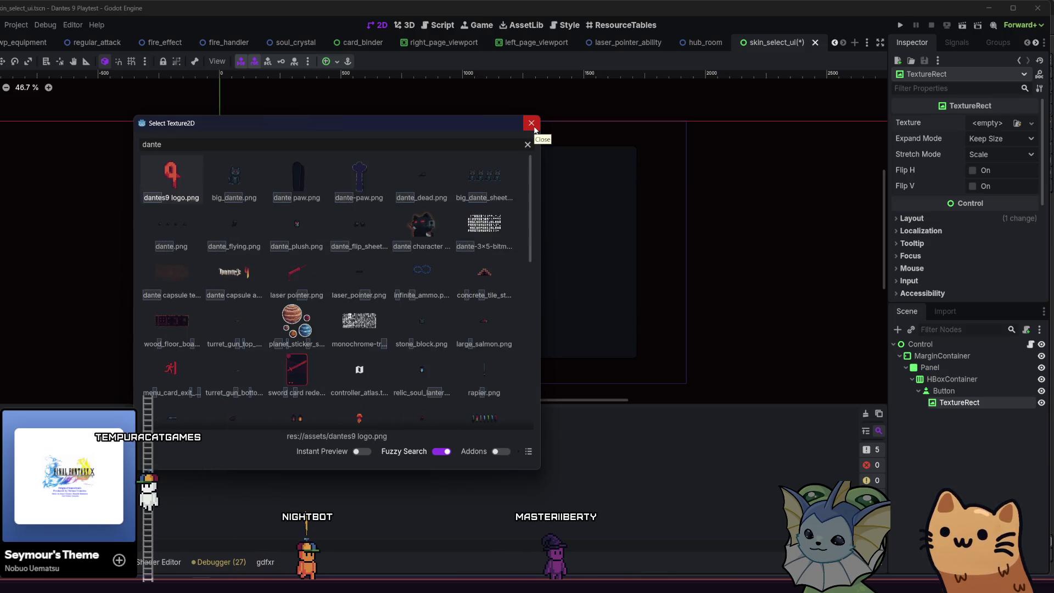
key(BackSpace)
key(BackSpace)
key(BackSpace)
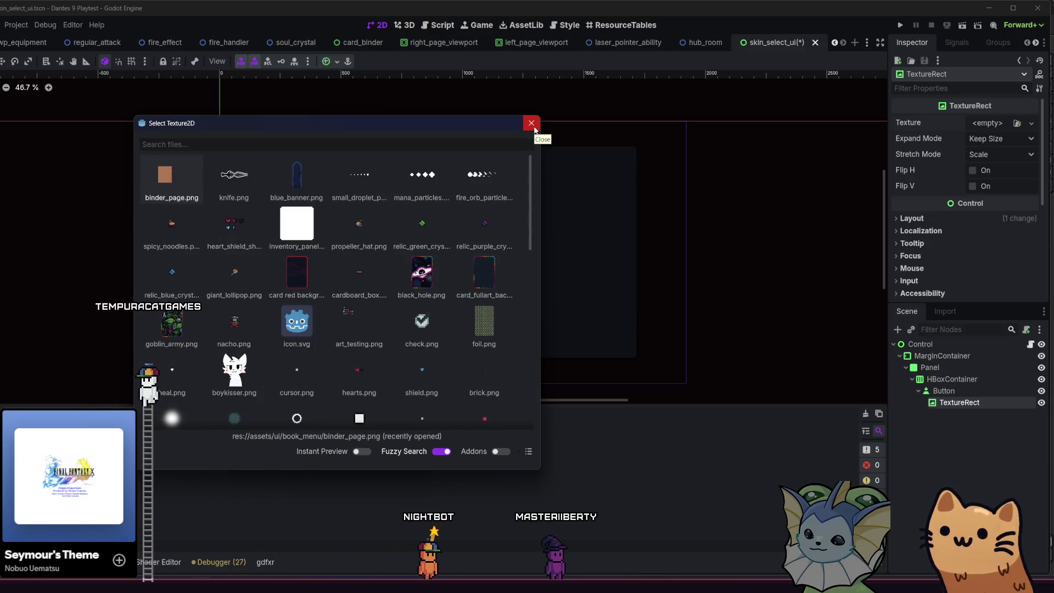
text(uni)
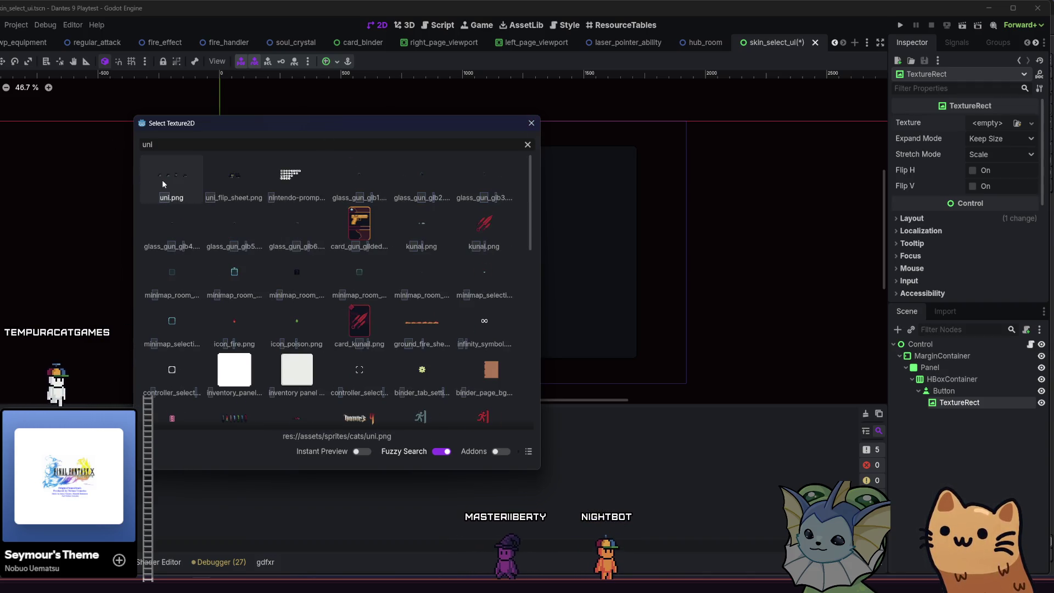
double_click(162, 180)
Check the TextureRect's layout properties, confirming its size of 128 × 40
scroll(412, 239, up, 2)
scroll(538, 272, up, 6)
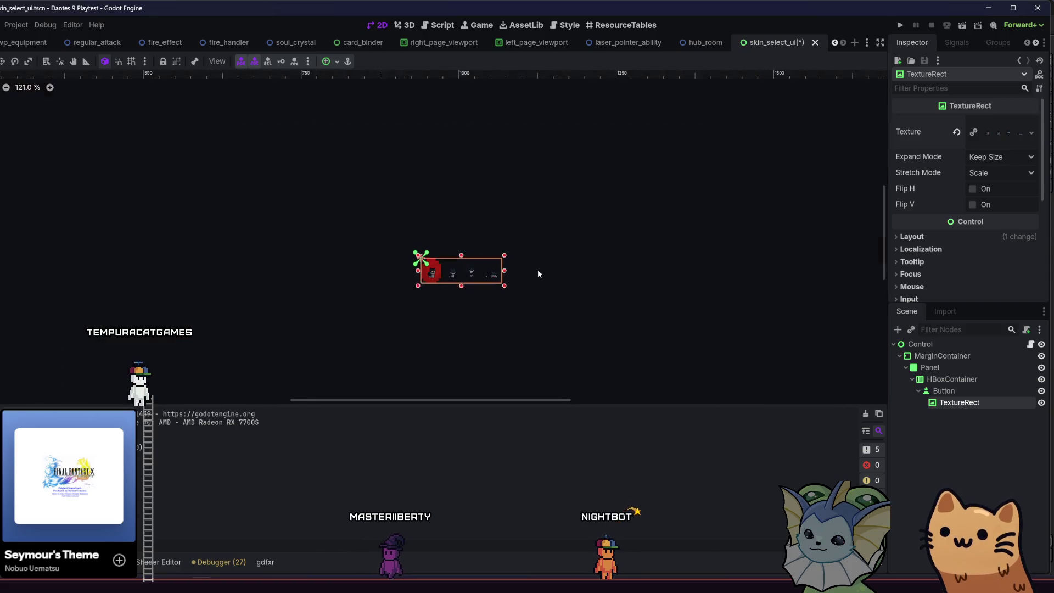
click(928, 236)
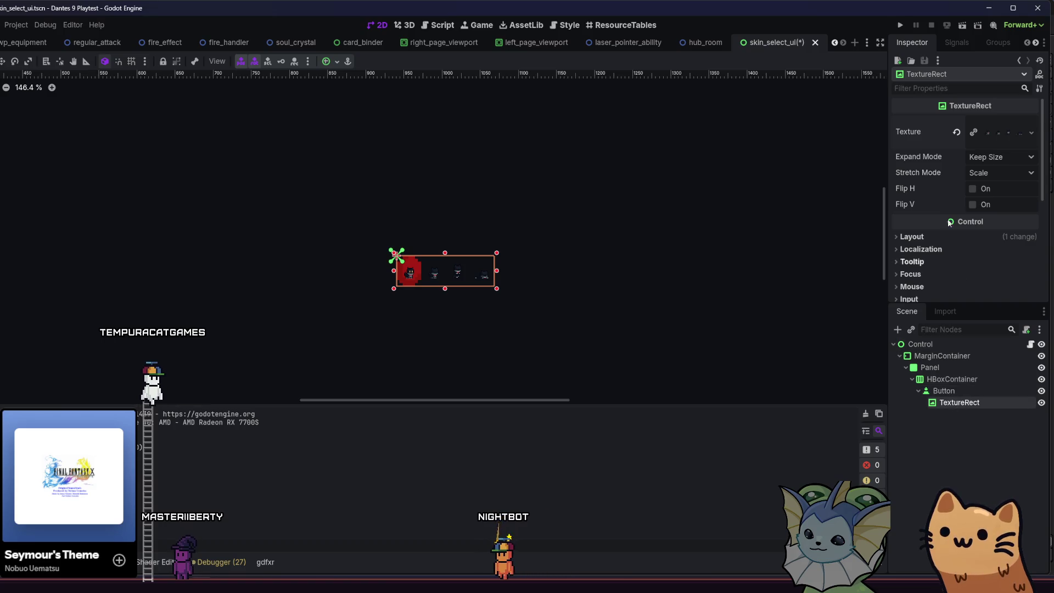
scroll(943, 204, down, 2)
click(937, 186)
click(937, 186)
click(937, 186)
scroll(936, 187, down, 2)
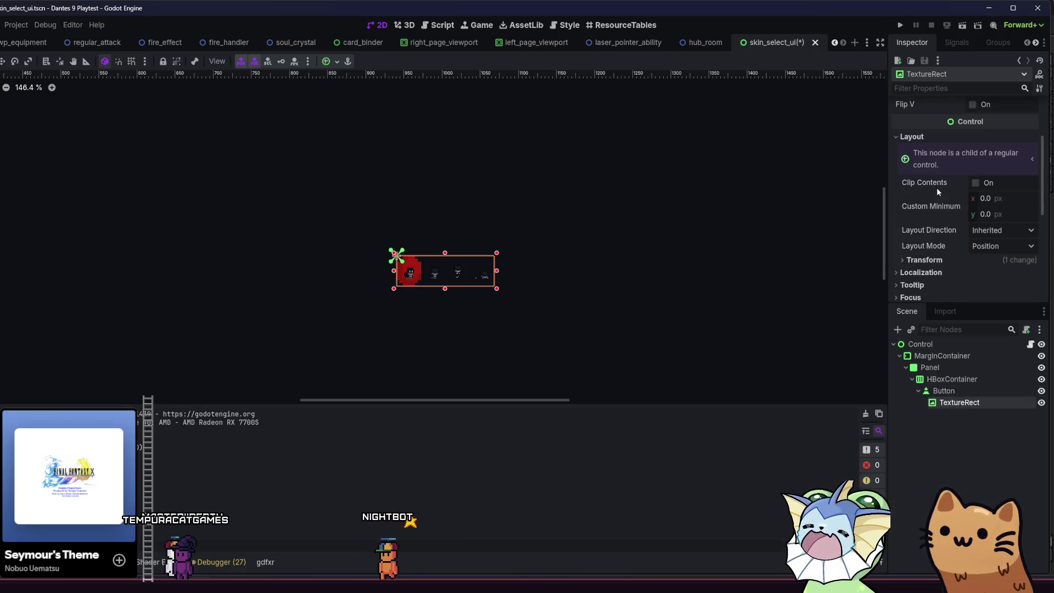
click(935, 259)
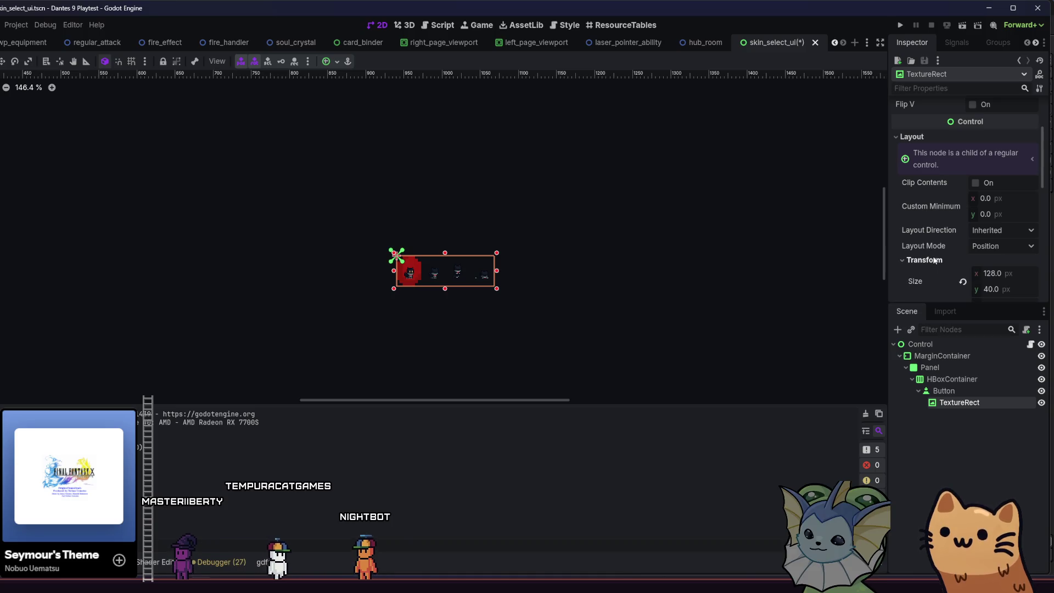
click(935, 260)
click(913, 137)
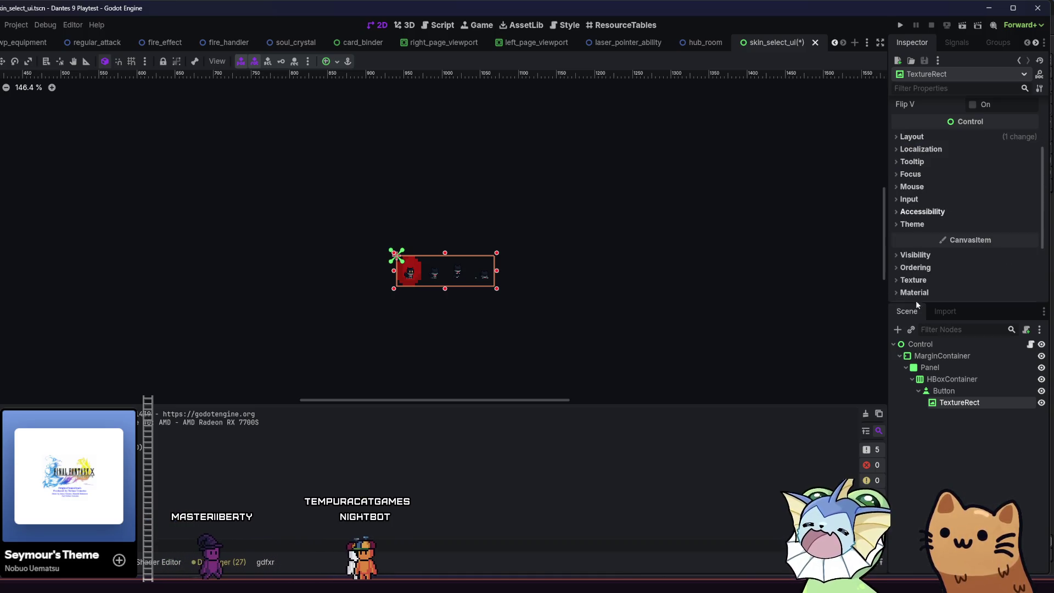
click(930, 382)
click(941, 404)
right_click(953, 391)
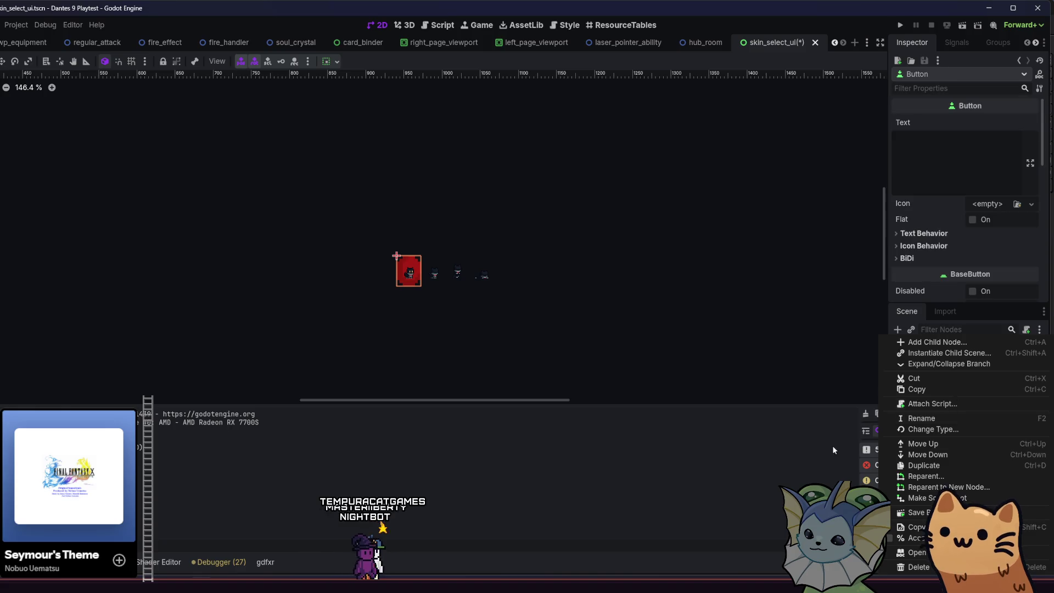
Change the TextureRect node's type to Sprite2D
click(1010, 414)
click(993, 405)
right_click(993, 406)
click(977, 429)
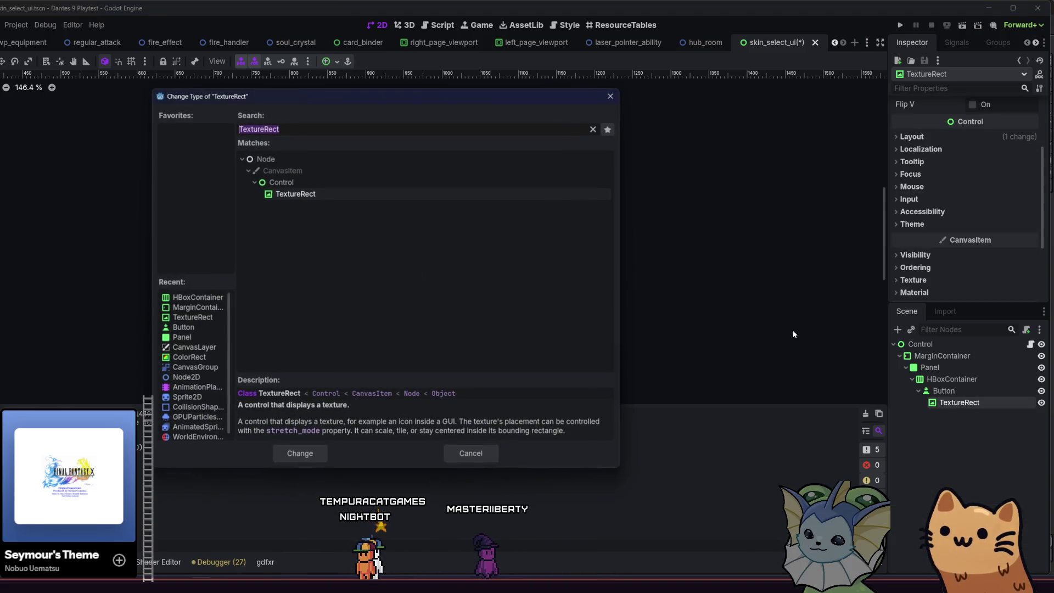
text(sprite)
key(Return)
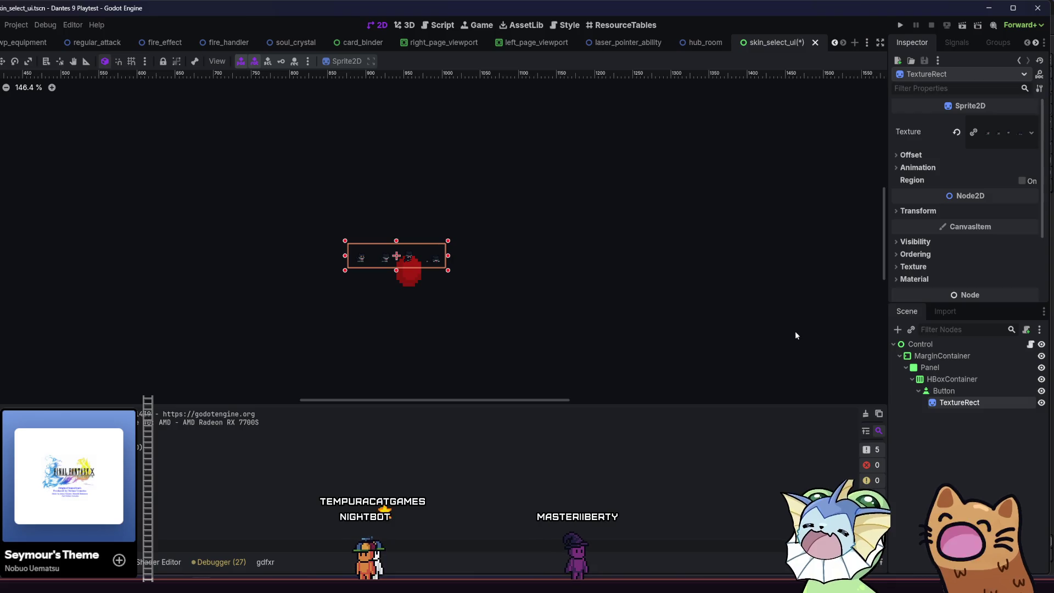
Split the cat sprite sheet into horizontal frames in the sprite's Animation settings
click(938, 154)
click(938, 152)
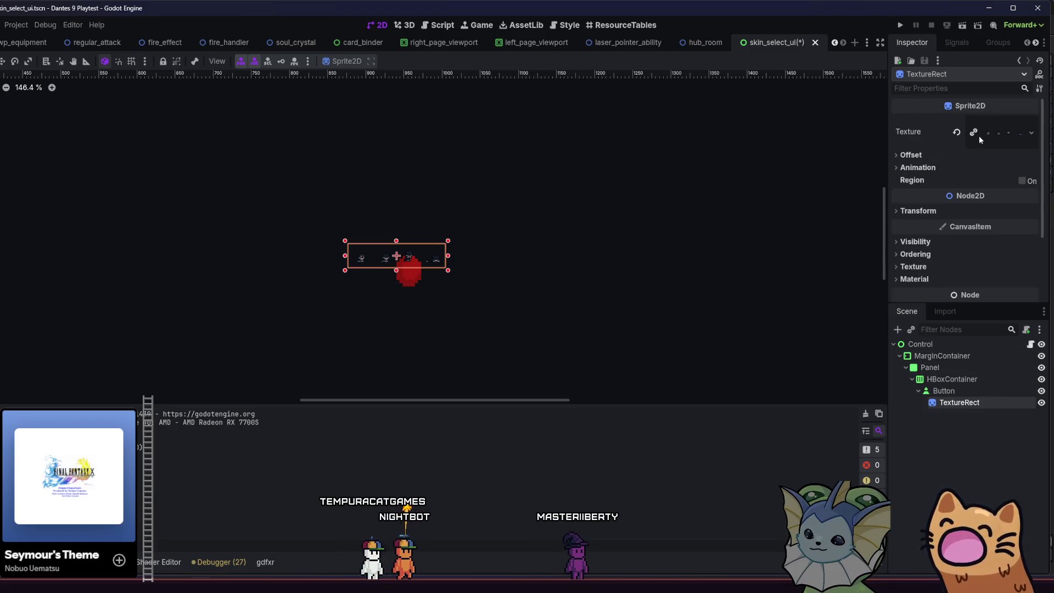
click(965, 390)
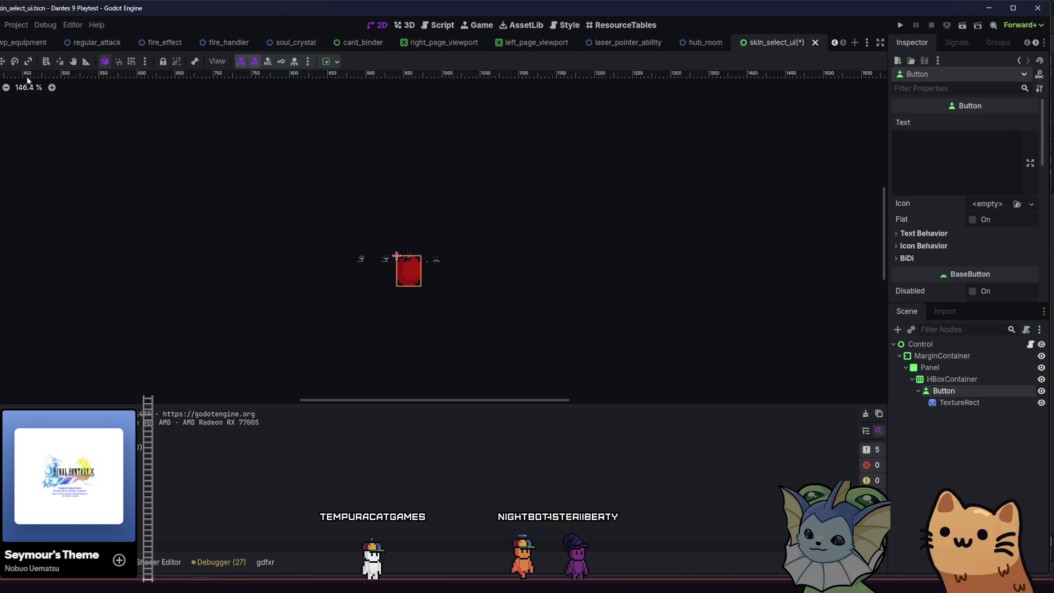
click(959, 402)
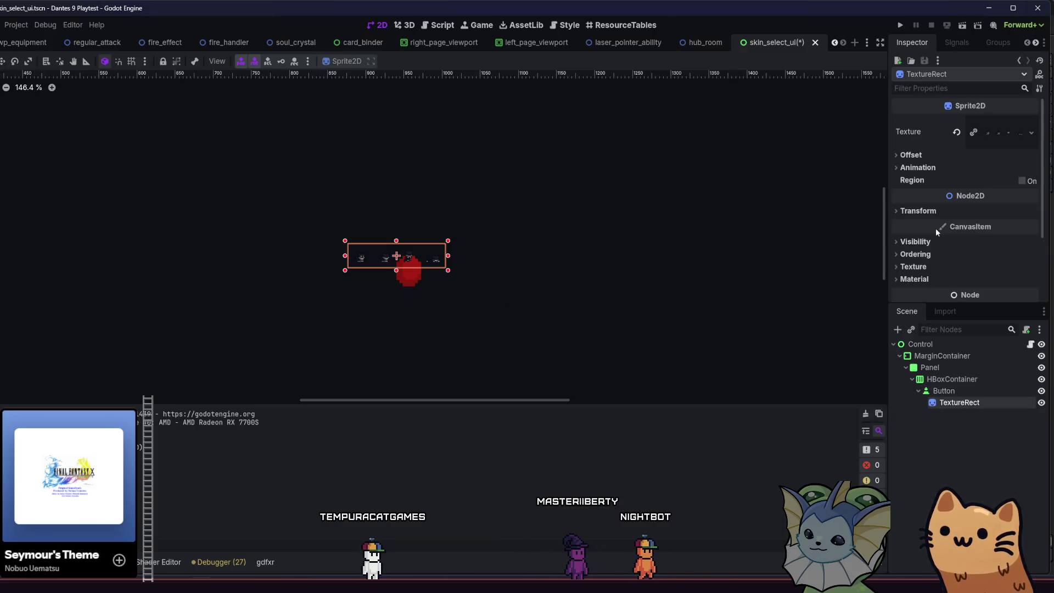
click(912, 155)
click(912, 155)
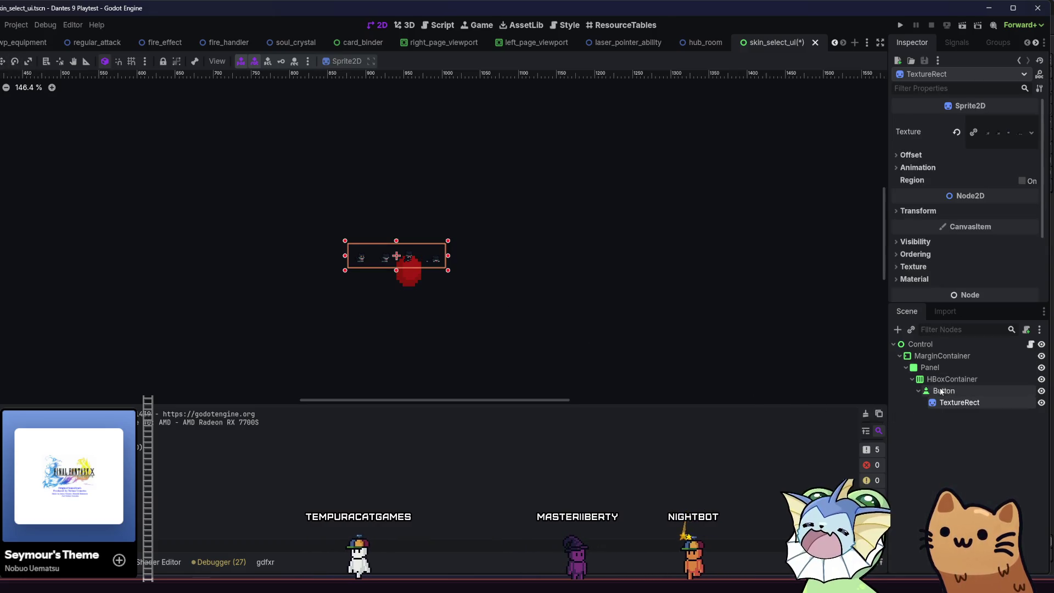
click(945, 391)
click(947, 404)
click(911, 155)
click(912, 155)
click(927, 169)
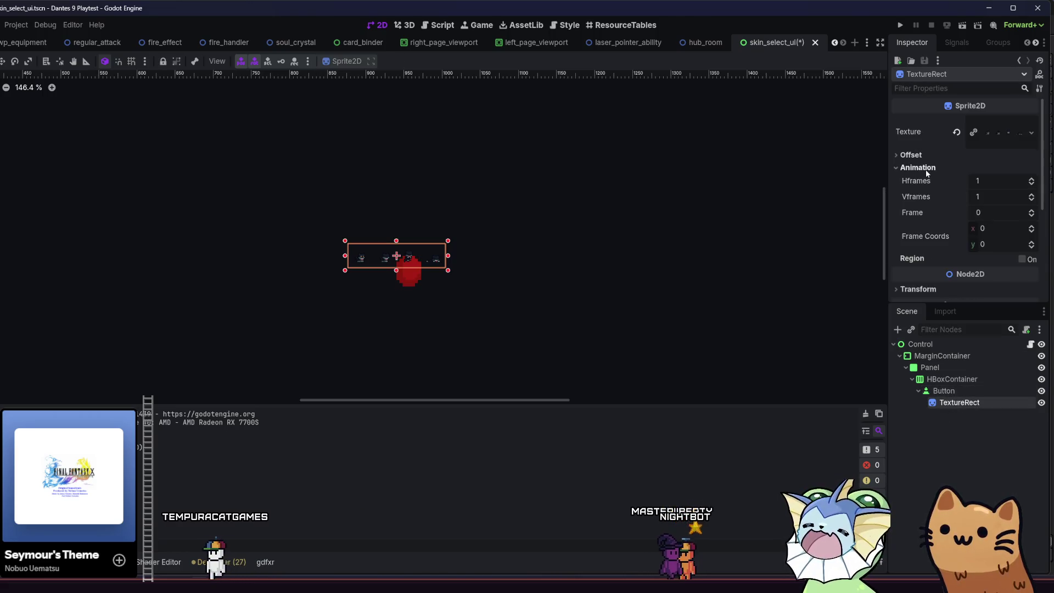
click(1031, 181)
click(1032, 181)
click(1031, 181)
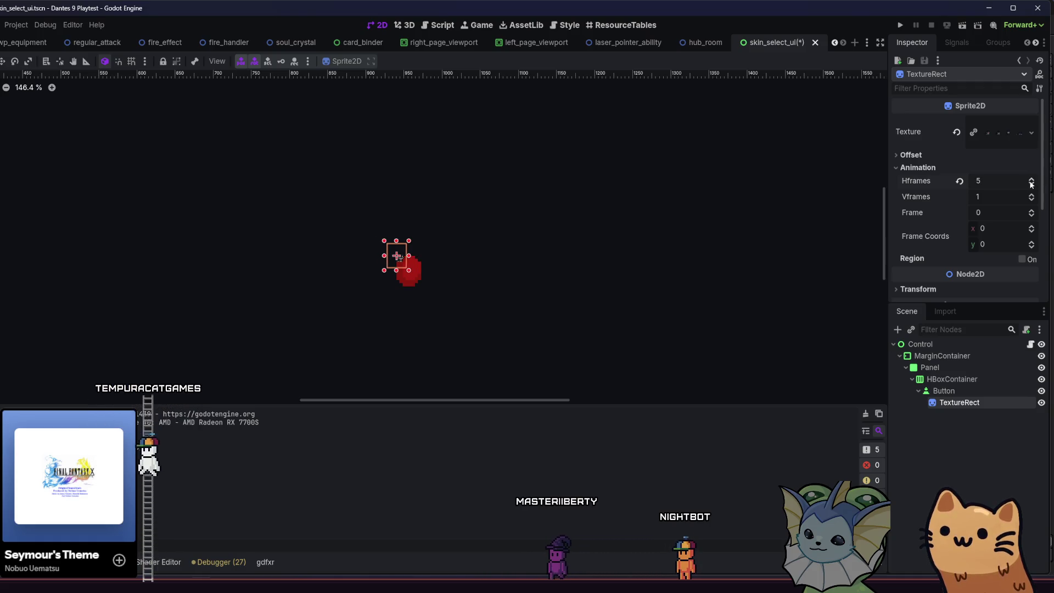
click(922, 169)
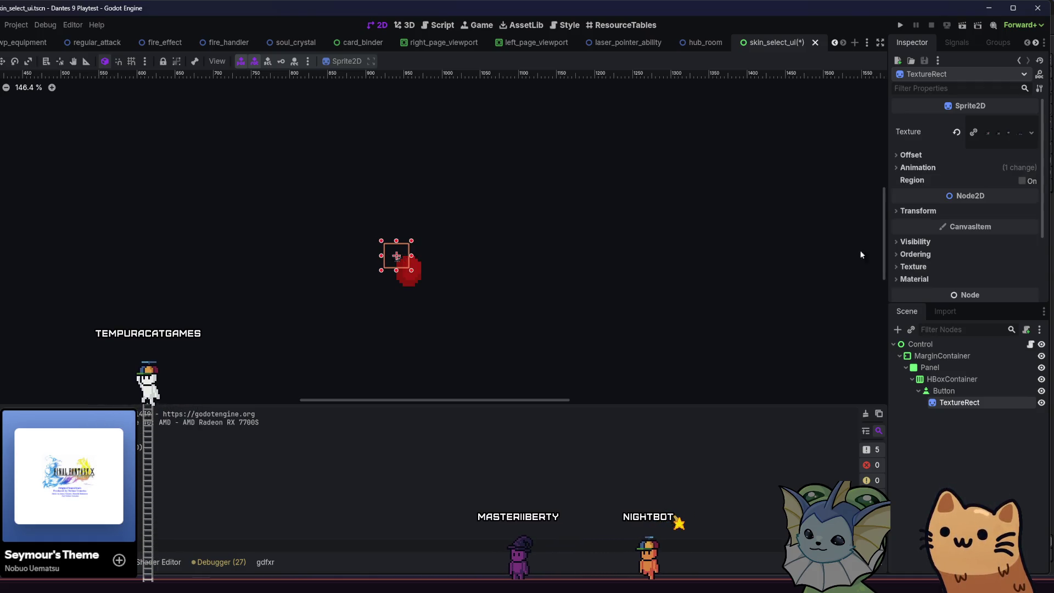
Set the sprite's Transform scale to 4
scroll(948, 215, down, 4)
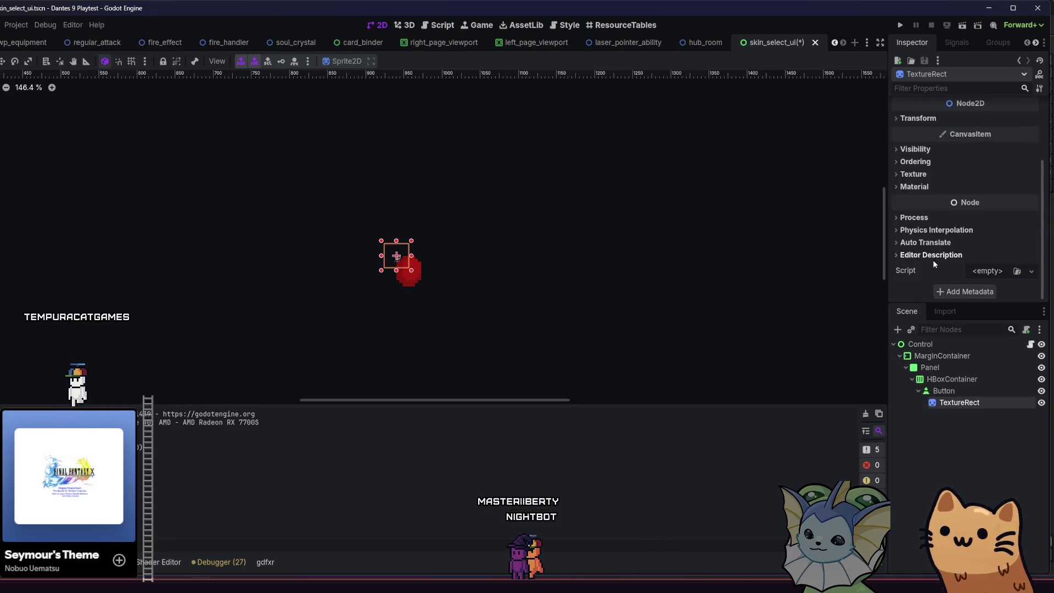
click(941, 119)
click(997, 180)
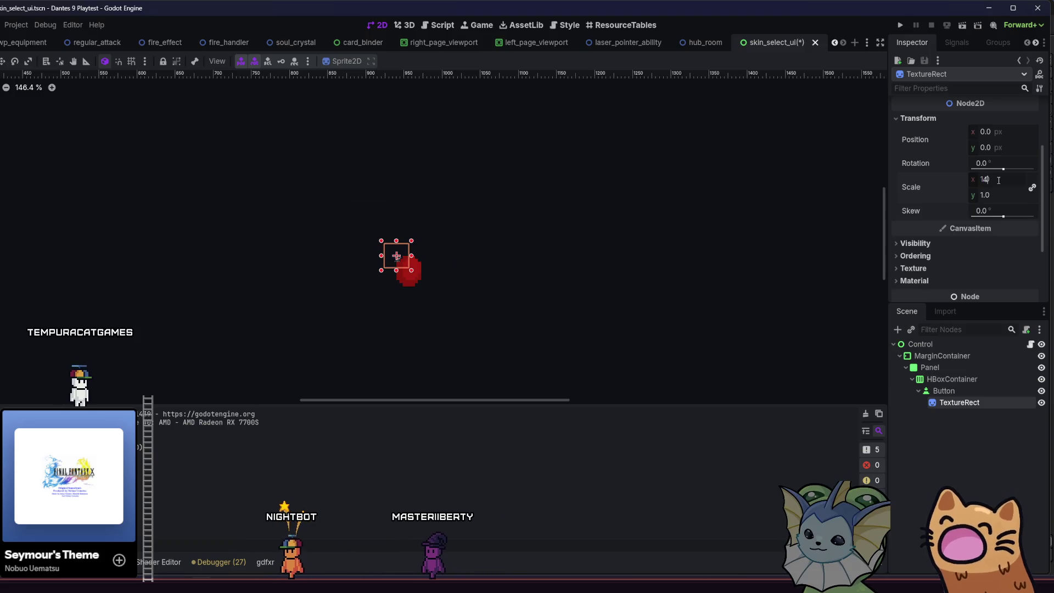
text(4)
key(Return)
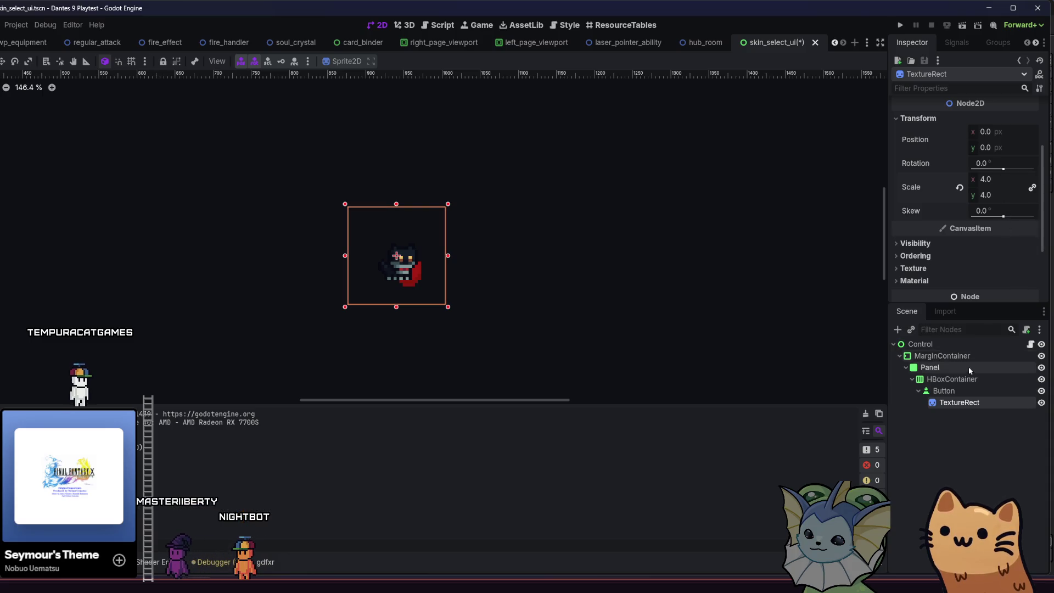
scroll(506, 231, down, 3)
click(505, 232)
Look through the Button's Layout, Focus and Tooltip settings in the Inspector
scroll(506, 231, down, 2)
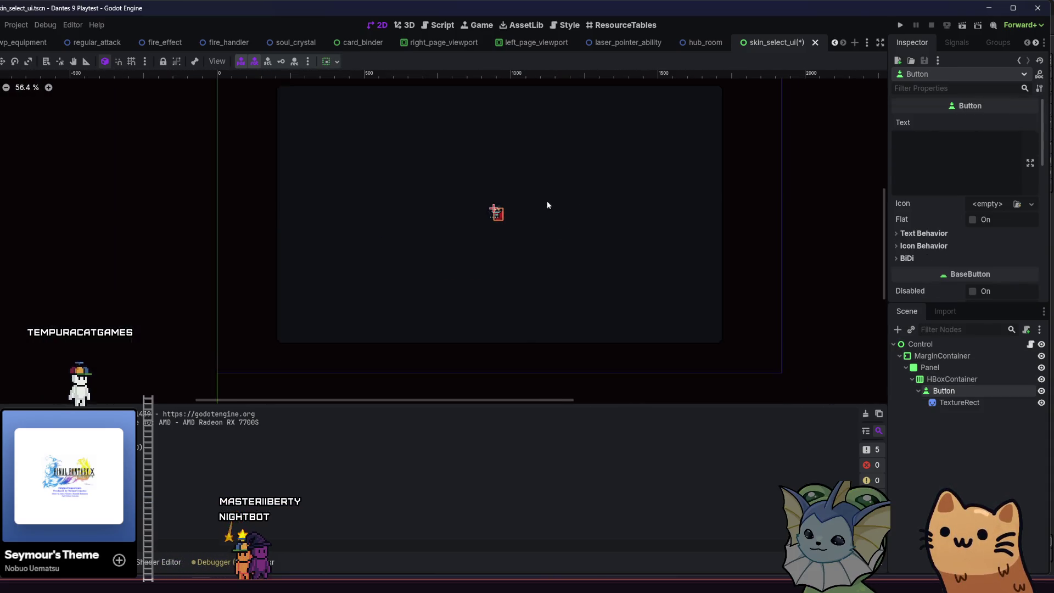
click(961, 403)
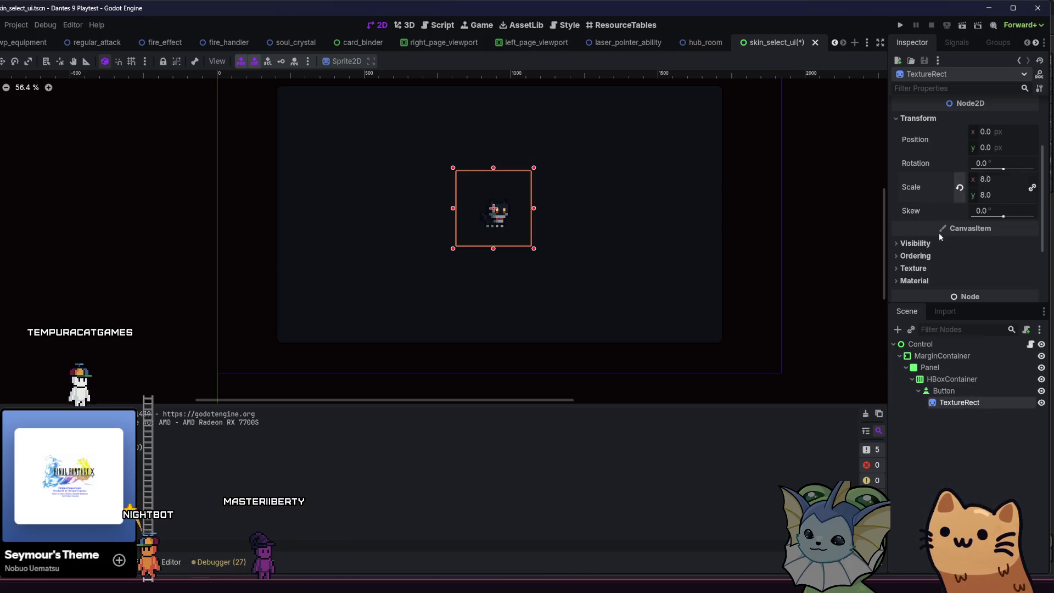
click(944, 391)
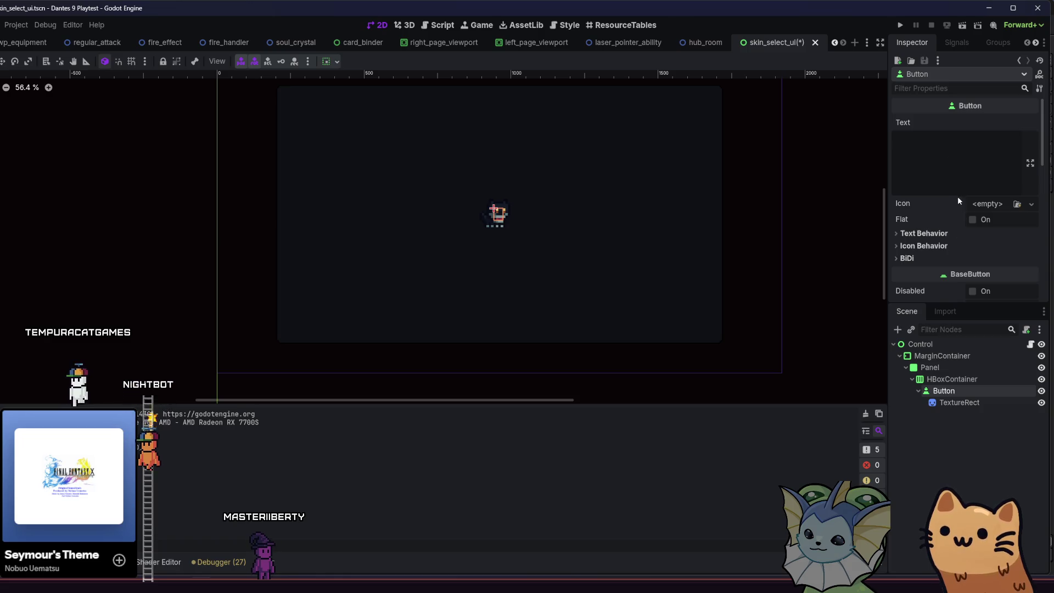
scroll(959, 201, down, 5)
click(912, 158)
click(912, 158)
click(910, 196)
click(924, 196)
click(928, 184)
click(928, 184)
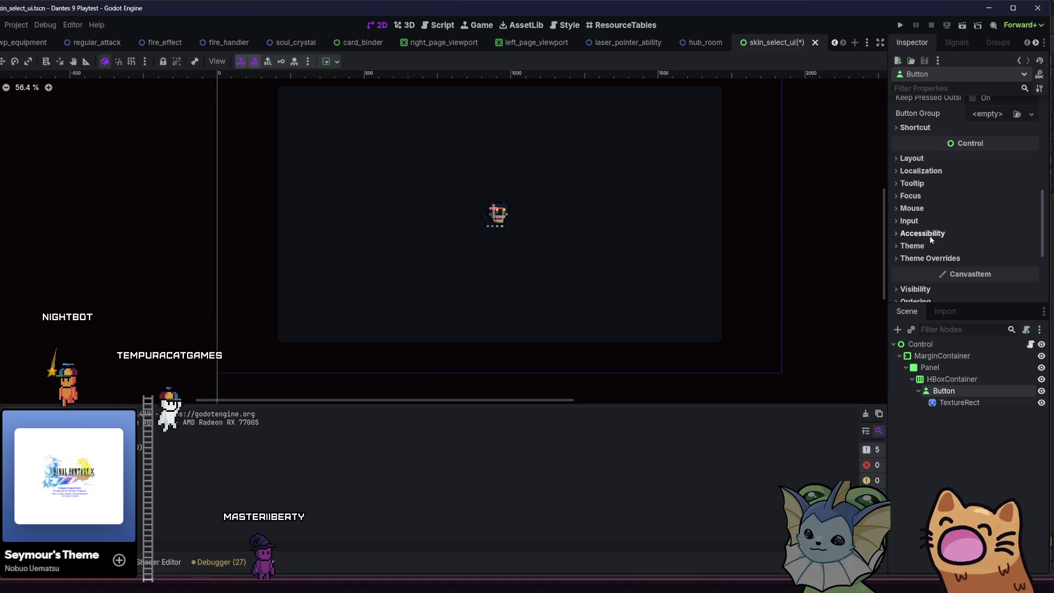
Set the Button's Layout Custom Minimum Size height to 8 to make it square
click(937, 157)
scroll(955, 192, up, 1)
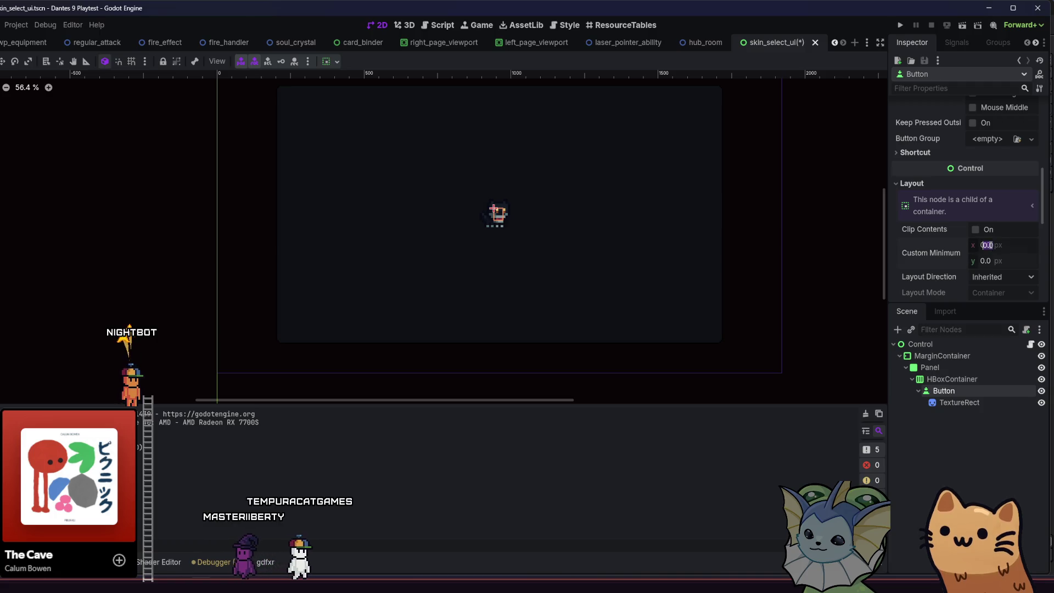
click(996, 261)
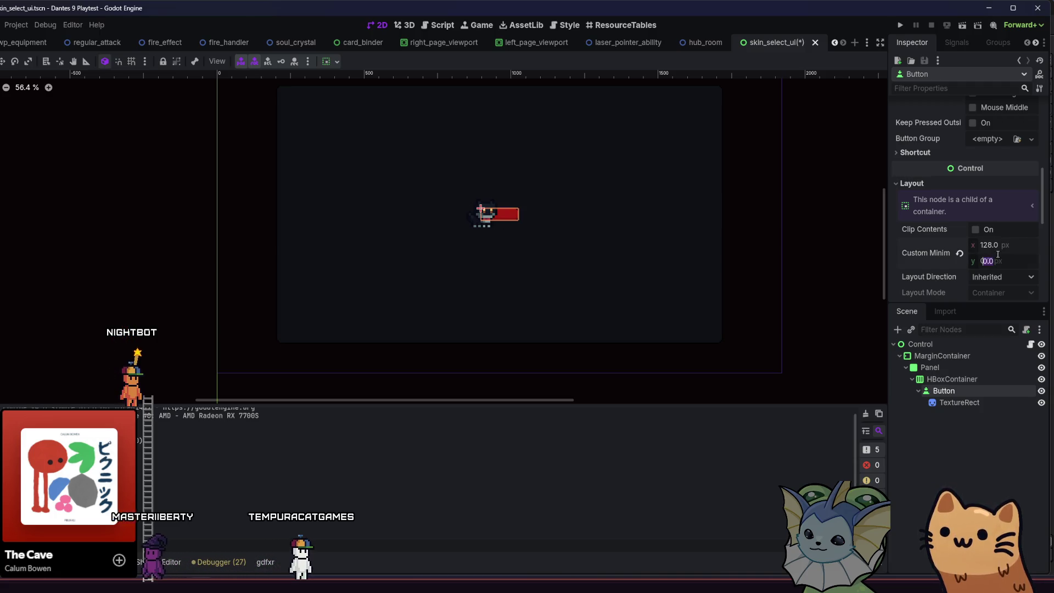
text(8)
key(Return)
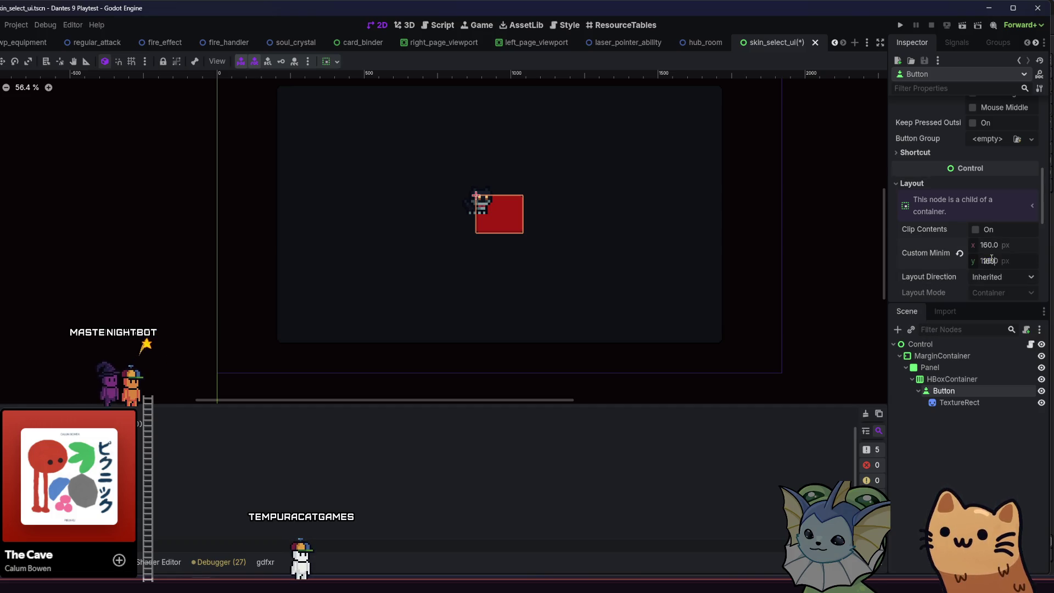
Position the cat sprite at 80, 80 to centre it on the red button
click(959, 402)
scroll(434, 197, up, 4)
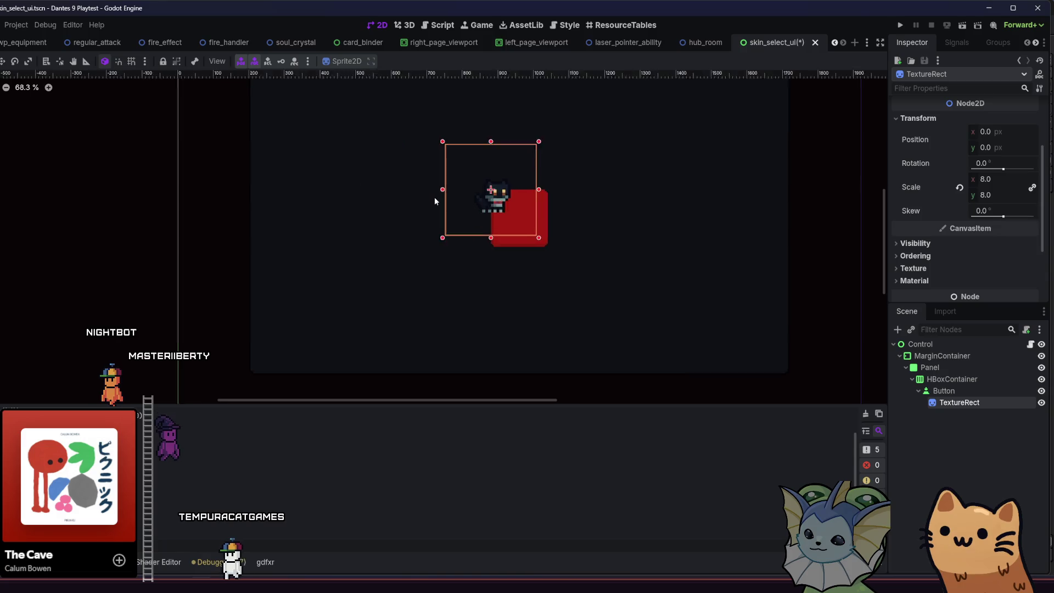
drag(463, 193, 404, 167)
click(985, 131)
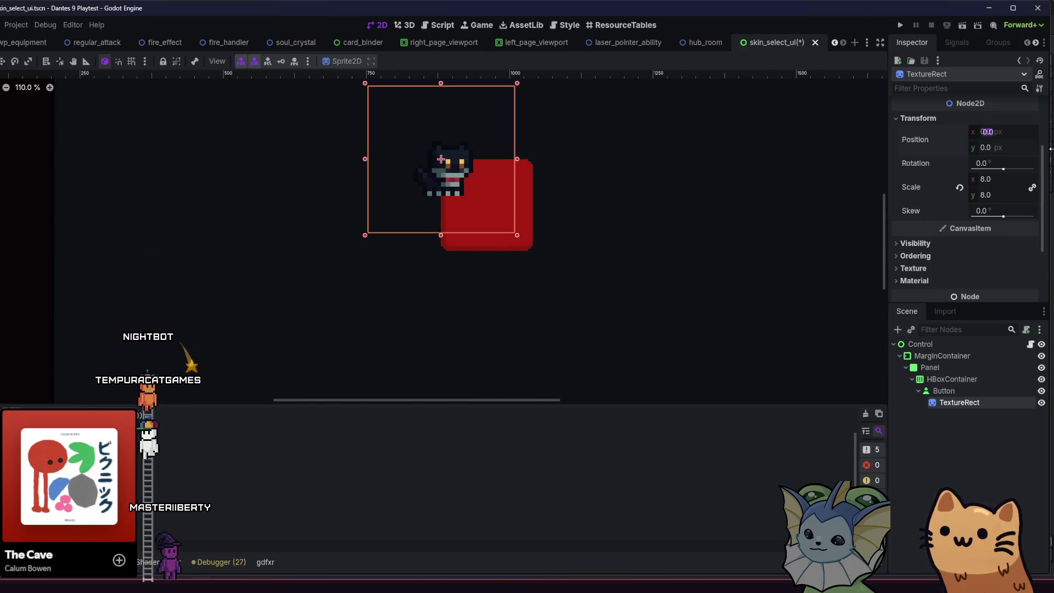
text(80)
key(Return)
click(1030, 146)
text(80)
key(Return)
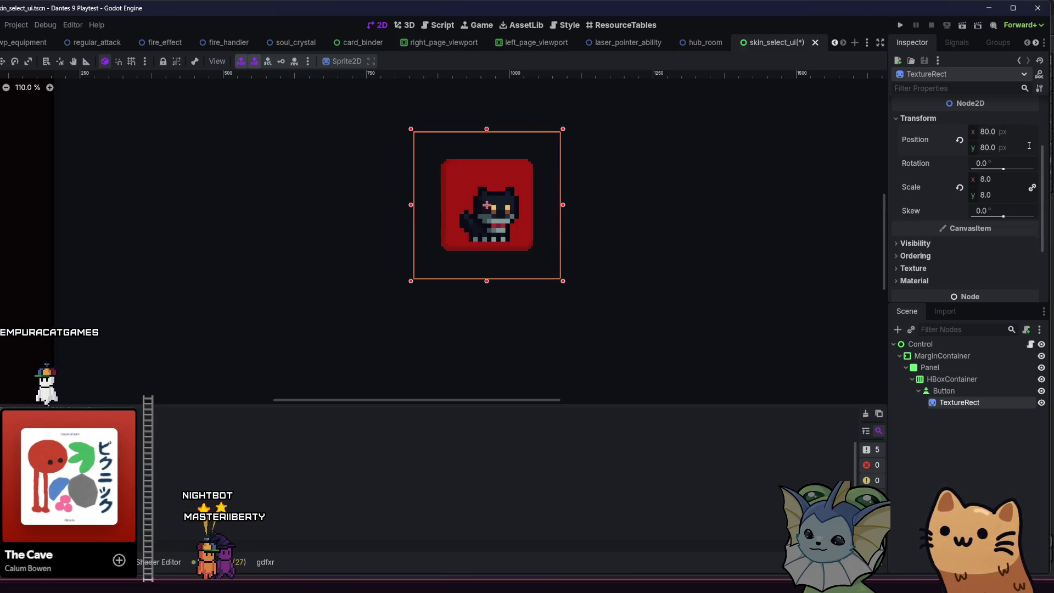
scroll(632, 181, down, 3)
scroll(536, 223, down, 2)
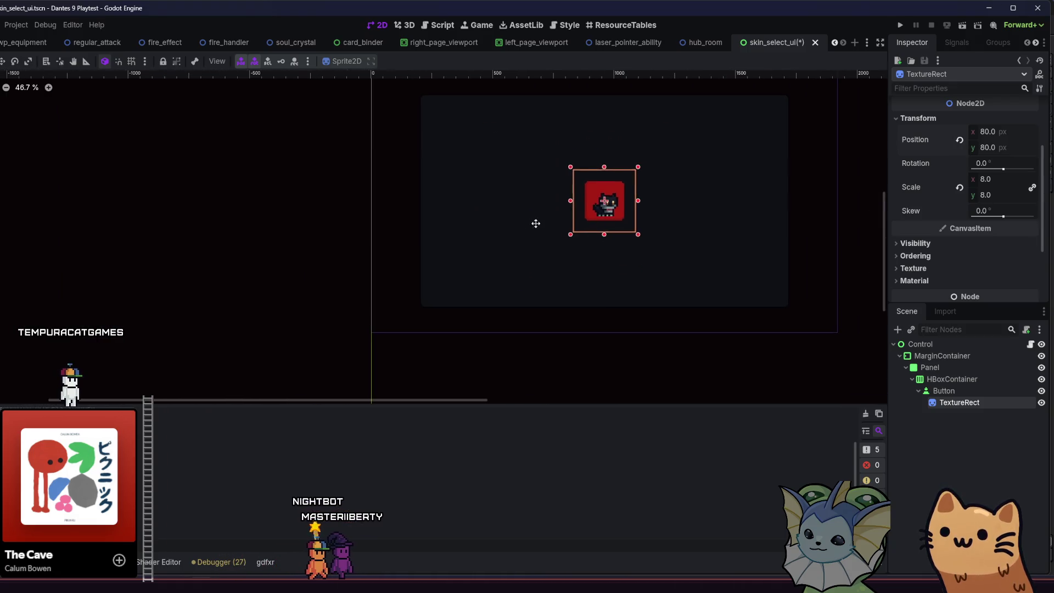
scroll(522, 219, up, 3)
click(287, 218)
Save the scene and duplicate the cat button with Ctrl+D
key(ctrl+s)
click(953, 380)
click(956, 389)
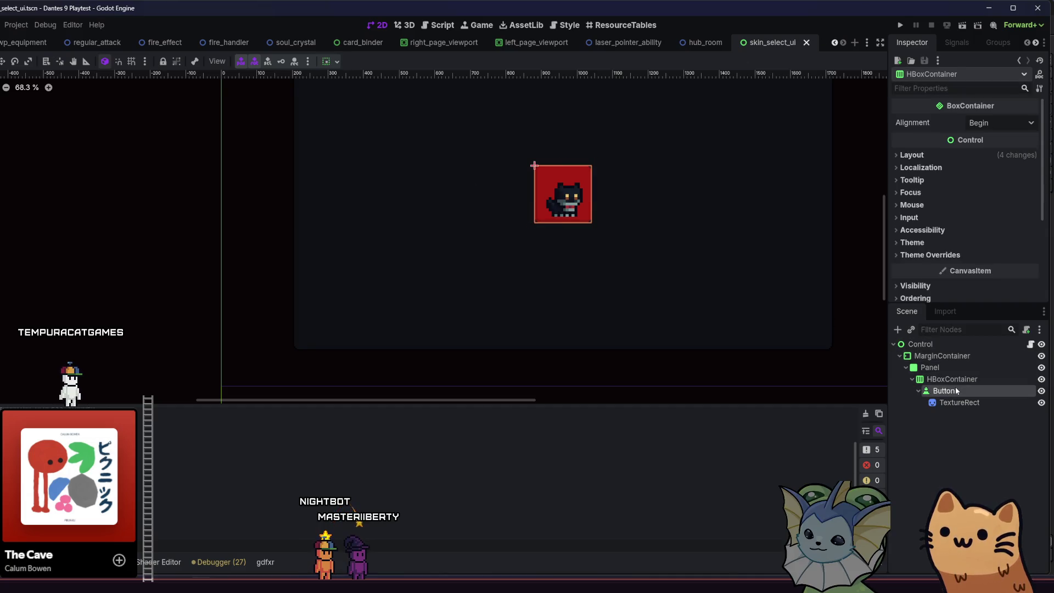
key(ctrl+d)
key(ctrl+d)
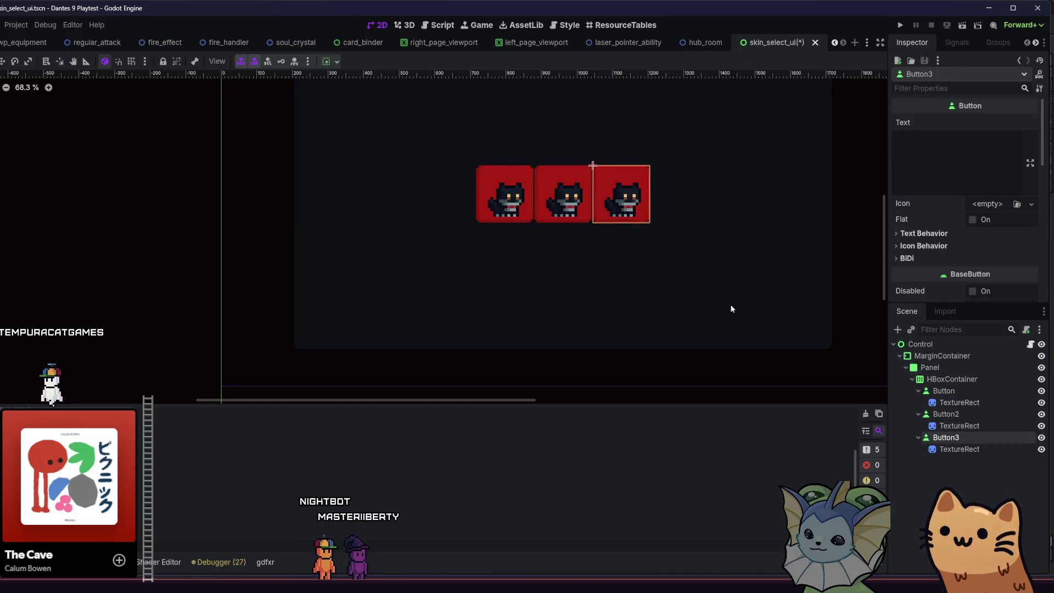
key(ctrl+d)
key(ctrl+d)
key(ctrl+d)
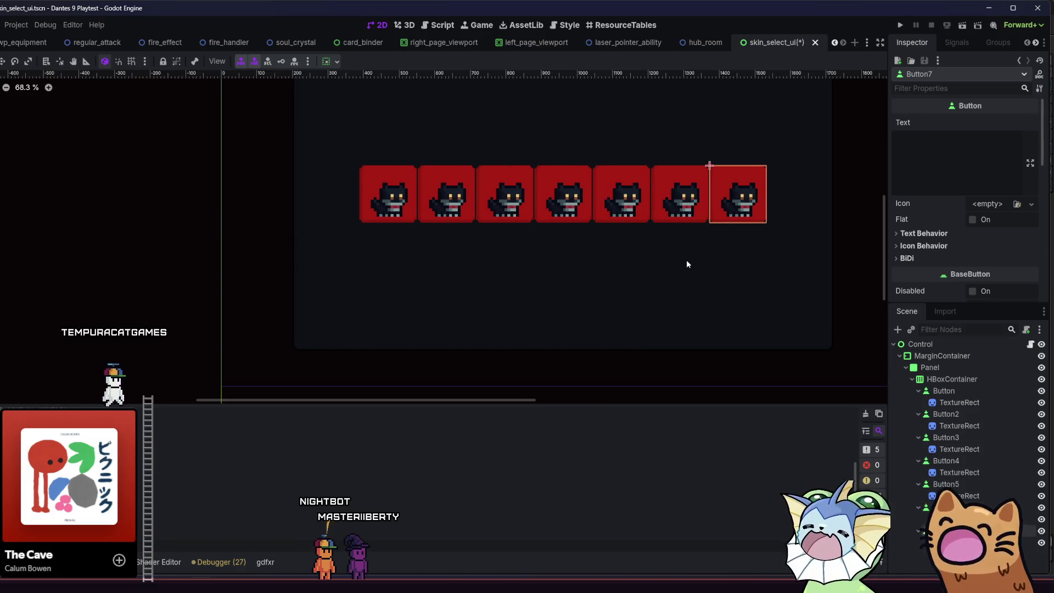
Save again and review the Layout settings of the HBoxContainer and Panel
click(971, 380)
key(ctrl+s)
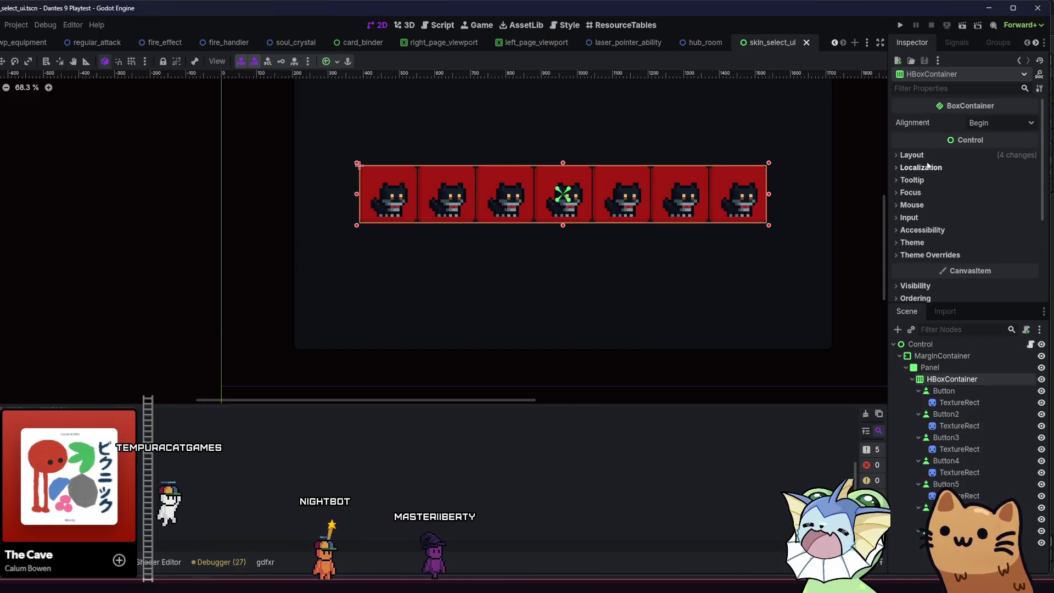
click(965, 155)
click(968, 158)
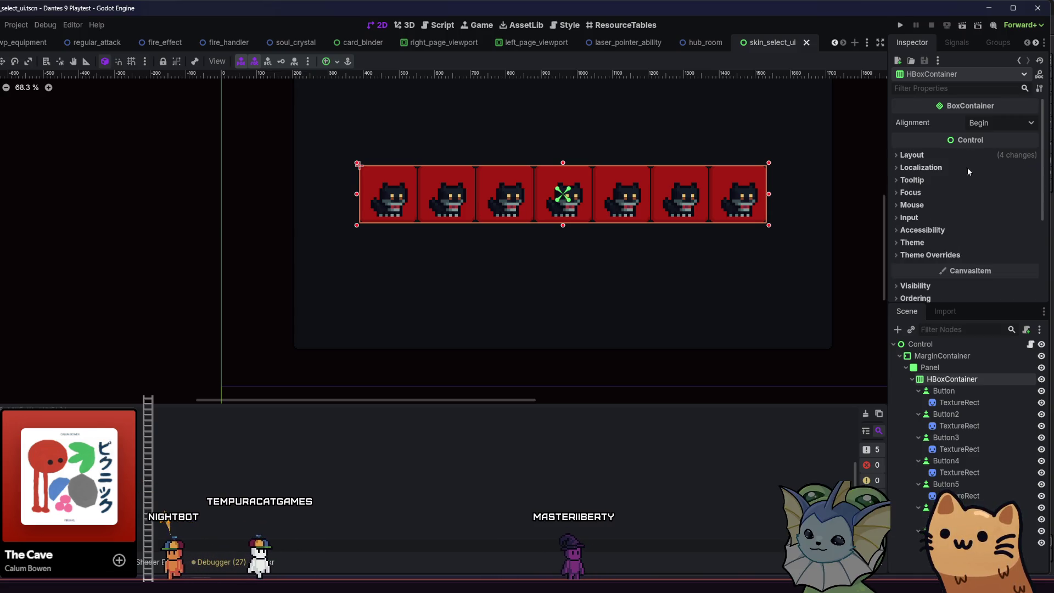
click(969, 367)
click(949, 118)
click(948, 118)
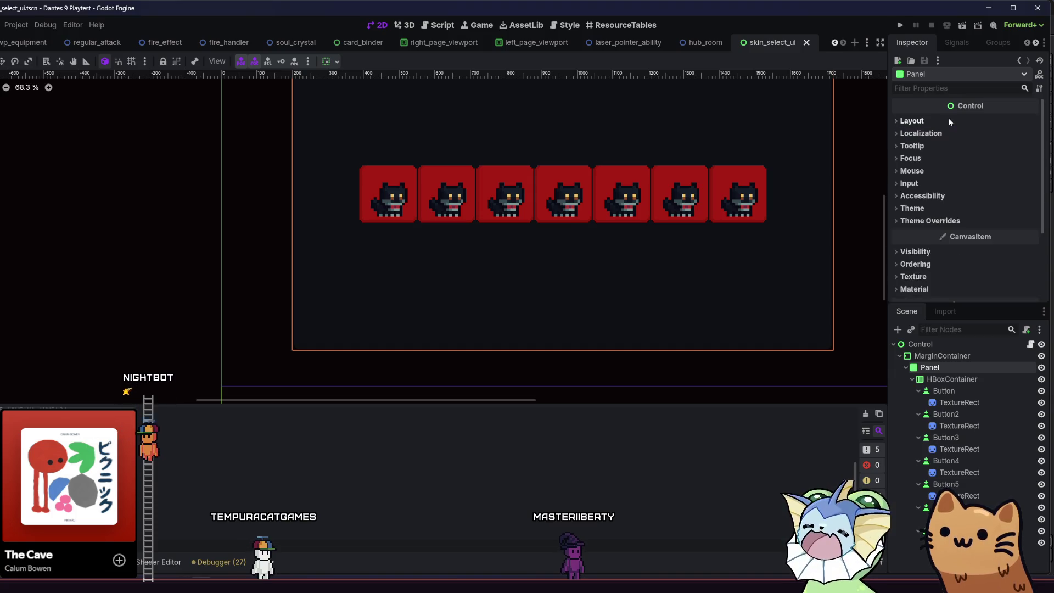
Set the HBoxContainer's Separation constant override to 32, save, and run the game
click(961, 378)
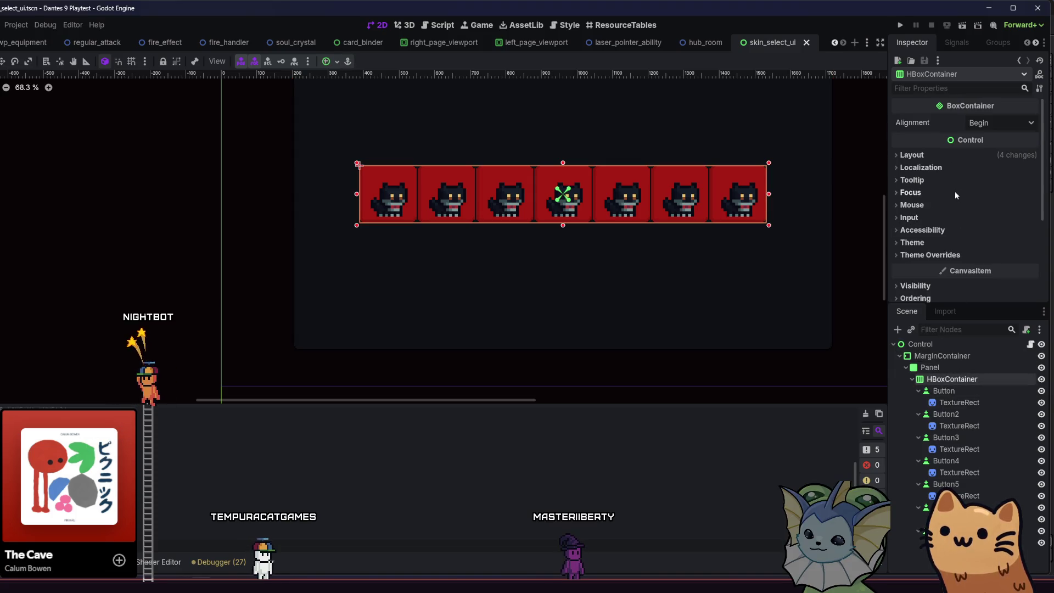
click(942, 256)
click(970, 266)
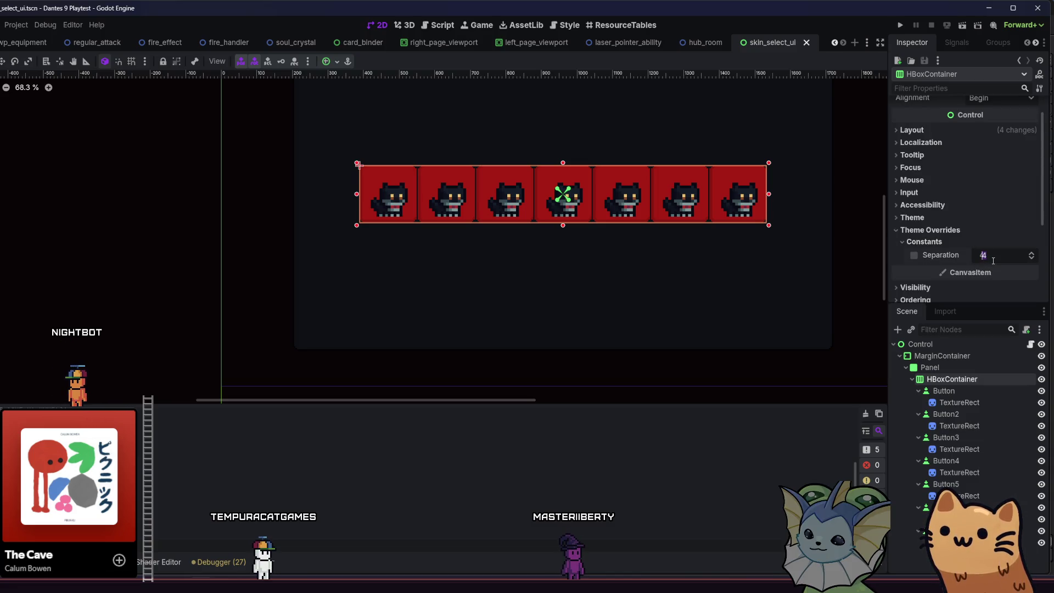
text(20)
key(Return)
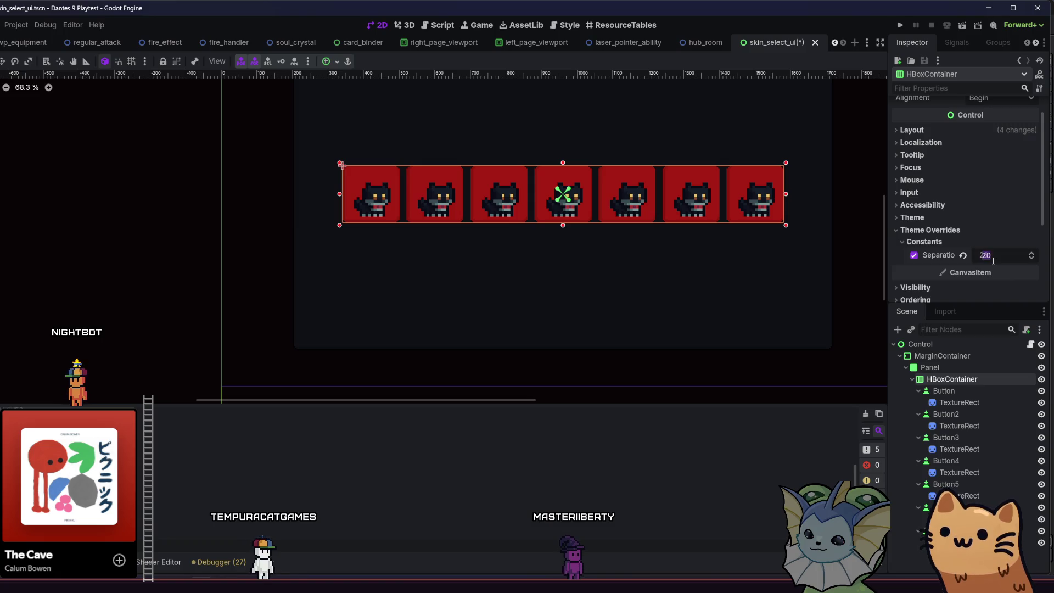
text(32)
key(Return)
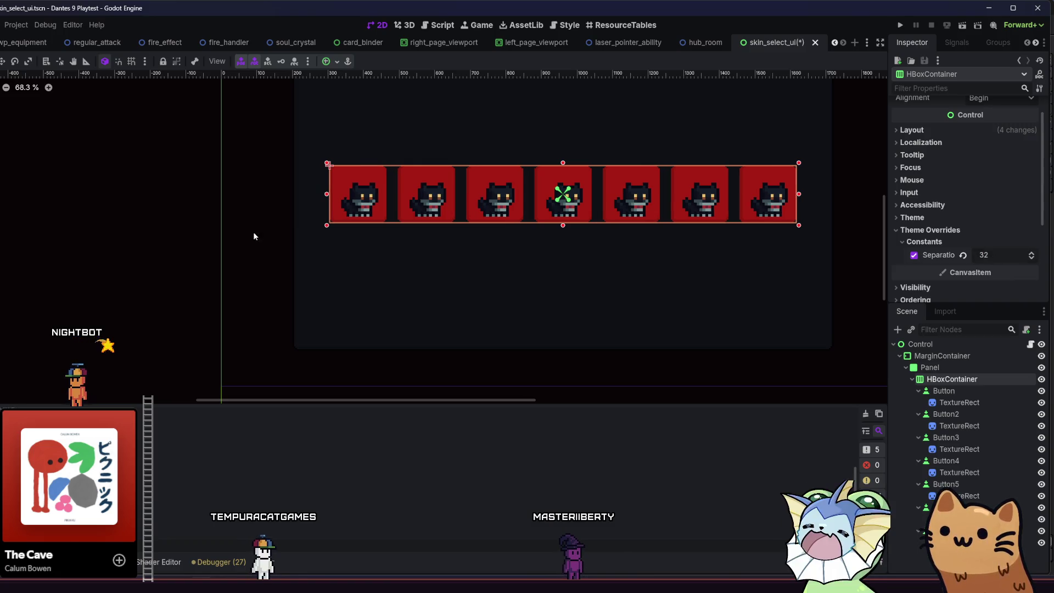
click(181, 204)
key(ctrl+s)
scroll(232, 200, down, 4)
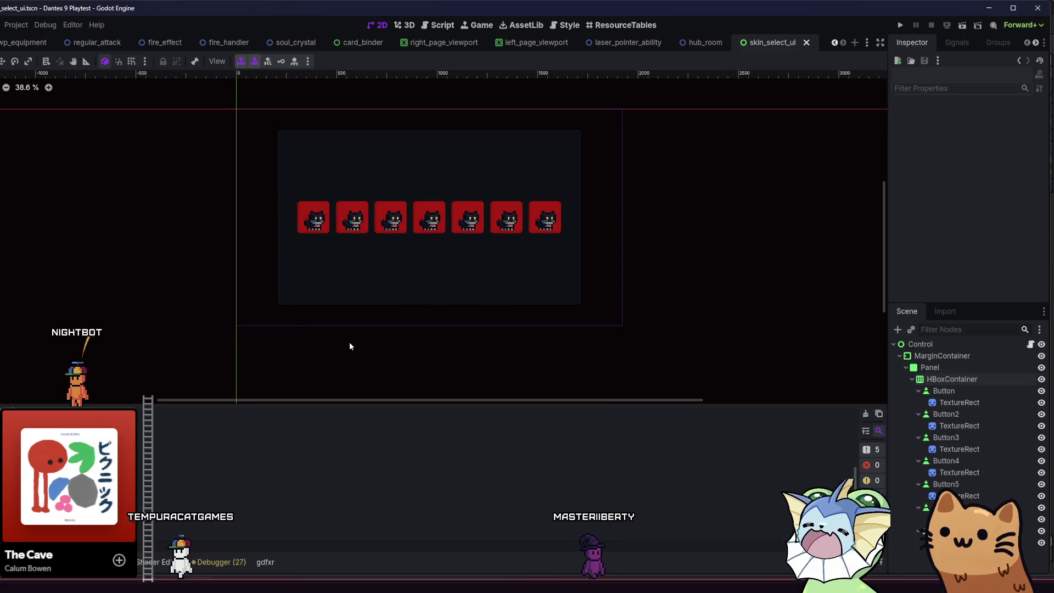
click(900, 24)
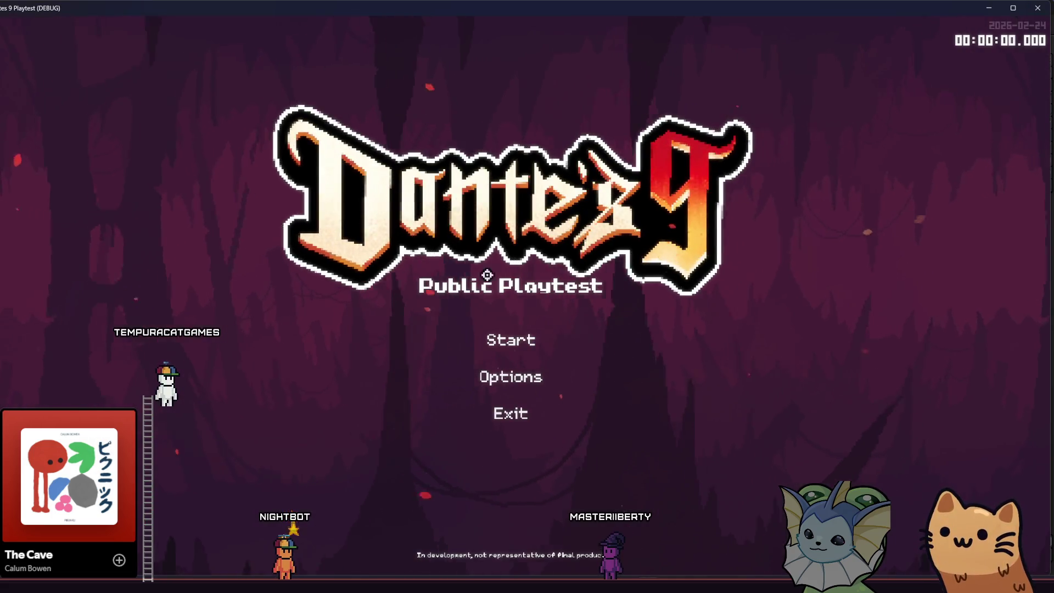
Start the game from the main menu and toggle the skin selection panel with E
click(492, 327)
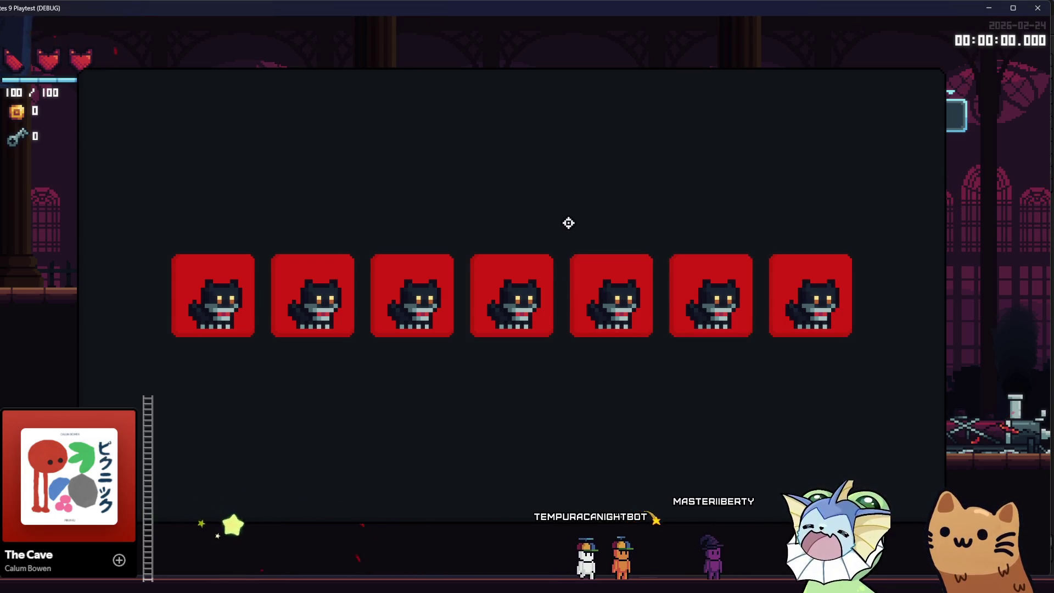
key(Escape)
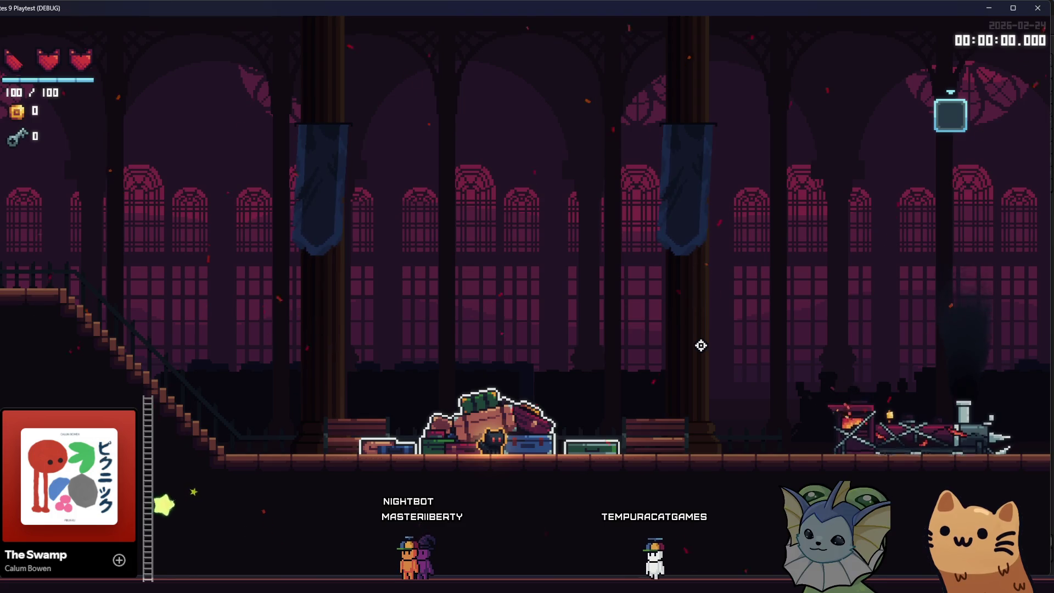
key(e)
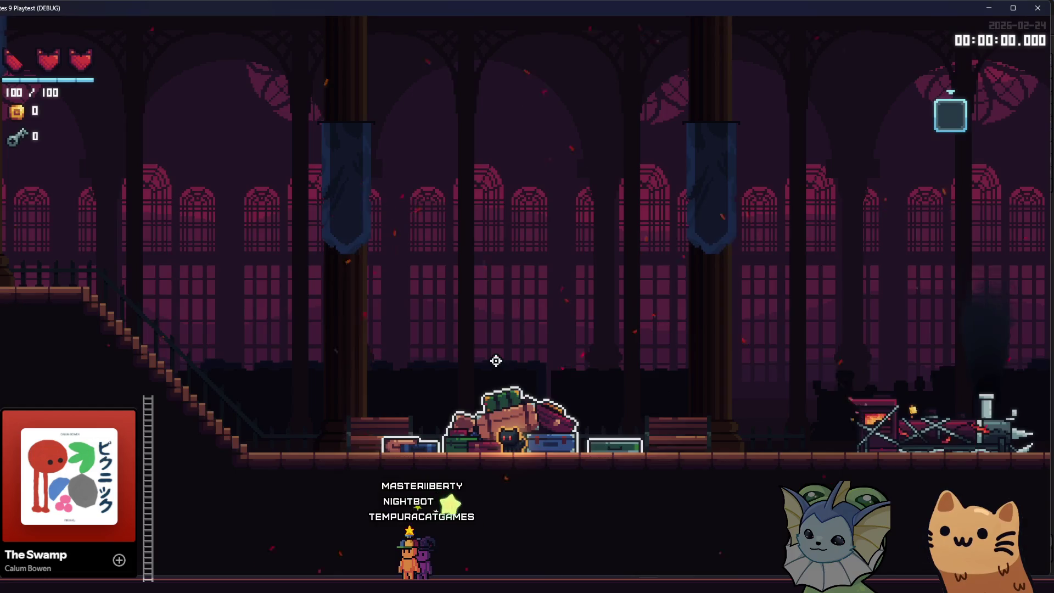
key(e)
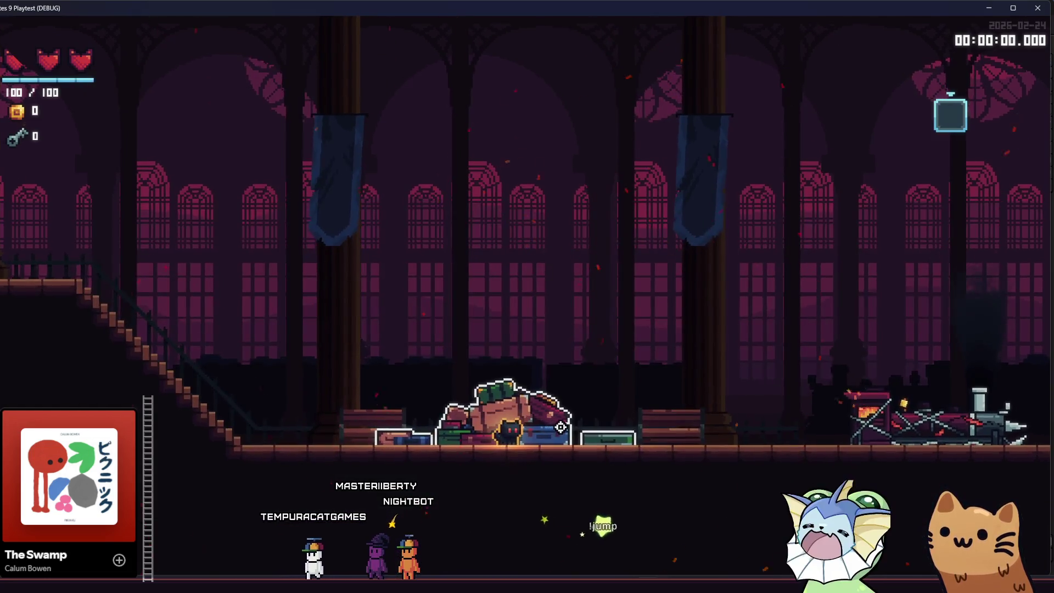
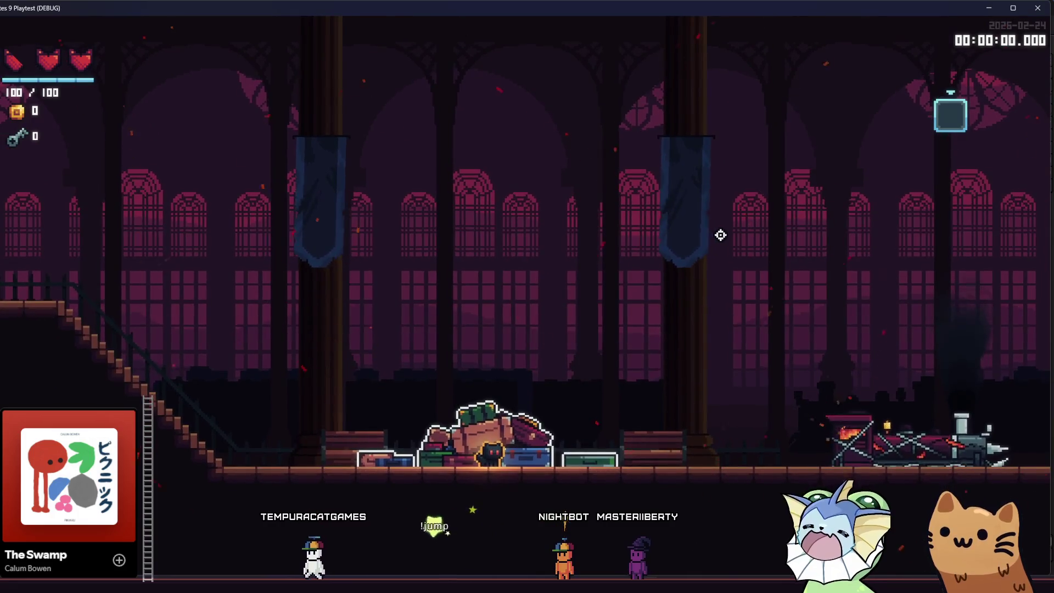
Leave the running game, return to the skin_select_ui scene and select the first cat Button node
key(Tab)
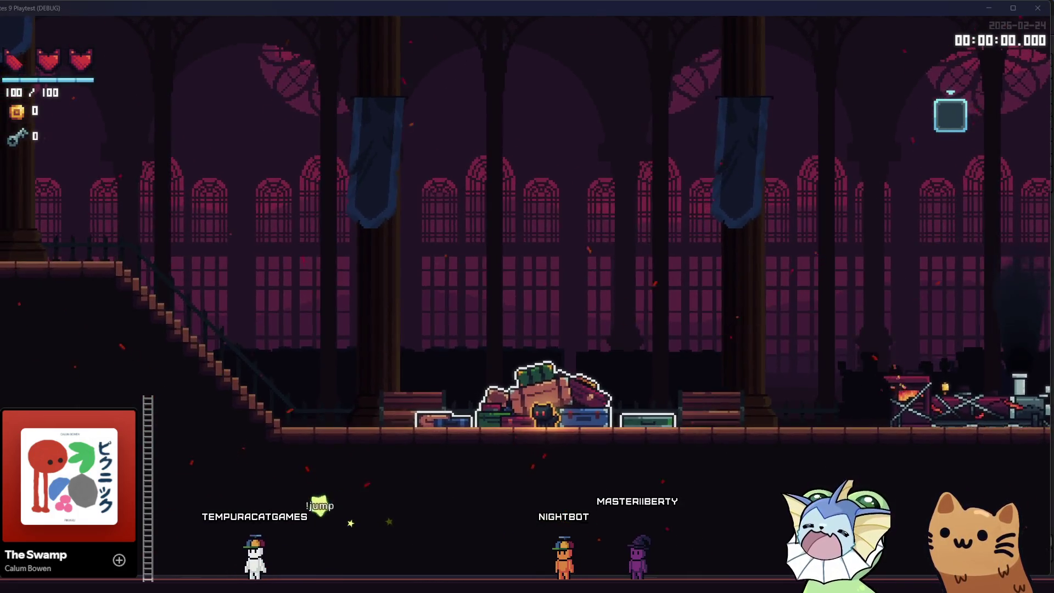
key(alt+Tab)
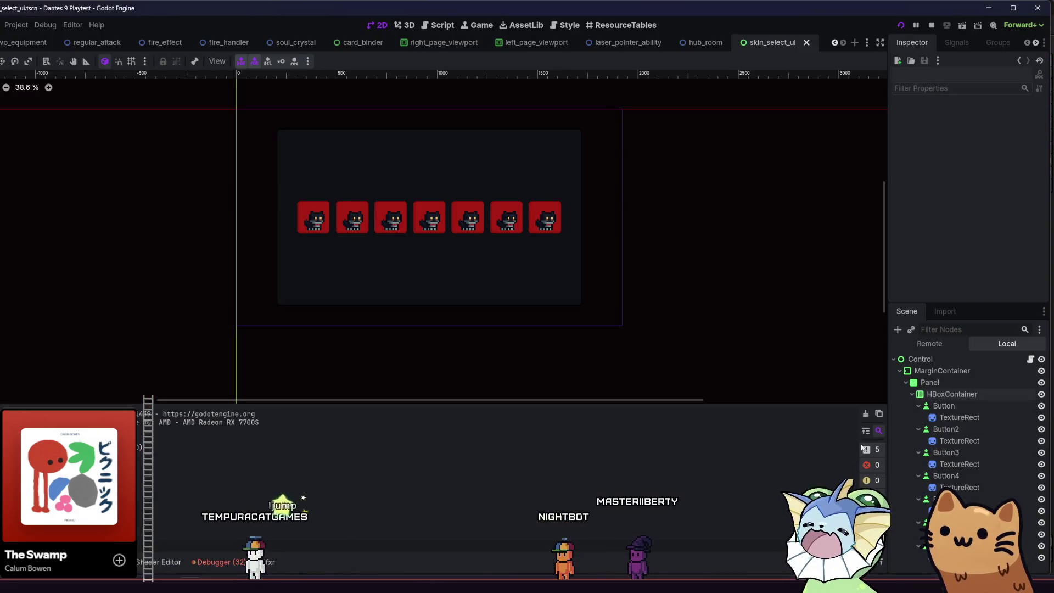
click(981, 407)
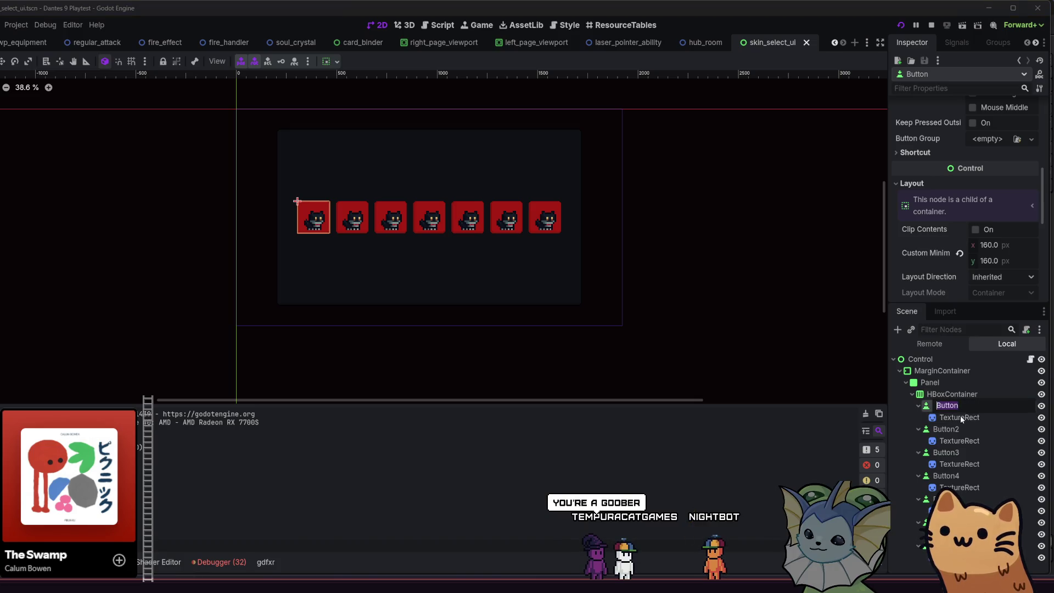
key(Escape)
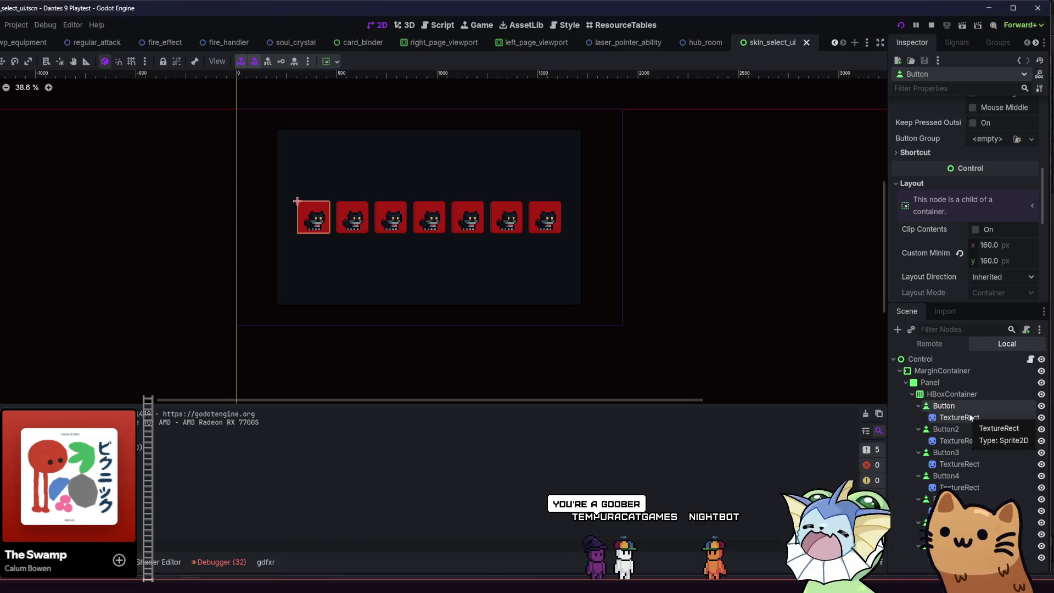
right_click(954, 414)
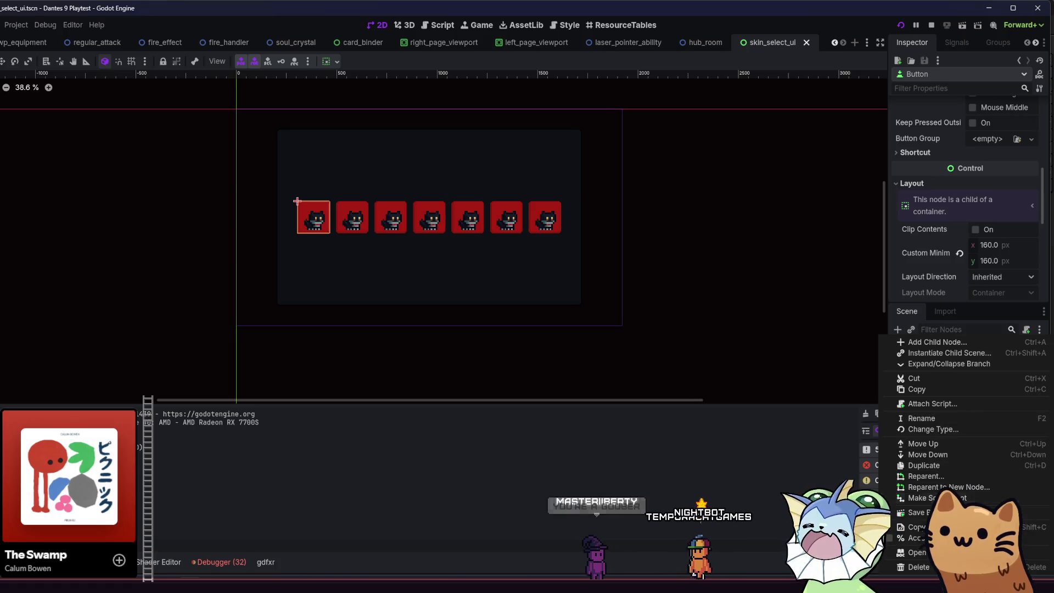
Save the first cat button branch as skin_select_option.tscn and open it in its own tab
key(Escape)
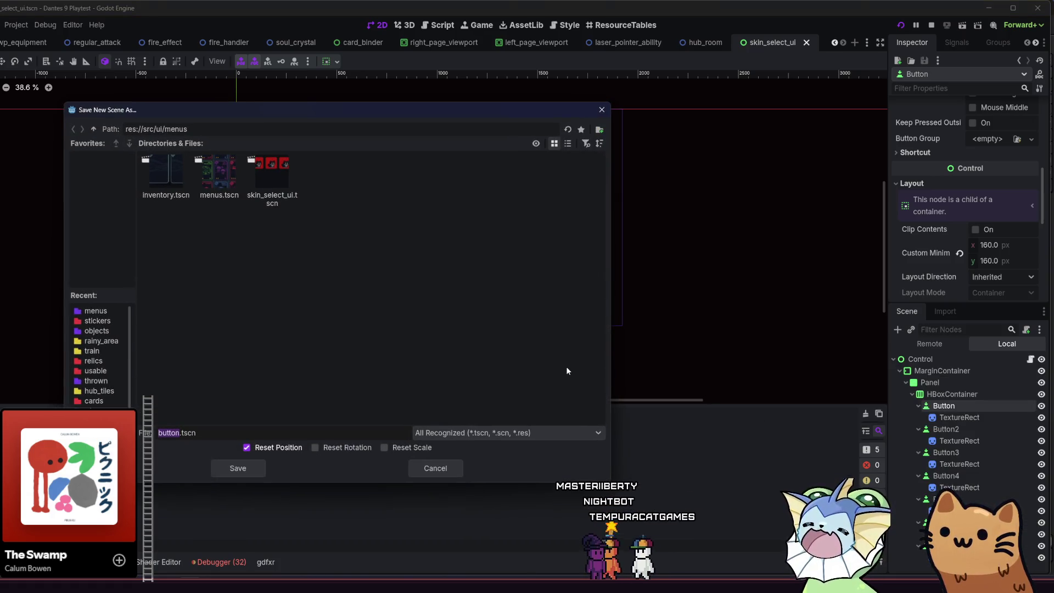
text(skins)
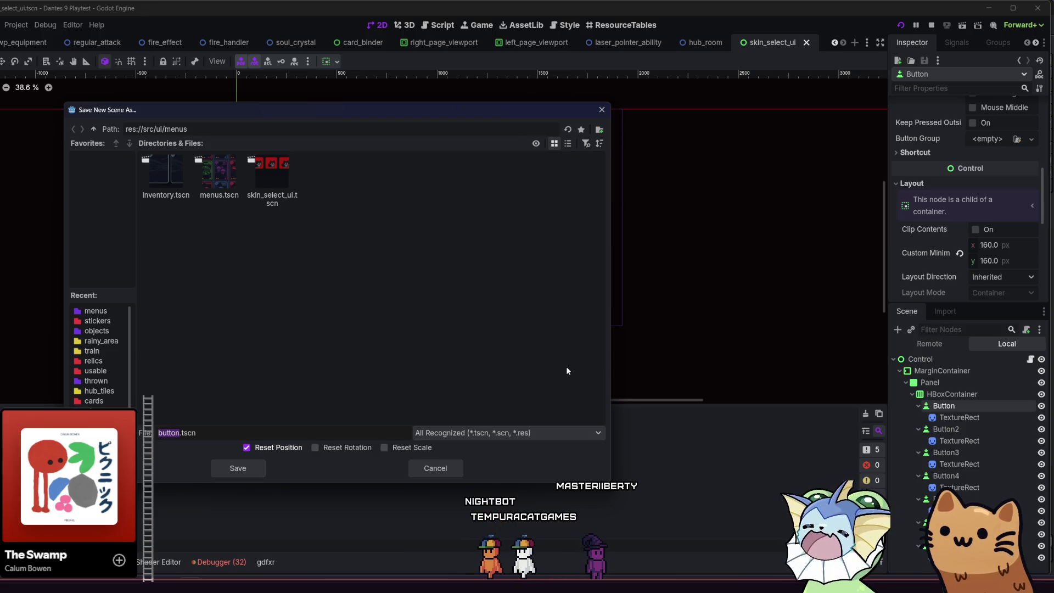
key(BackSpace)
text(_select)
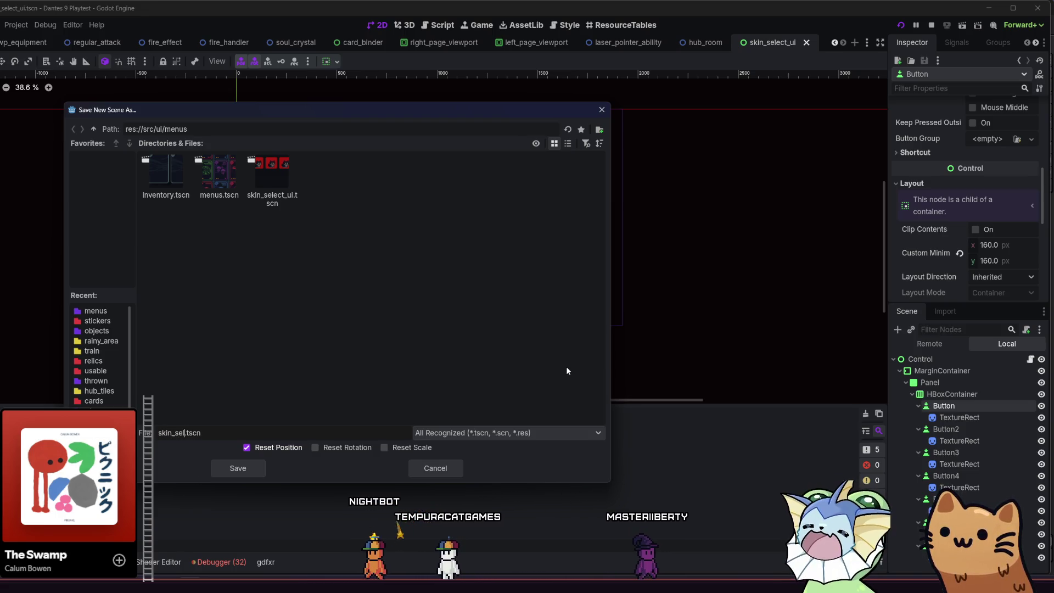
text(_option)
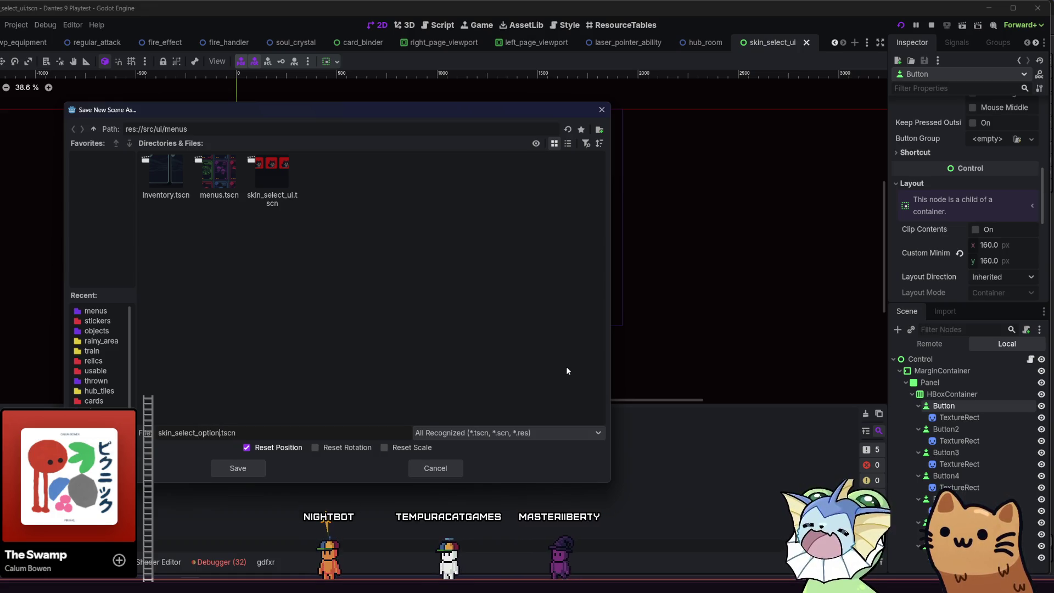
key(Return)
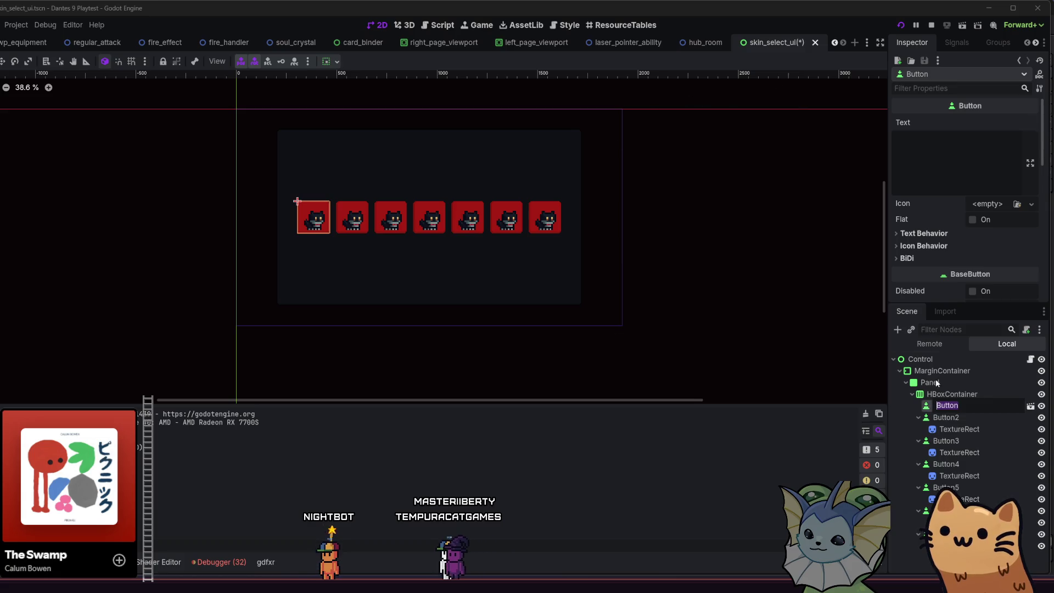
click(1030, 407)
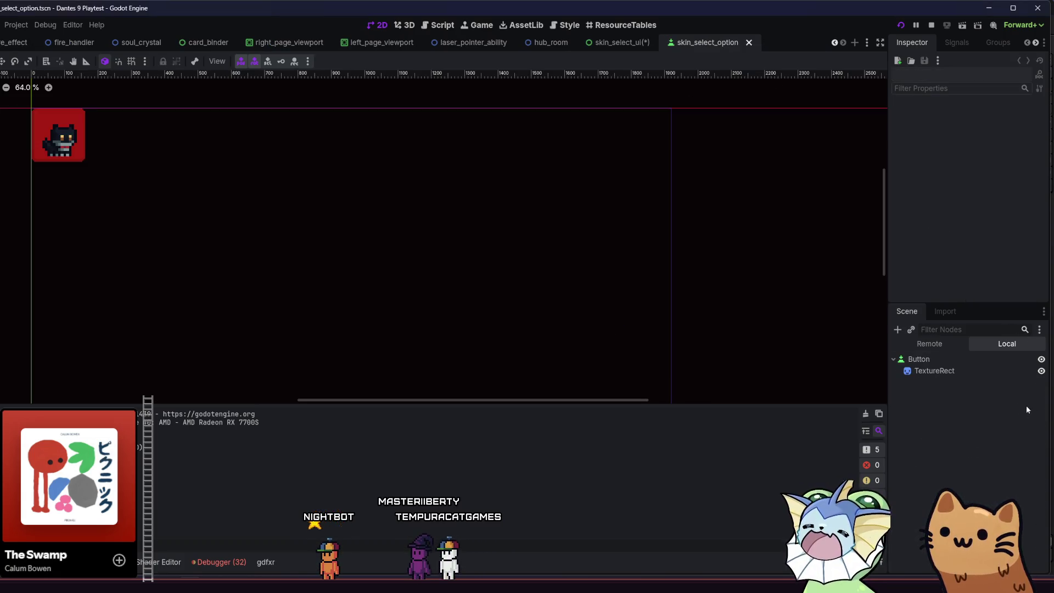
Rename the button's root node to SkinSelectOption
double_click(926, 361)
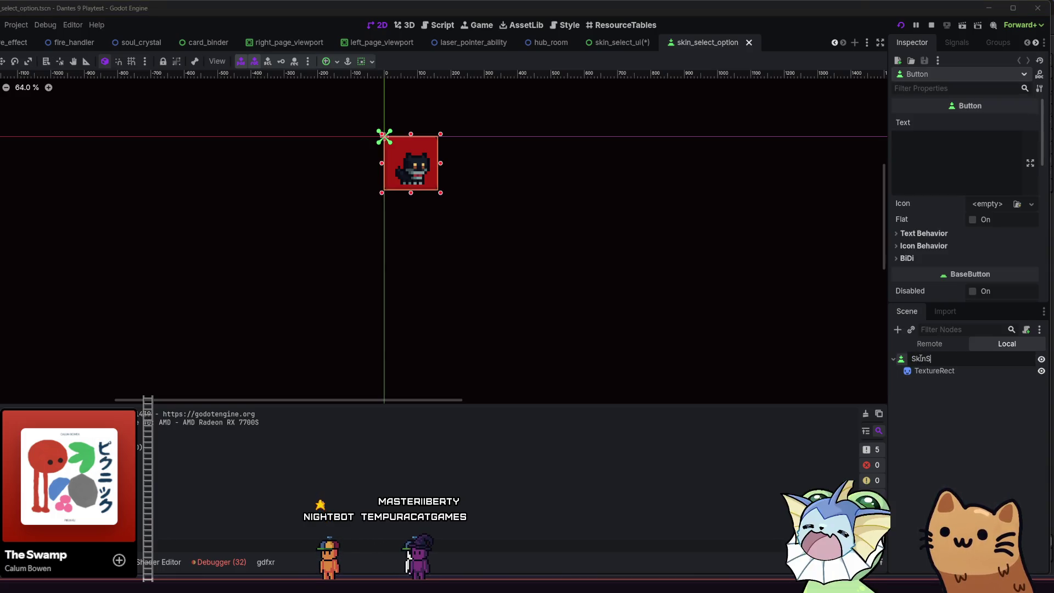
text(ion)
key(Return)
click(932, 379)
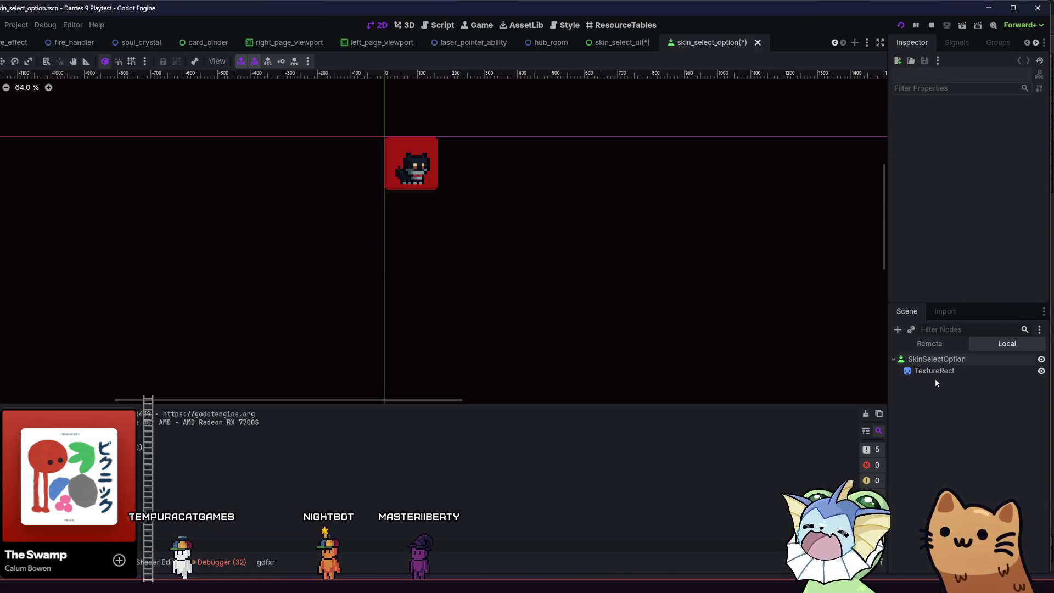
click(935, 372)
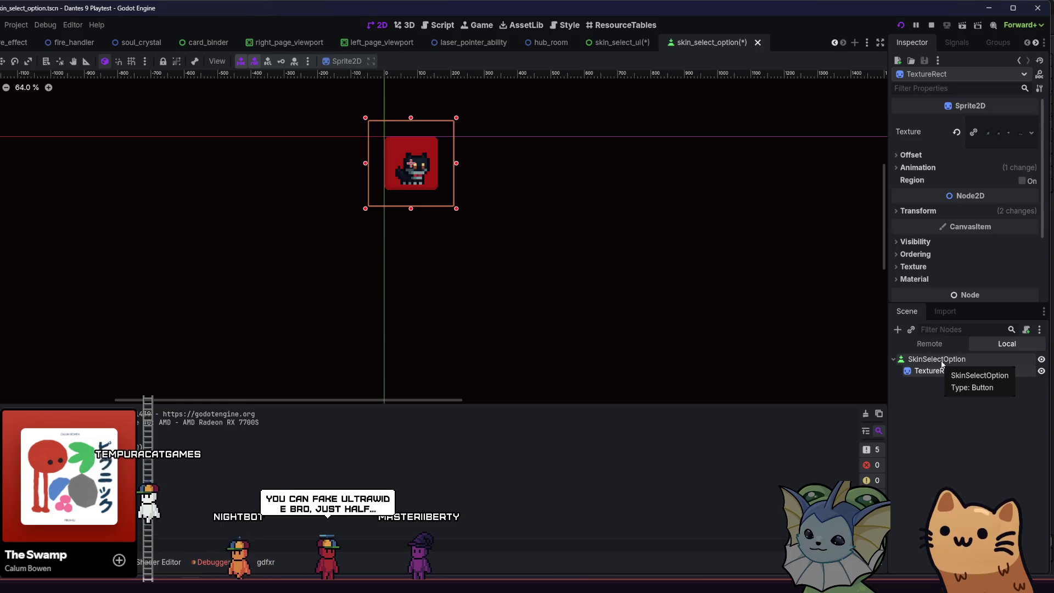
ctrl+click(932, 368)
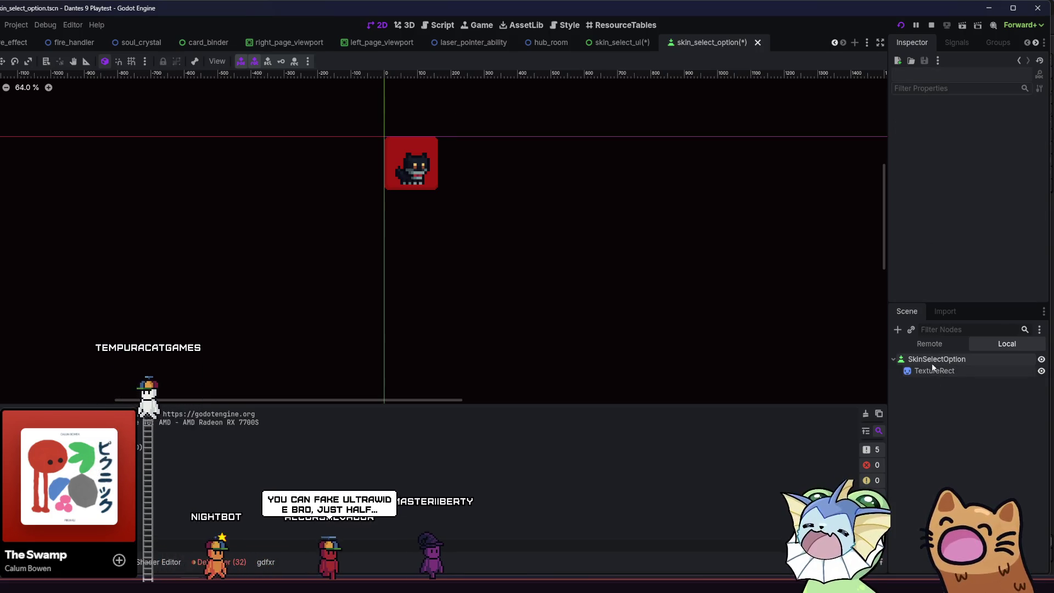
click(933, 360)
Set SkinSelectOption's Custom Minimum Size to 192 × 192
scroll(490, 170, up, 3)
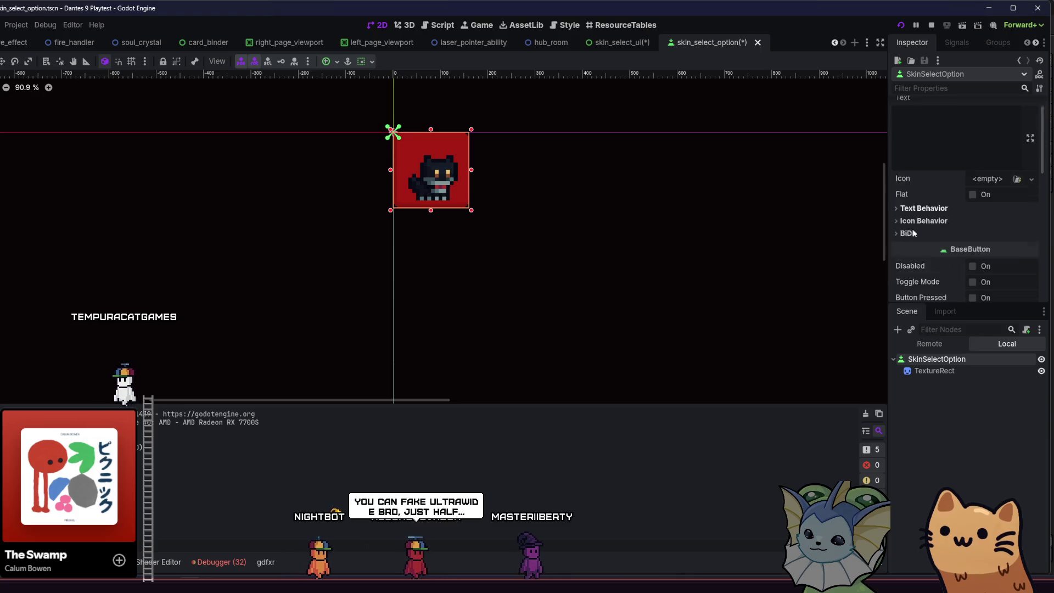
scroll(914, 233, down, 5)
click(941, 279)
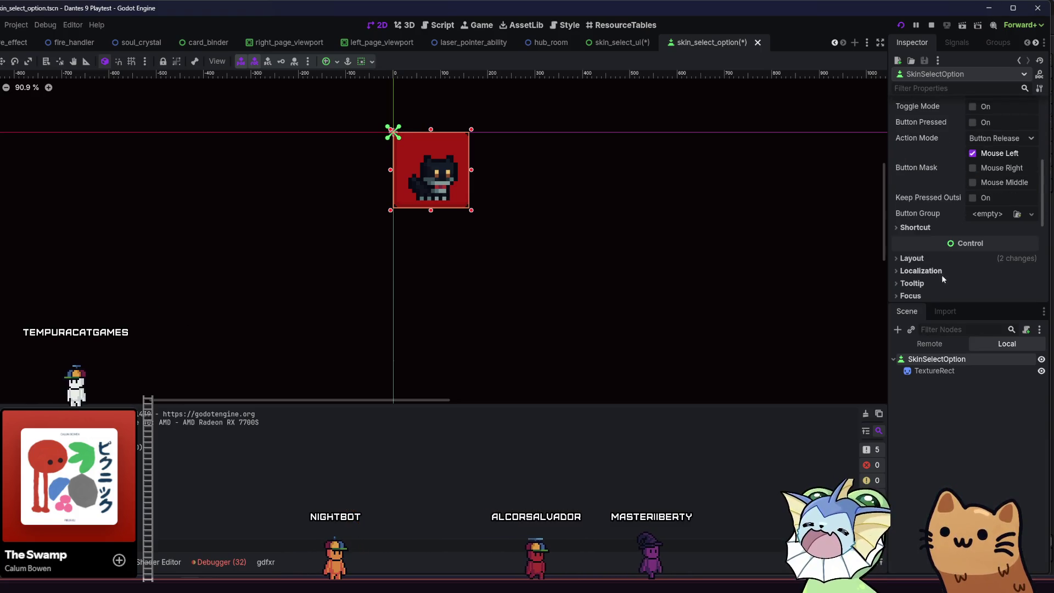
scroll(983, 266, down, 3)
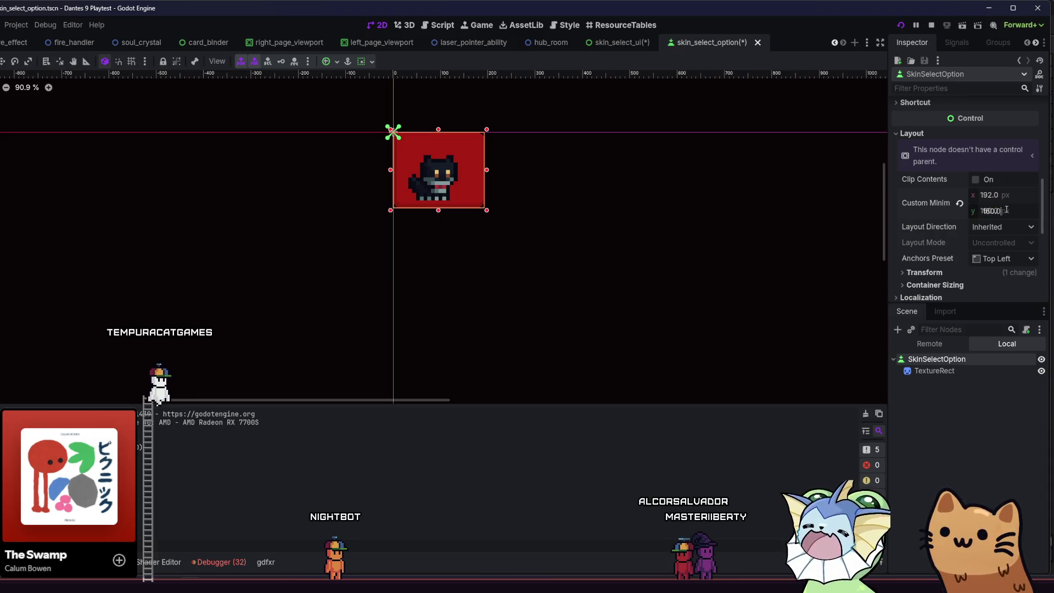
text(32)
key(Return)
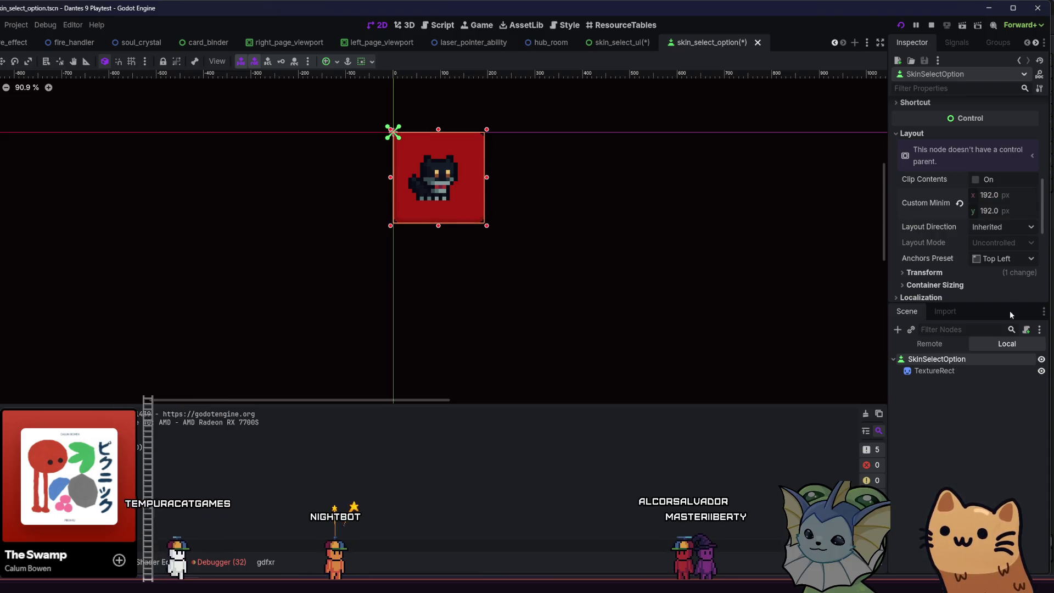
click(935, 371)
click(960, 213)
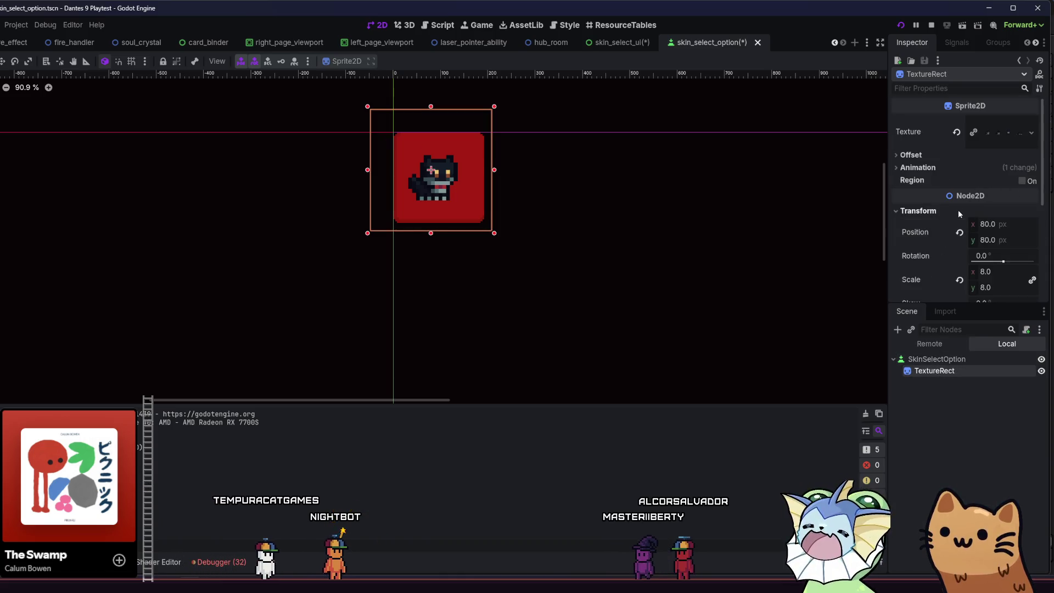
Move the cat sprite TextureRect to position 96, 64
scroll(967, 212, down, 2)
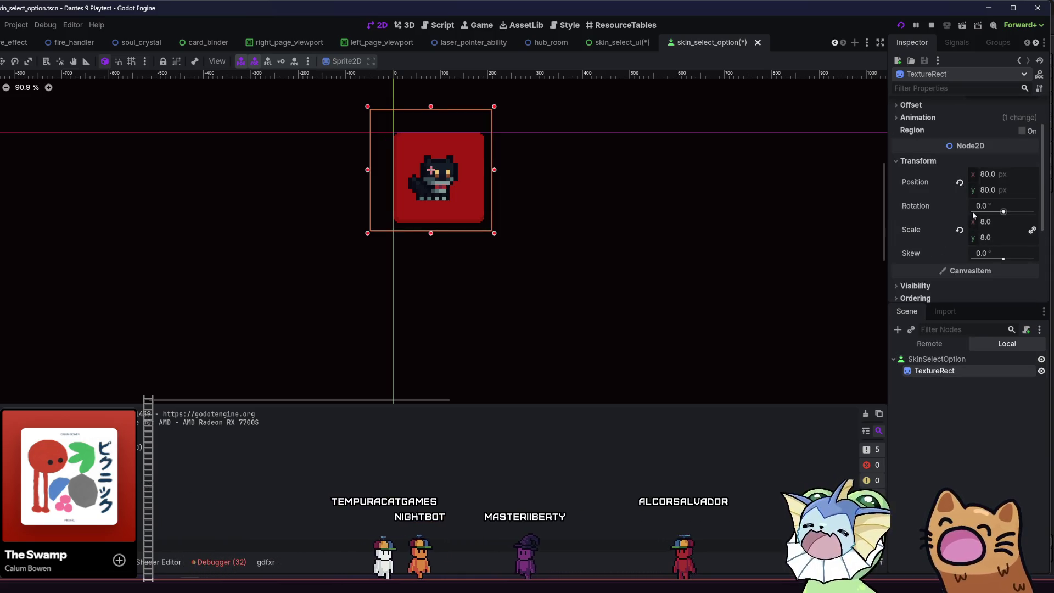
click(999, 174)
click(1001, 170)
text(6)
key(Return)
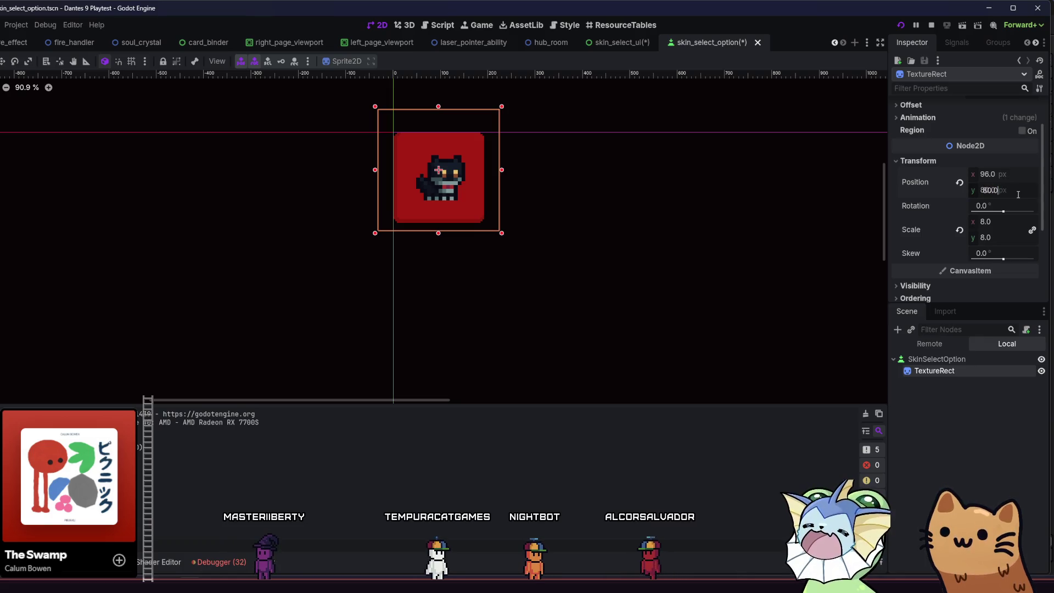
text(6)
key(Return)
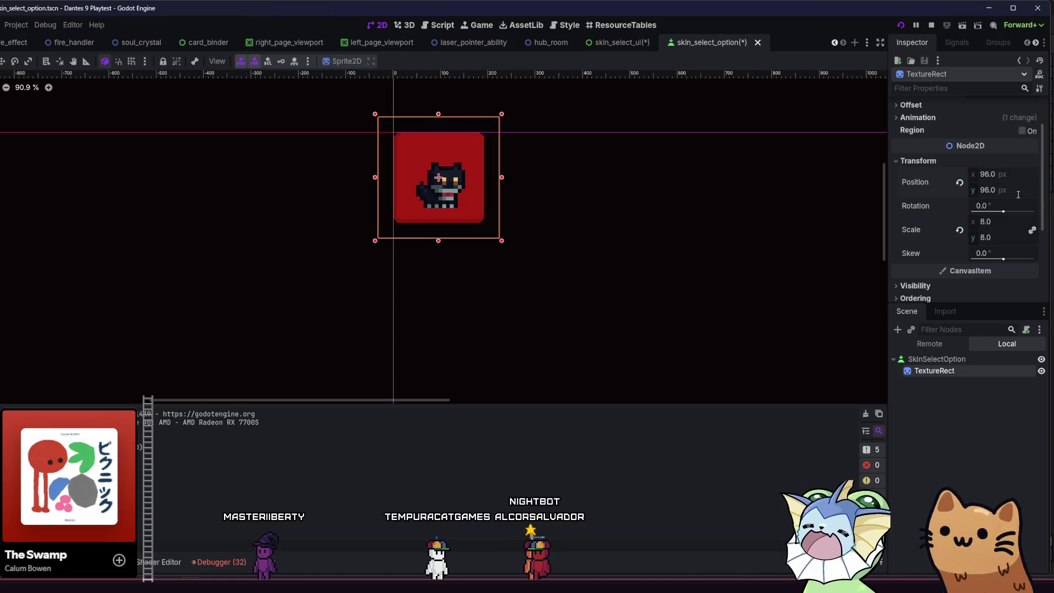
scroll(406, 156, up, 4)
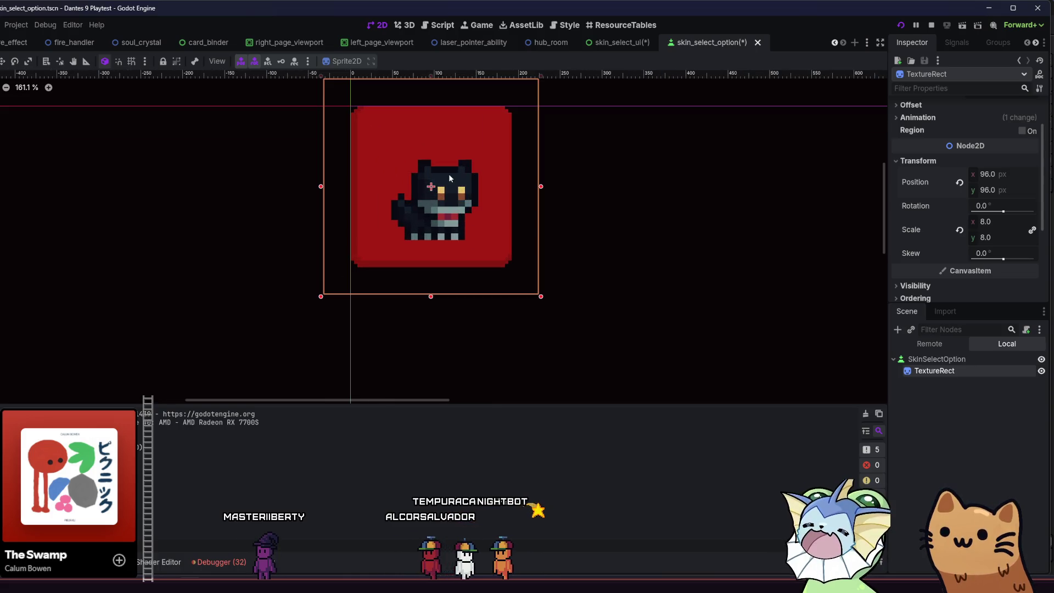
click(1004, 190)
key(Return)
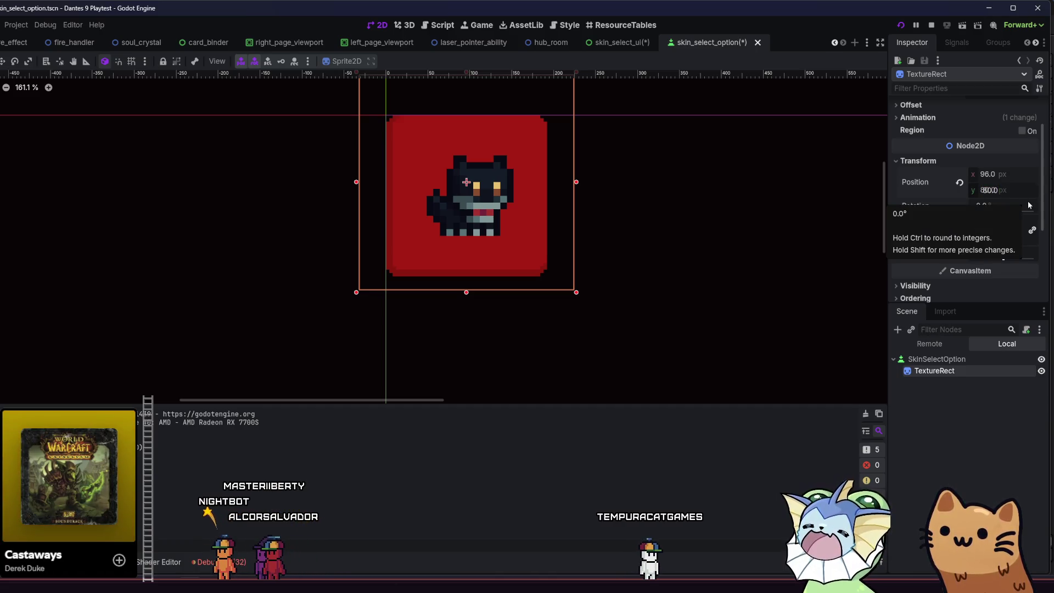
key(Return)
Save the SkinSelectOption scene
drag(783, 234, 844, 243)
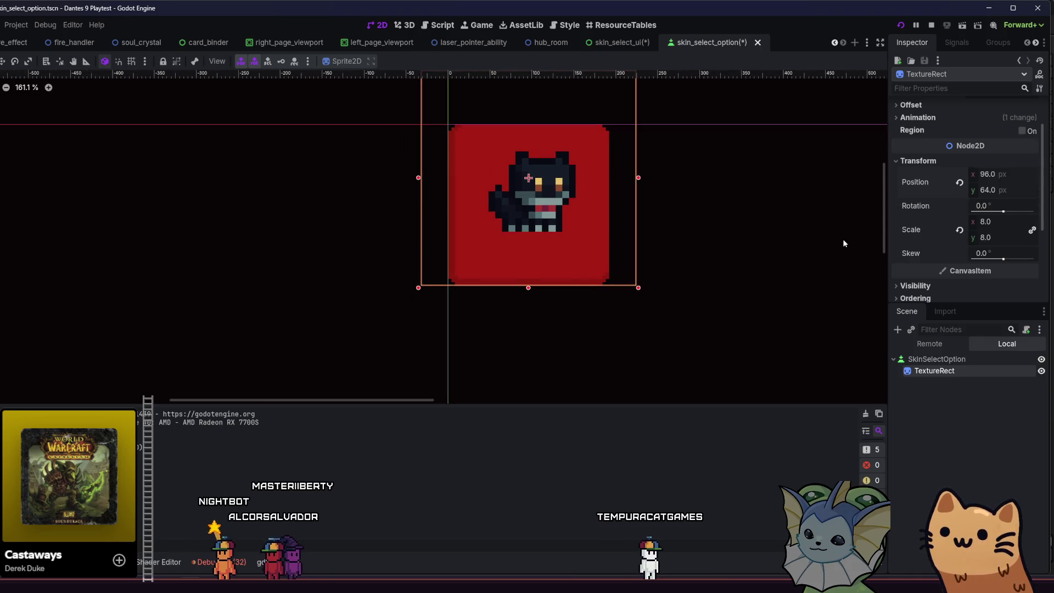
key(ctrl+s)
click(937, 359)
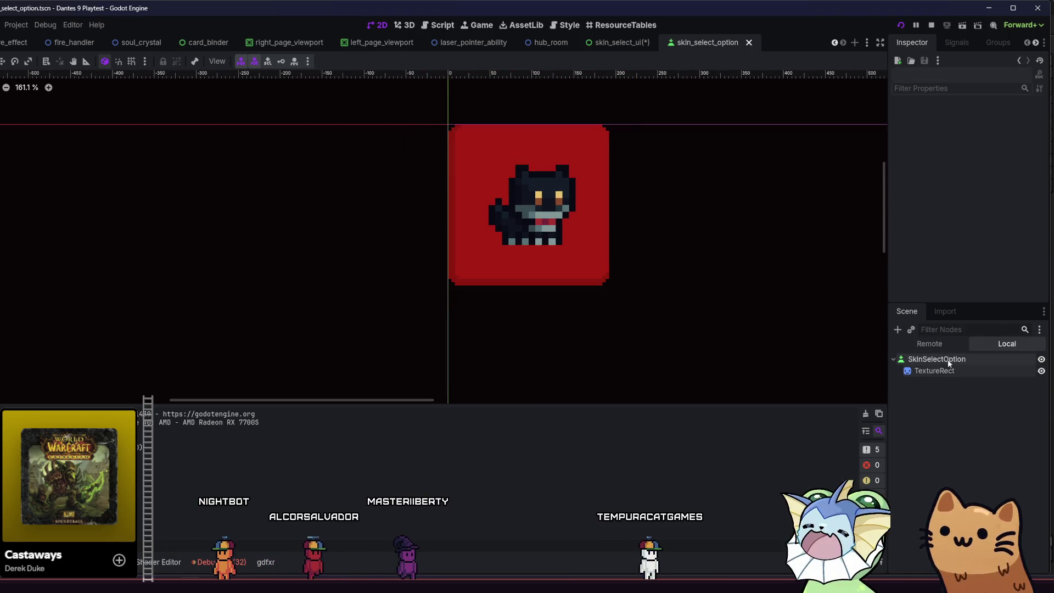
click(898, 329)
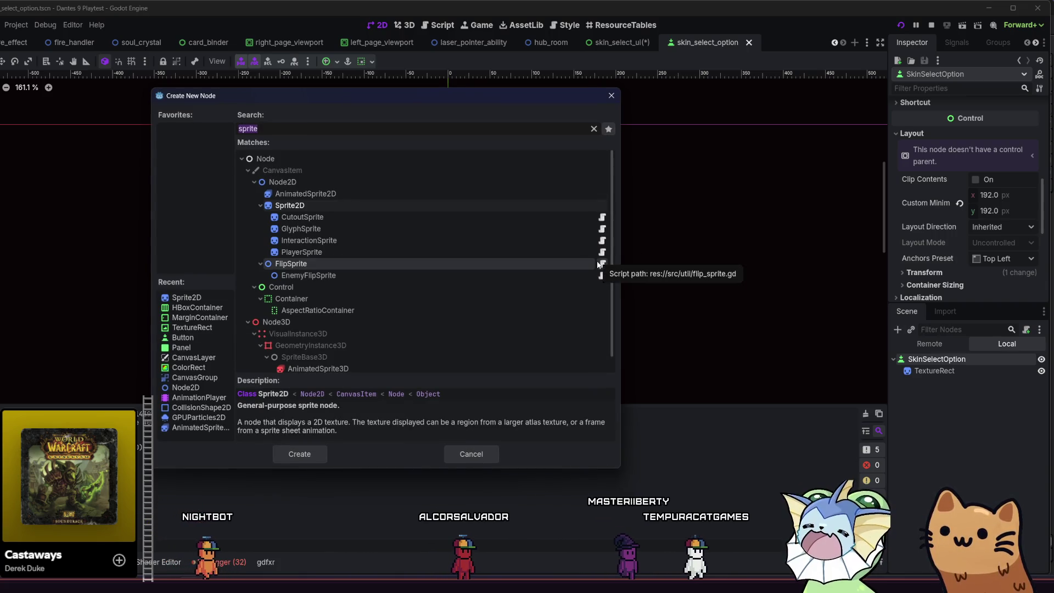
Add a Label node under SkinSelectOption anchored to the card's bottom centre
text(labe)
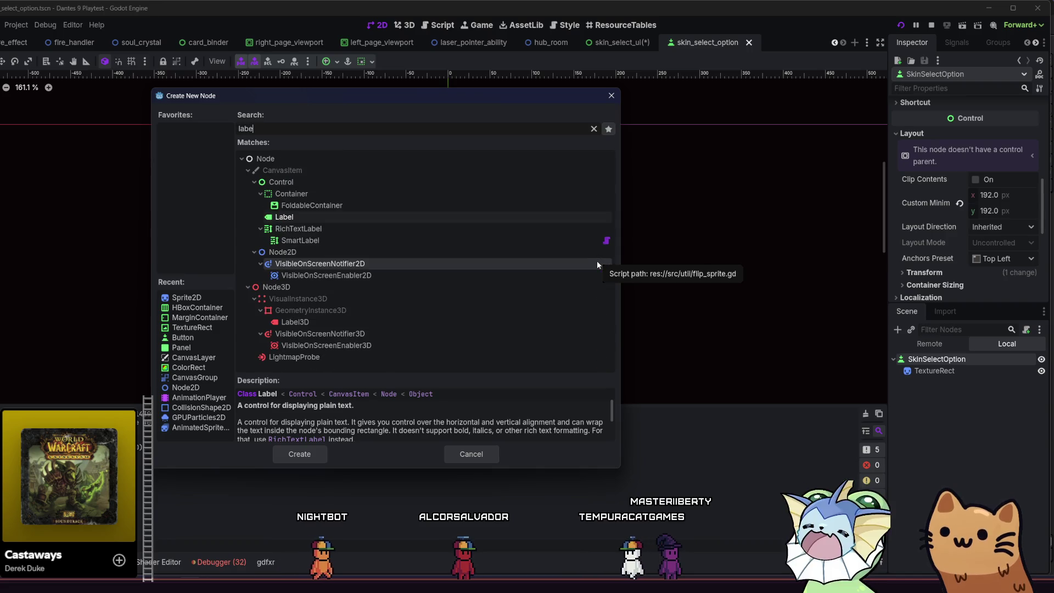
key(Return)
scroll(385, 230, right, 3)
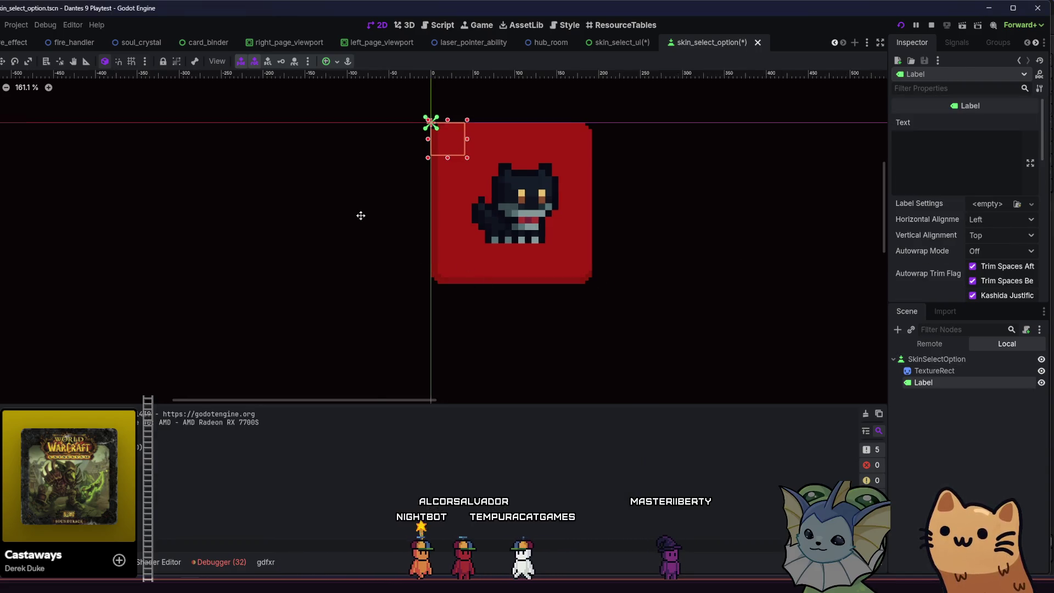
click(334, 63)
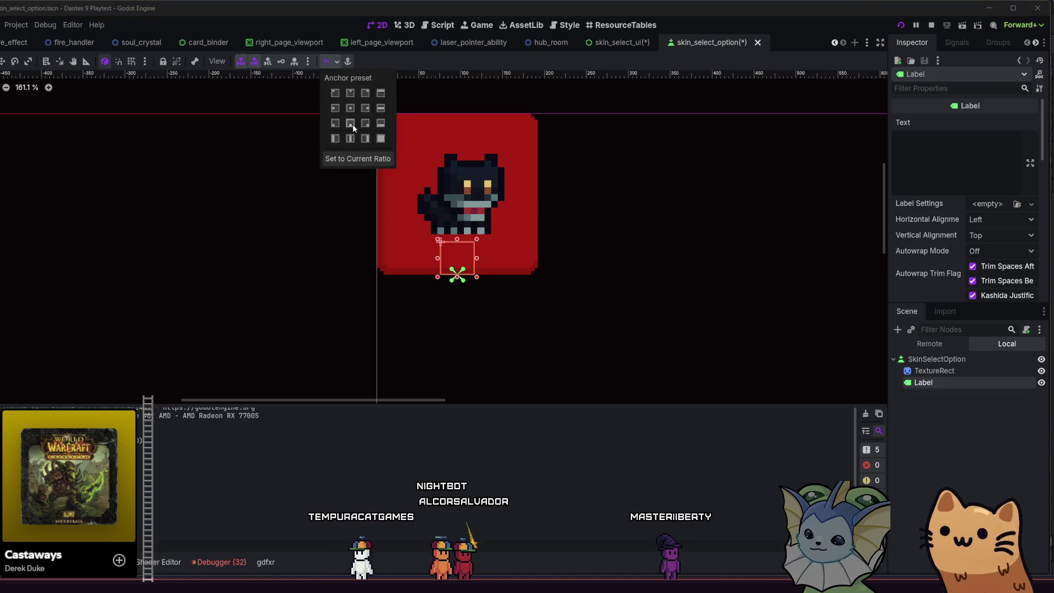
click(957, 171)
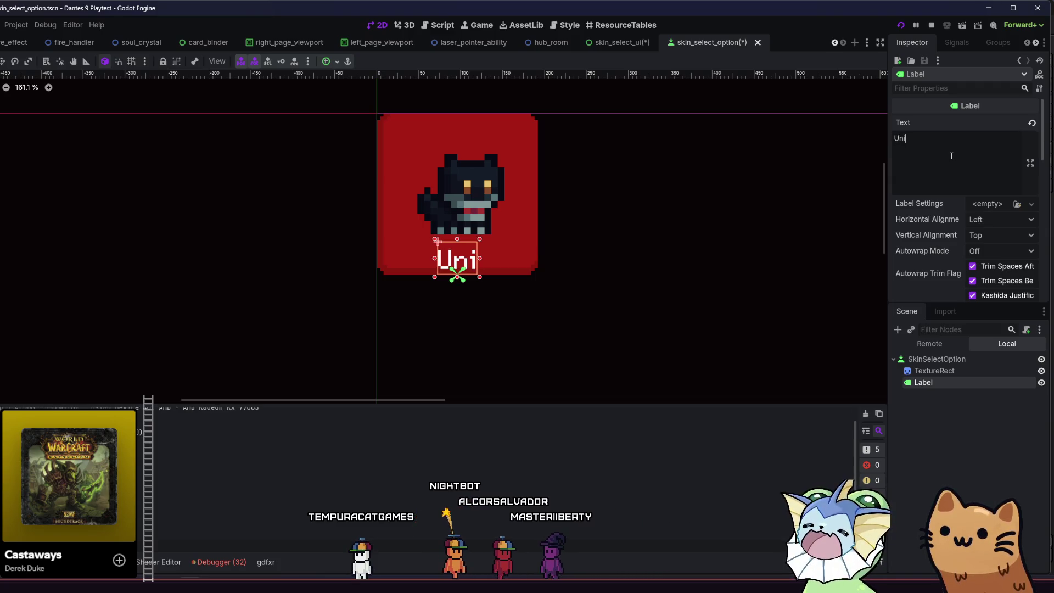
scroll(581, 256, up, 2)
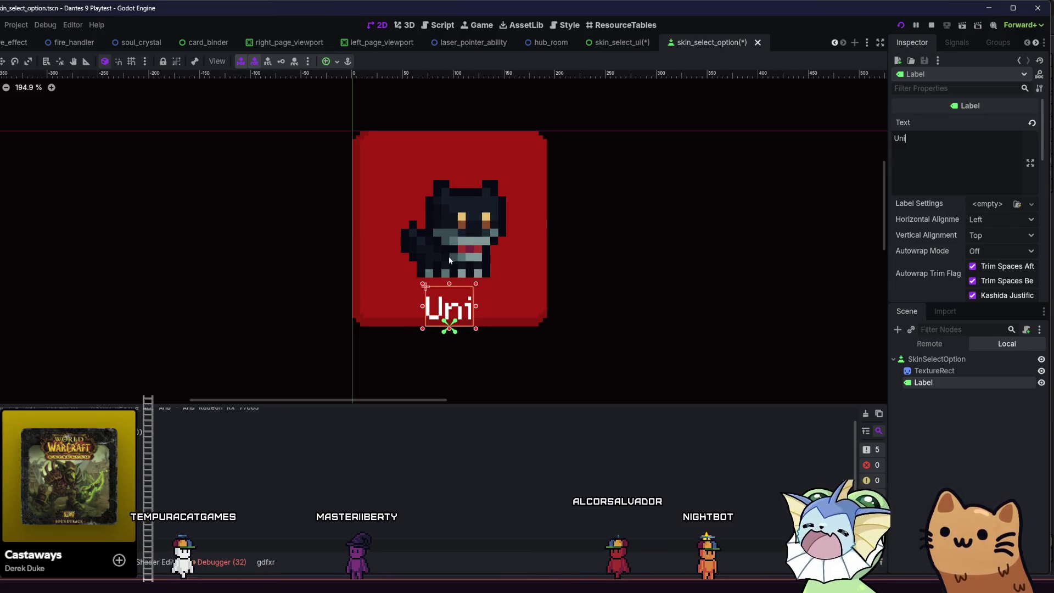
scroll(950, 231, down, 3)
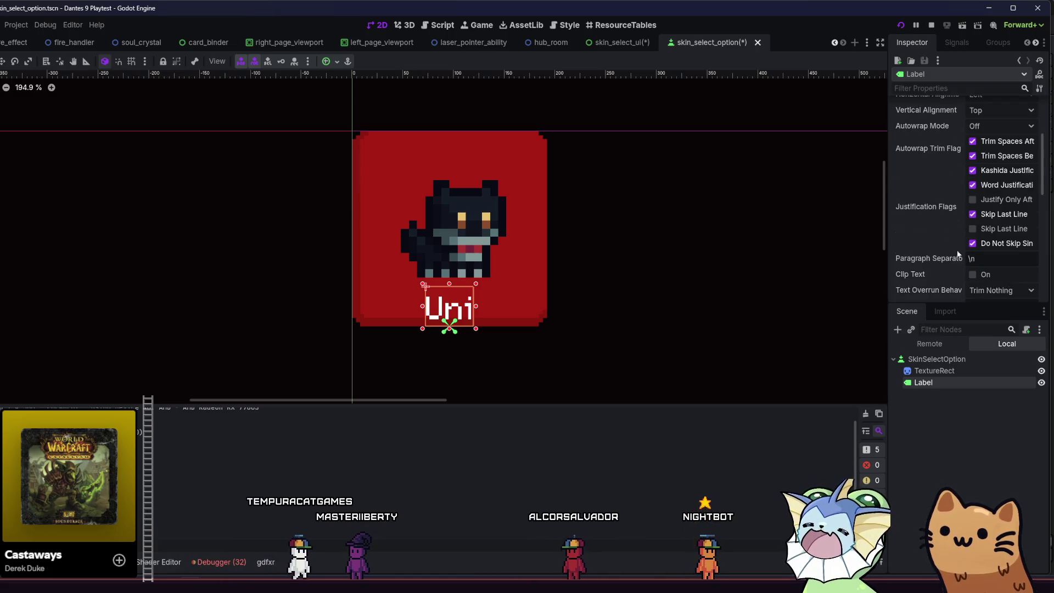
Set the cat sprite TextureRect's vertical position to 60
click(970, 369)
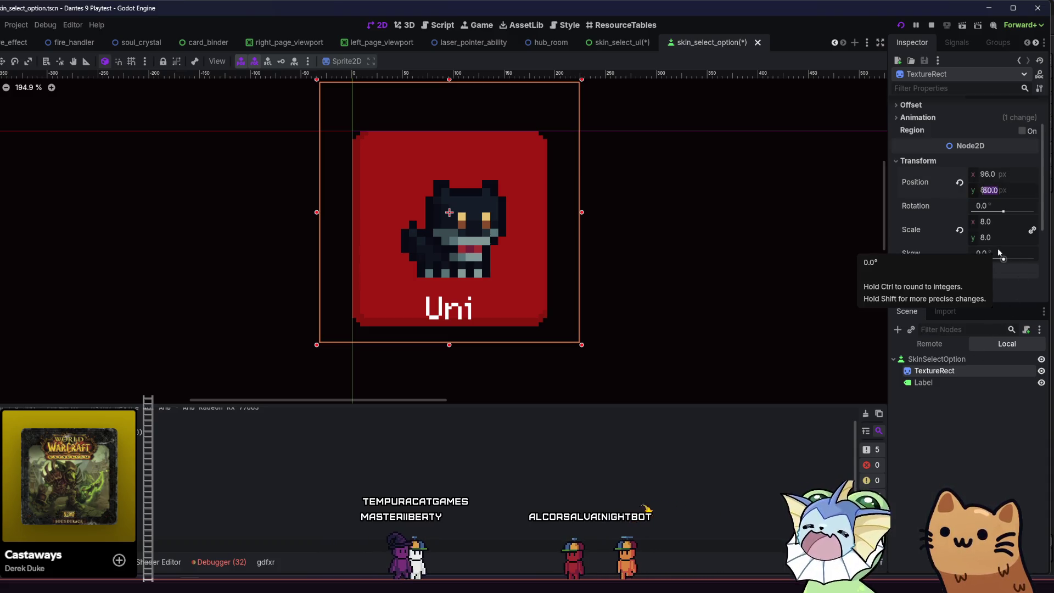
key(BackSpace)
text(-6)
key(Return)
click(1002, 191)
text(60)
key(Return)
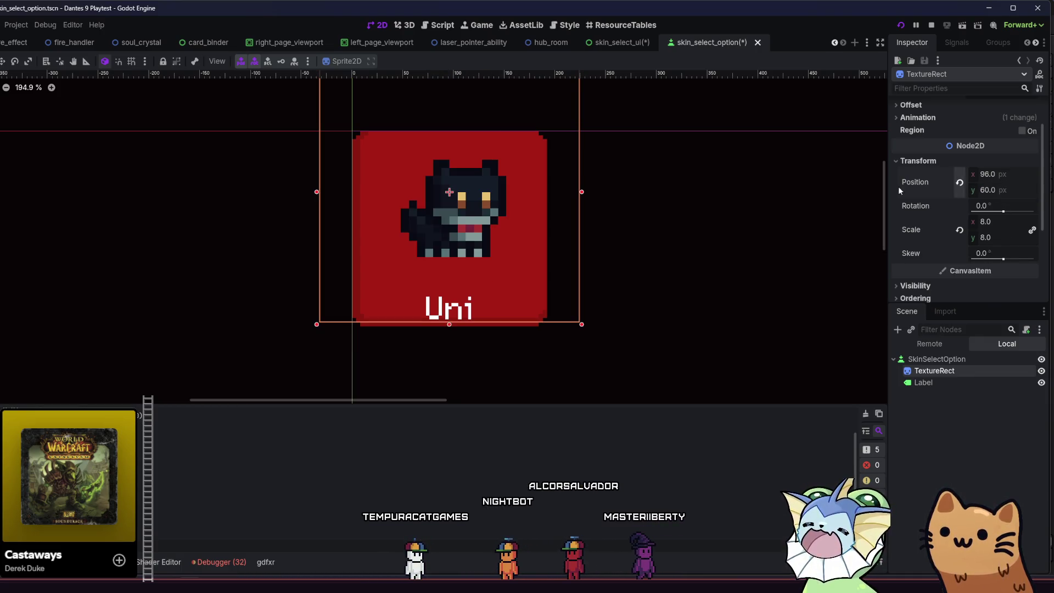
Set the Label's vertical position to 153 in its Layout settings
click(924, 383)
scroll(583, 294, down, 10)
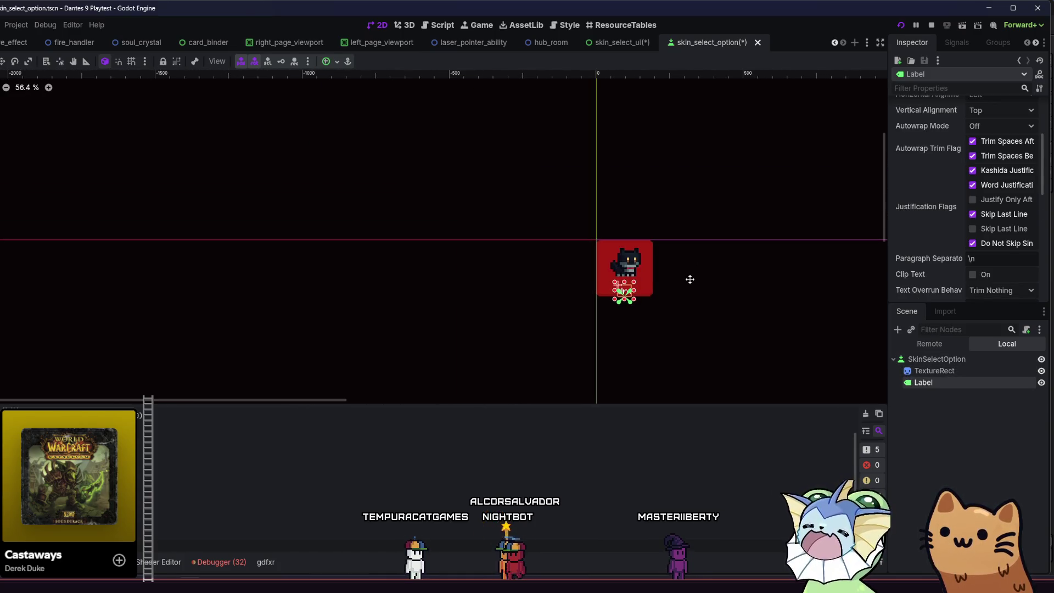
scroll(690, 280, up, 12)
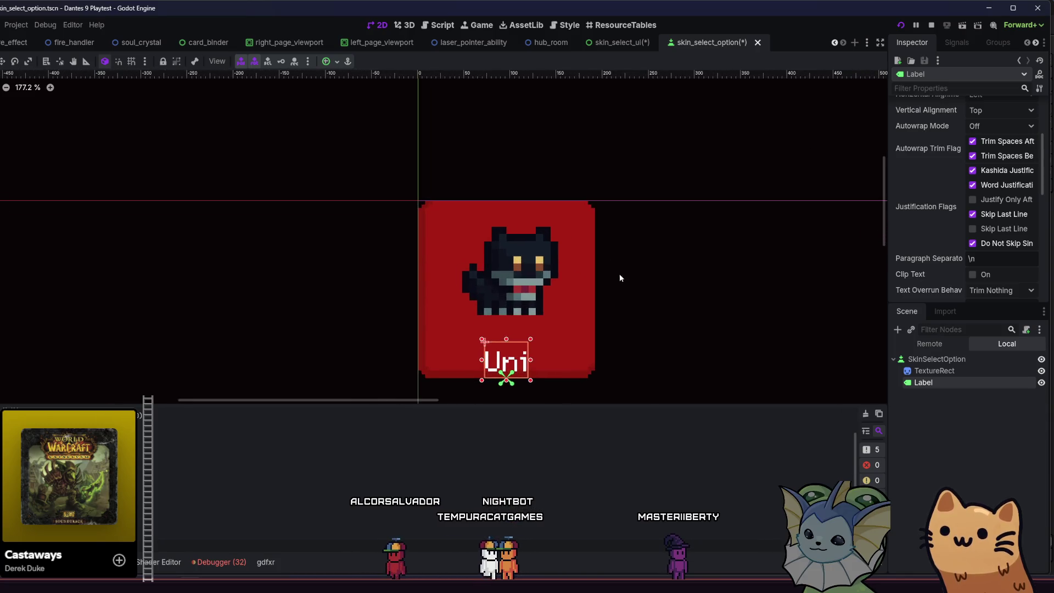
scroll(609, 324, up, 4)
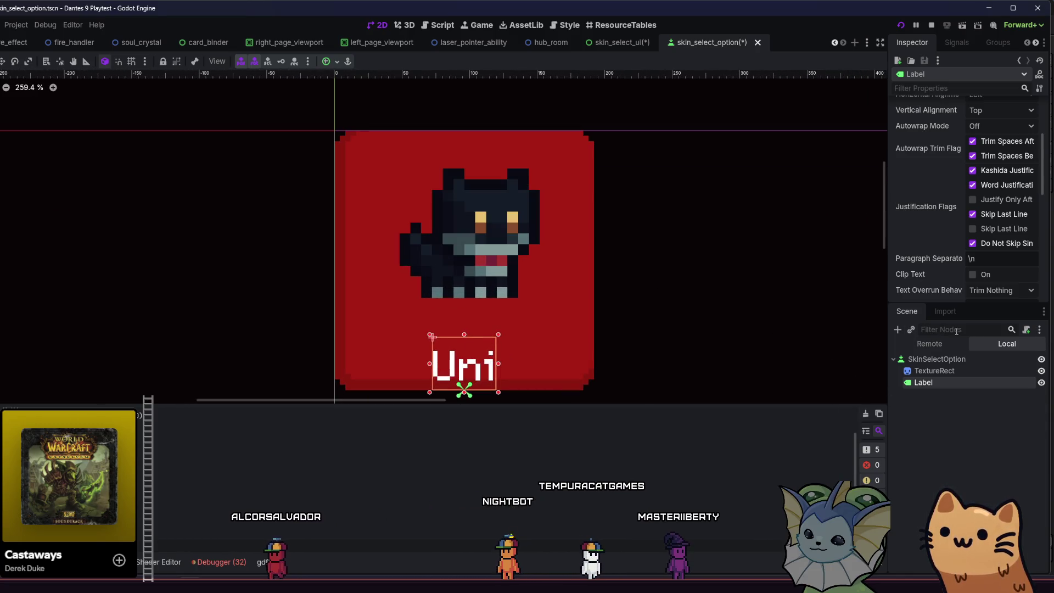
scroll(950, 234, down, 4)
scroll(949, 232, up, 6)
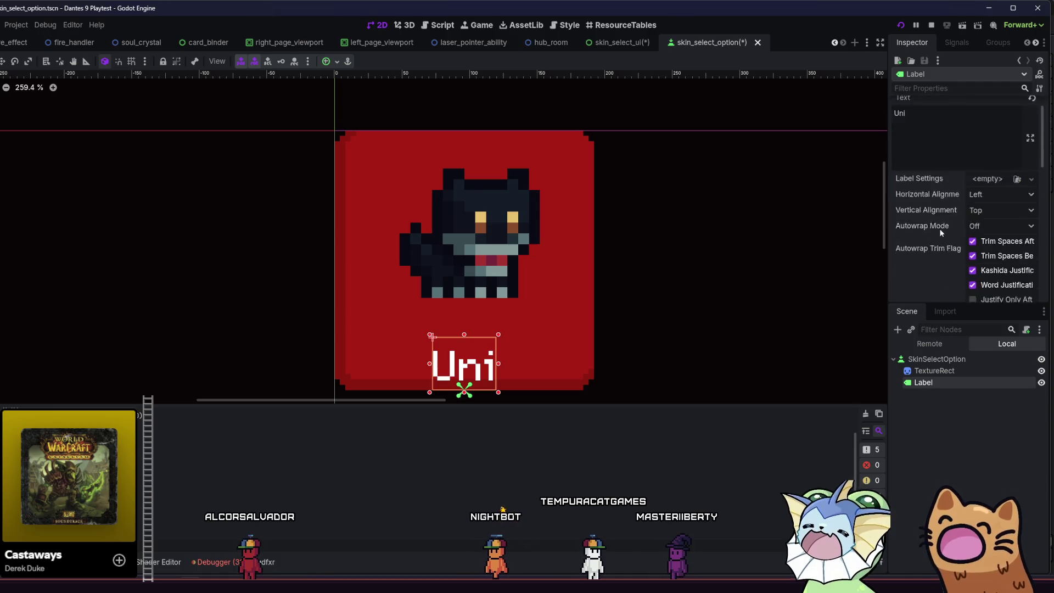
scroll(940, 231, down, 6)
scroll(929, 219, down, 2)
click(921, 171)
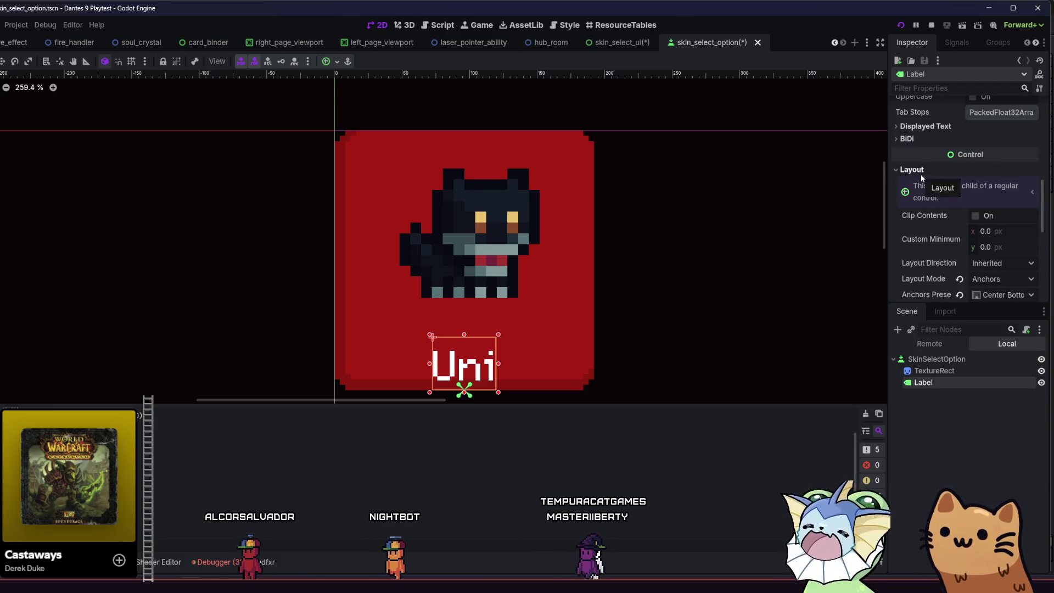
click(921, 173)
click(926, 174)
scroll(960, 228, down, 2)
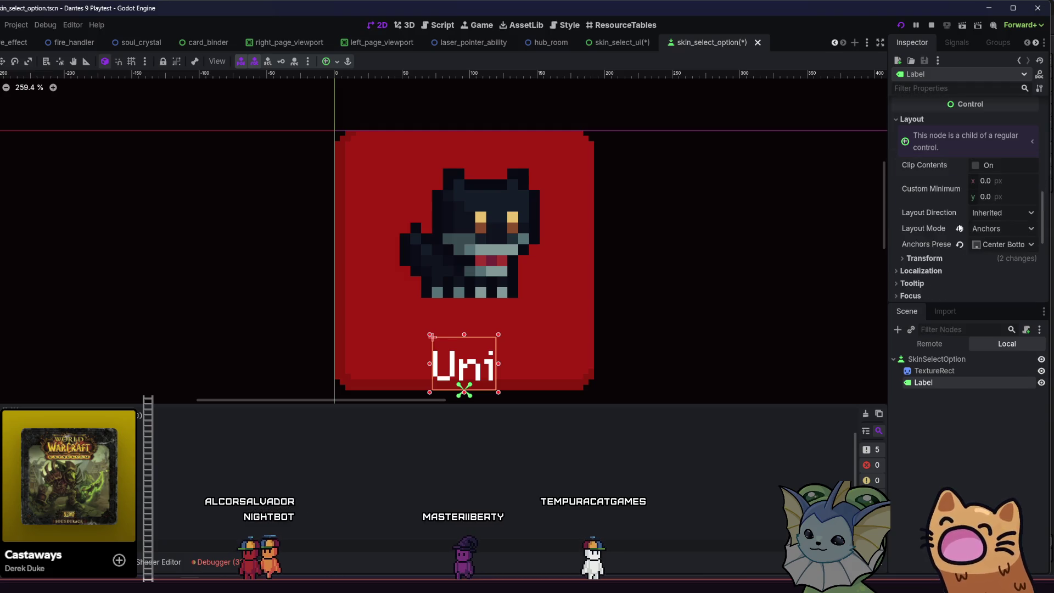
click(961, 258)
scroll(978, 245, down, 2)
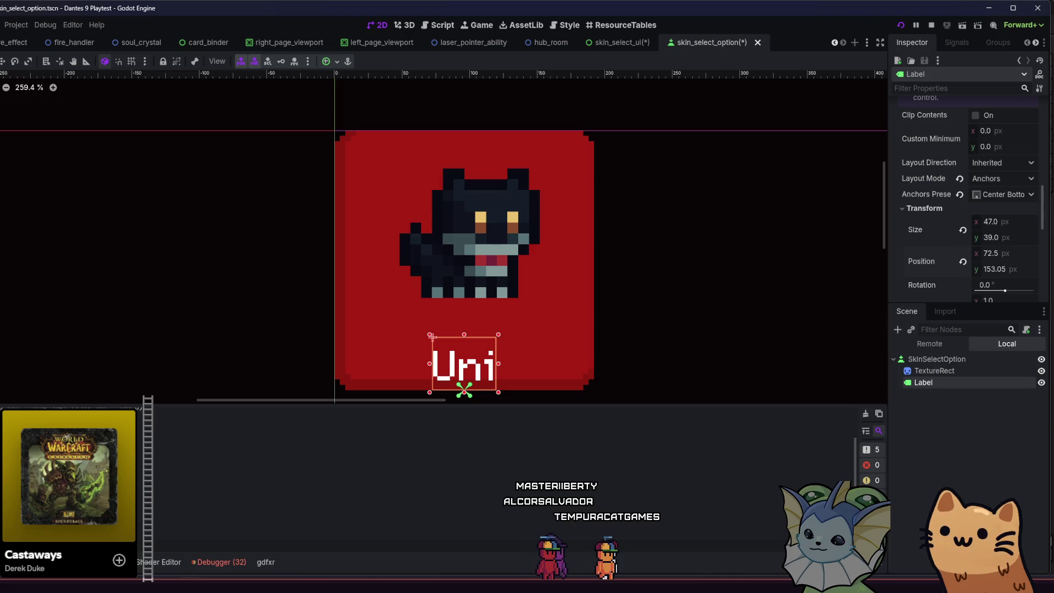
click(992, 269)
text(153)
key(Return)
Anchor the Label to Center Bottom and set its vertical position to 140
click(993, 194)
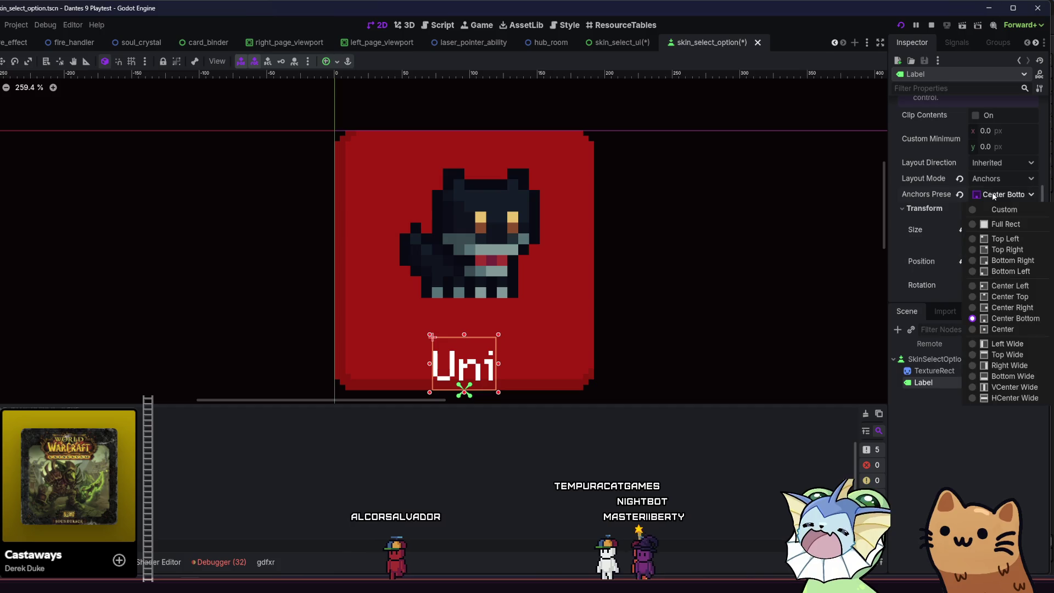
scroll(993, 192, down, 1)
click(987, 173)
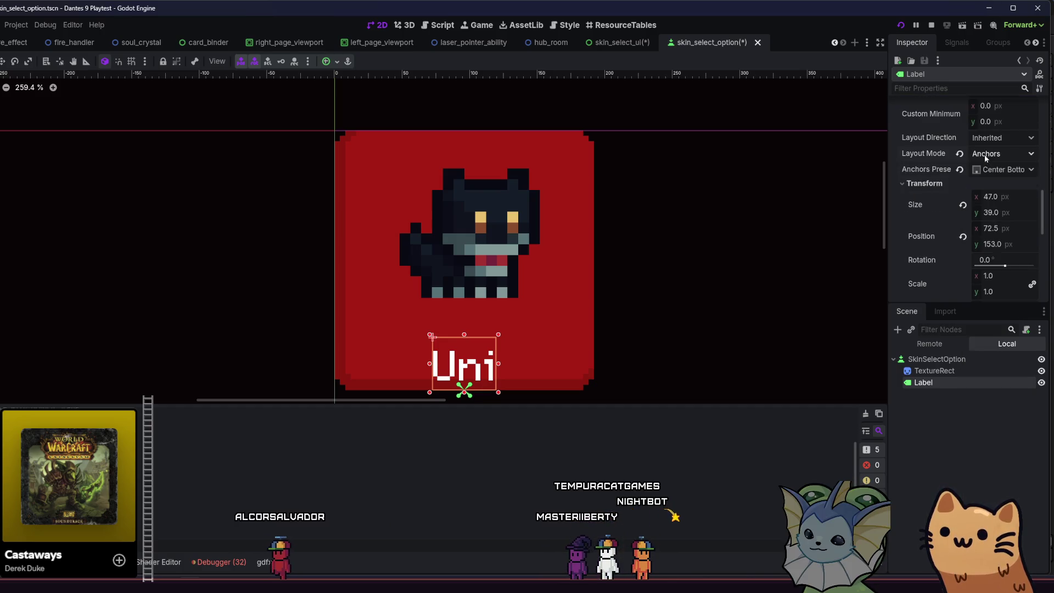
click(995, 169)
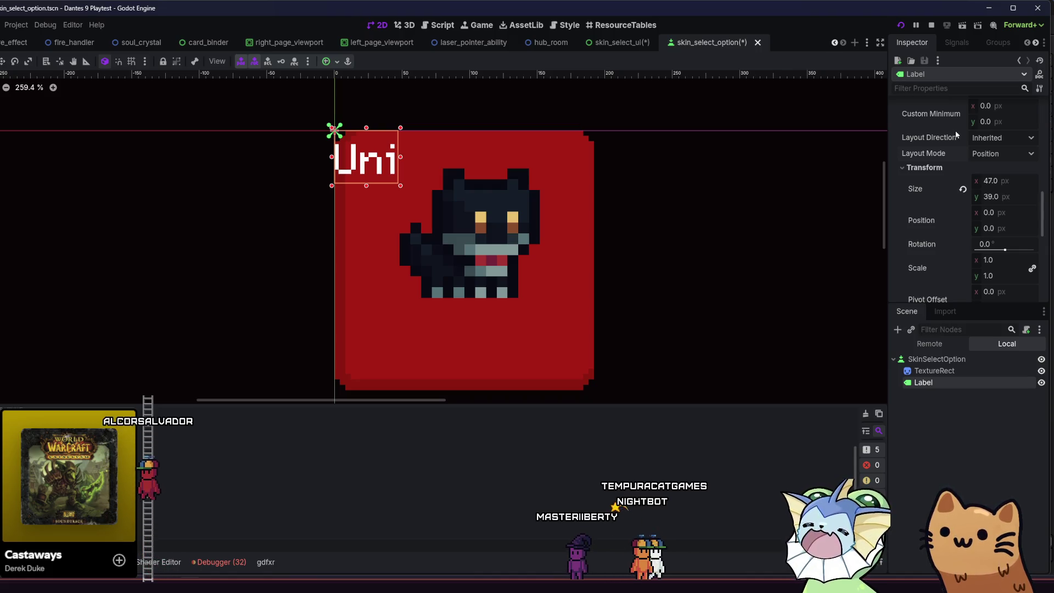
click(987, 139)
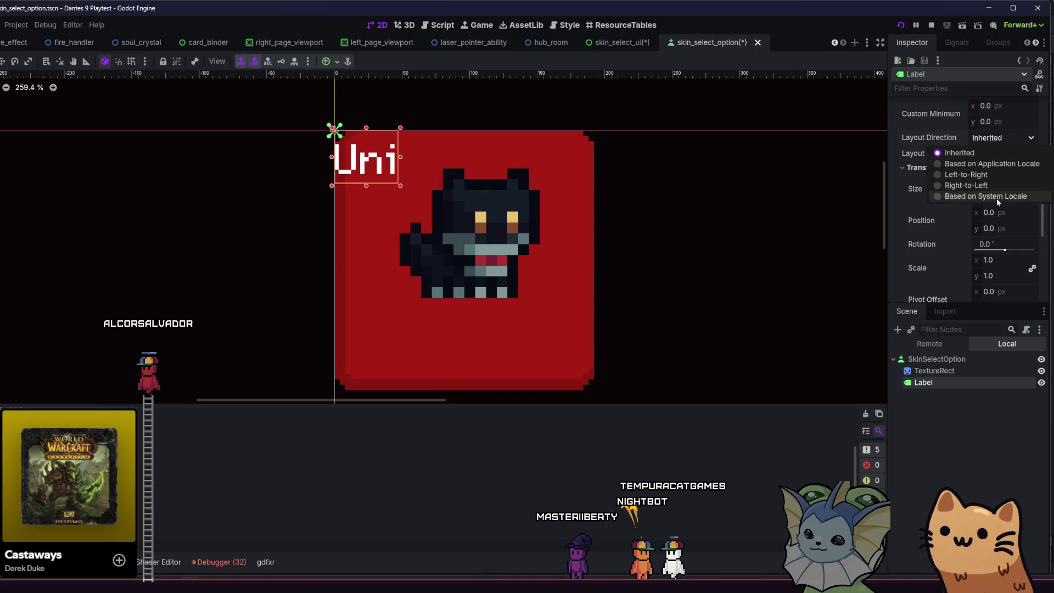
click(1010, 153)
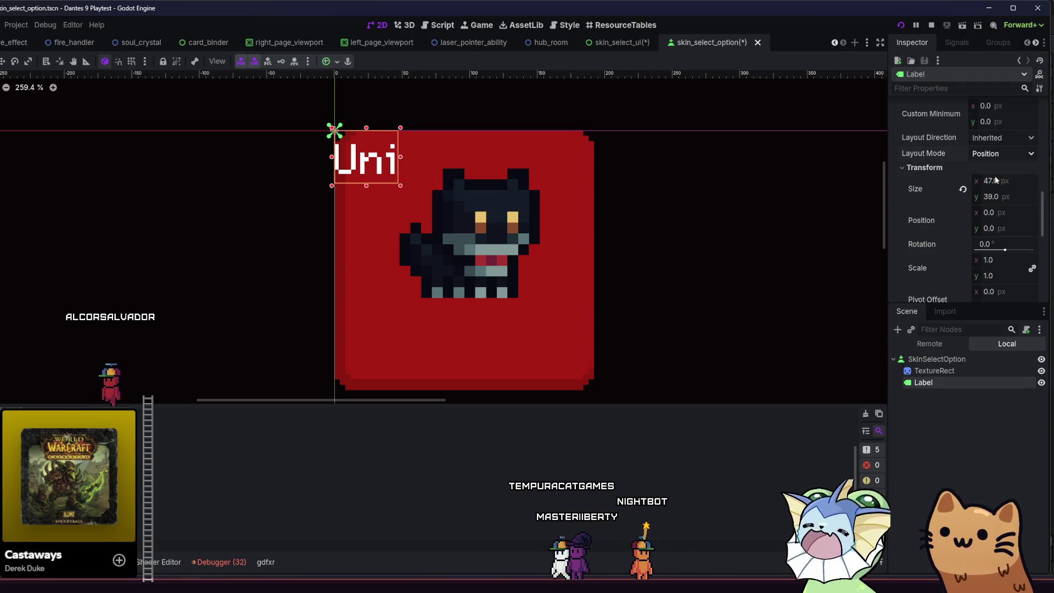
key(ctrl+z)
click(991, 170)
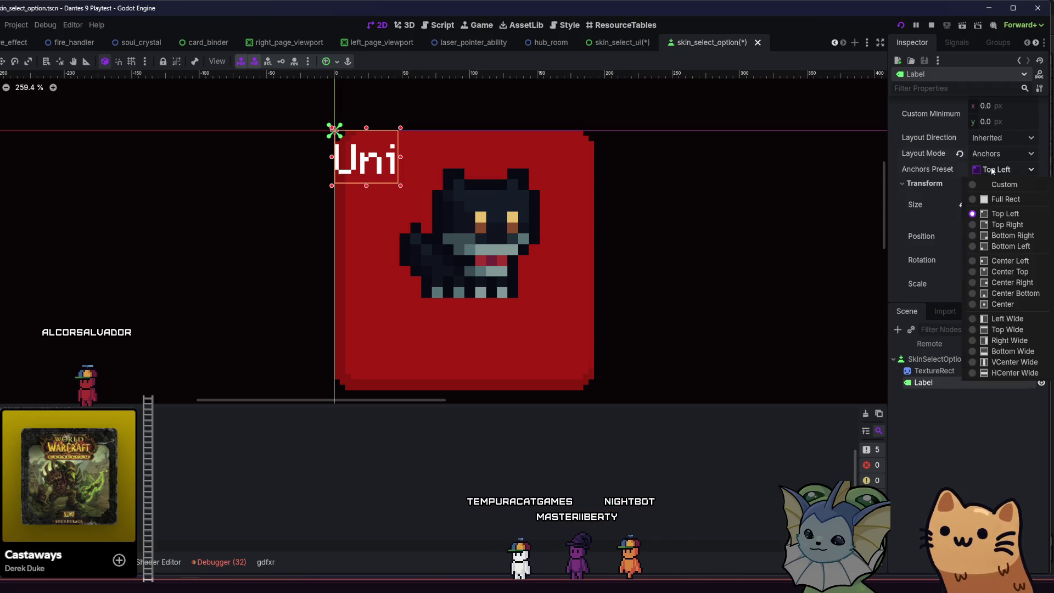
click(1010, 295)
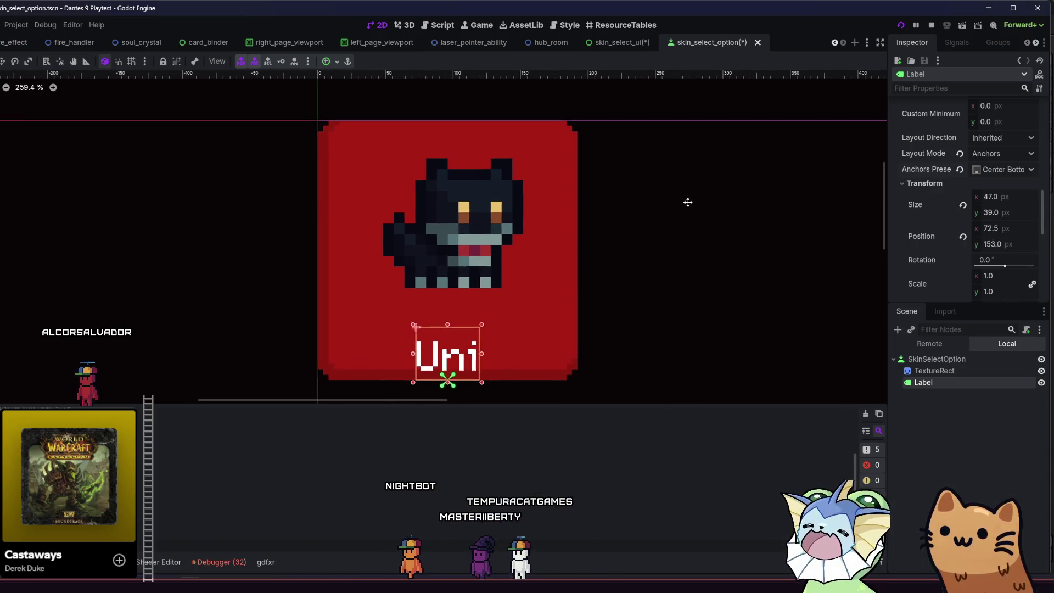
drag(993, 246, 978, 246)
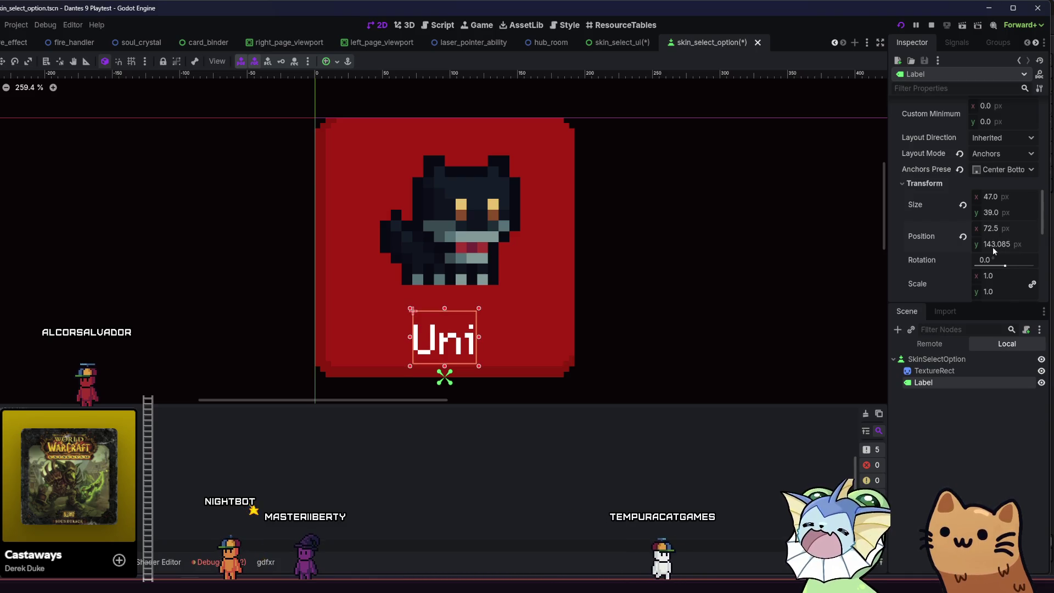
text(140)
key(Return)
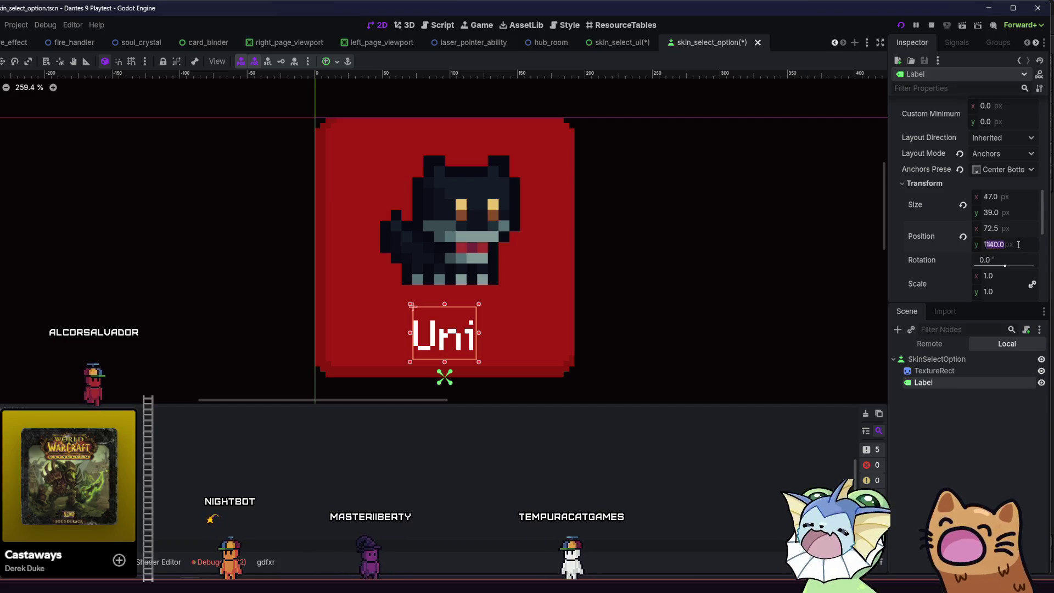
scroll(522, 359, up, 4)
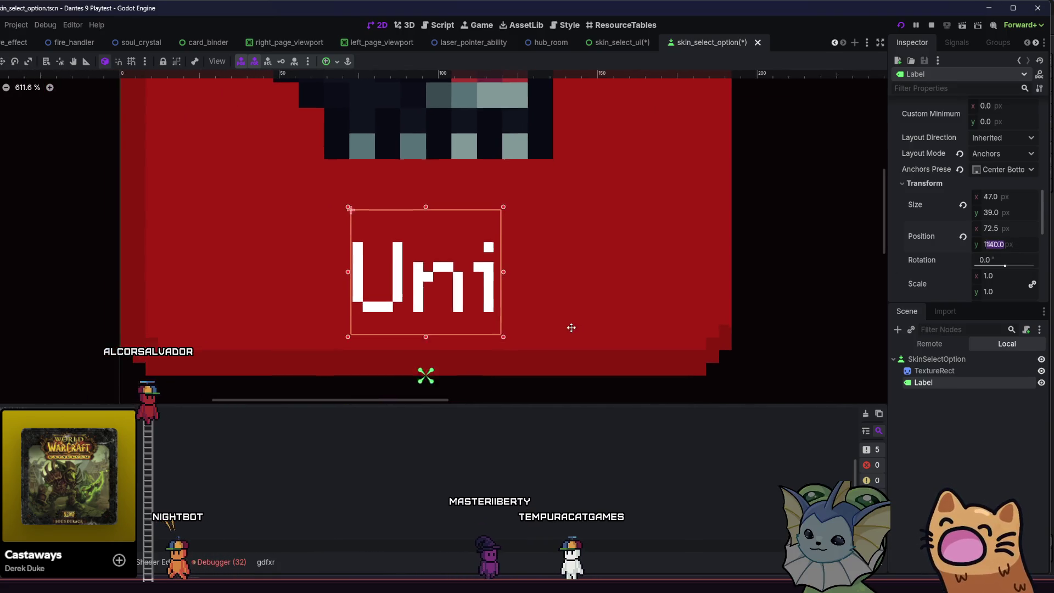
Measure the Uni label's spacing to the card edges, then save the skin_select_option scene
scroll(431, 381, up, 4)
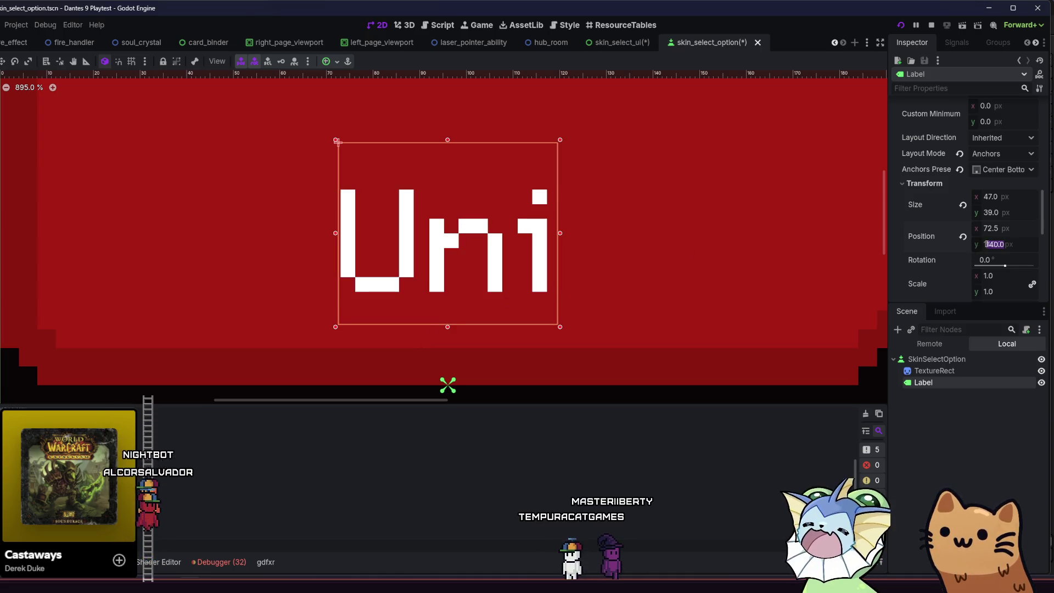
click(738, 248)
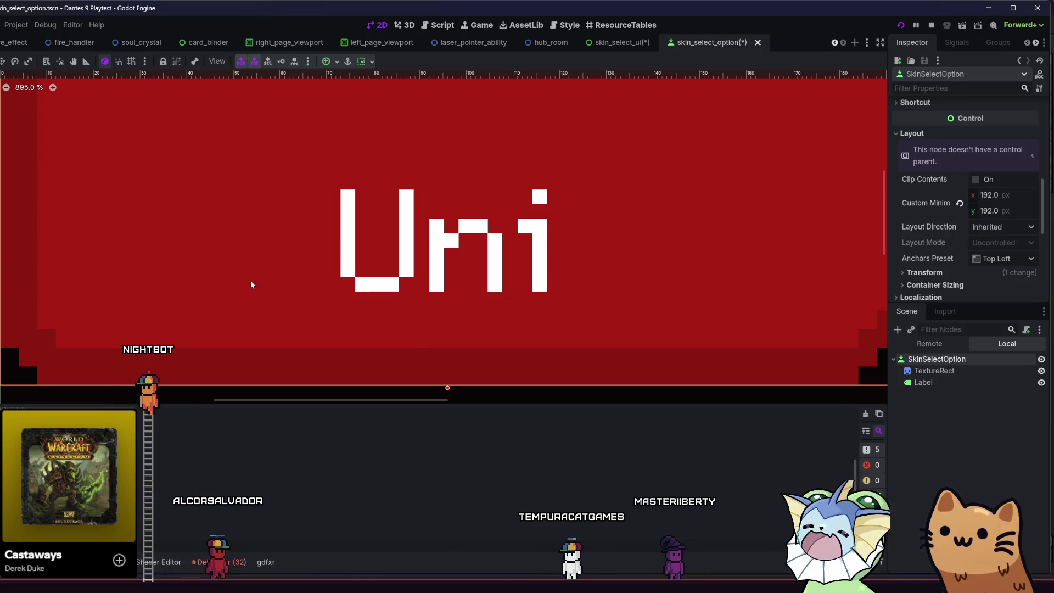
scroll(132, 220, up, 2)
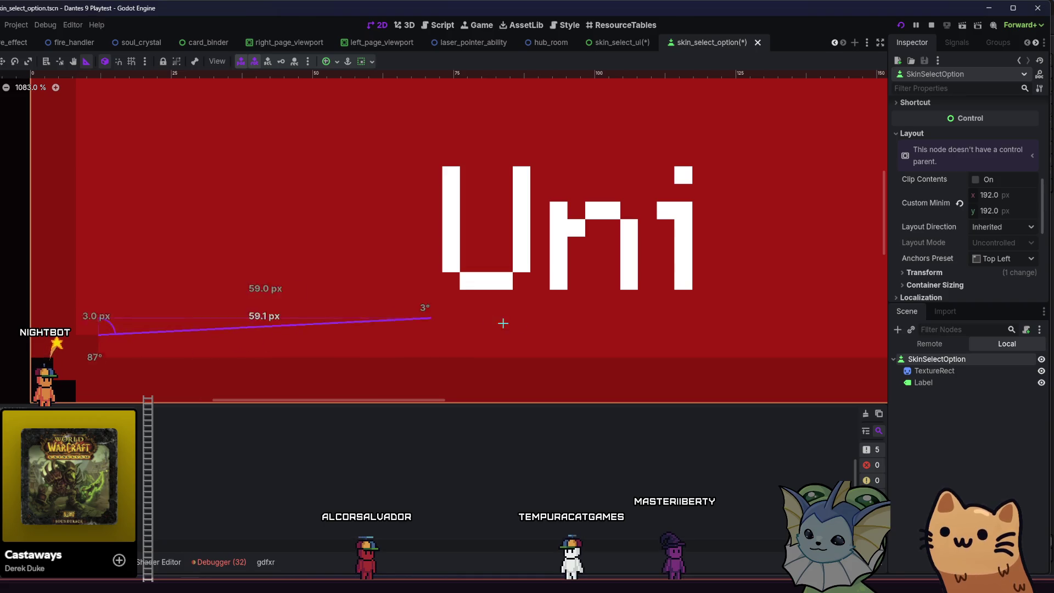
drag(503, 324, 592, 343)
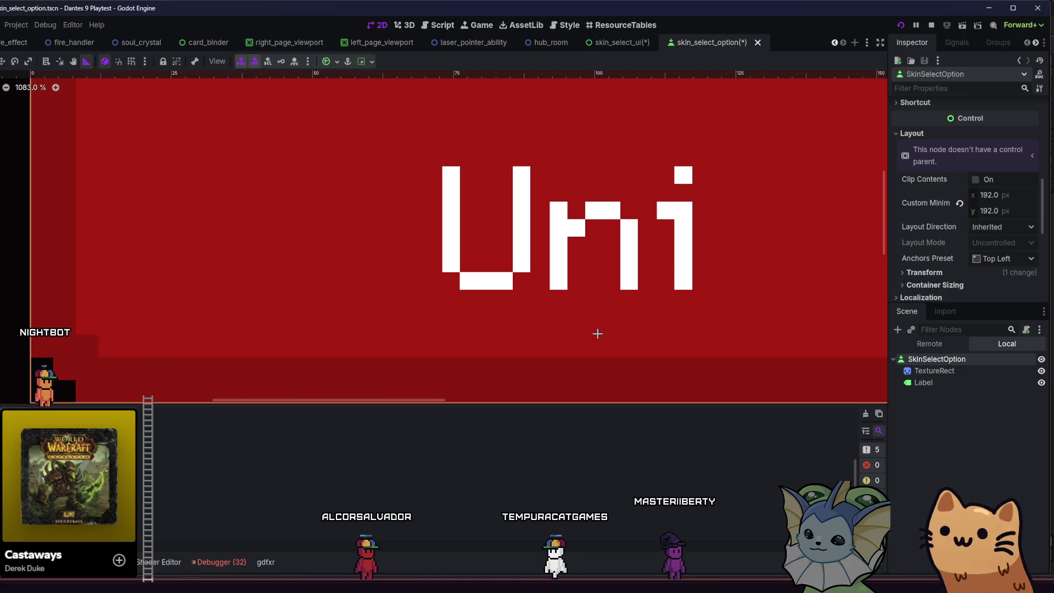
mouse_move(456, 292)
mouse_down()
mouse_move(51, 294)
mouse_move(71, 286)
mouse_up()
scroll(305, 311, down, 4)
key(q)
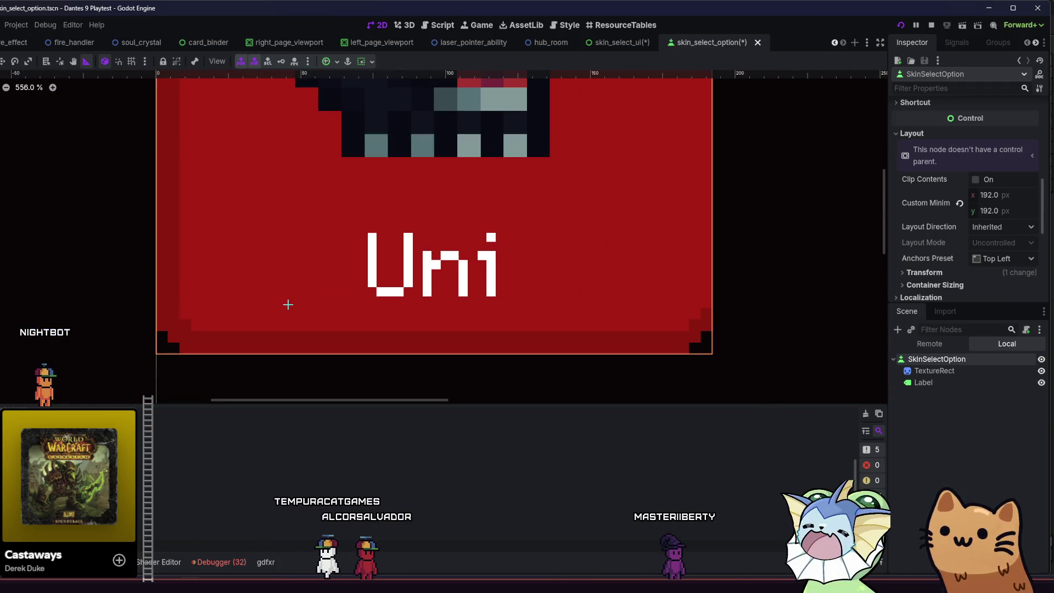
scroll(244, 227, down, 5)
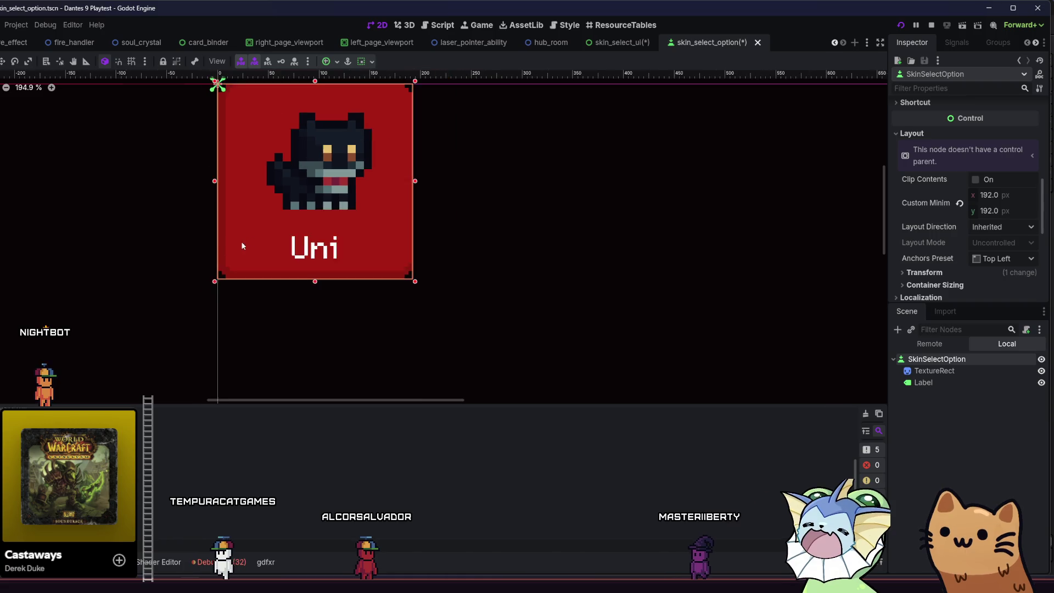
key(ctrl+s)
click(961, 371)
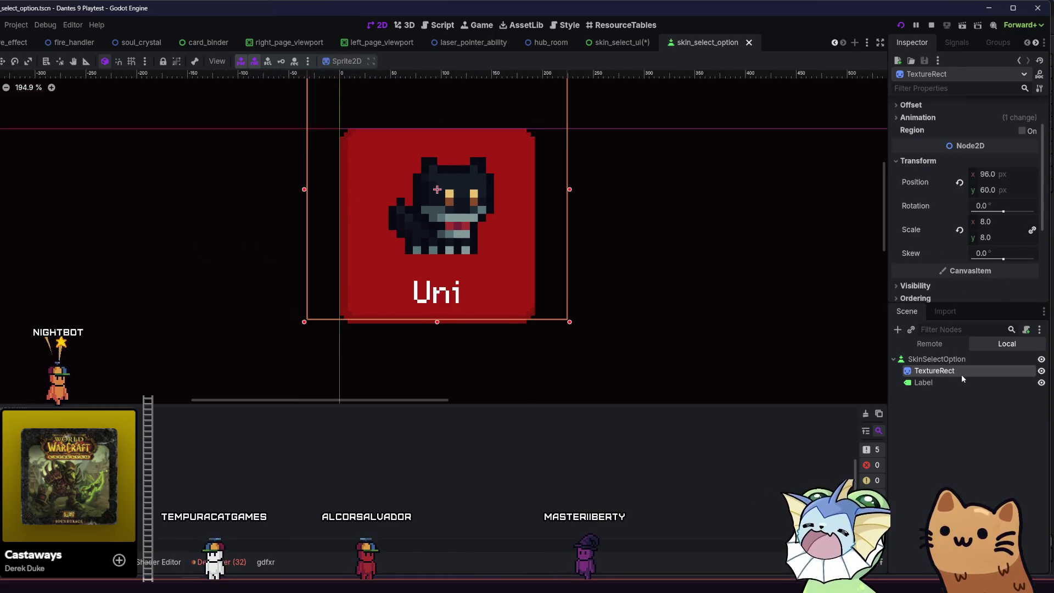
click(944, 382)
scroll(933, 181, down, 5)
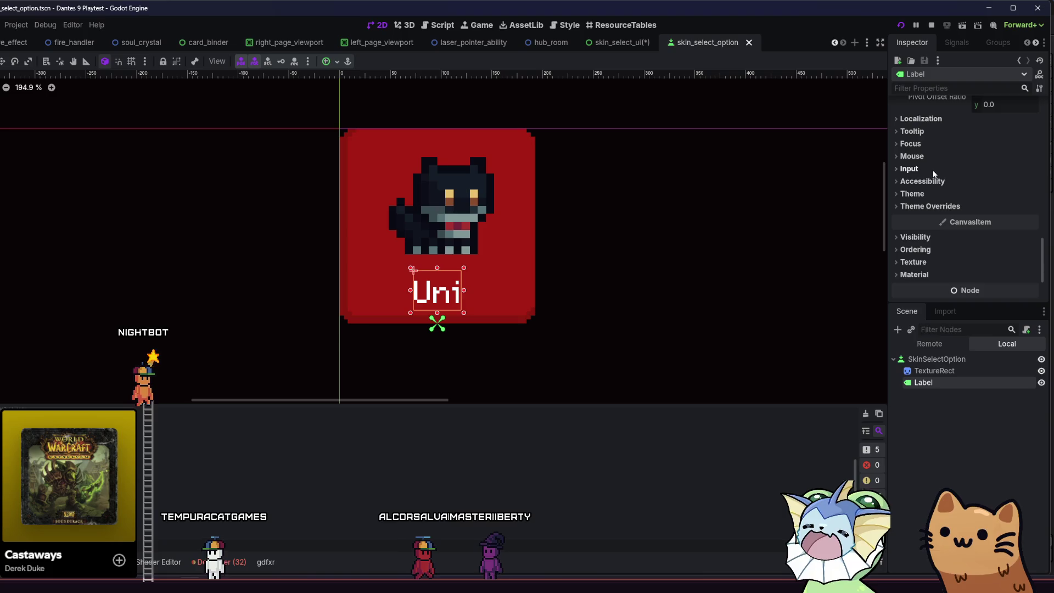
click(934, 206)
click(954, 218)
click(954, 219)
click(950, 232)
click(949, 233)
click(947, 239)
click(948, 239)
click(934, 206)
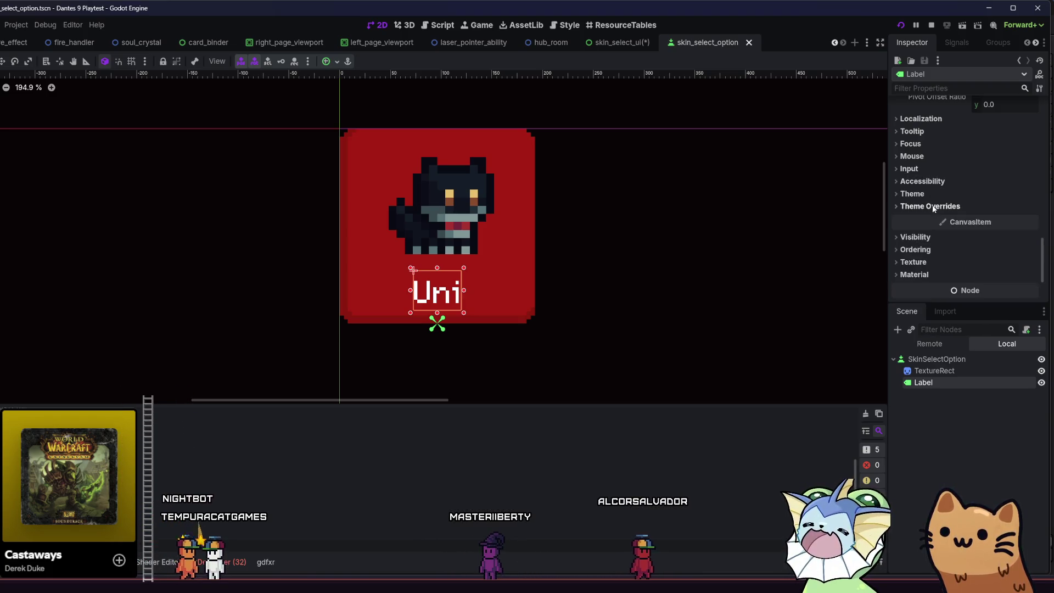
click(934, 195)
click(999, 222)
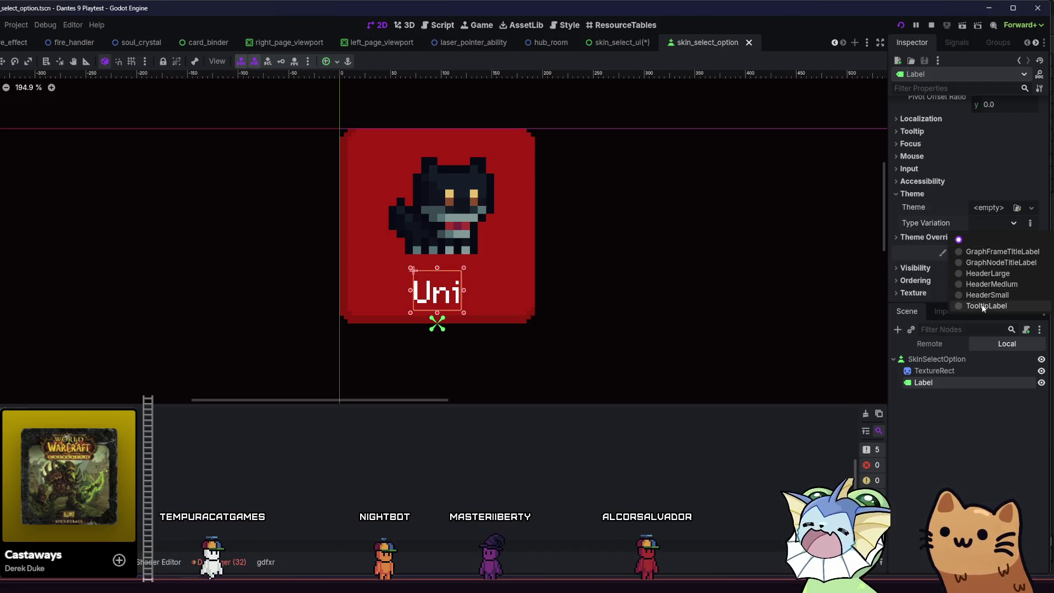
click(987, 306)
click(1005, 225)
click(992, 297)
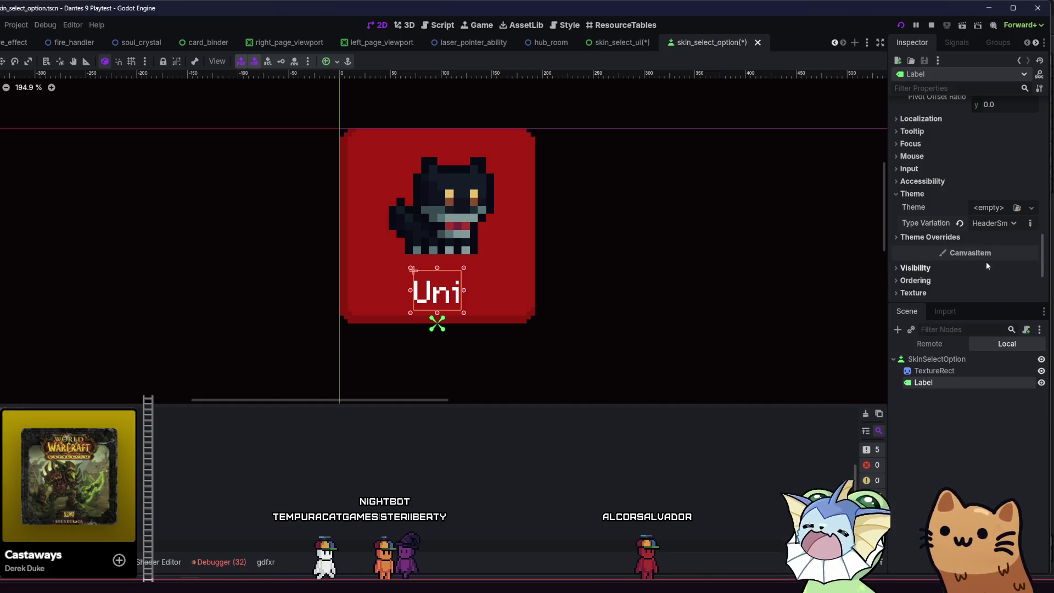
click(994, 223)
click(995, 284)
click(994, 224)
click(994, 273)
click(991, 228)
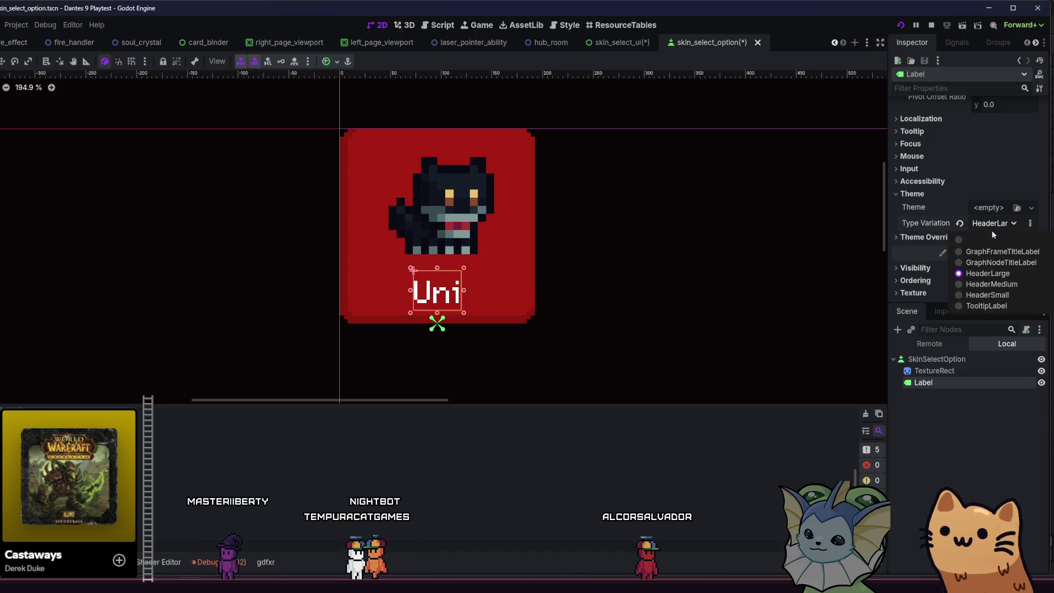
click(993, 239)
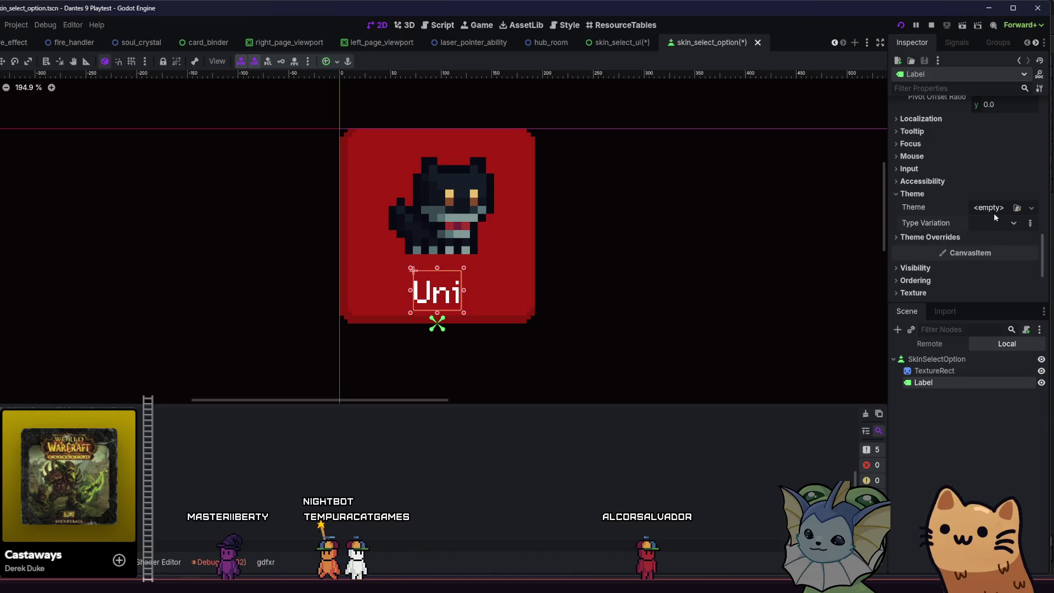
right_click(956, 385)
Convert the Label to a RichTextLabel with Scroll Active turned off, and save
click(933, 429)
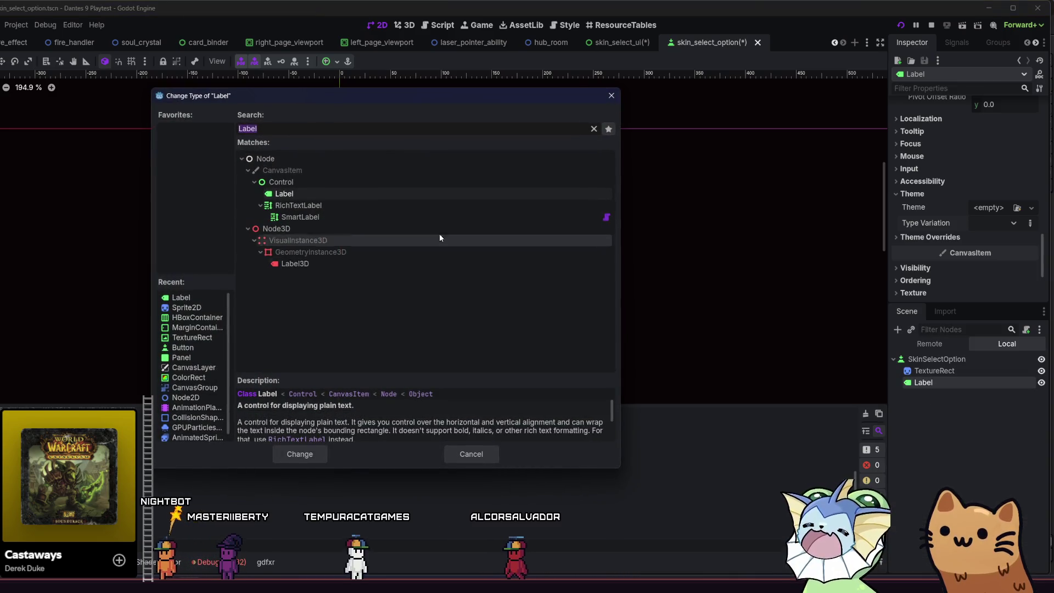
double_click(443, 205)
click(972, 235)
key(ctrl+s)
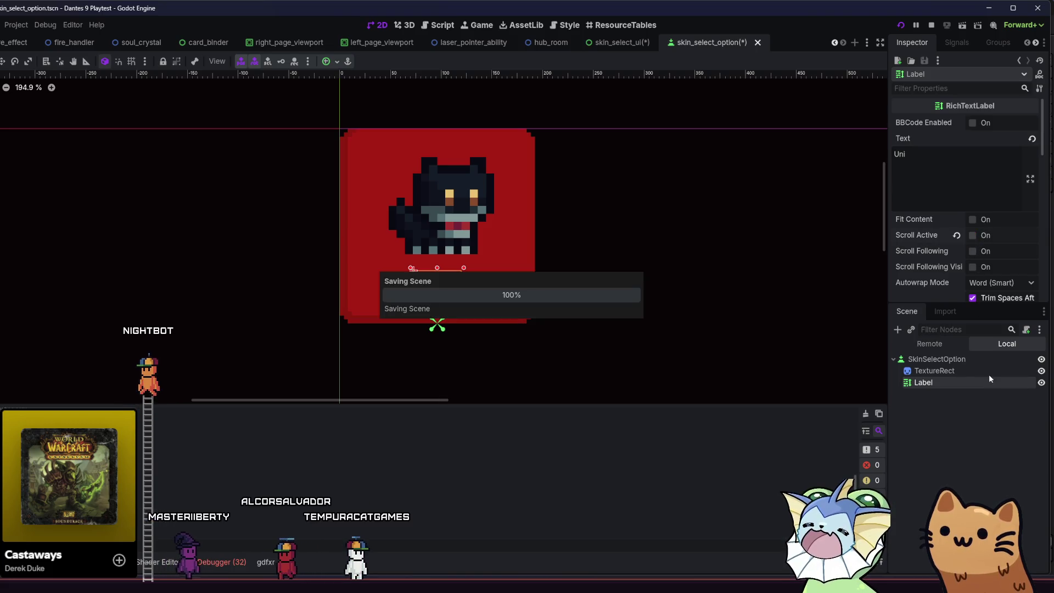
Give the label the HeadingLabel type variation and widen it across the card
scroll(950, 262, down, 10)
scroll(941, 266, down, 5)
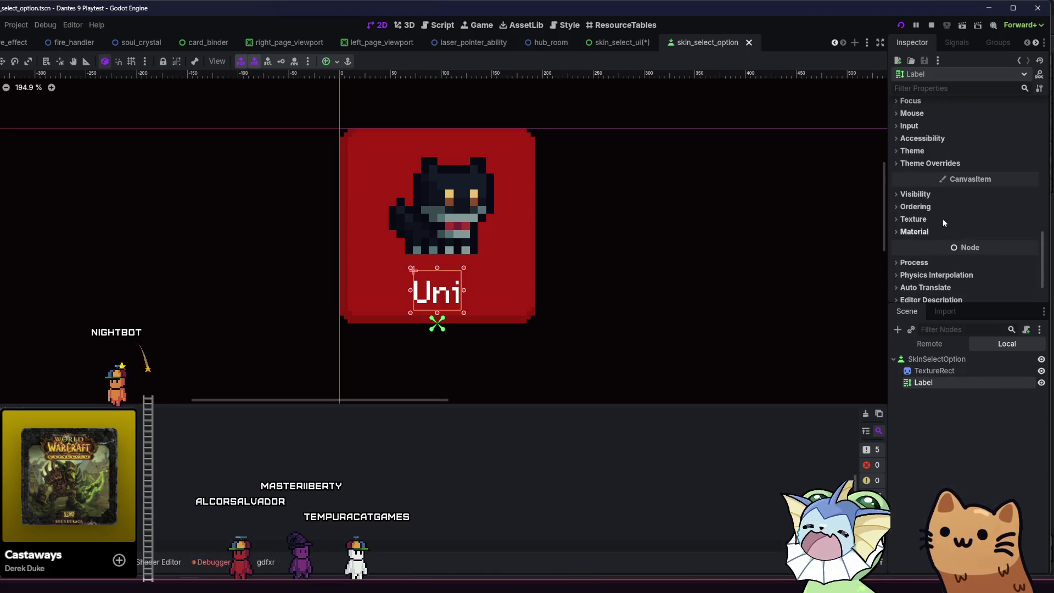
scroll(943, 219, up, 2)
click(944, 190)
click(945, 190)
click(944, 213)
click(943, 213)
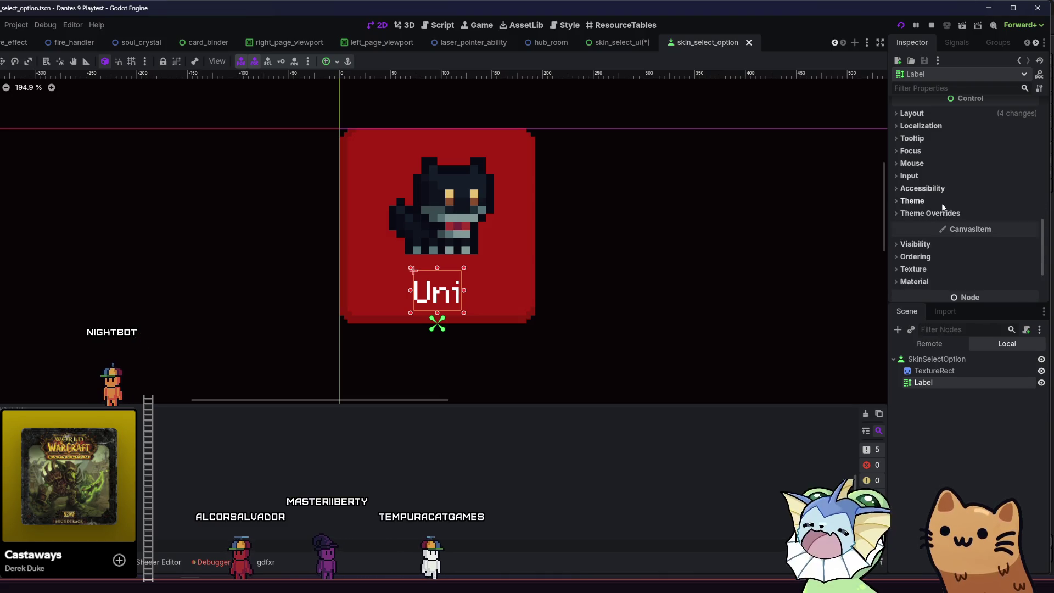
click(912, 201)
click(1000, 230)
click(994, 259)
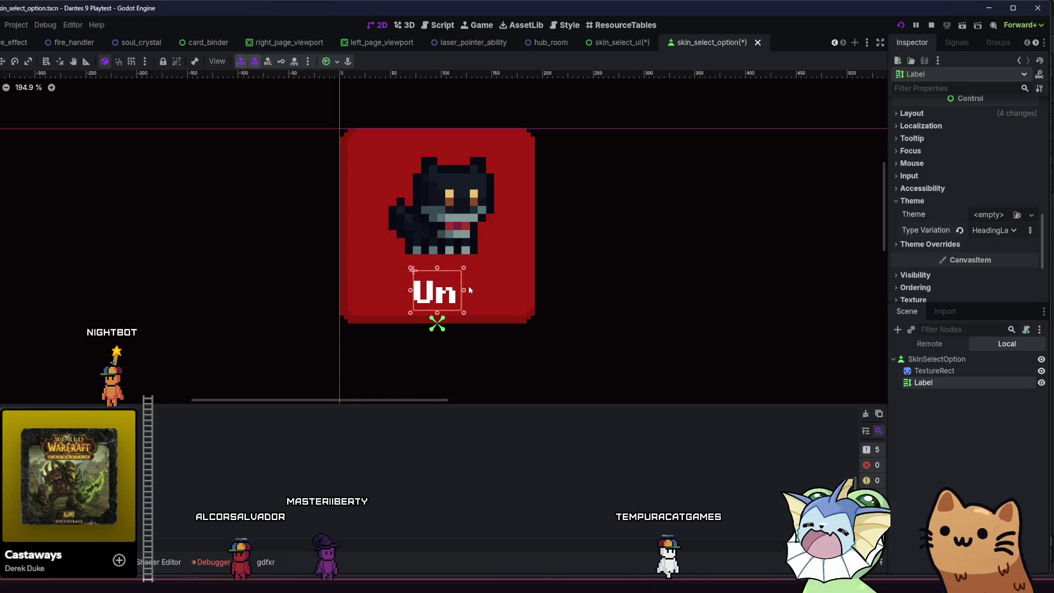
drag(466, 290, 538, 281)
Set the Uni text's horizontal alignment to Center and save the scene
scroll(947, 245, up, 4)
scroll(946, 242, up, 5)
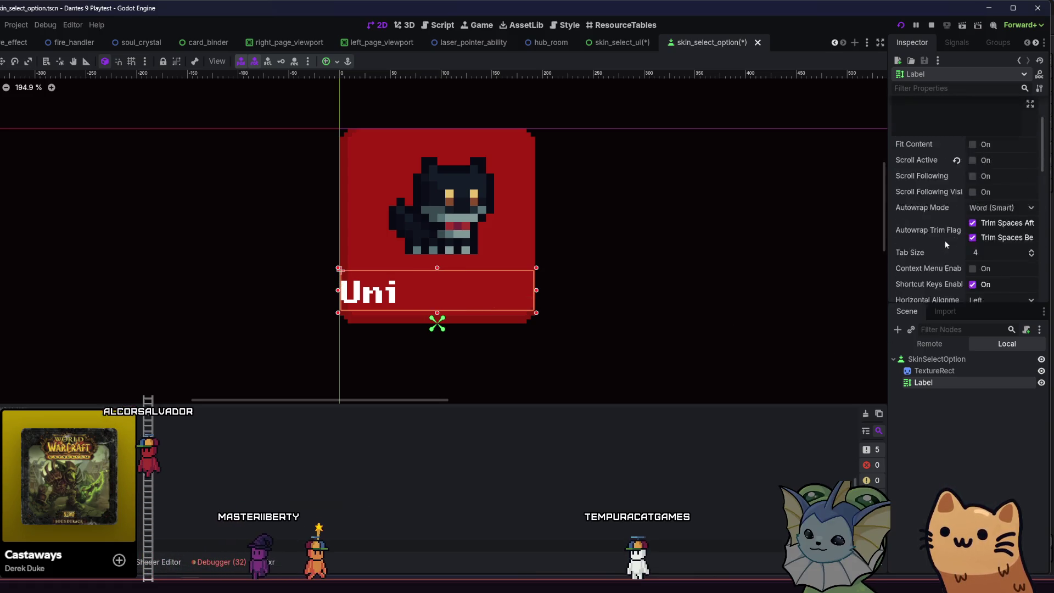
click(981, 251)
click(987, 275)
key(ctrl+s)
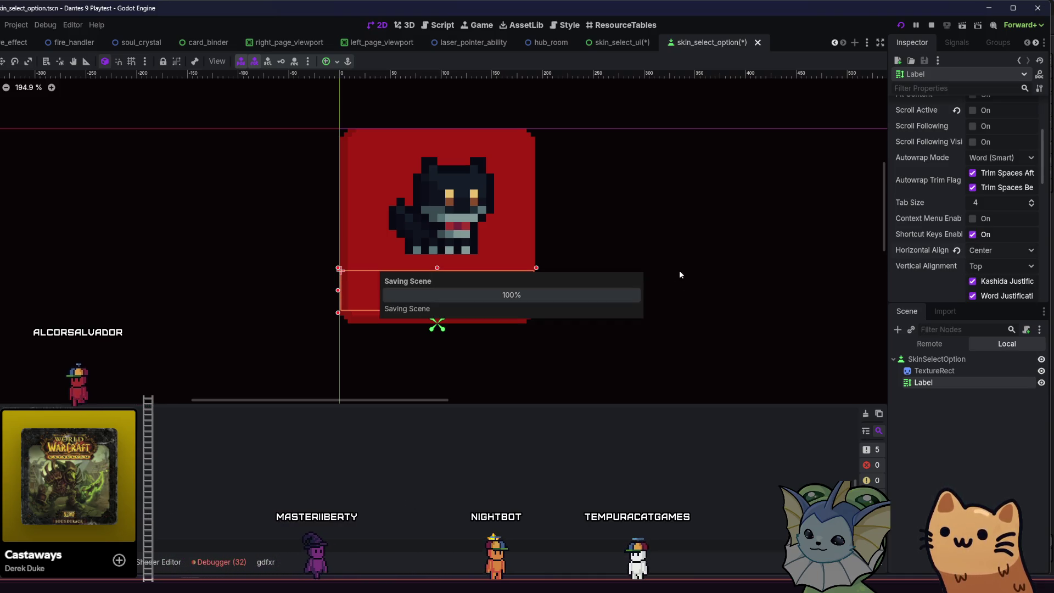
drag(645, 276, 668, 268)
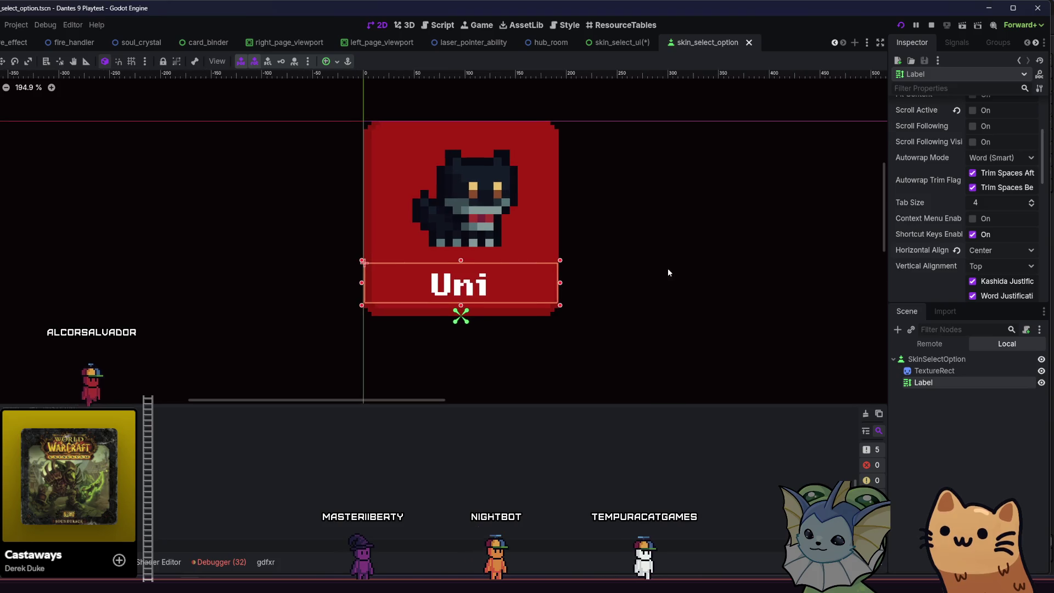
scroll(928, 237, down, 4)
scroll(926, 235, down, 2)
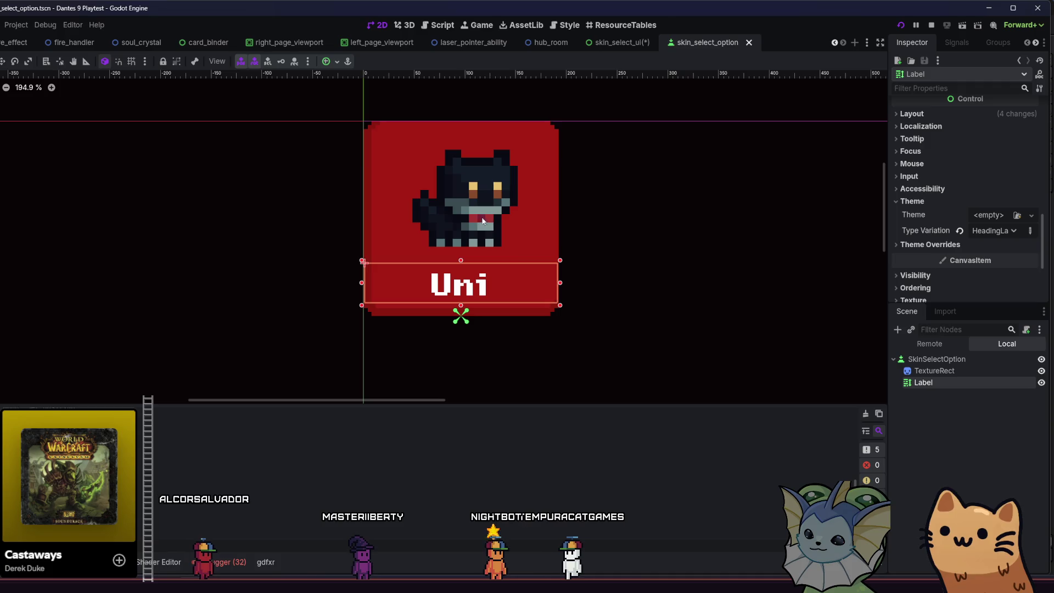
Move the cat TextureRect down to y 80, recentre the card and save the scene
click(937, 370)
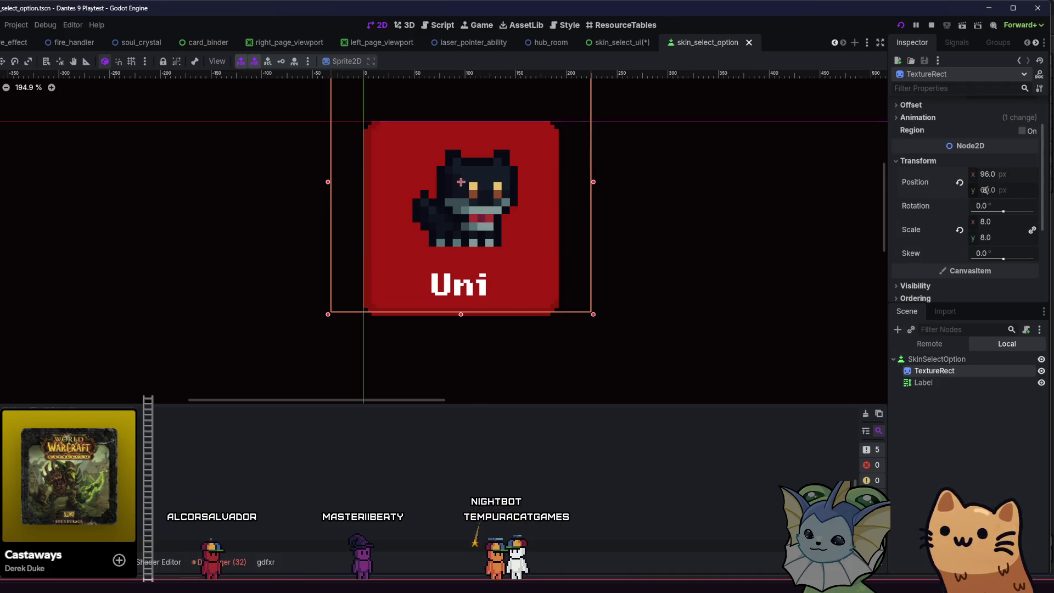
text(80)
key(Return)
scroll(642, 211, down, 4)
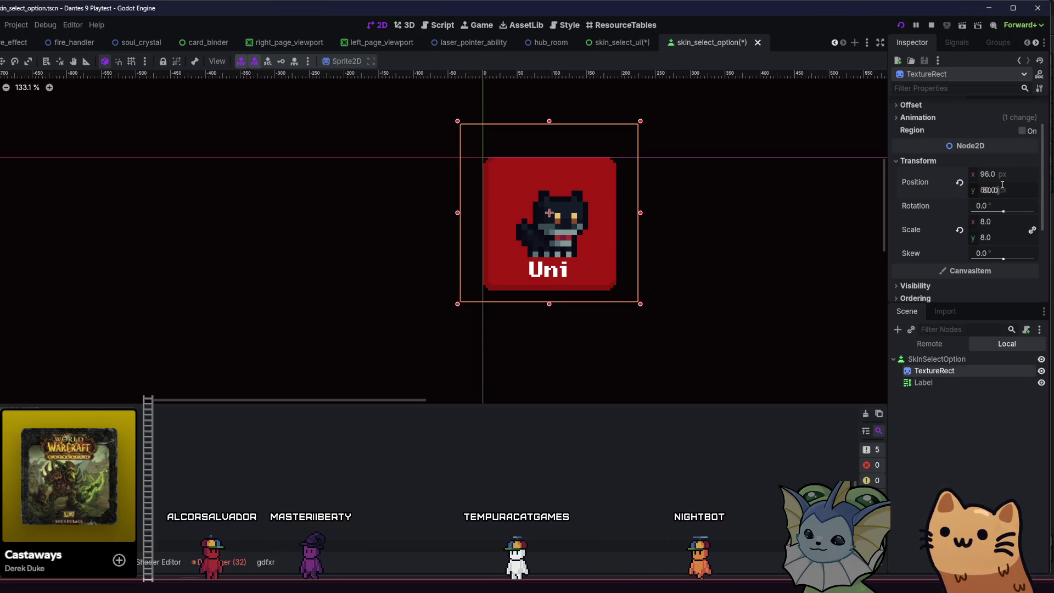
click(414, 226)
drag(414, 226, 315, 253)
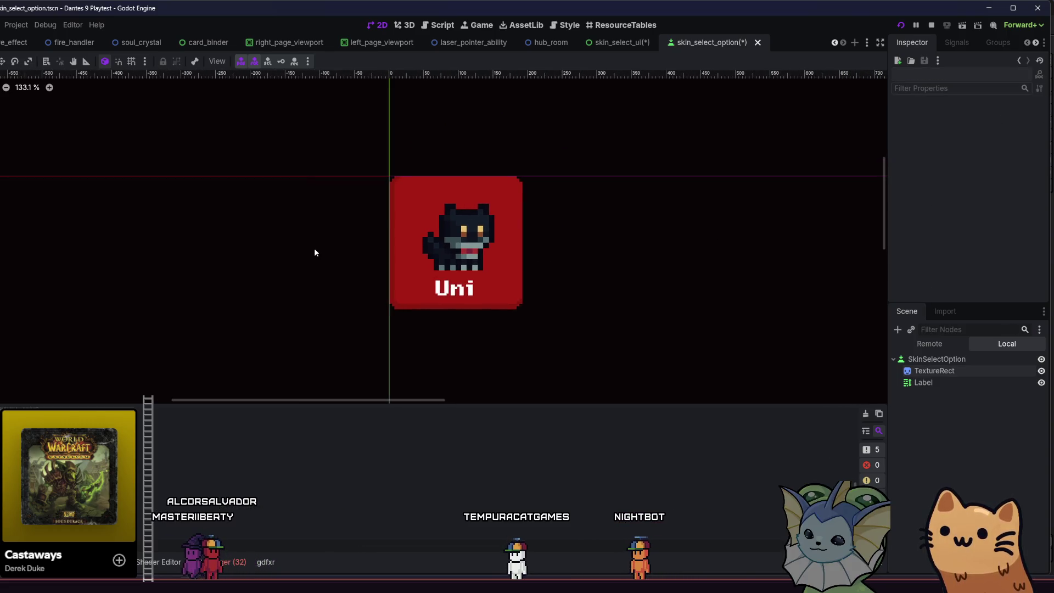
scroll(331, 248, down, 1)
key(ctrl+s)
scroll(406, 269, right, 2)
Try the NumberLabel, TextLabel and TitleLabel type variations on the Uni Label
click(1002, 384)
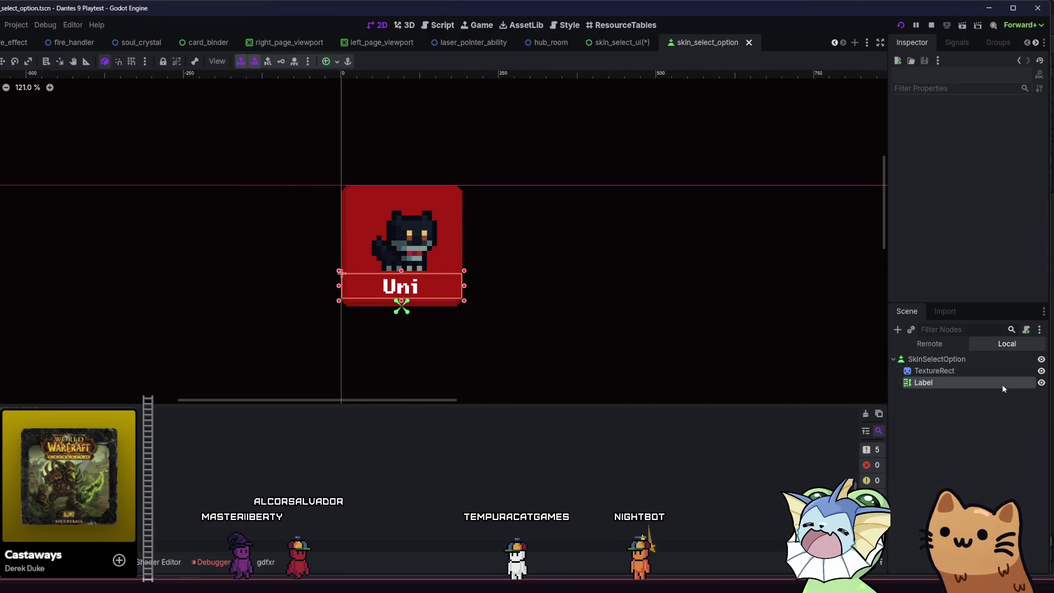
scroll(955, 189, down, 4)
scroll(980, 131, up, 3)
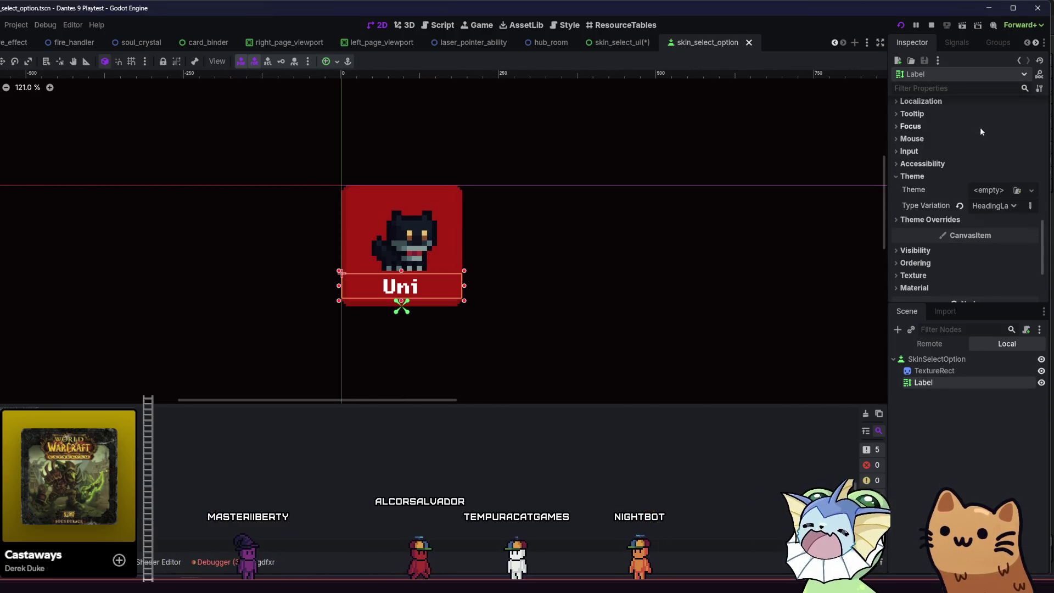
click(991, 209)
click(993, 247)
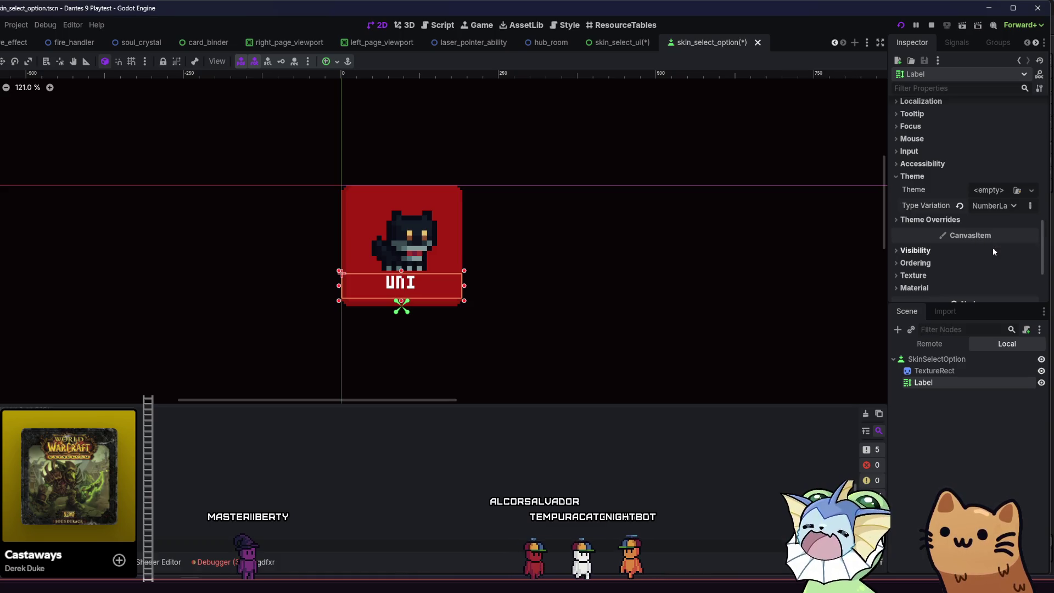
click(995, 206)
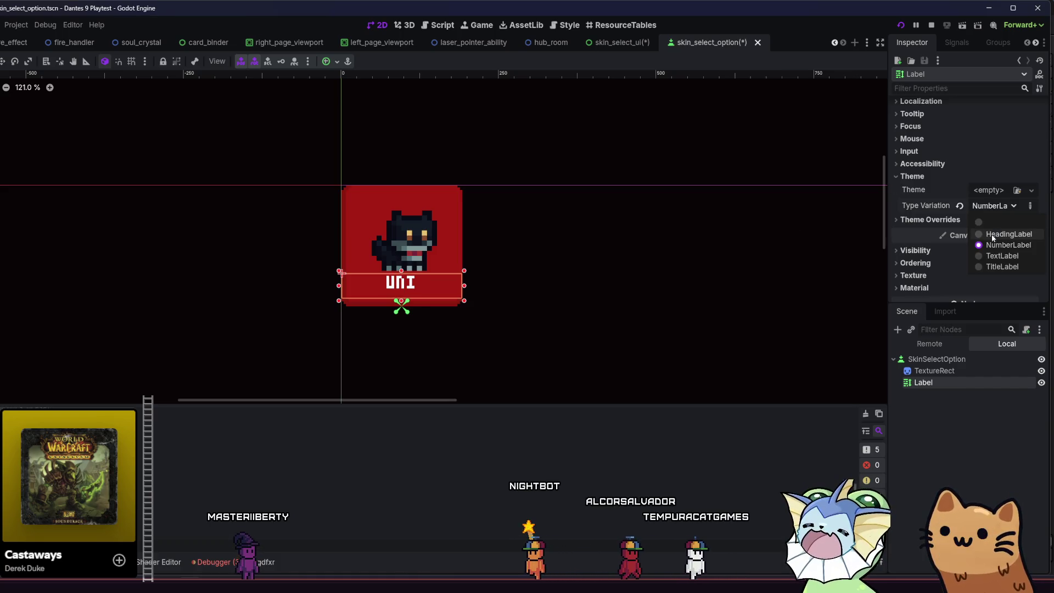
click(995, 256)
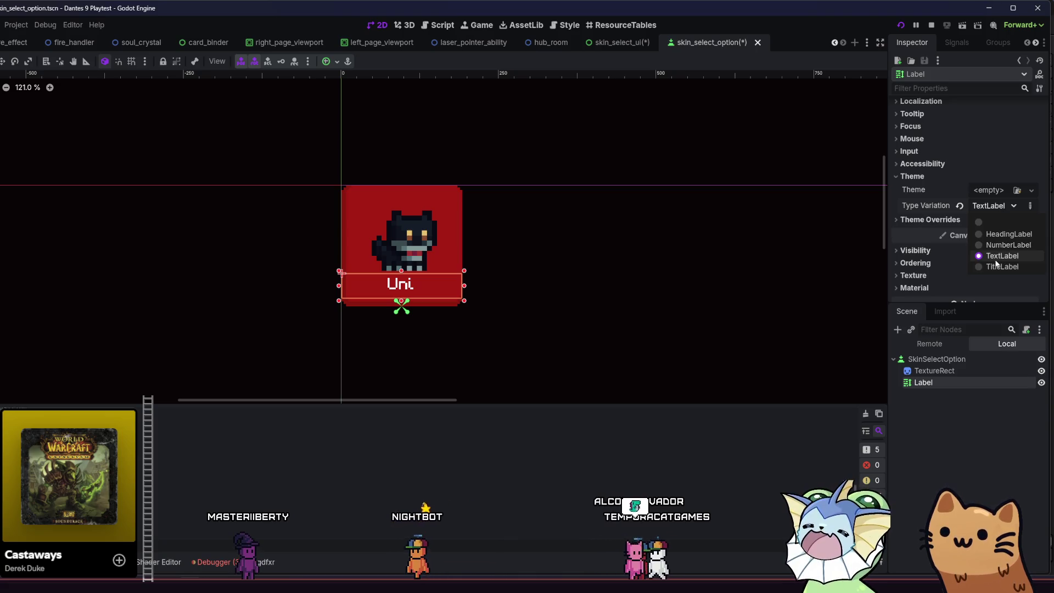
click(997, 266)
click(993, 207)
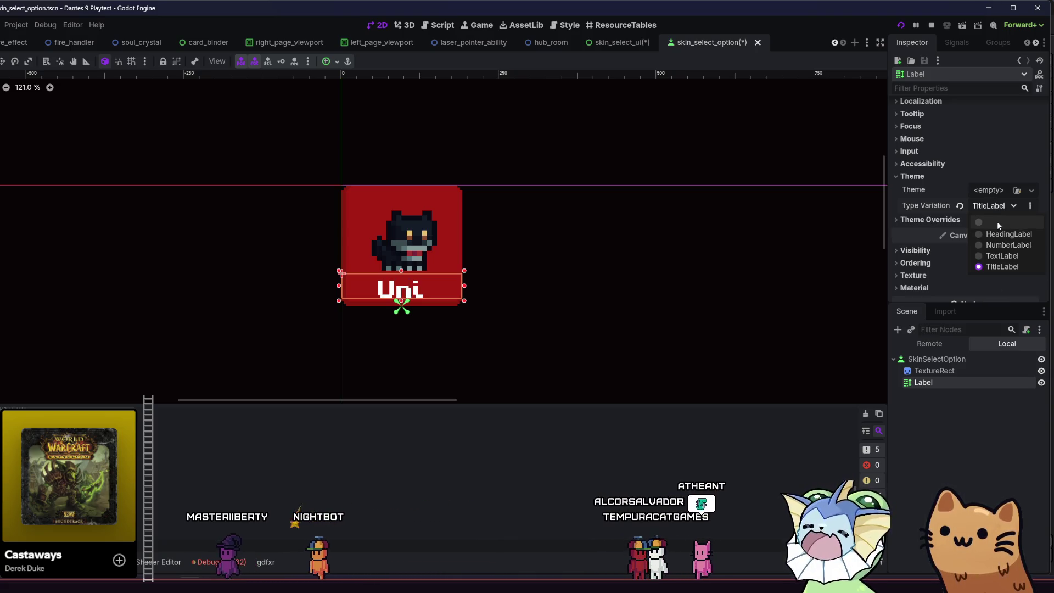
click(997, 222)
click(998, 208)
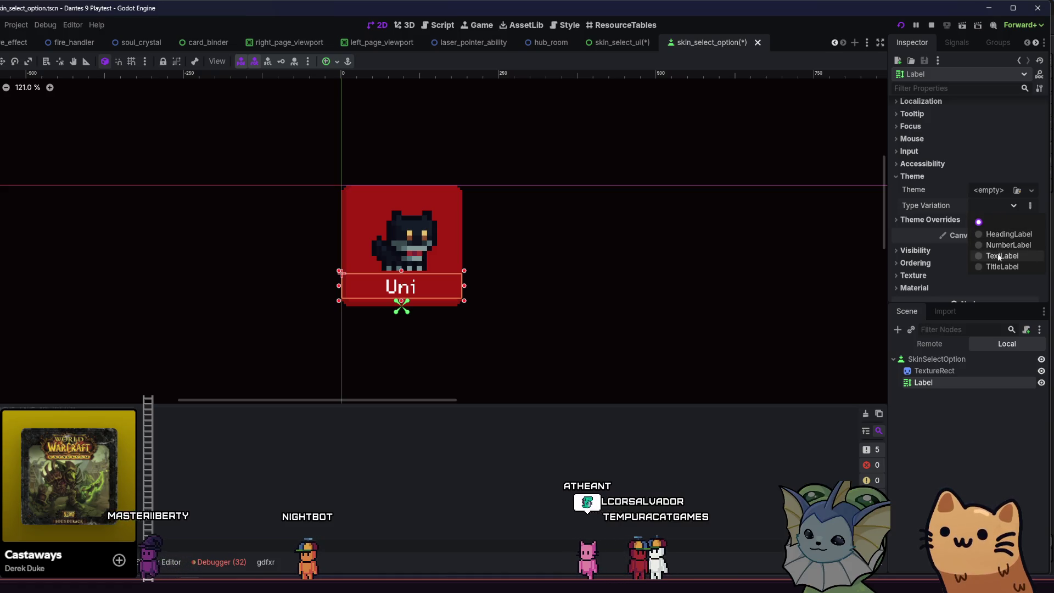
click(999, 256)
Compare TextLabel, TitleLabel and NumberLabel again, then settle on HeadingLabel for the Uni caption
click(1003, 208)
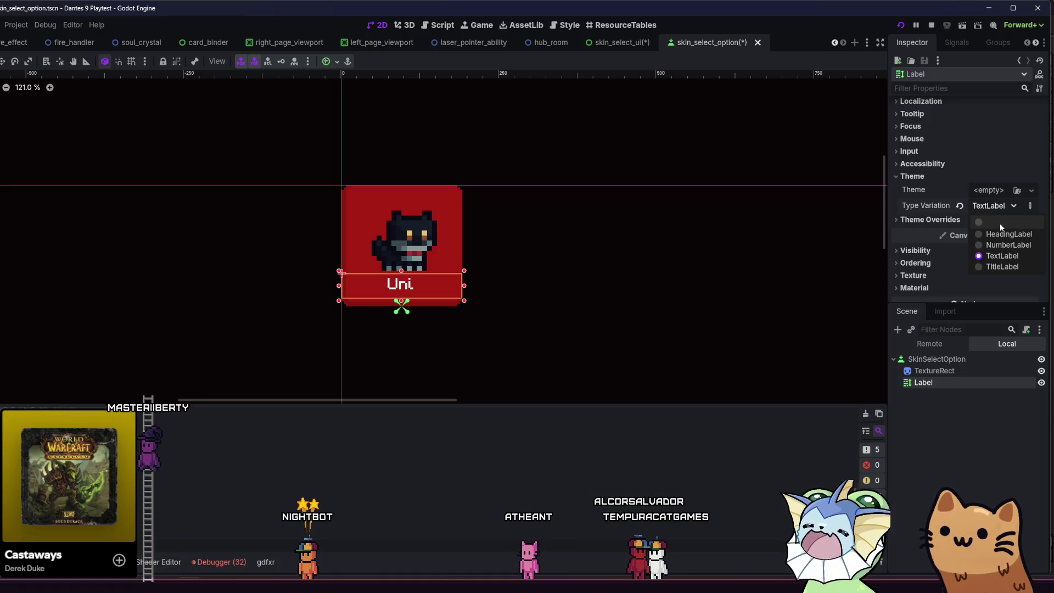
click(1000, 222)
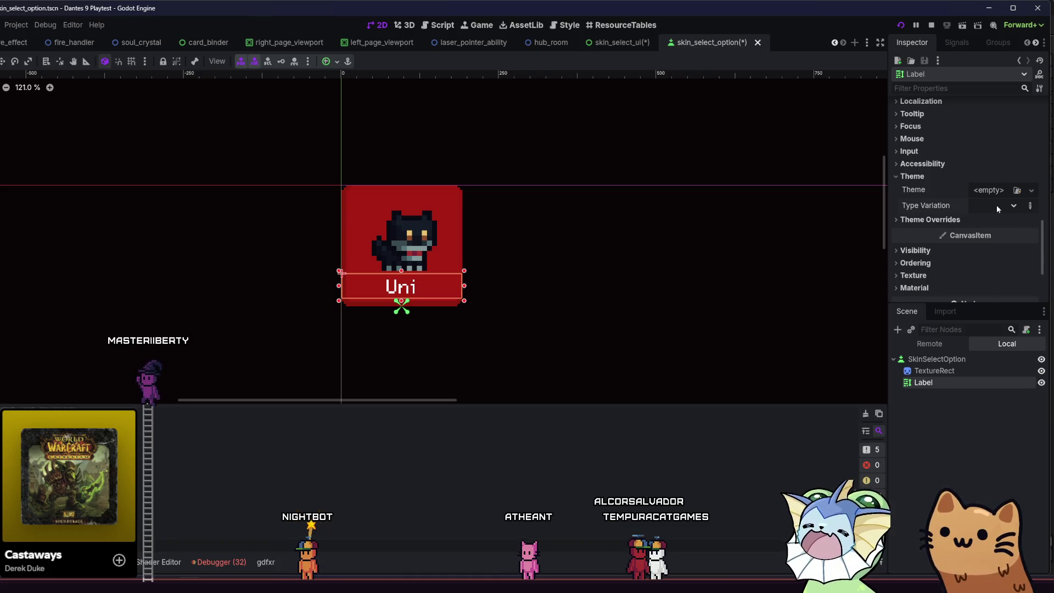
click(997, 205)
click(980, 254)
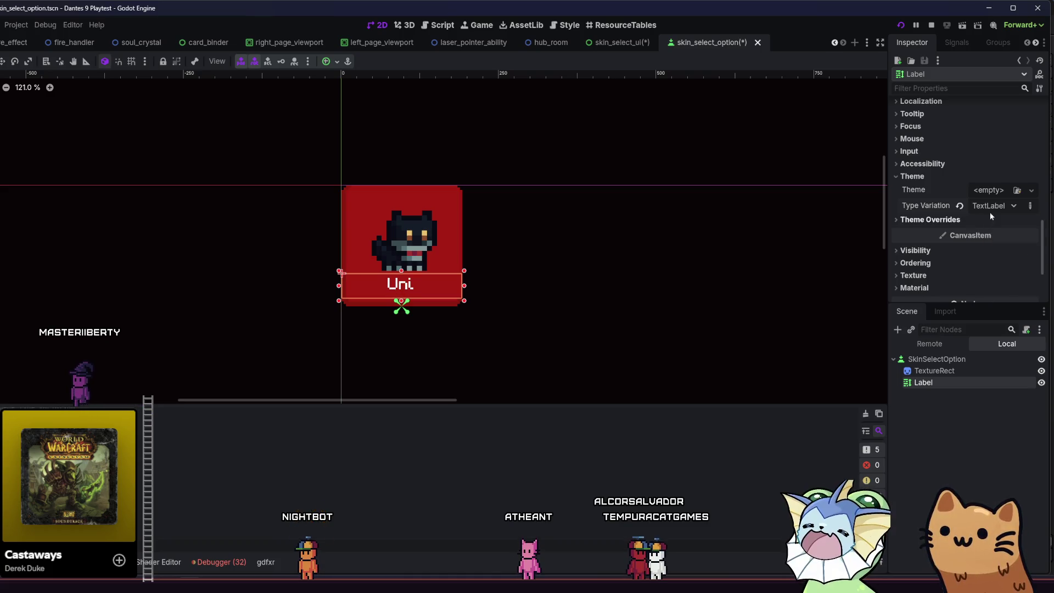
click(990, 209)
click(983, 268)
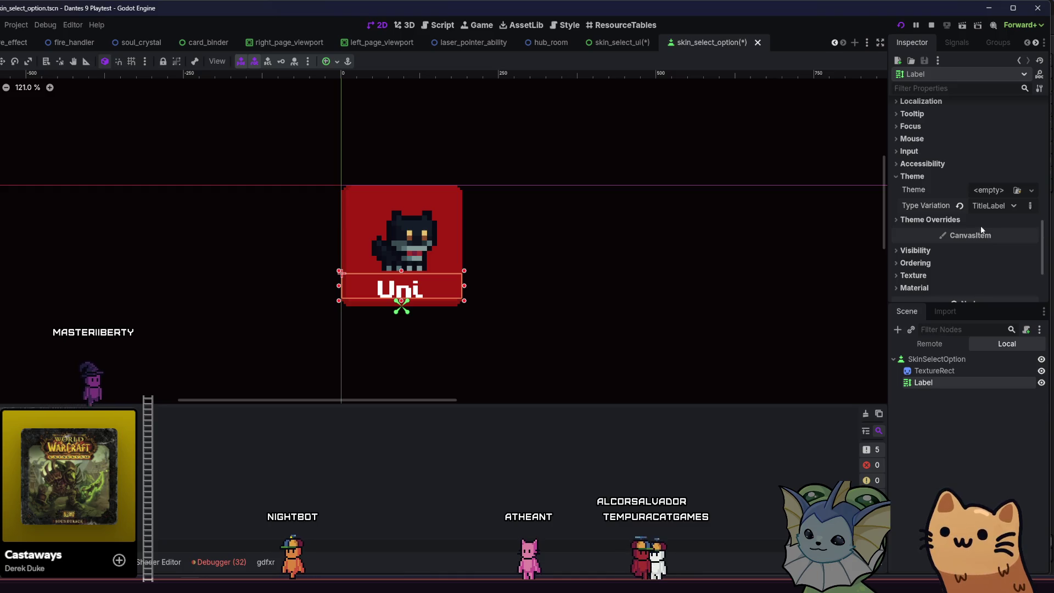
click(993, 208)
click(997, 245)
click(993, 209)
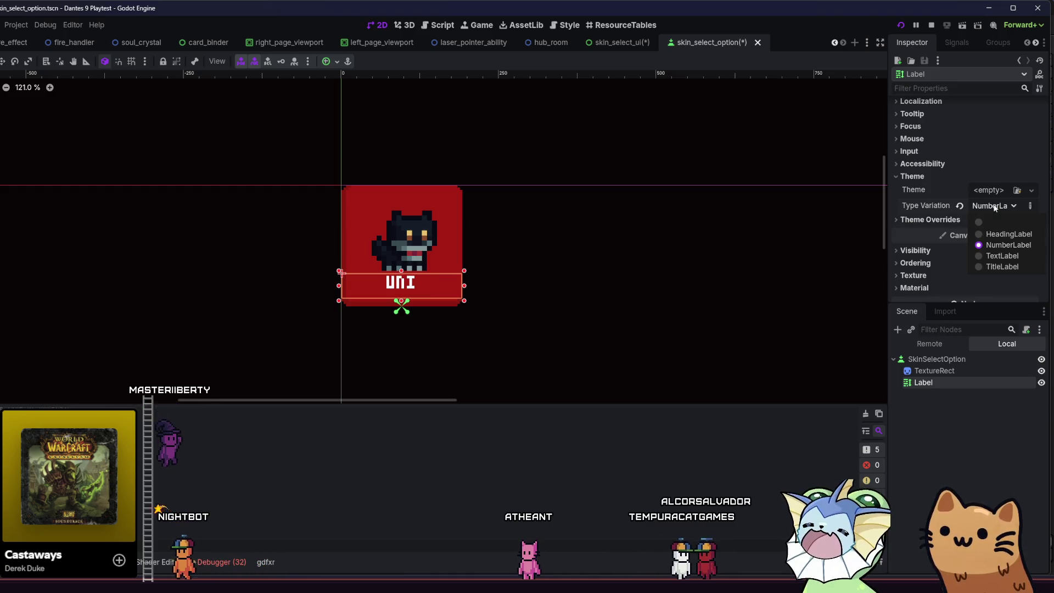
click(995, 235)
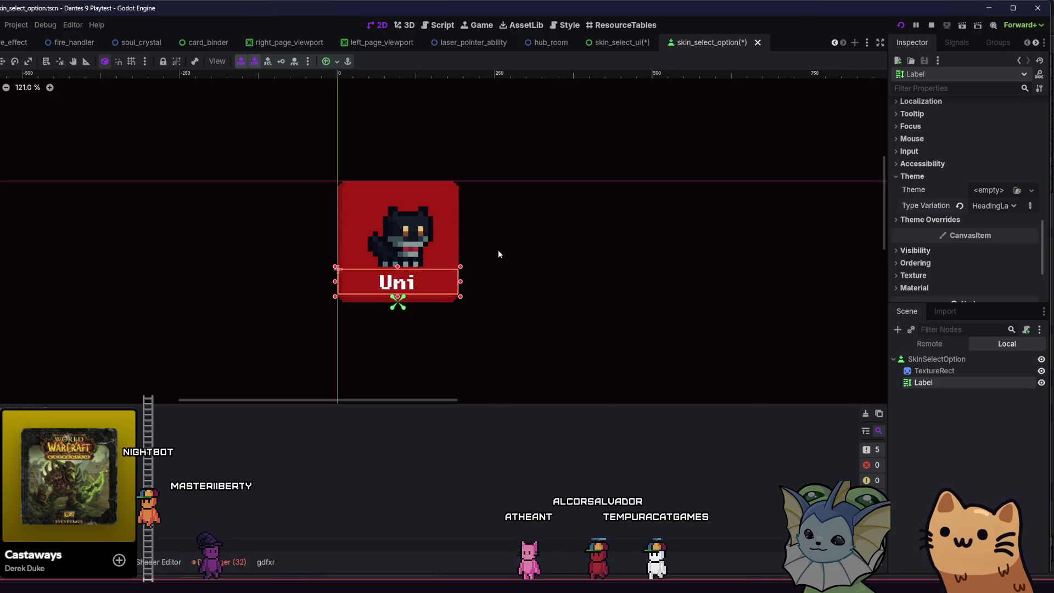
scroll(371, 246, up, 3)
click(271, 239)
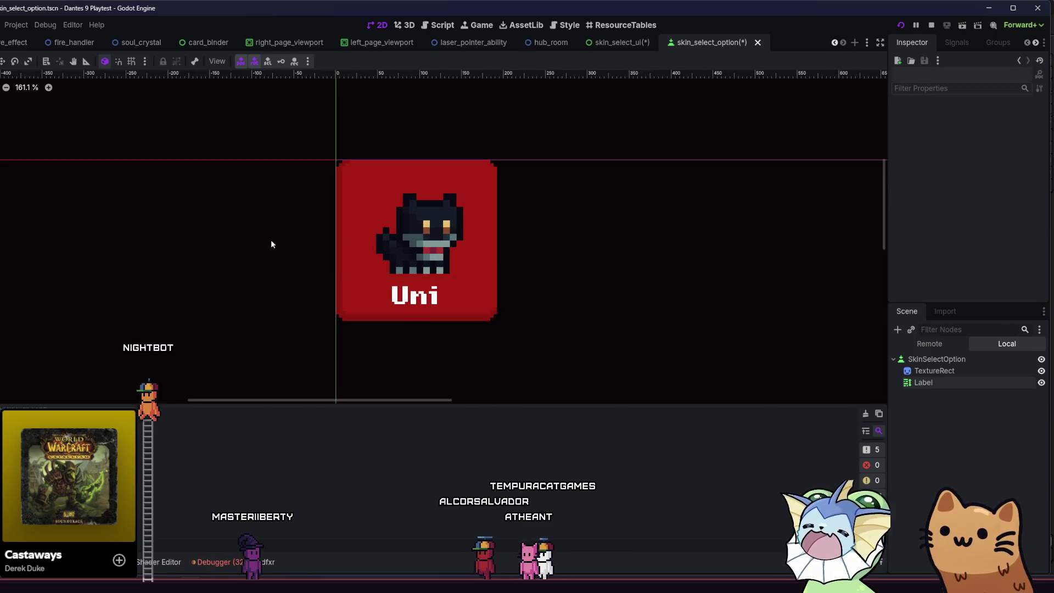
Save the skin option scene and recentre the canvas on the option
scroll(271, 239, down, 7)
scroll(328, 254, up, 3)
key(ctrl+s)
drag(462, 255, 602, 255)
Create skin_select_option.gd inheriting Button on the SkinSelectOption root and begin a var line
click(983, 362)
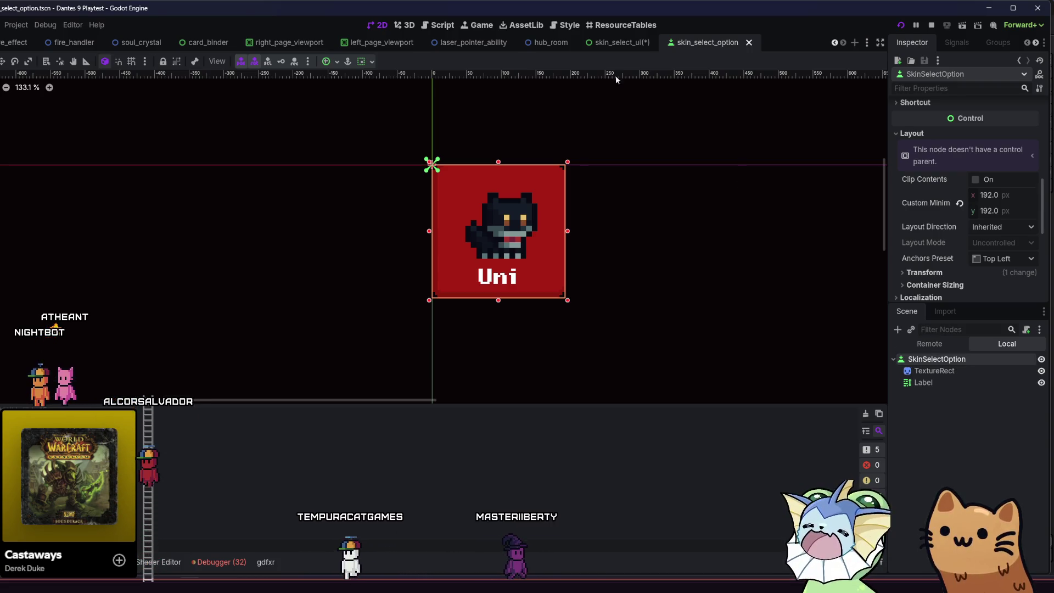
click(628, 48)
click(760, 45)
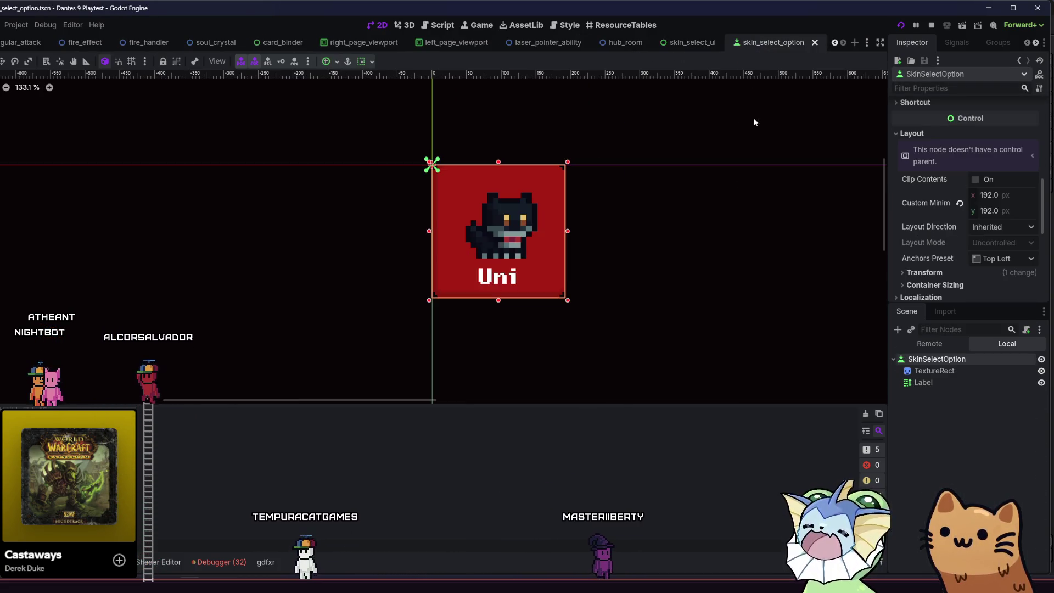
click(1027, 329)
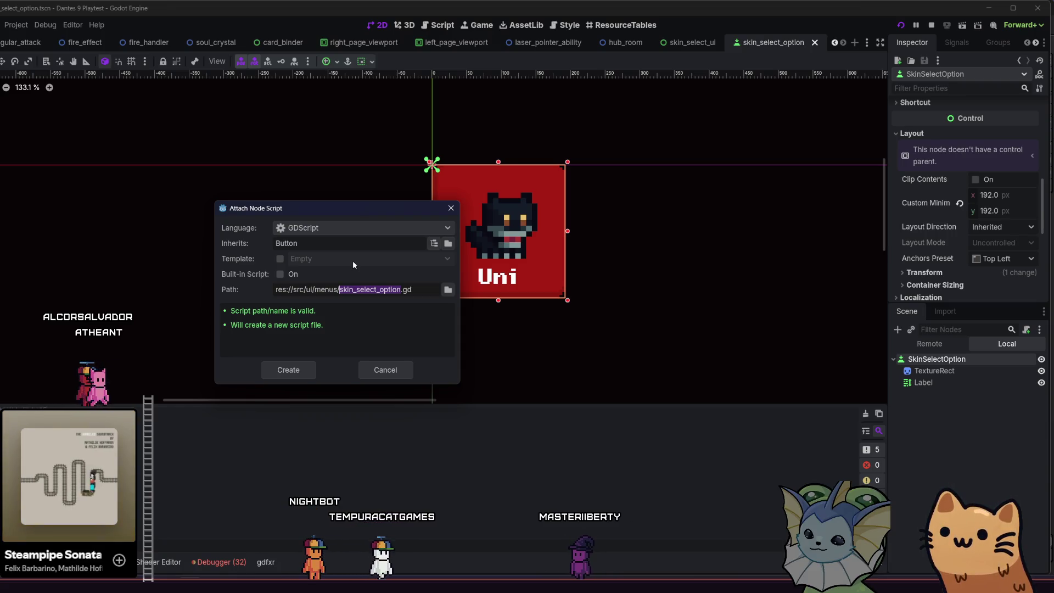
click(279, 371)
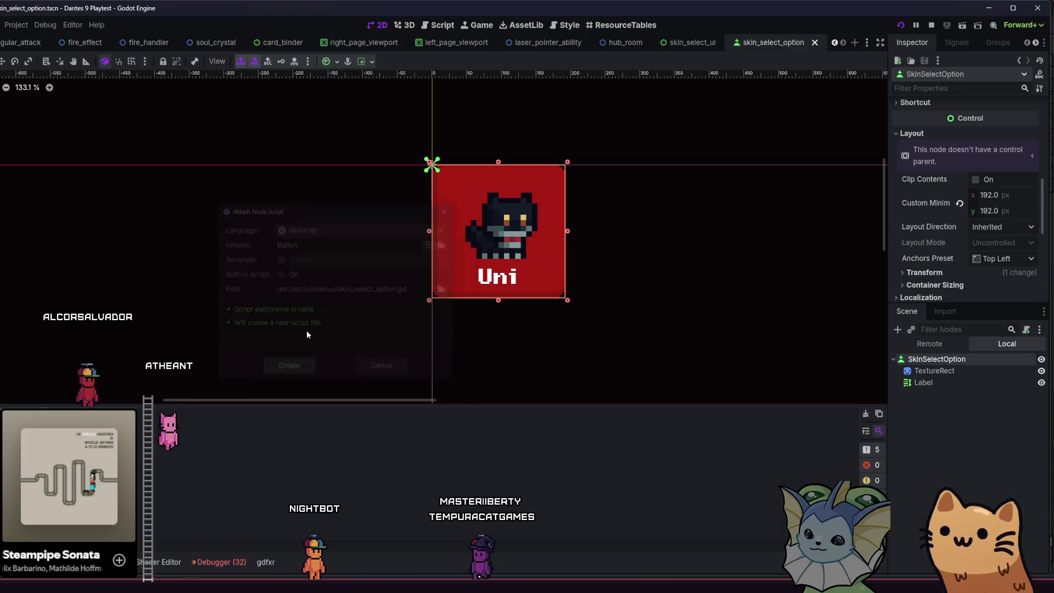
key(Return)
text(var )
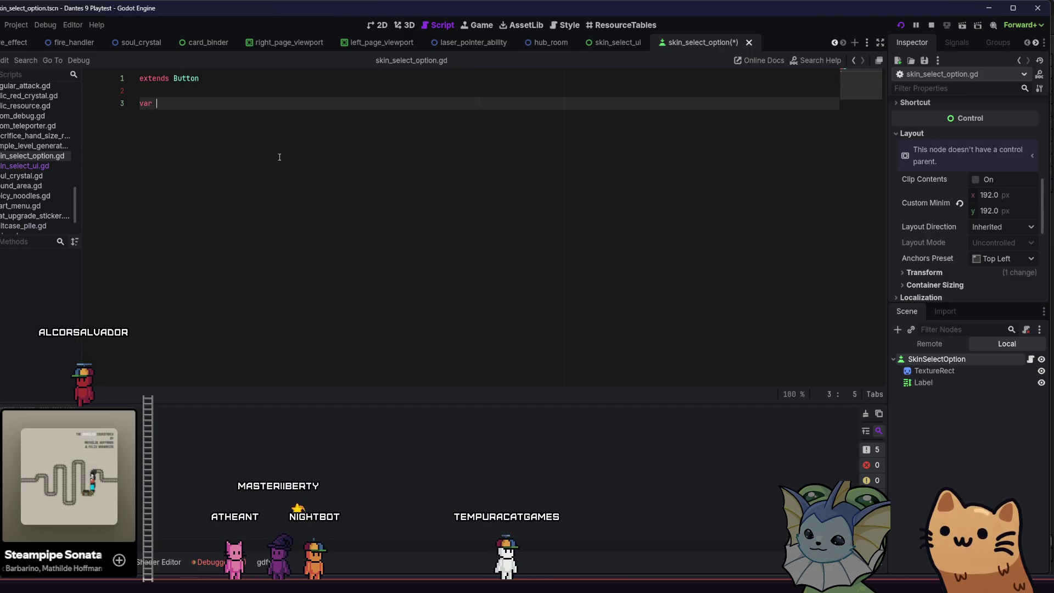
text(text)
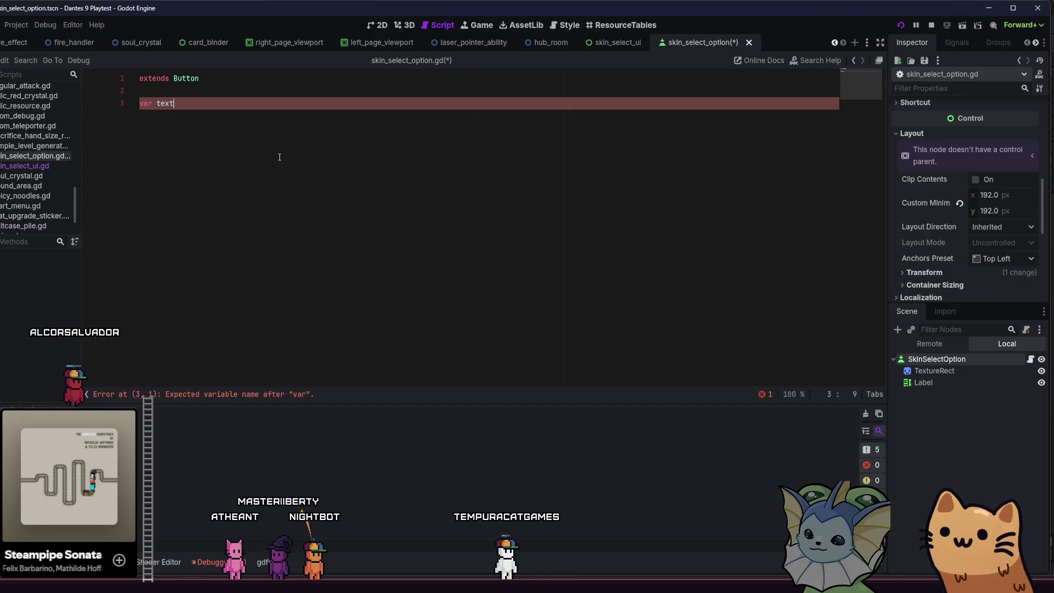
Declare 'var label_text : String' and 'var texture : Texture2D', then save the script
key(Return)
key(BackSpace)
text(ture)
click(252, 106)
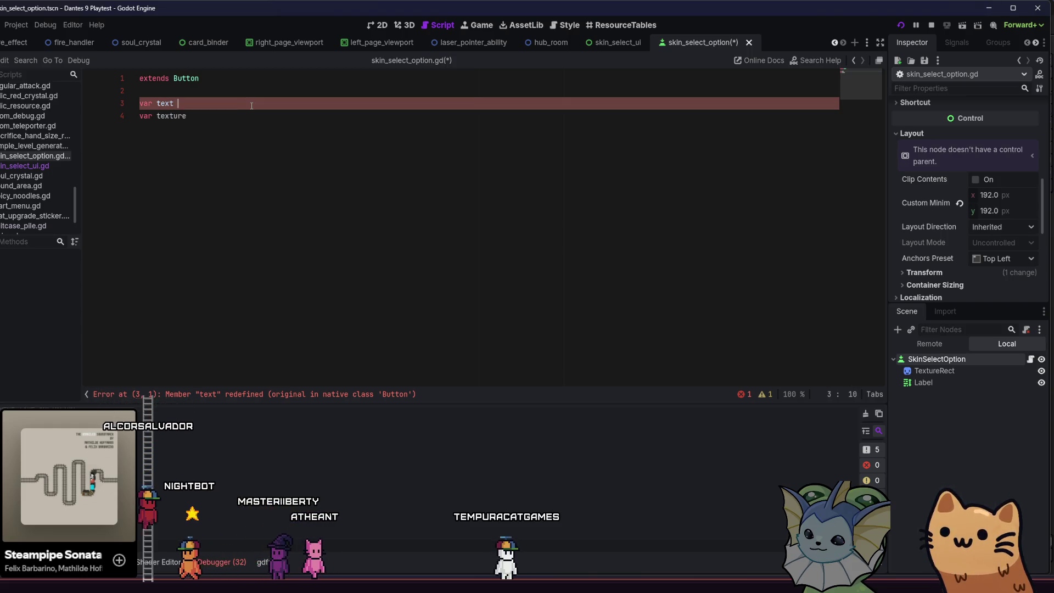
text(: )
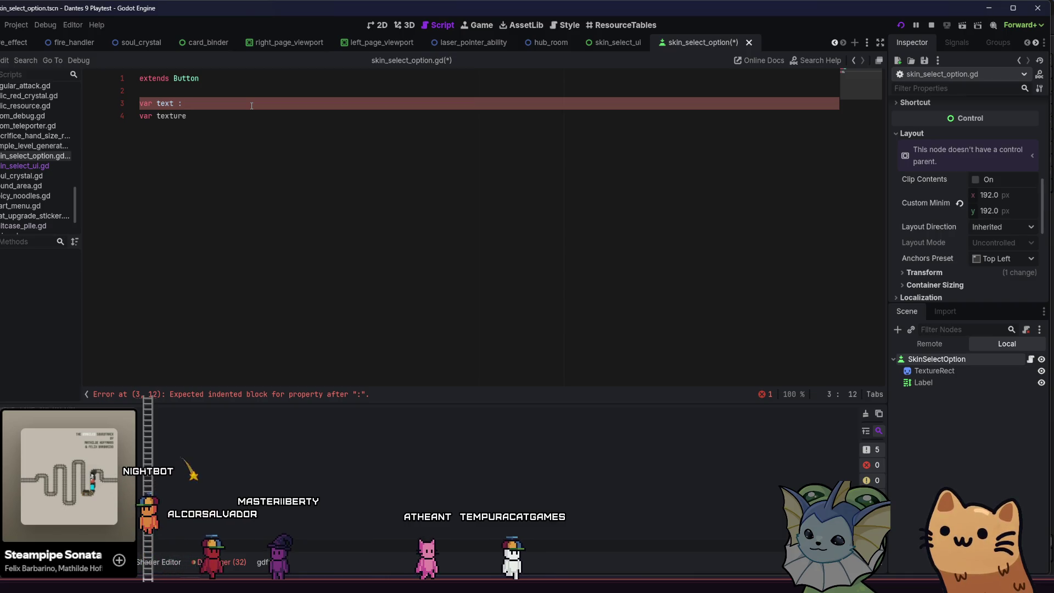
text(String)
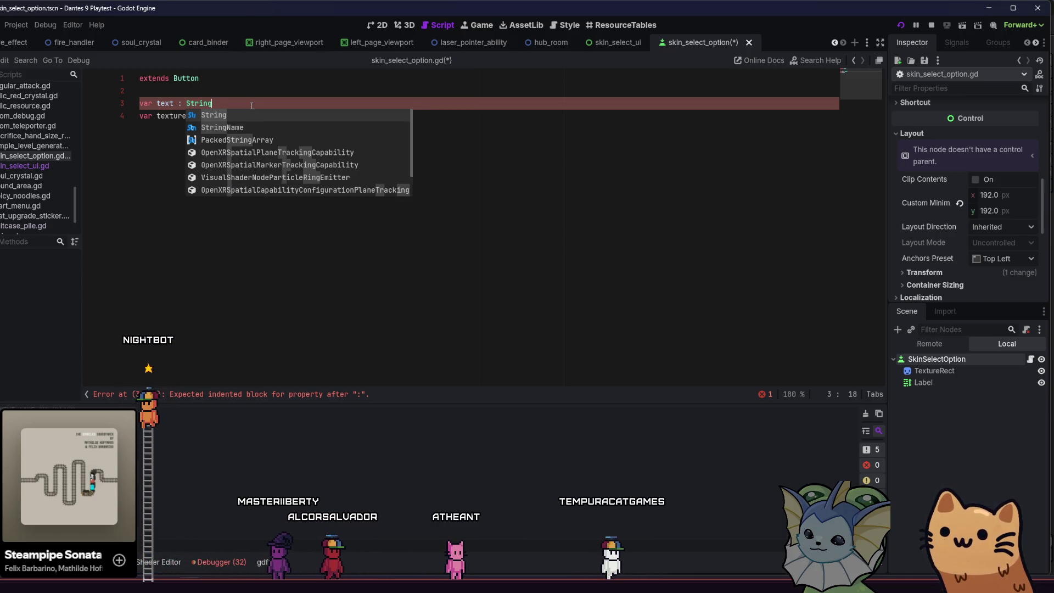
key(Escape)
click(210, 118)
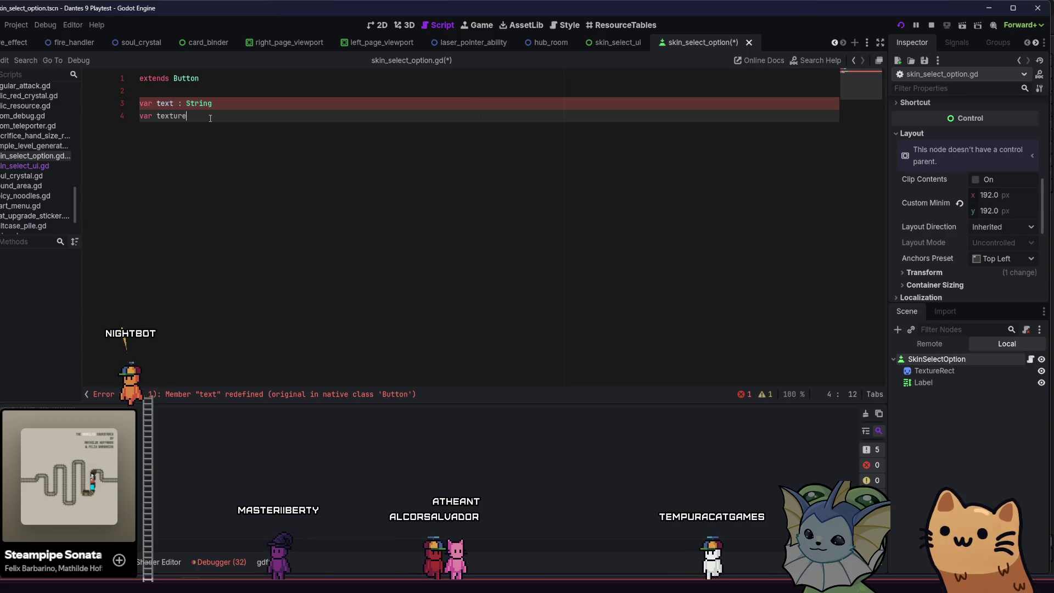
click(160, 104)
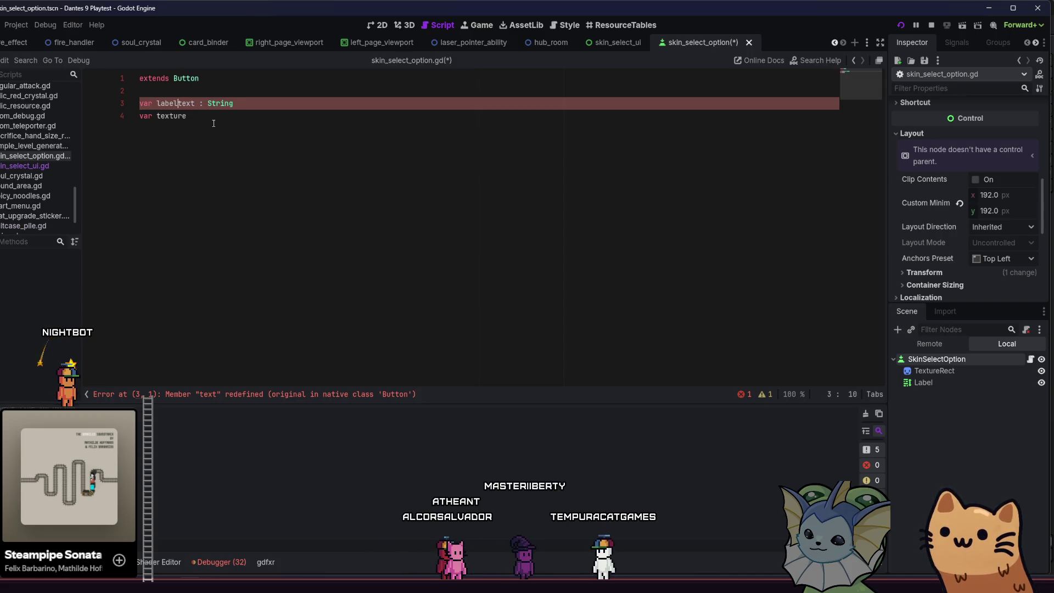
click(240, 124)
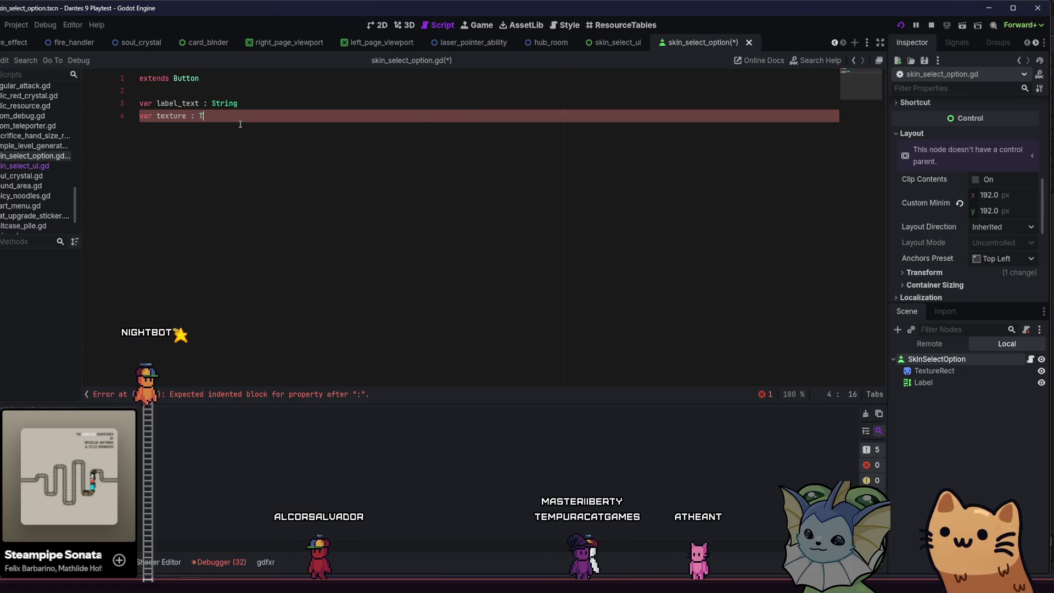
text(Texture2D)
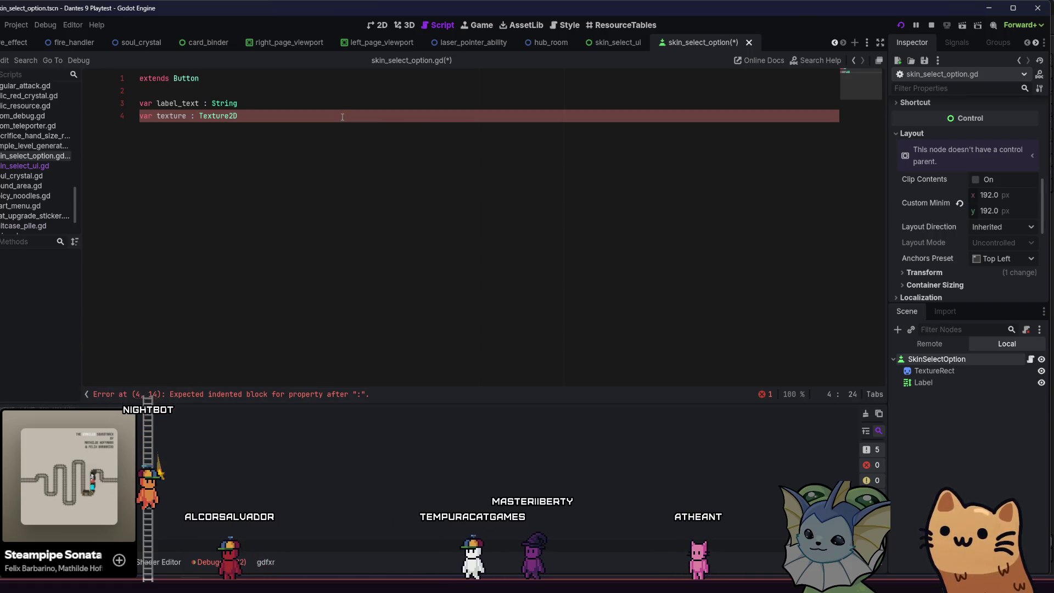
key(Return)
key(ctrl+s)
key(Return)
key(Return)
key(Return)
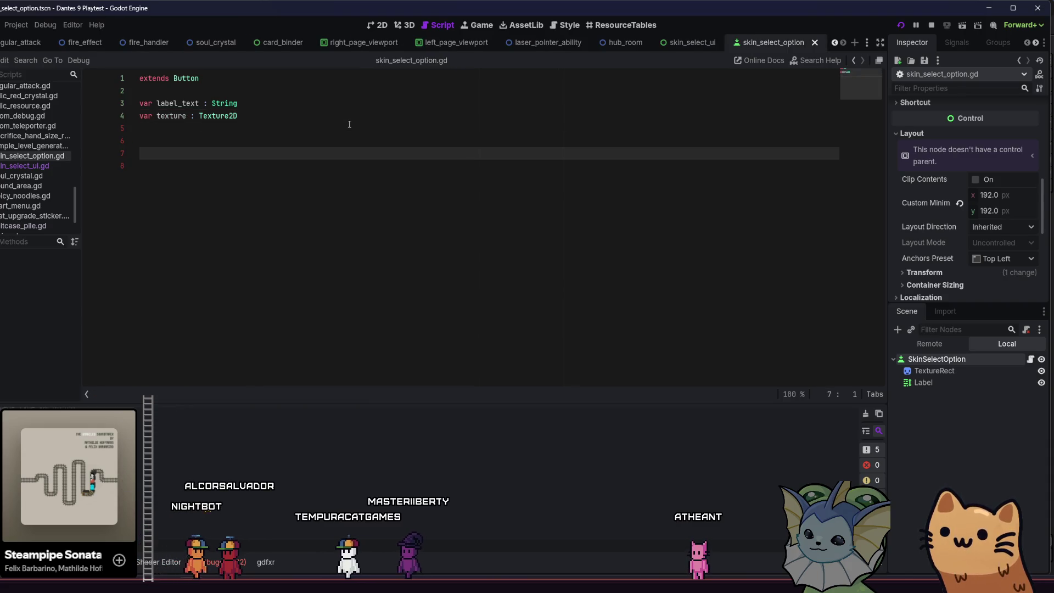
Add an empty 'func _ready() -> void:' below the variables
key(Up)
text(fun)
key(BackSpace)
key(BackSpace)
key(BackSpace)
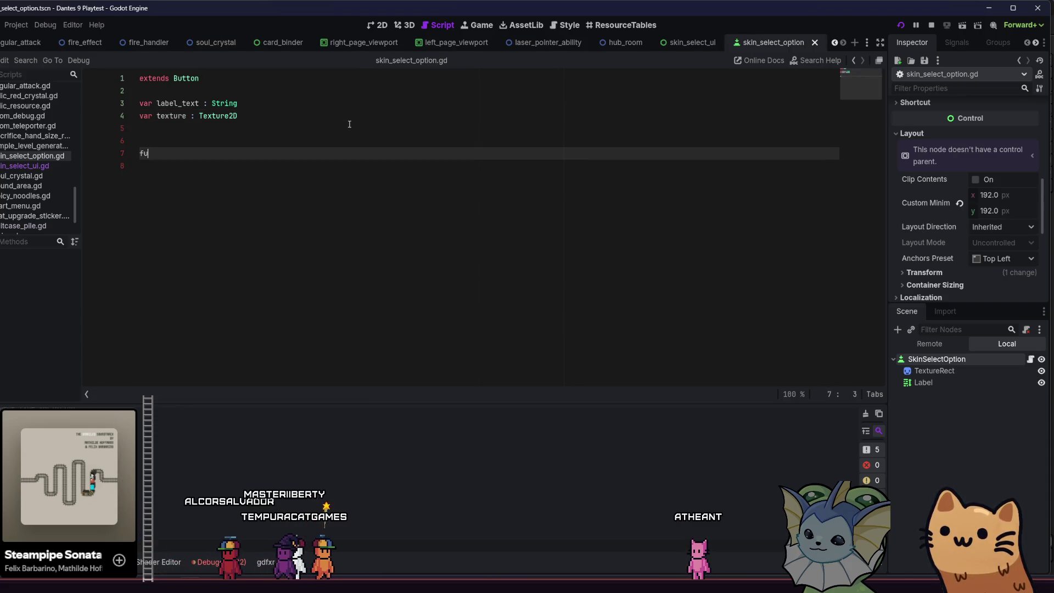
text(func )
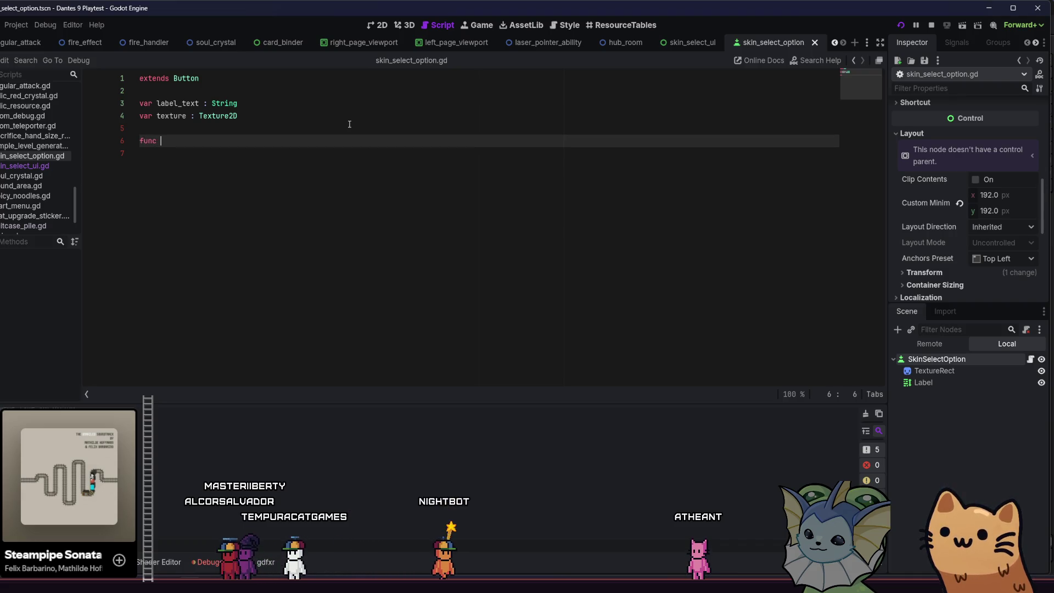
text(_re)
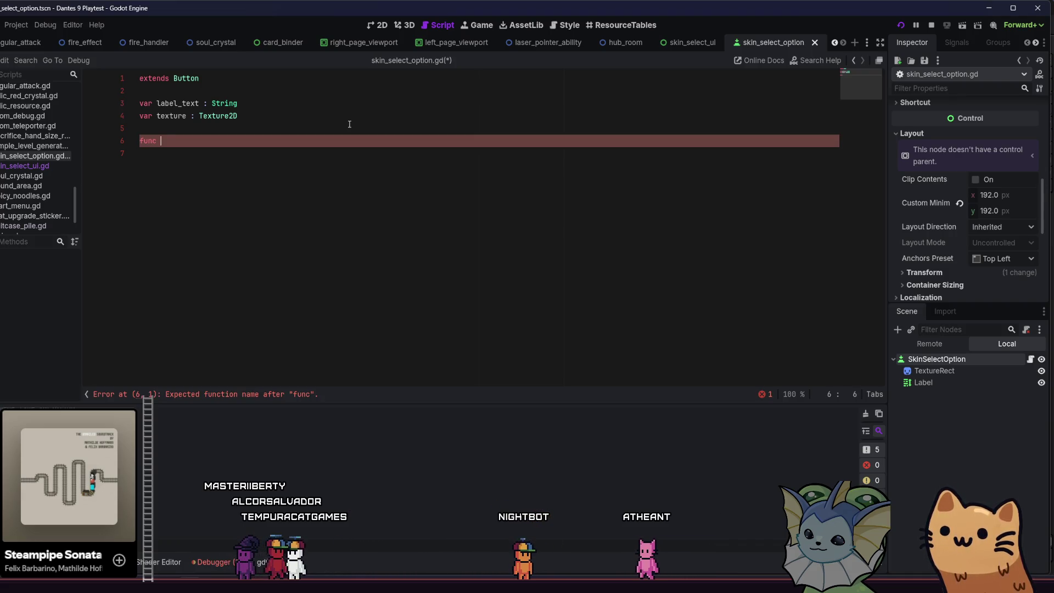
key(Return)
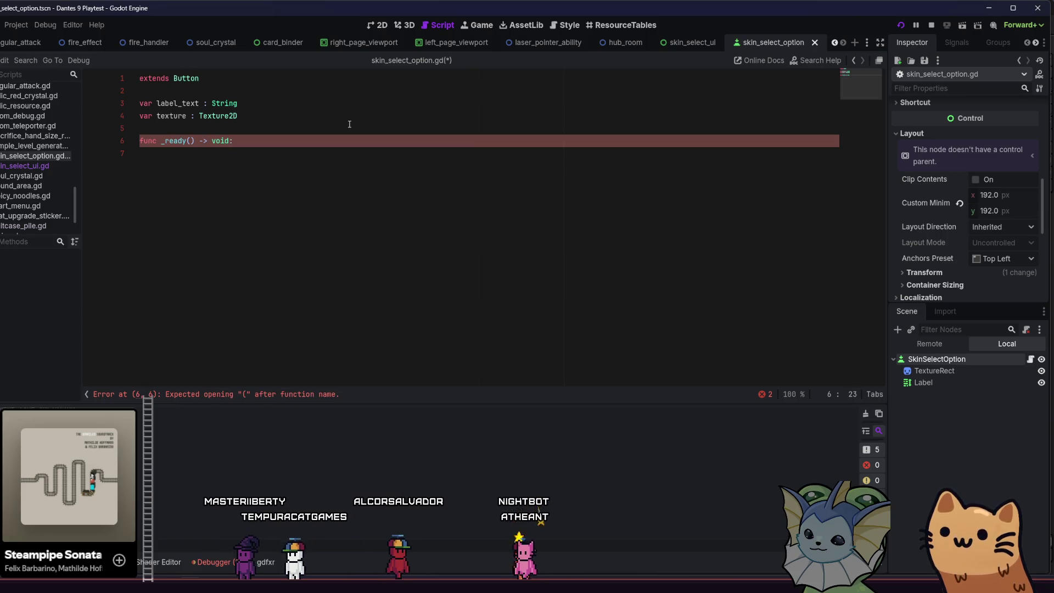
key(Return)
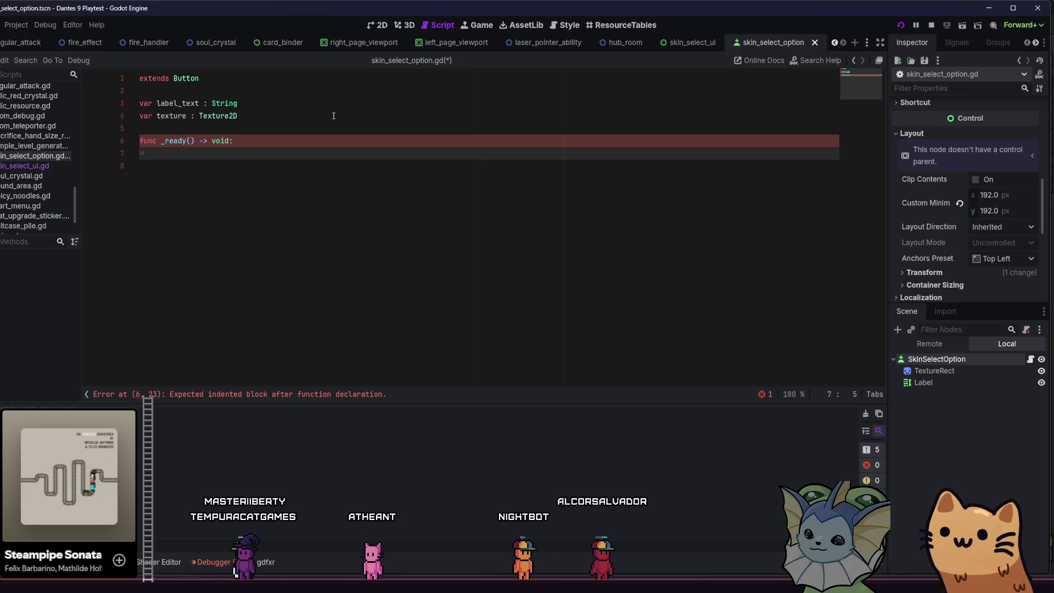
Insert 'class_name SkinSelectOption' above extends Button on line 1
click(307, 91)
click(289, 79)
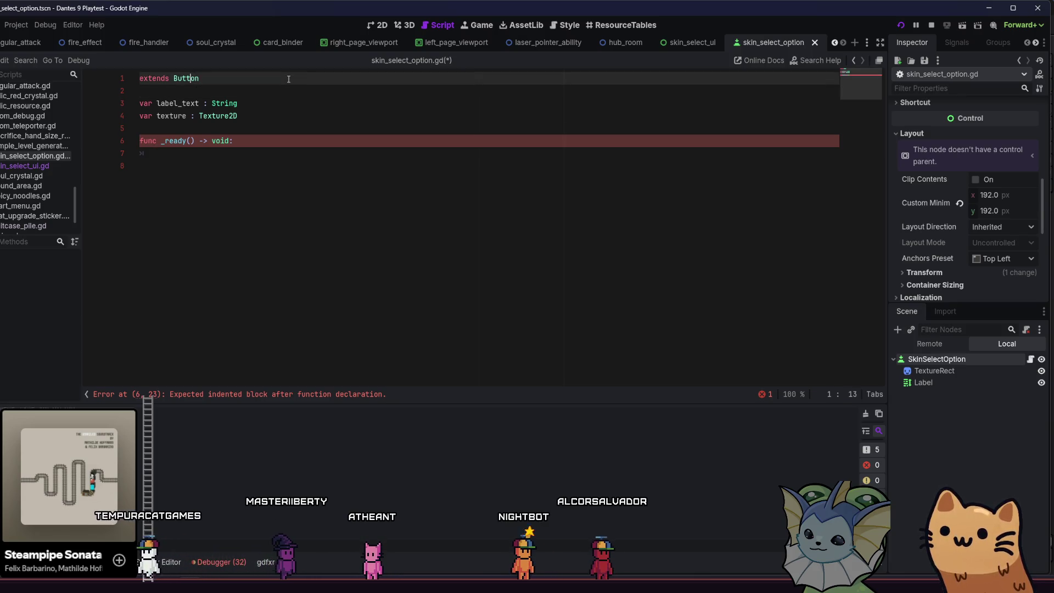
key(ctrl+shift+Return)
text(class_name )
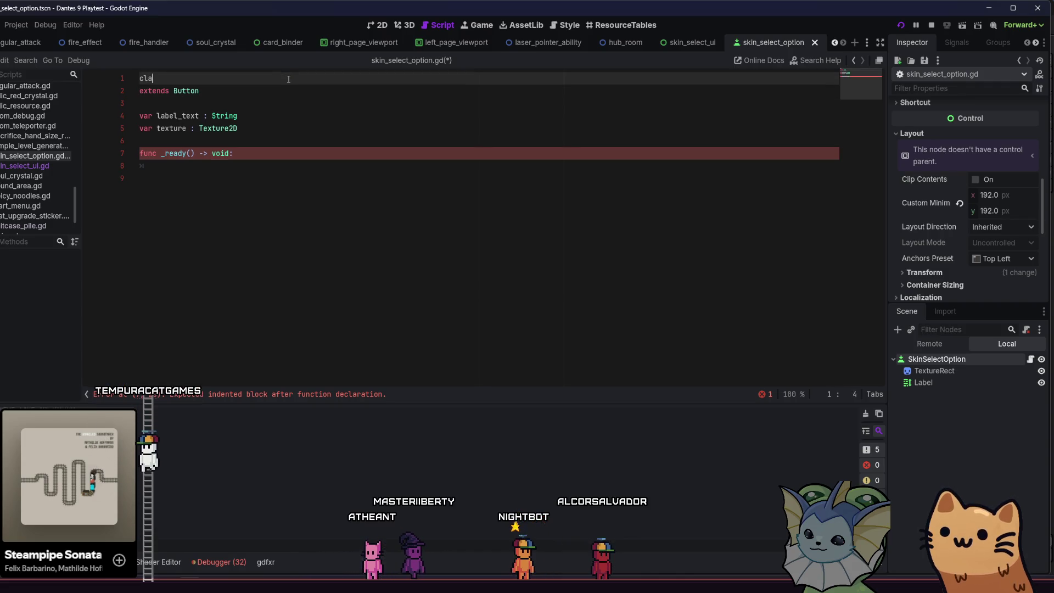
text(Skin)
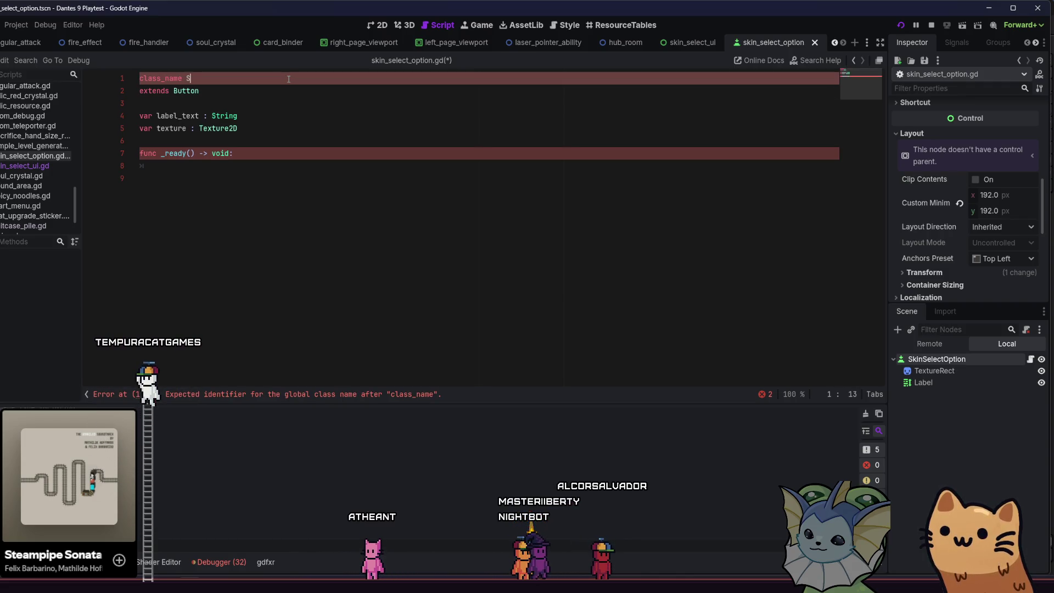
text(Select_t)
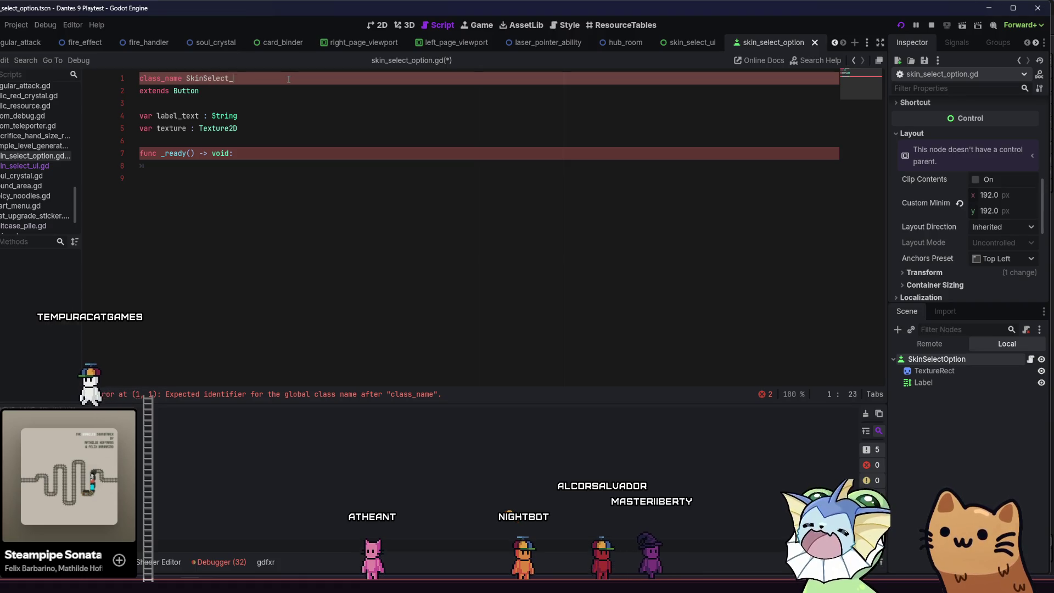
key(BackSpace)
key(BackSpace)
text(Option)
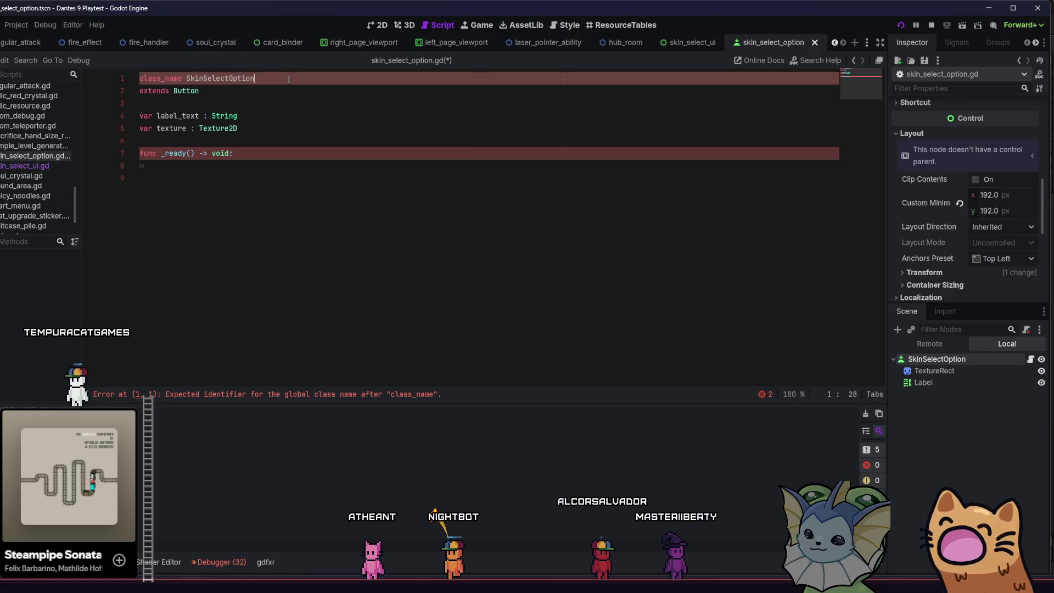
click(269, 166)
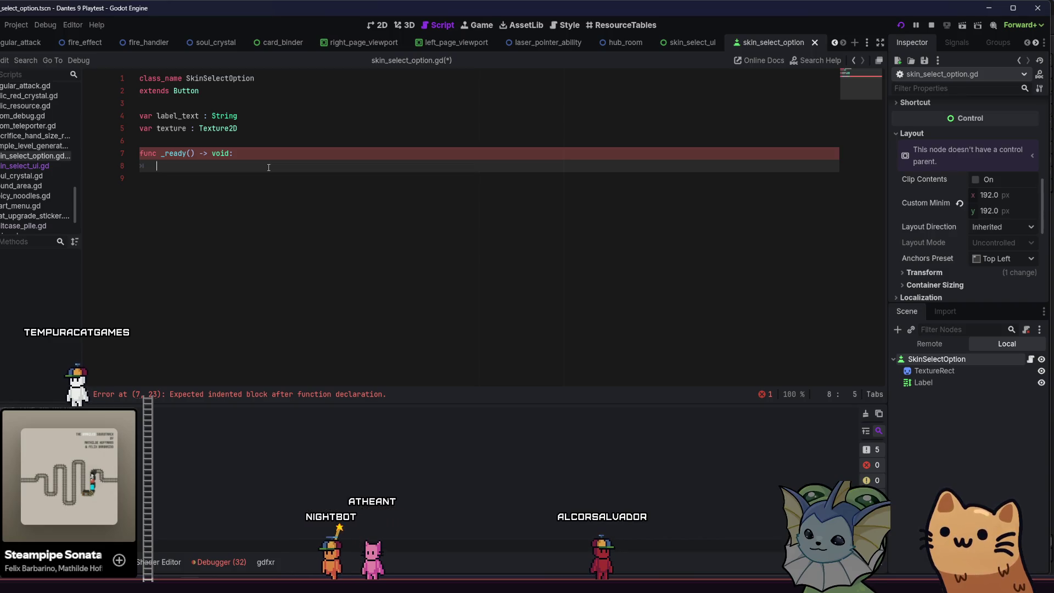
Add blank lines between the variable declarations and the _ready function
click(269, 135)
key(Return)
key(Return)
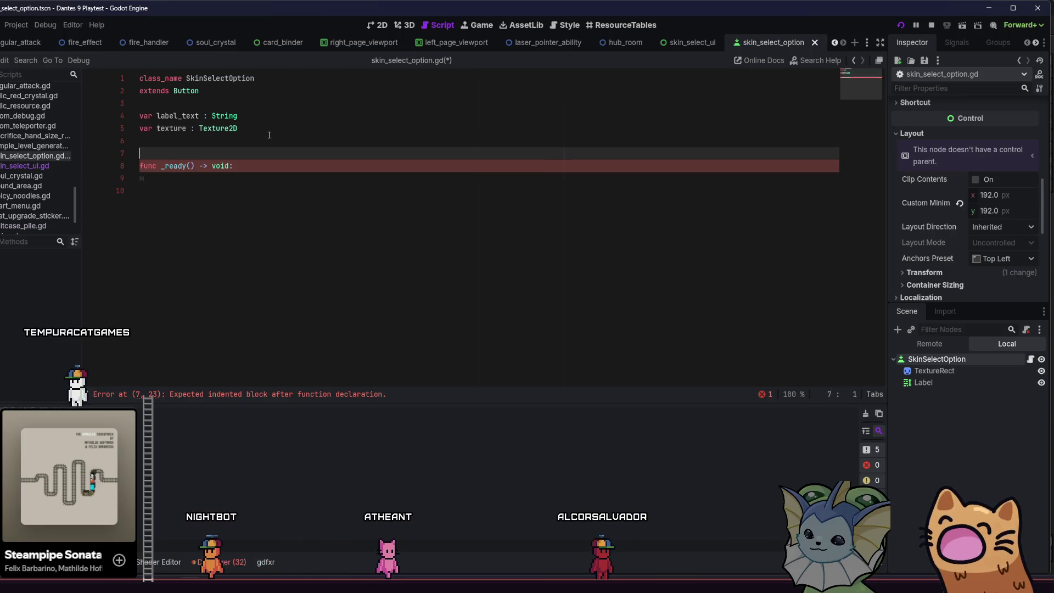
click(285, 206)
click(278, 154)
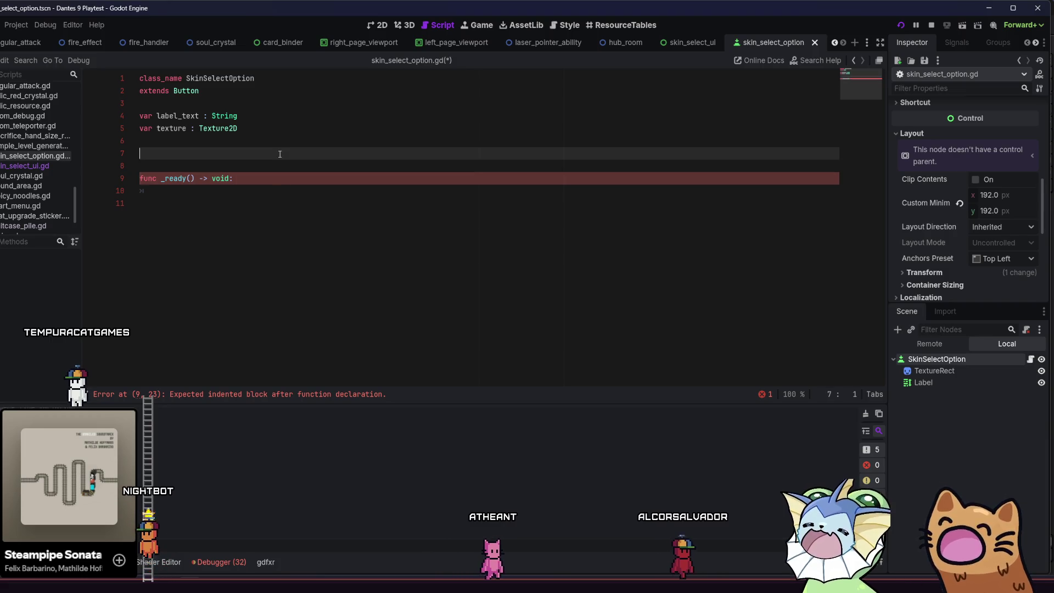
key(Return)
click(368, 221)
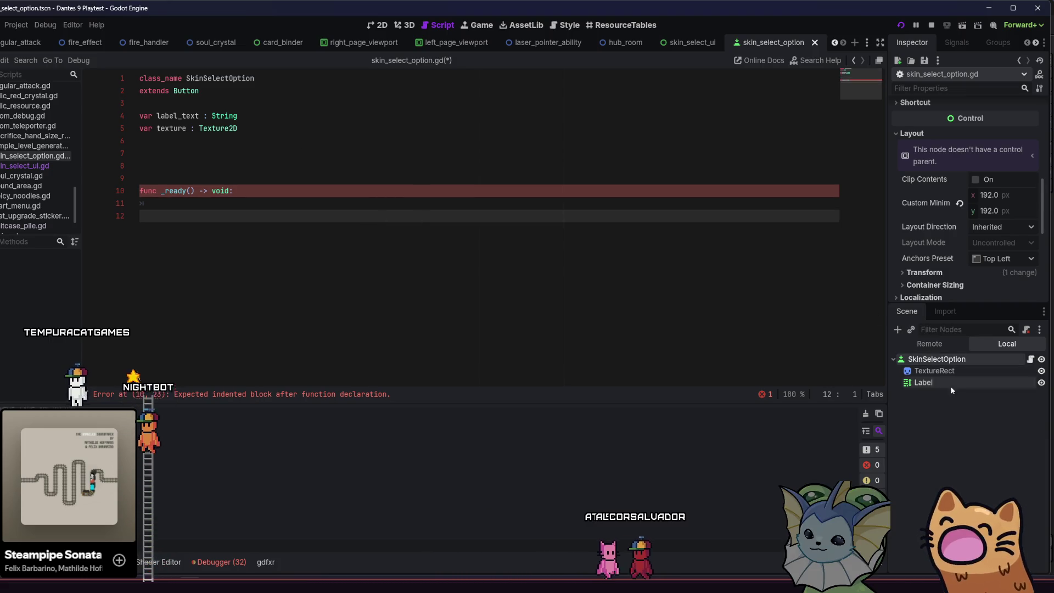
Ctrl-drag Label and TextureRect into the script as exported label and texture_rect variables
mouse_move(971, 381)
mouse_down()
mouse_move(222, 145)
mouse_move(223, 155)
mouse_up()
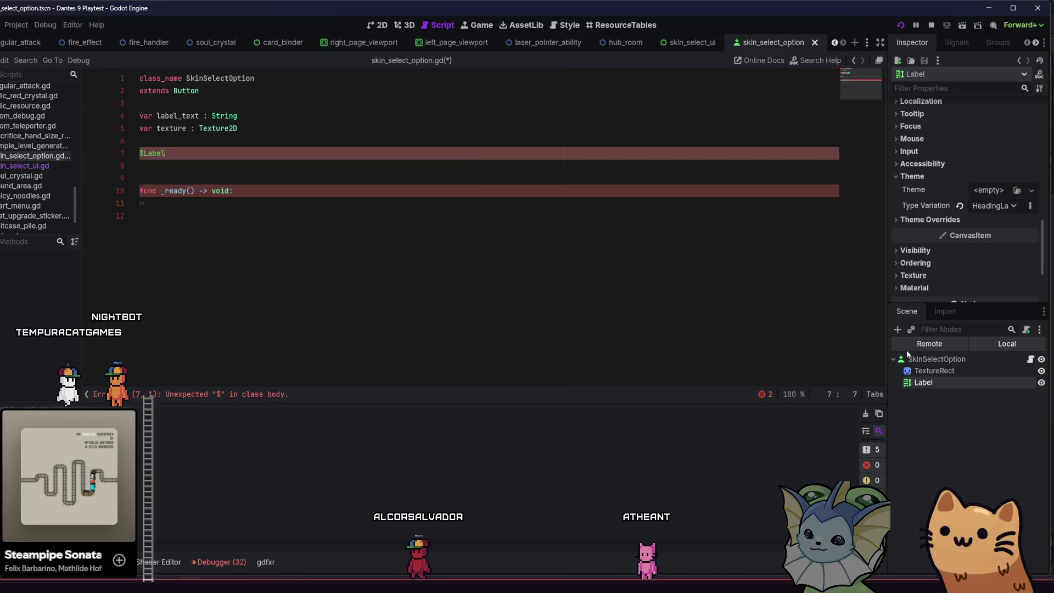
key(ctrl+z)
mouse_move(923, 383)
mouse_down()
mouse_move(192, 156)
mouse_move(195, 169)
mouse_up()
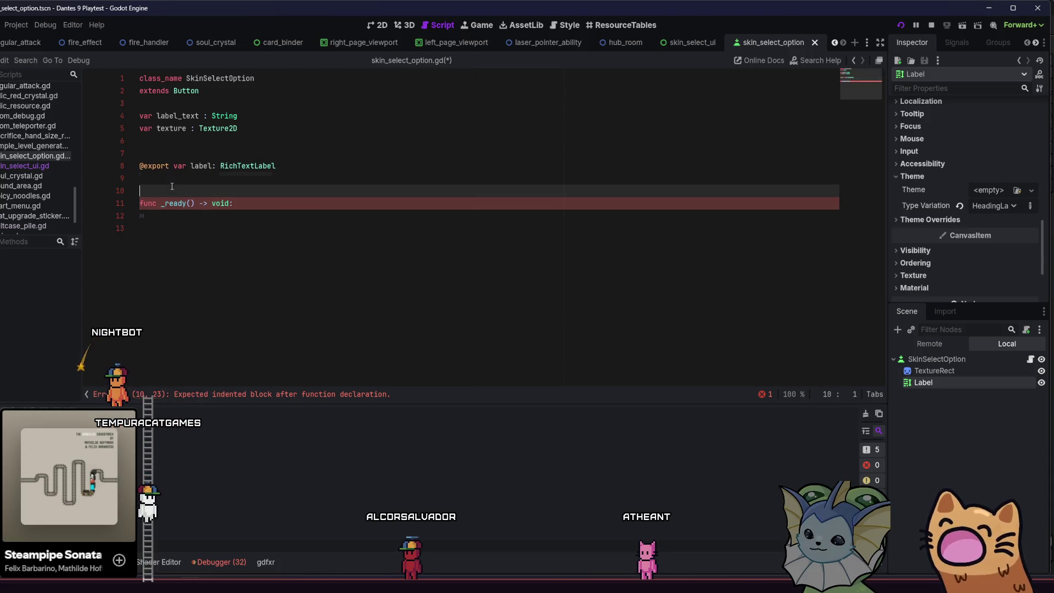
mouse_move(928, 371)
mouse_down()
mouse_move(432, 206)
mouse_move(187, 154)
mouse_up()
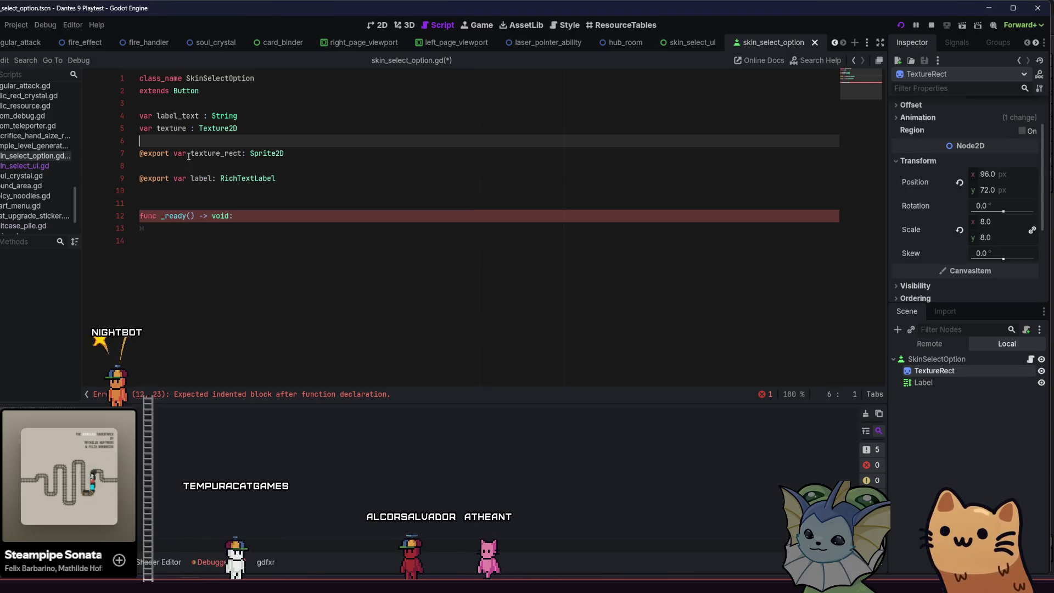
click(185, 167)
key(BackSpace)
key(Up)
key(Up)
key(Down)
key(Return)
click(238, 231)
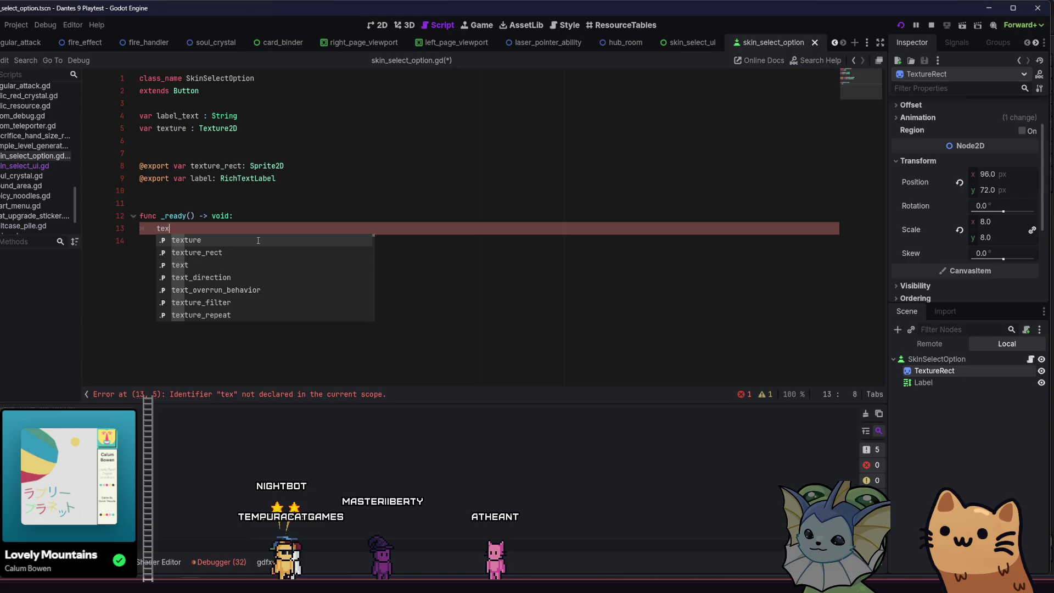
Write 'texture_rect.texture = texture' and 'label.text = label_text' in _ready and save
key(Down)
key(Return)
text(texture = te)
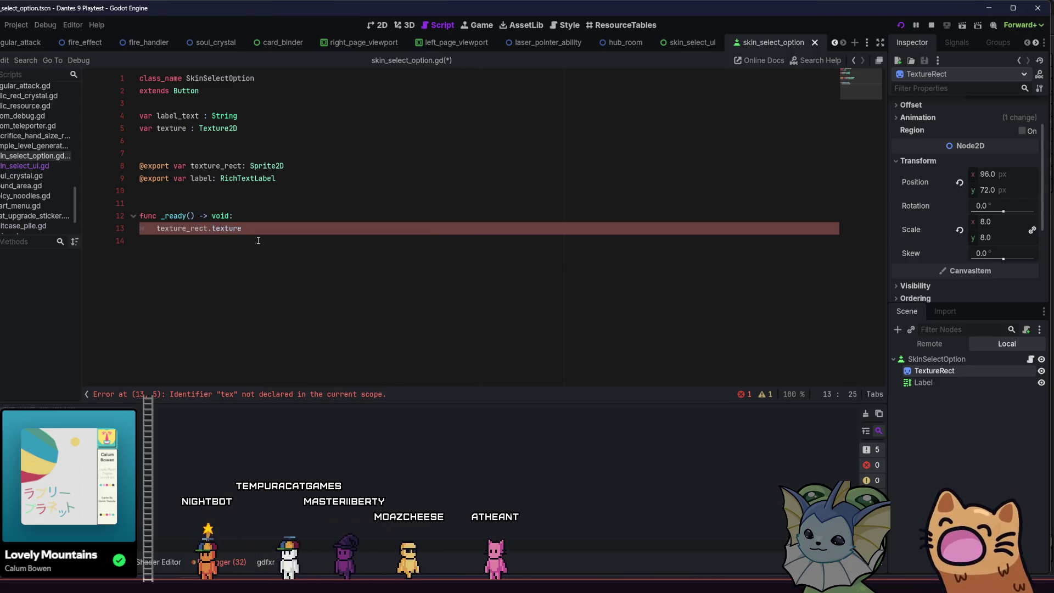
key(Return)
key(Return)
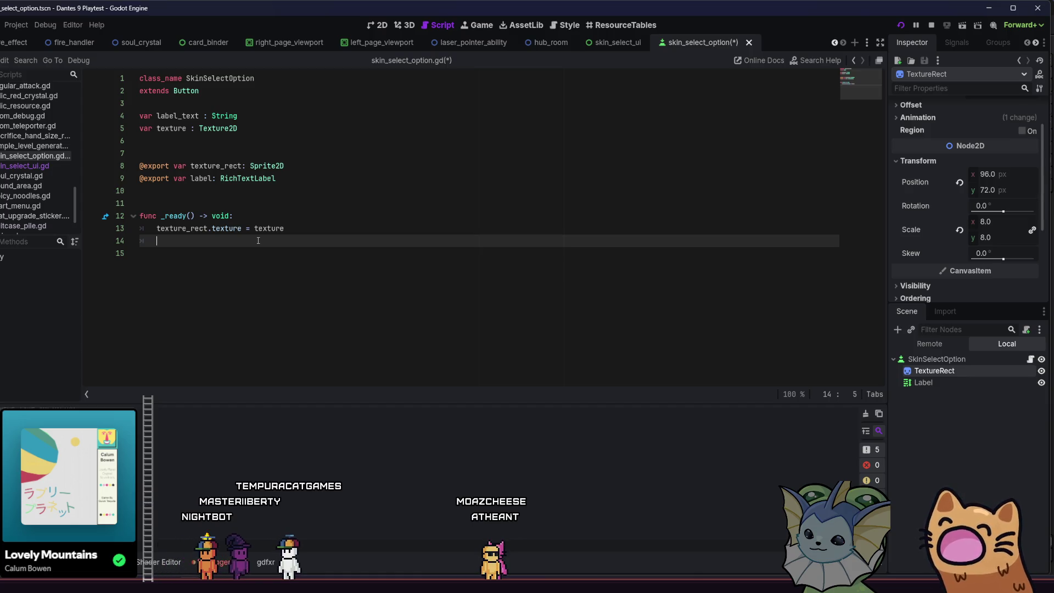
text(bel/)
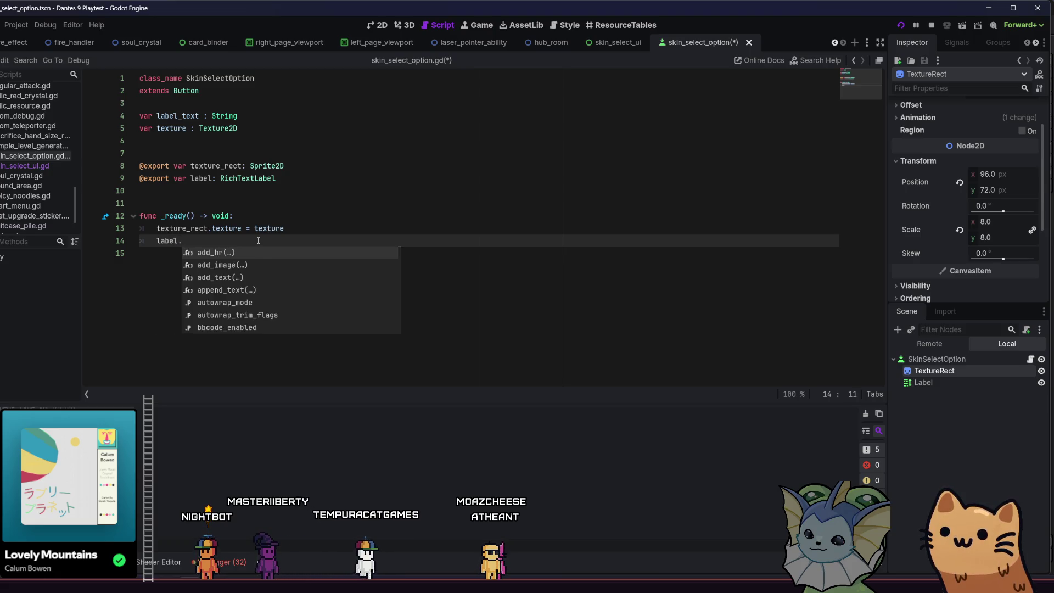
text(text =)
text( lab)
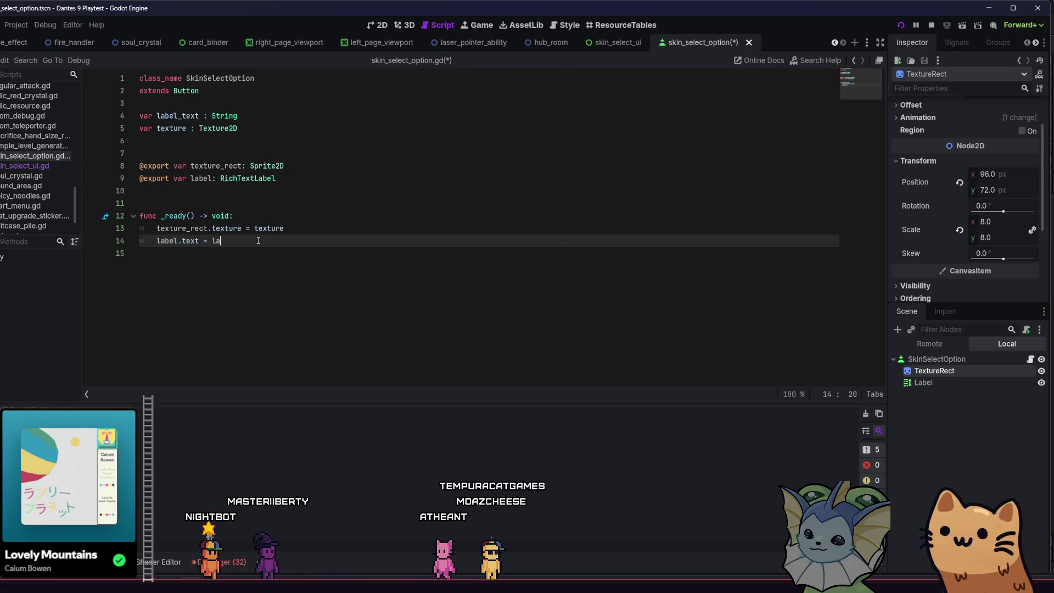
key(Return)
click(308, 228)
key(ctrl+s)
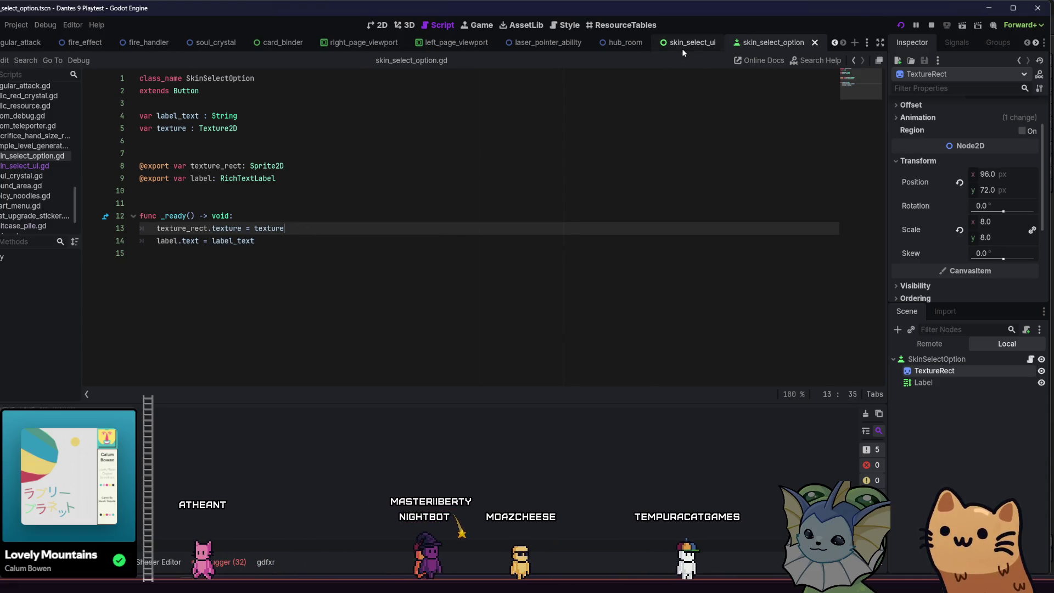
click(684, 47)
click(947, 406)
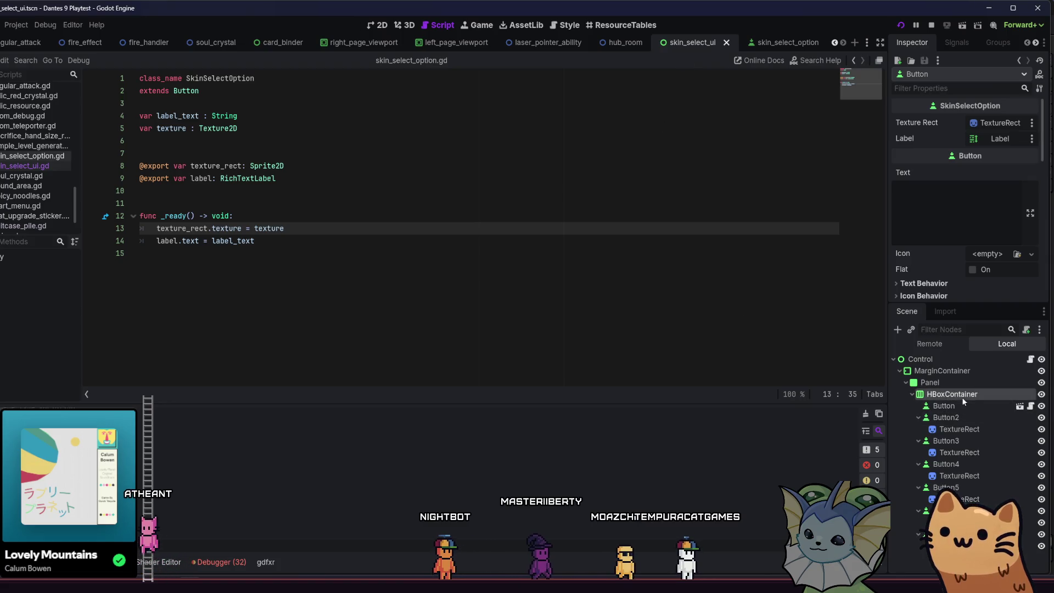
Delete the 7 placeholder button nodes from the HBoxContainer and open skin_select_ui.gd
shift+click(966, 534)
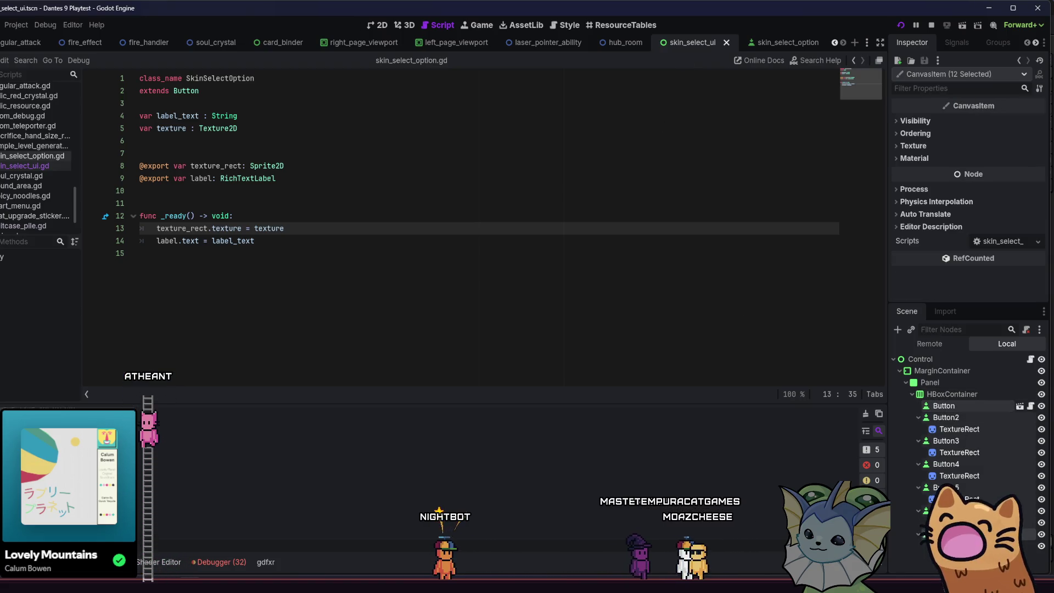
key(Delete)
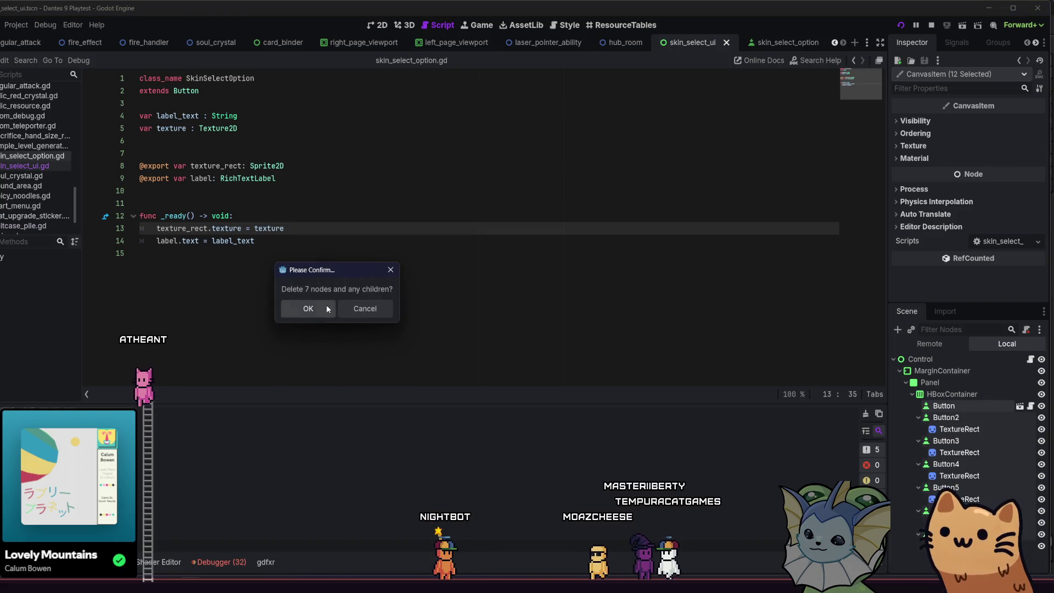
click(327, 309)
click(953, 394)
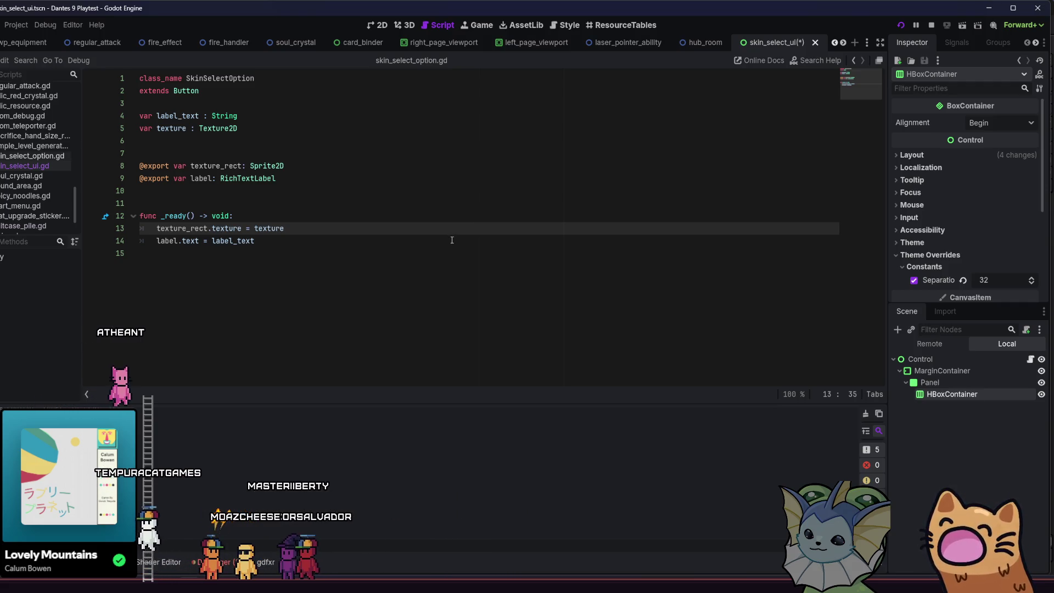
click(1031, 360)
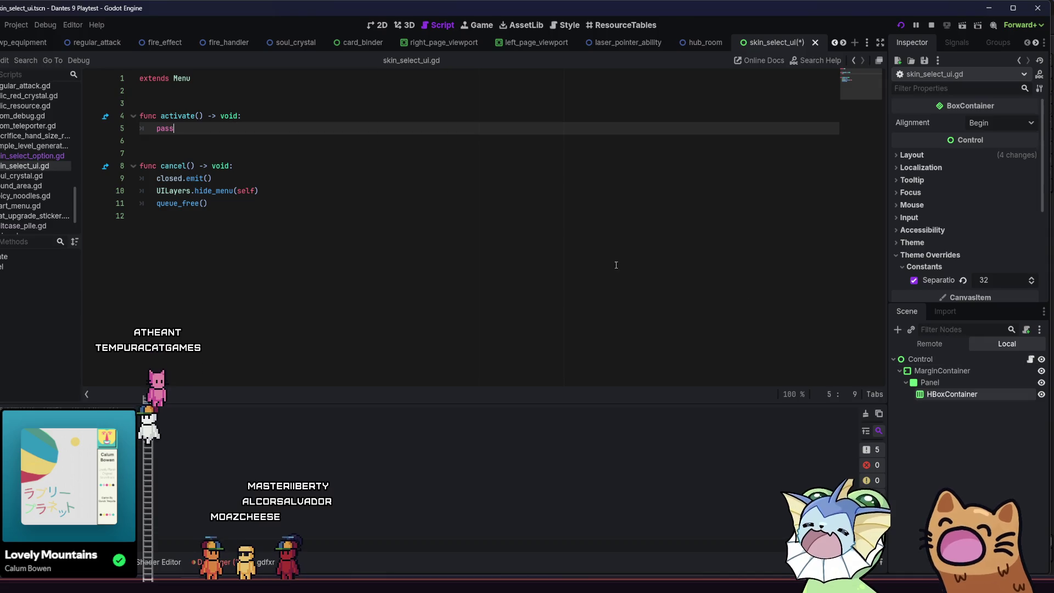
click(531, 238)
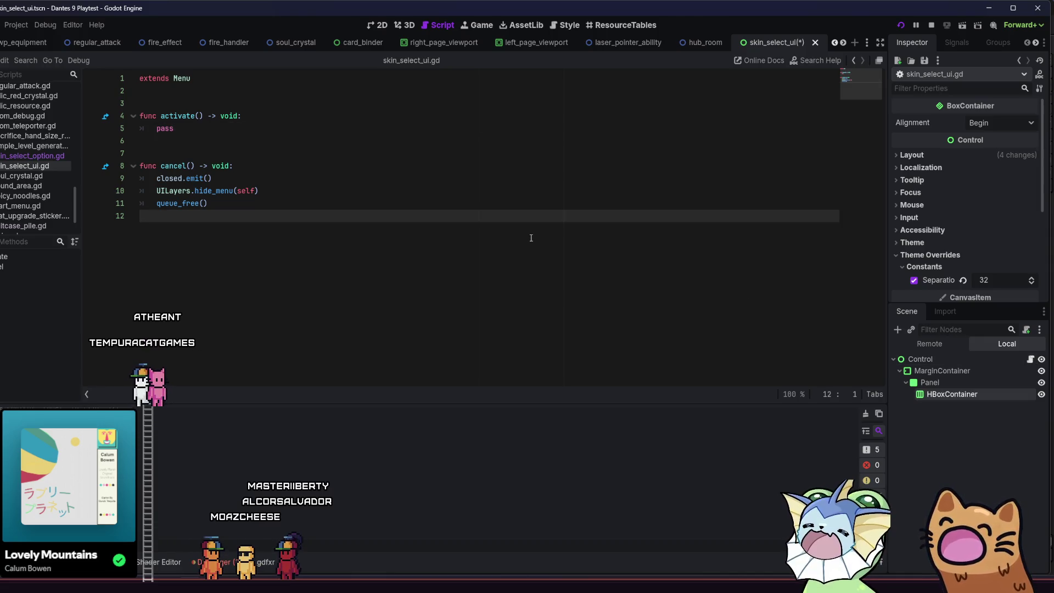
key(Tab)
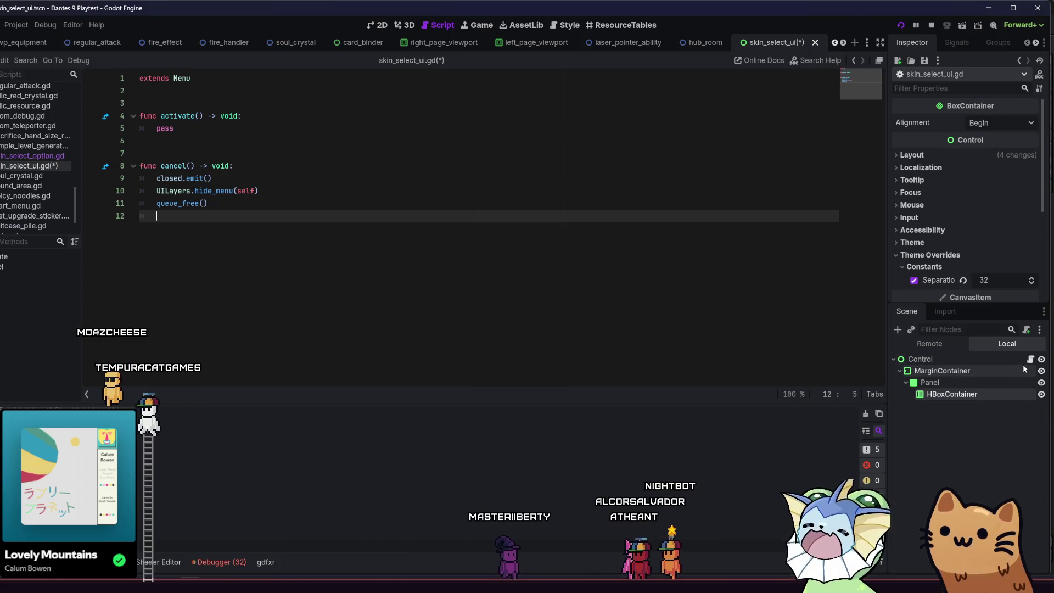
key(BackSpace)
key(BackSpace)
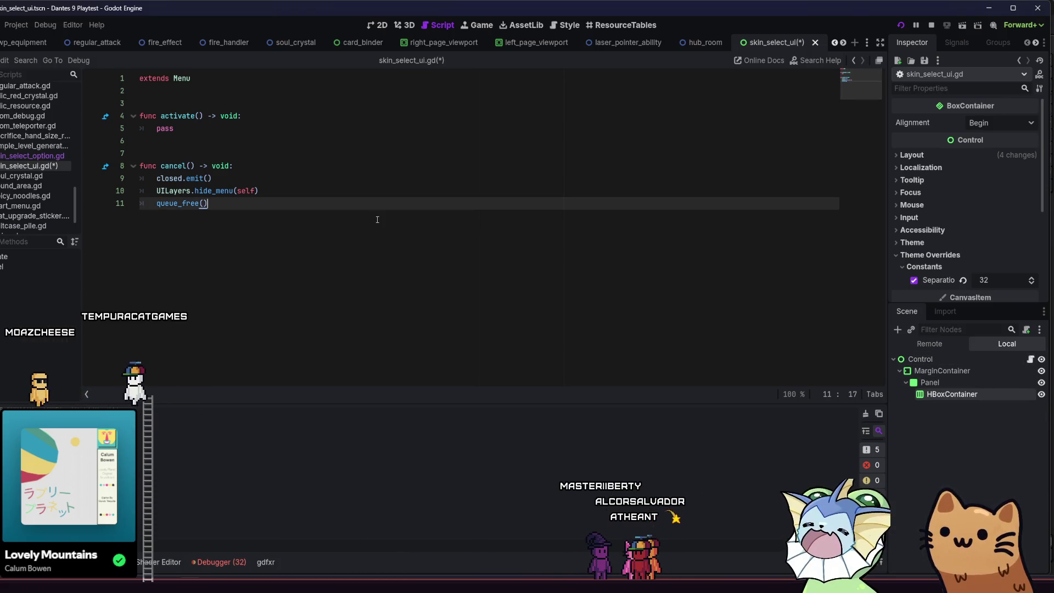
key(Return)
key(BackSpace)
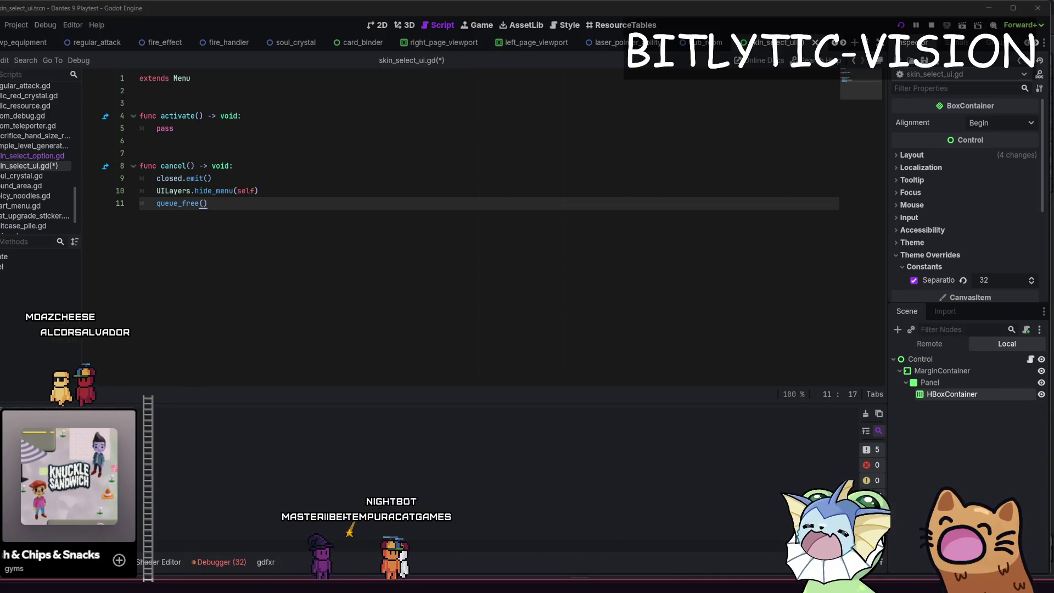
Run the game and load the card_drop scene from the debug scene search
key(F5)
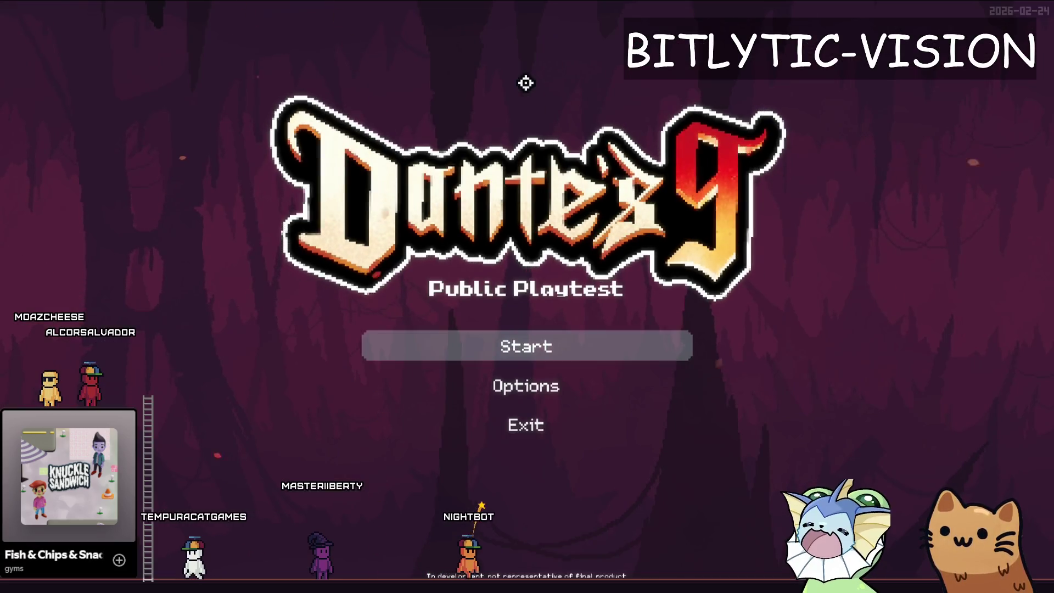
key(Return)
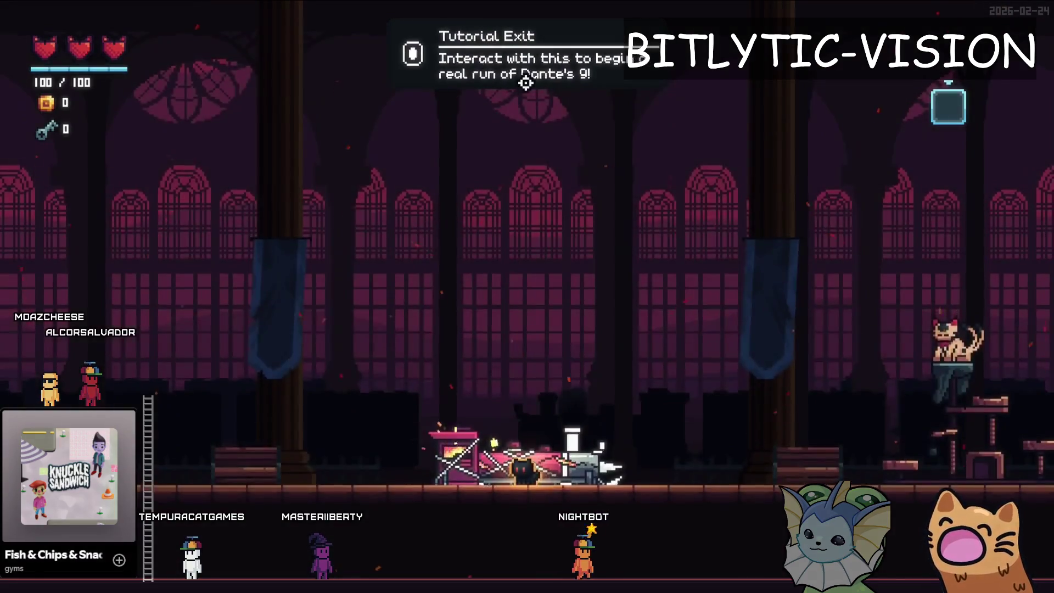
key(F1)
text(card_Drop)
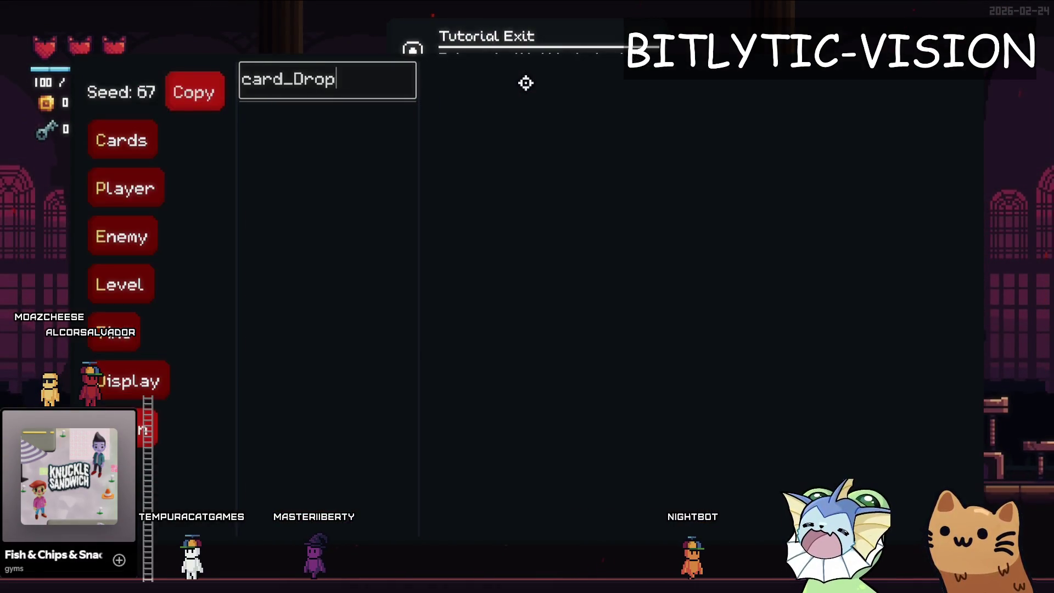
text(op)
key(Return)
key(Return)
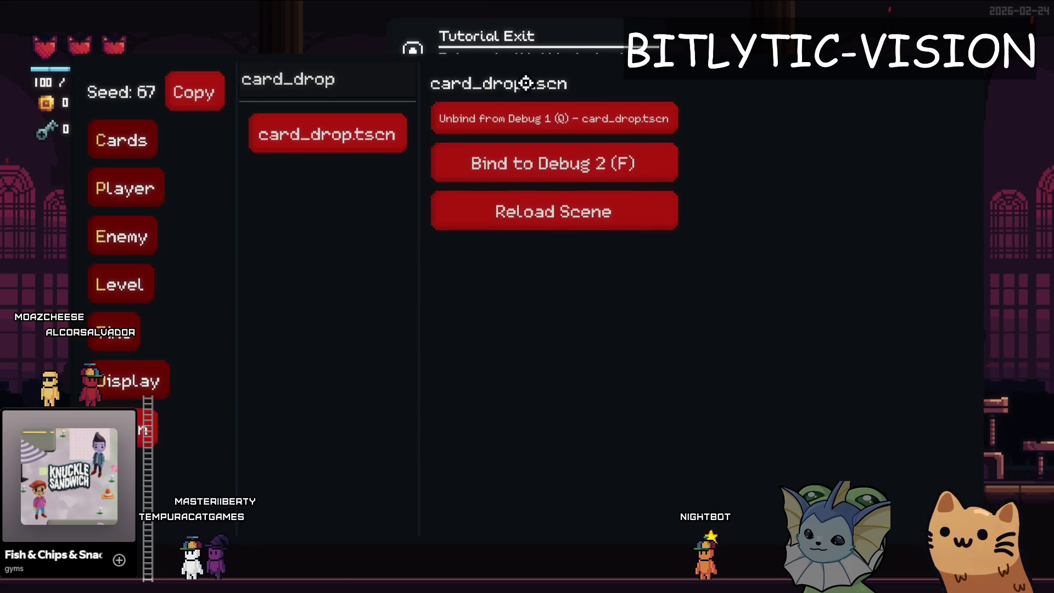
key(q)
Open the card pack, browse the Stone Block and Rapier cards, skip, then load FLESH
key(a)
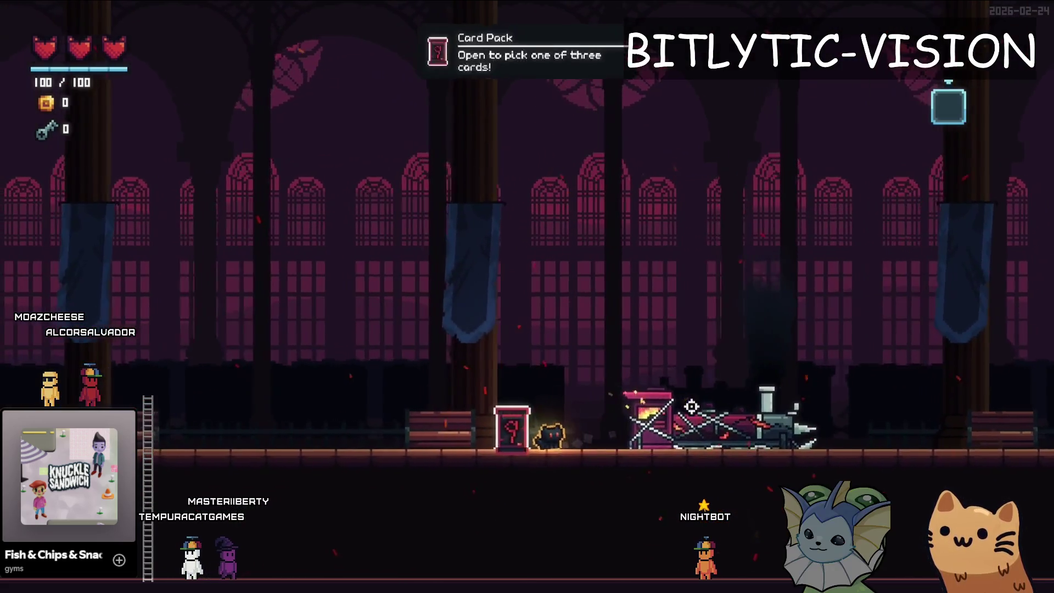
key(e)
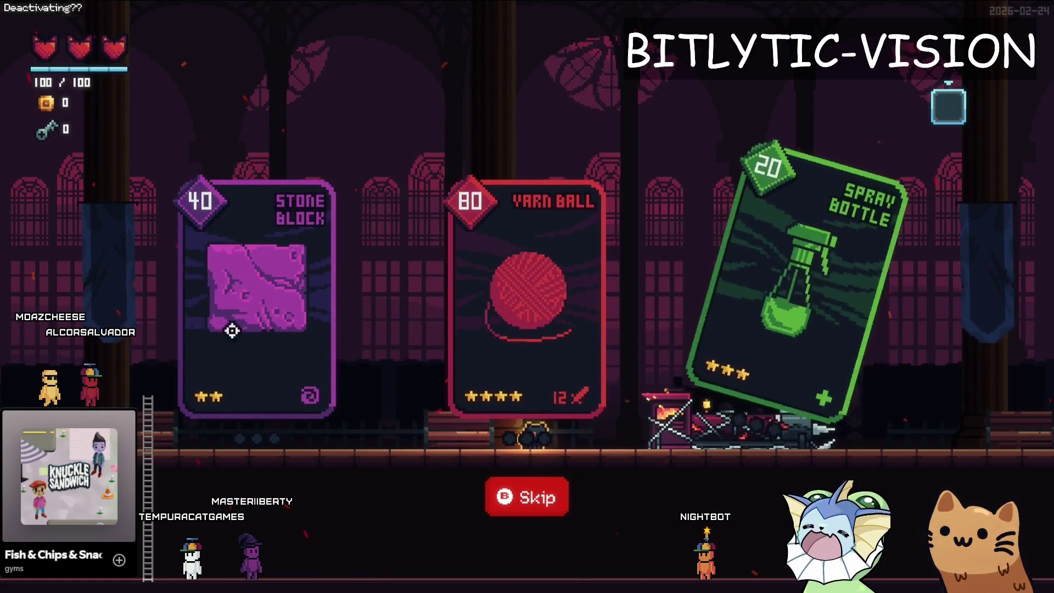
key(a)
key(a)
key(a)
click(254, 301)
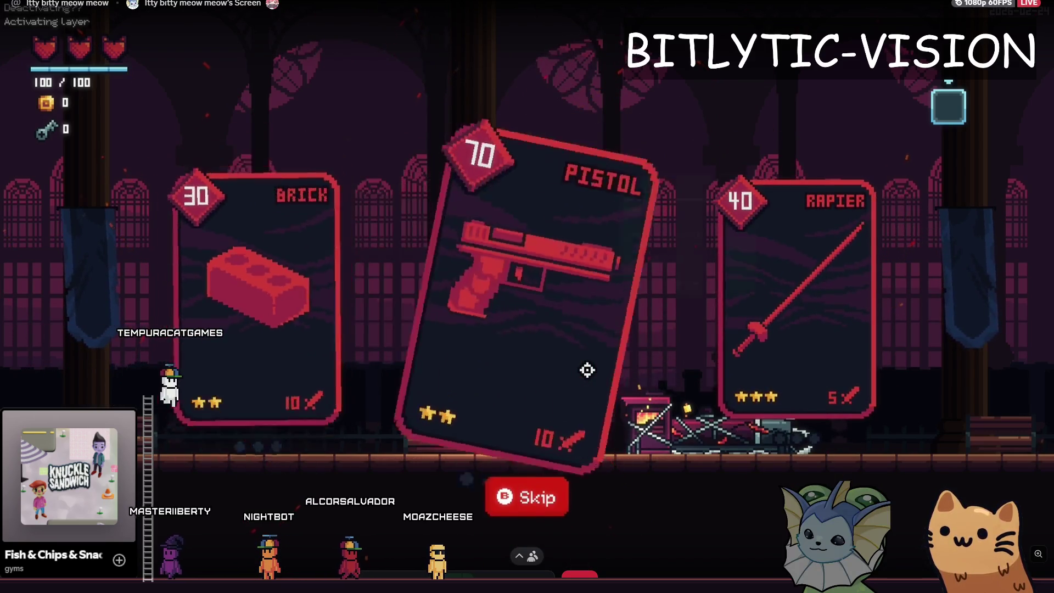
key(Right)
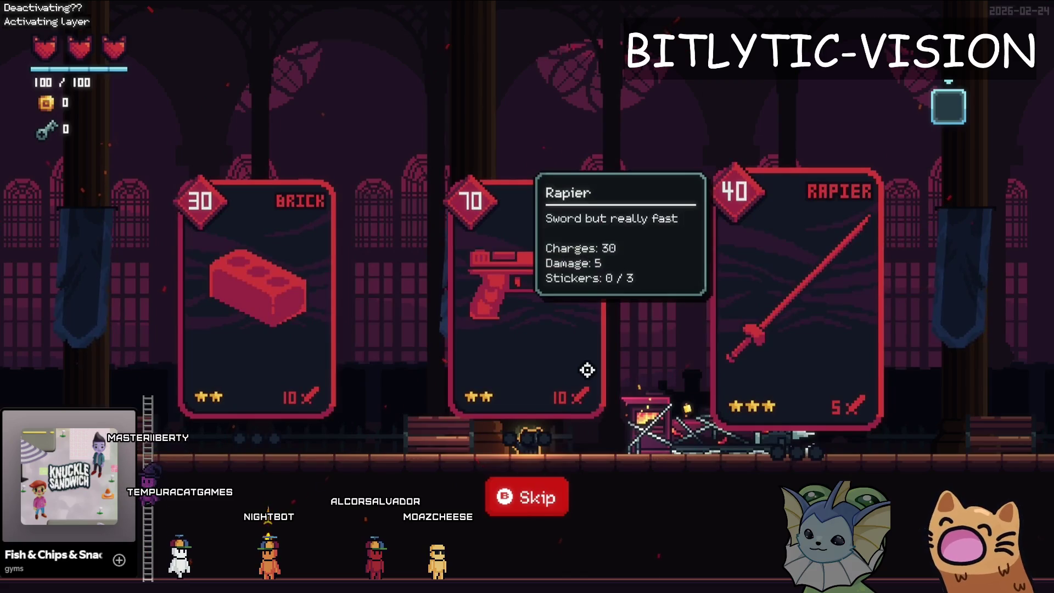
key(Return)
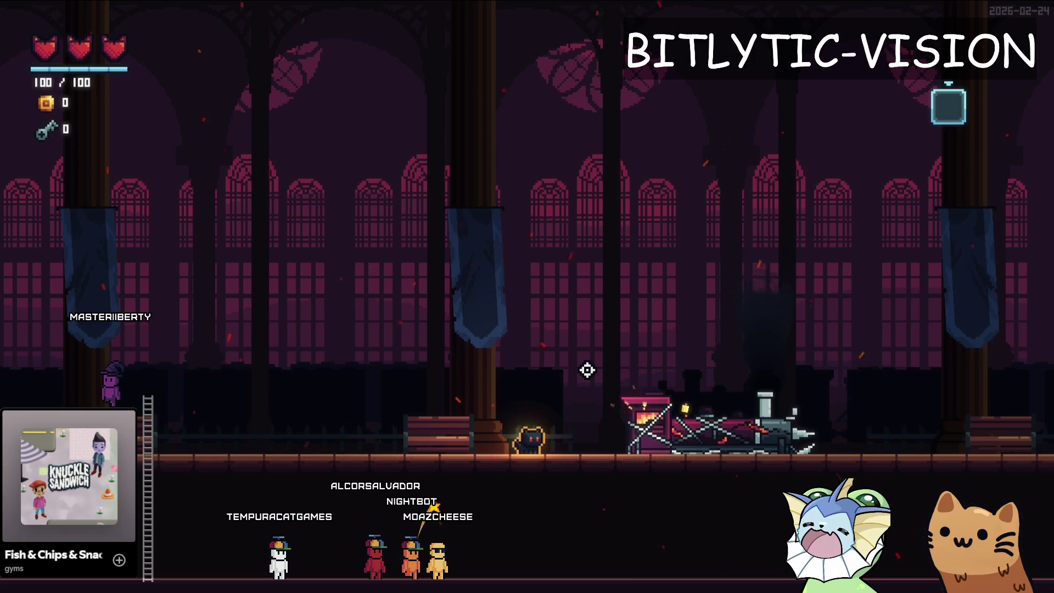
key(grave)
key(grave)
key(grave)
key(grave)
key(grave)
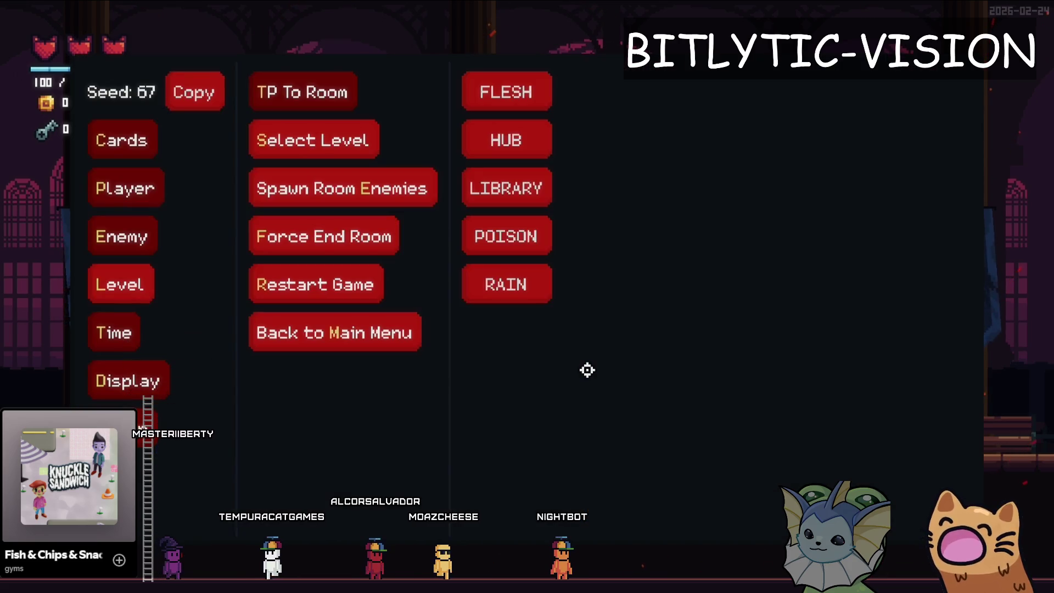
click(510, 98)
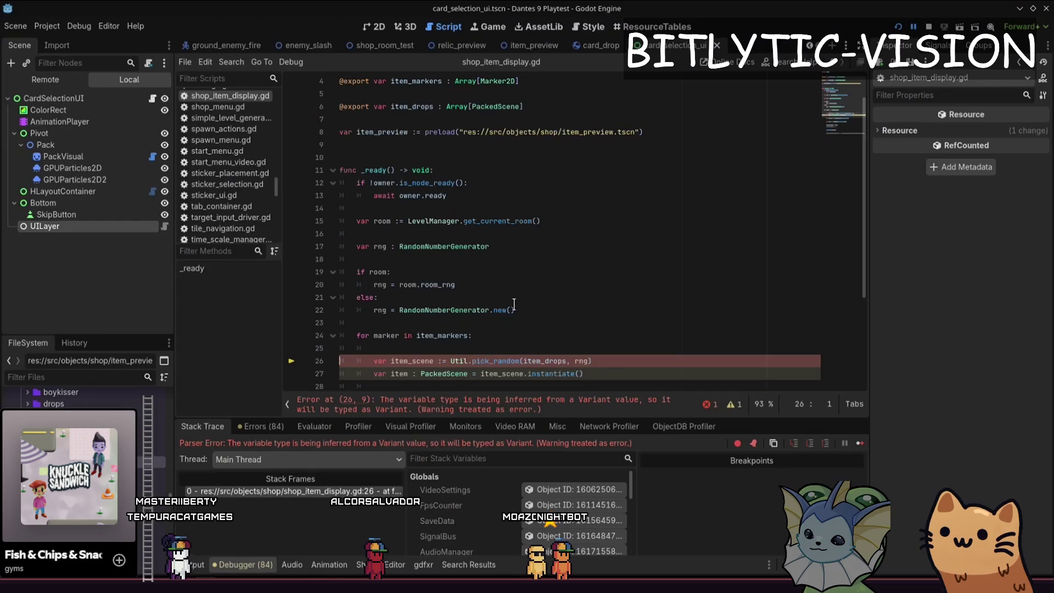
Cast line 26's random pick 'as PackedScene', let line 27 infer the item type, and save
scroll(588, 308, down, 4)
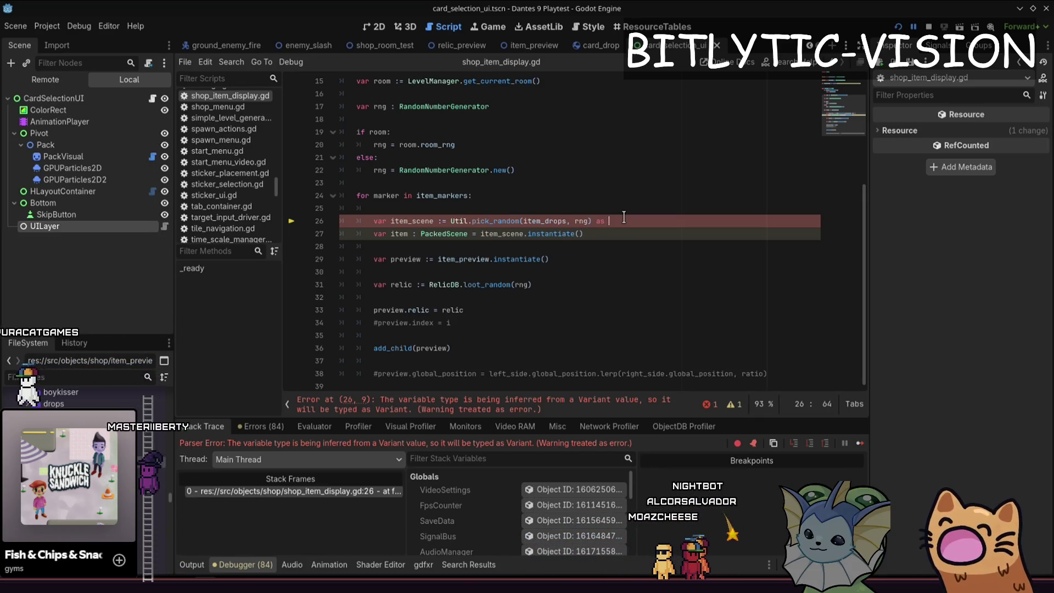
text(d)
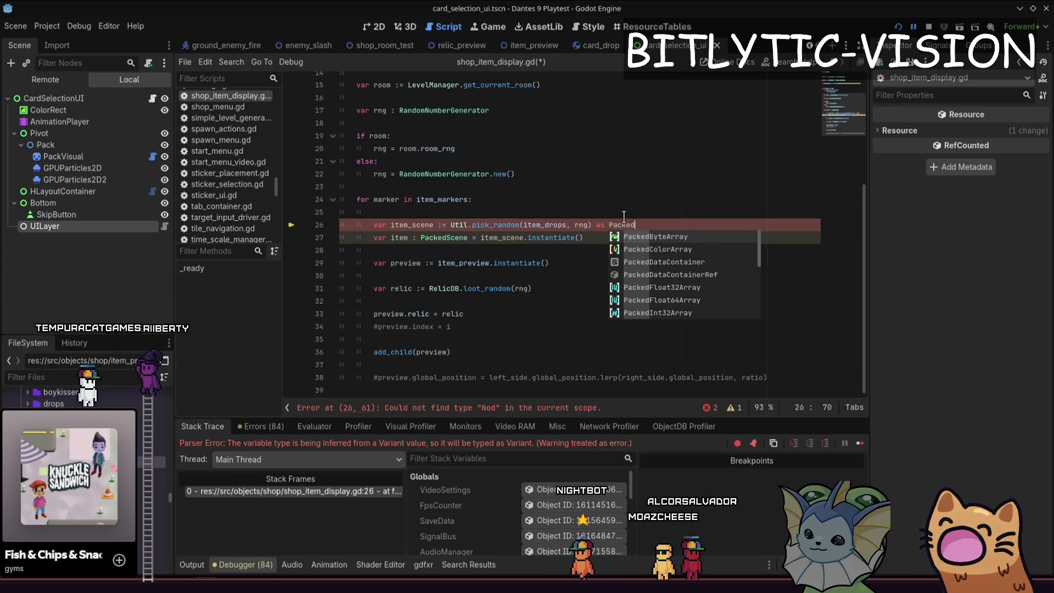
key(BackSpace)
key(BackSpace)
key(BackSpace)
text(Packed)
text(Scene)
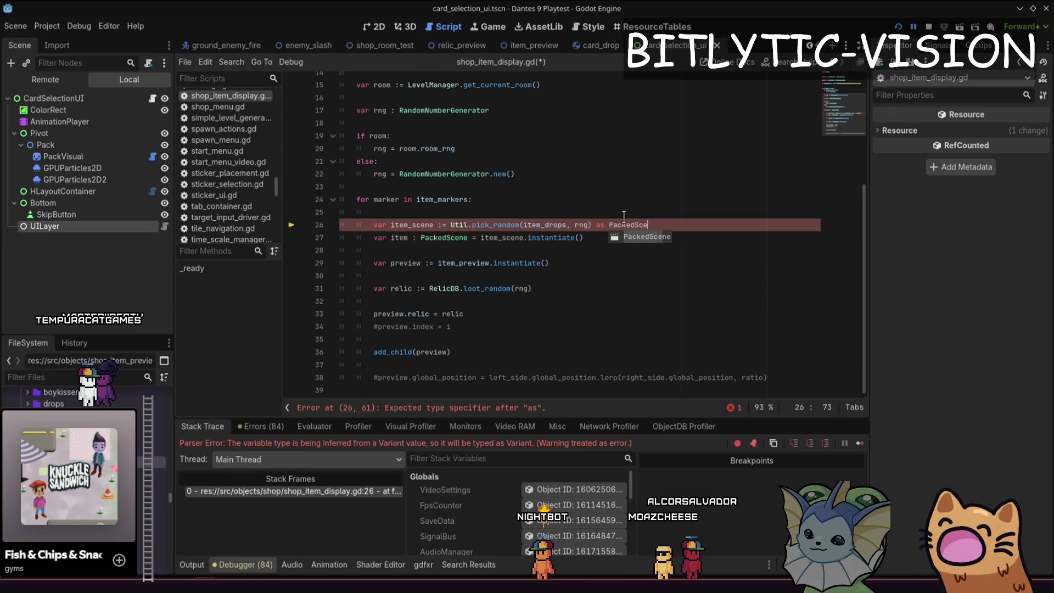
key(Down)
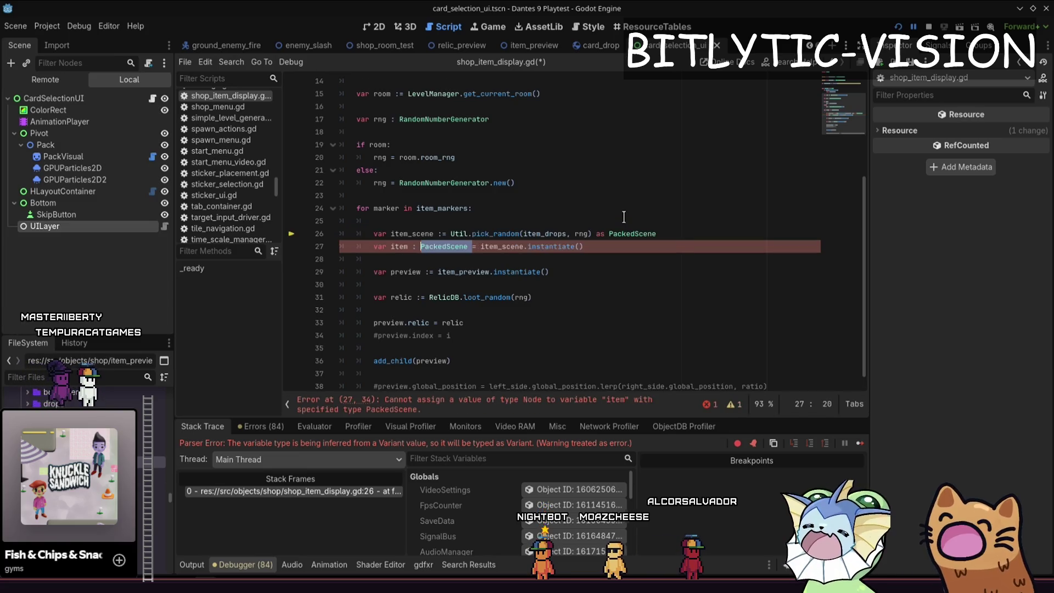
key(BackSpace)
key(BackSpace)
key(BackSpace)
key(End)
key(ctrl+s)
key(Home)
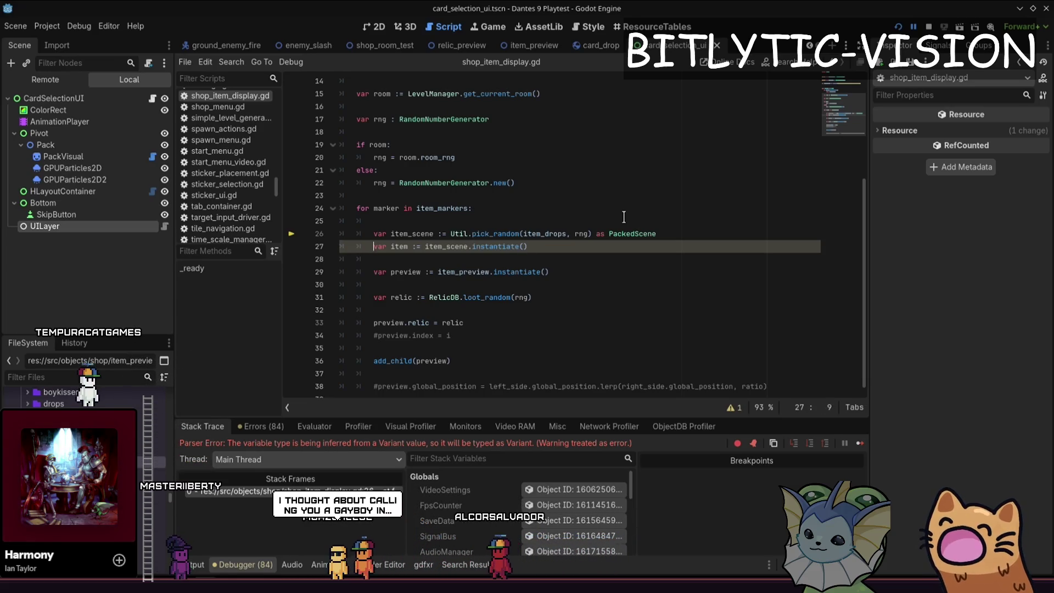
Stop the running game with F8 and relaunch it with F5
key(End)
key(F8)
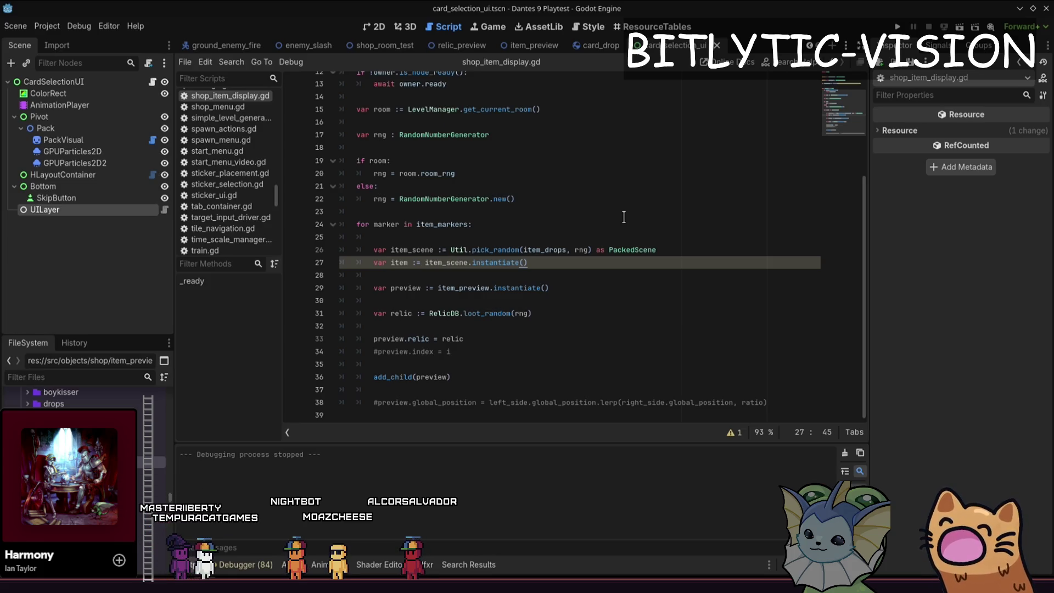
key(F5)
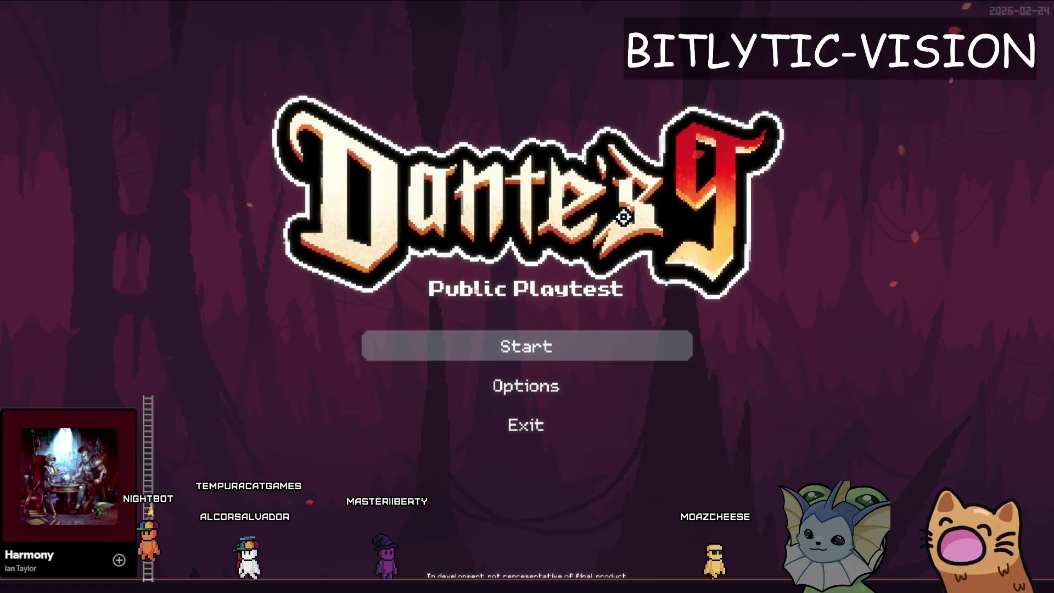
Start a new run and teleport to RoomShop through the F1 debug room list
key(Return)
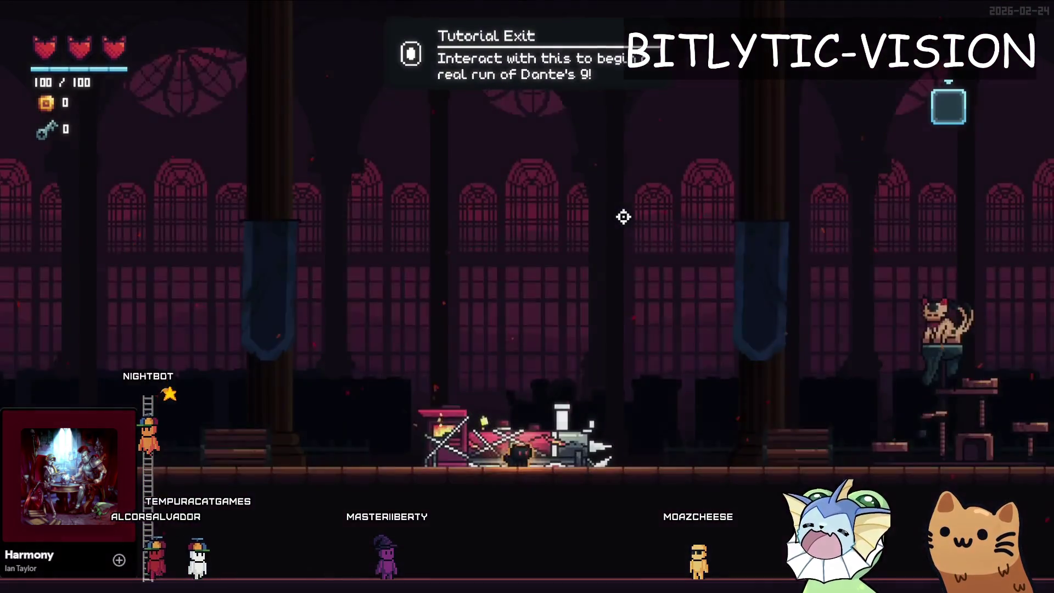
key(d)
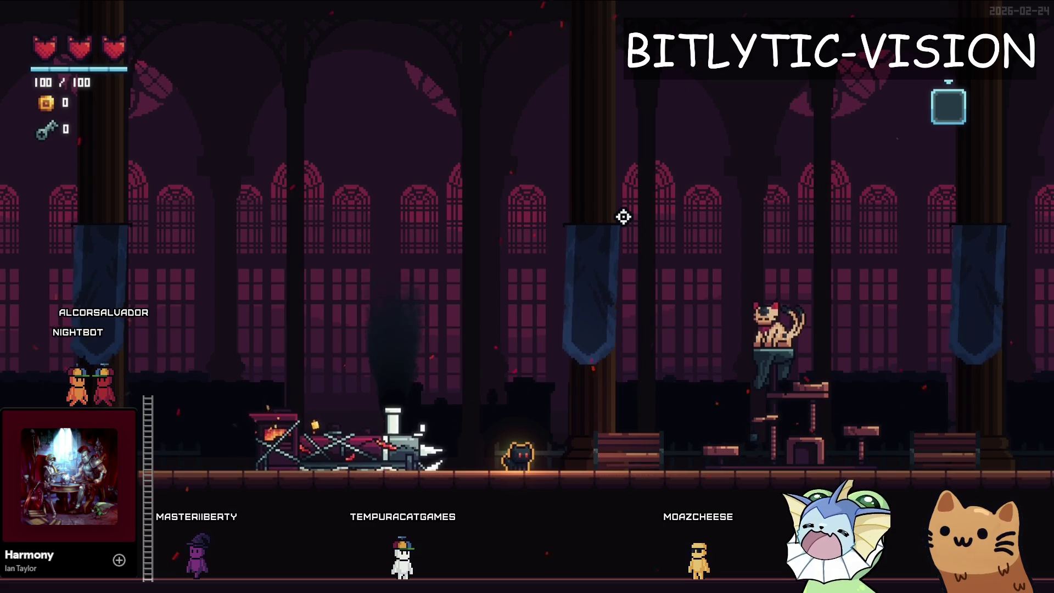
key(F1)
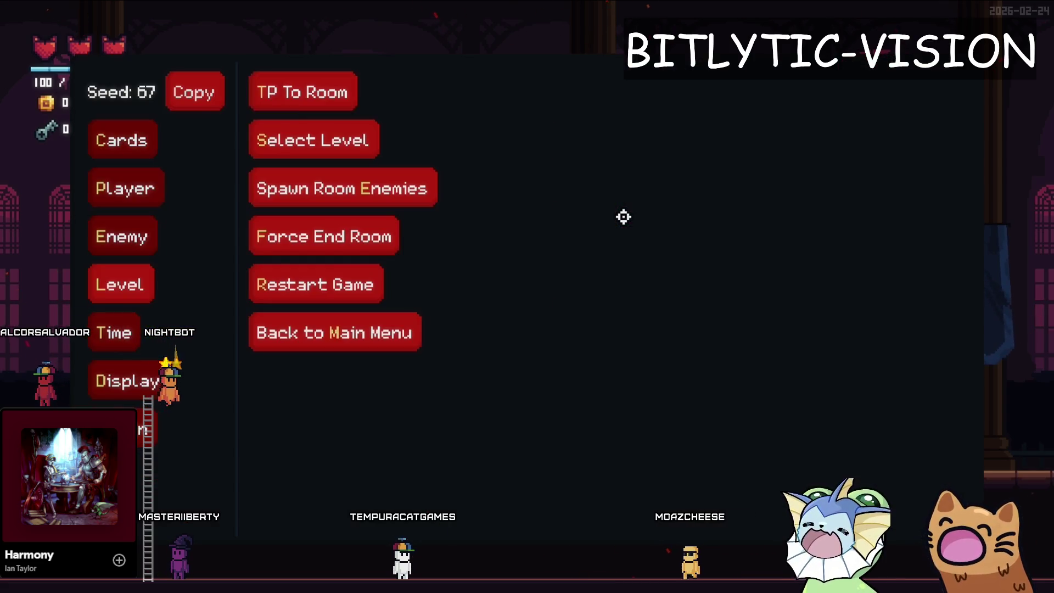
click(513, 148)
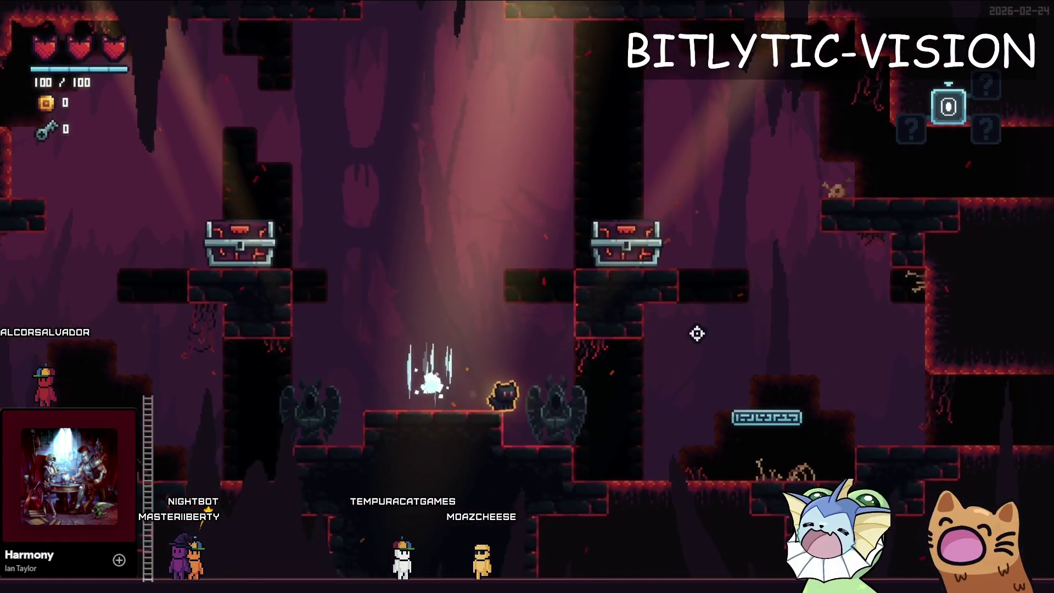
key(F1)
scroll(686, 330, down, 3)
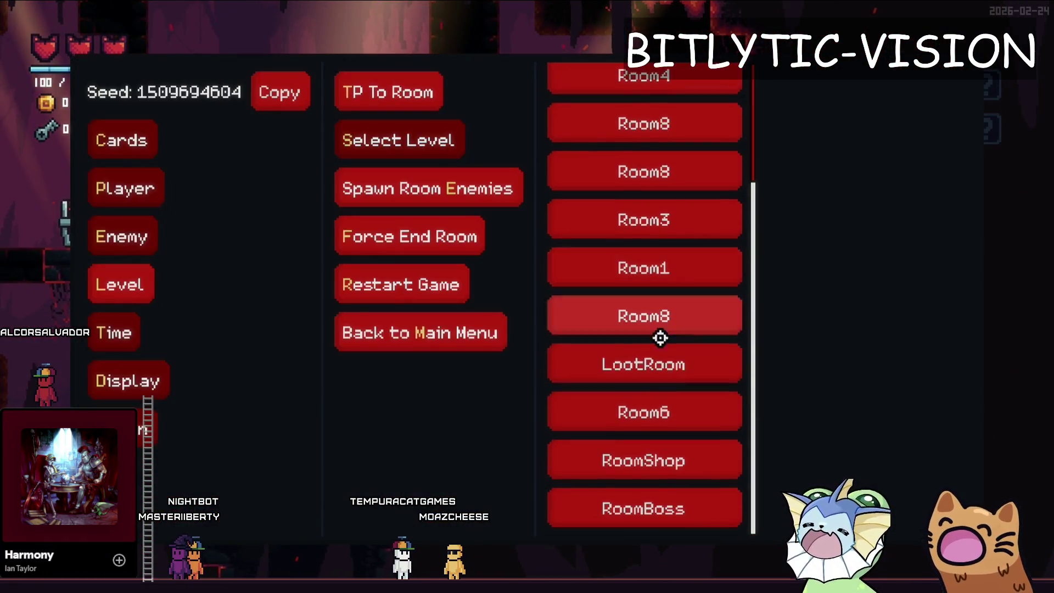
click(631, 460)
Walk the cat around the shop and back to the forge
key(a)
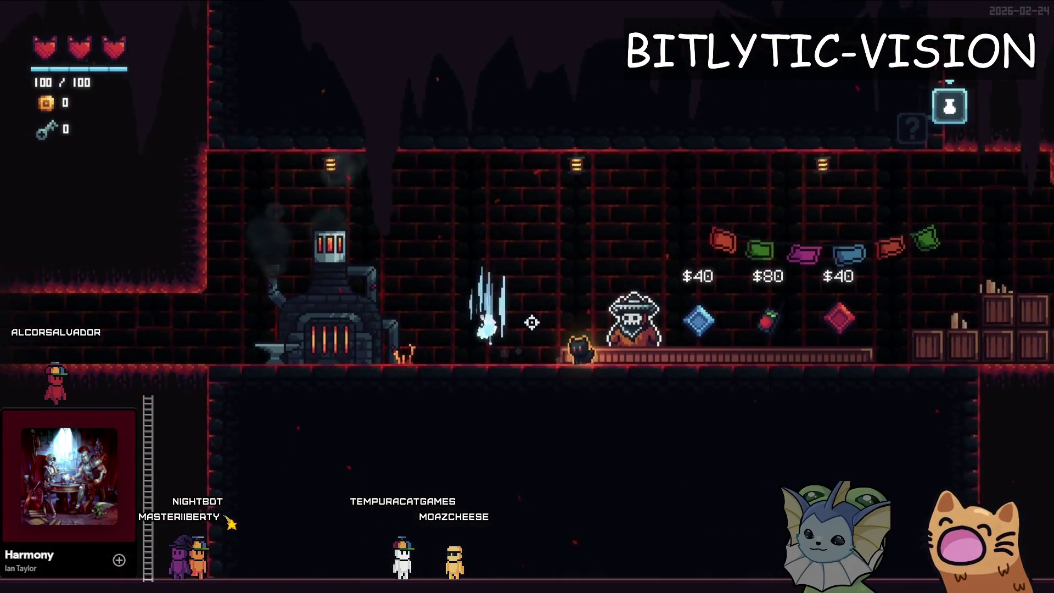
key(d)
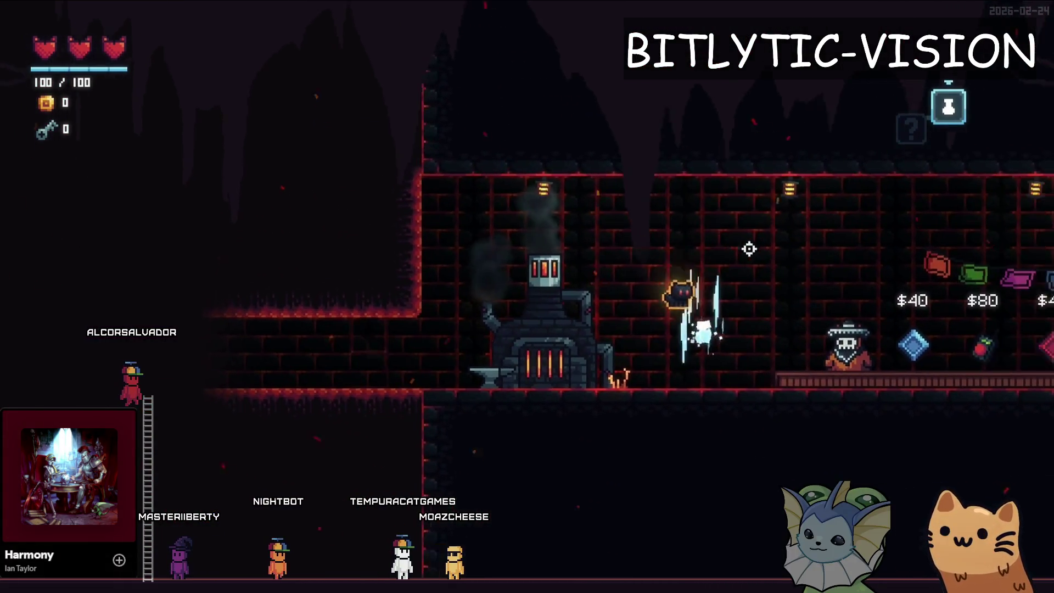
key(d)
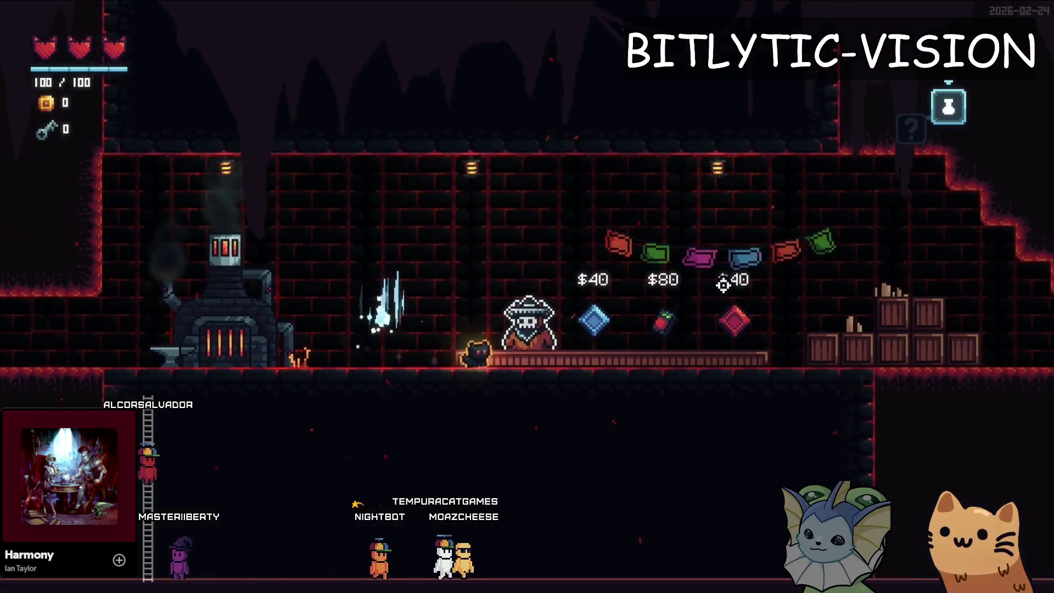
key(d)
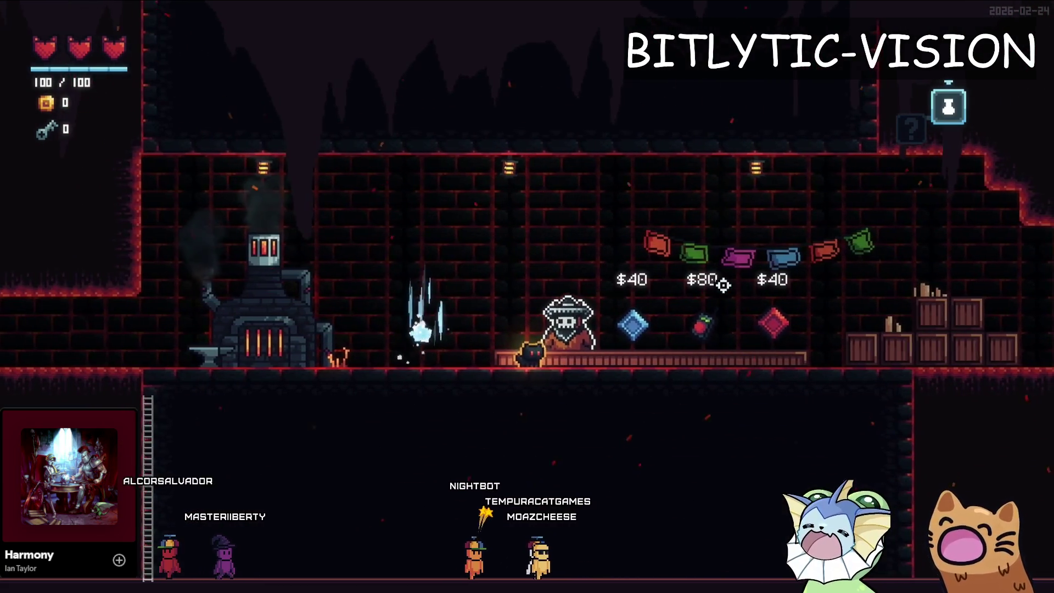
key(d)
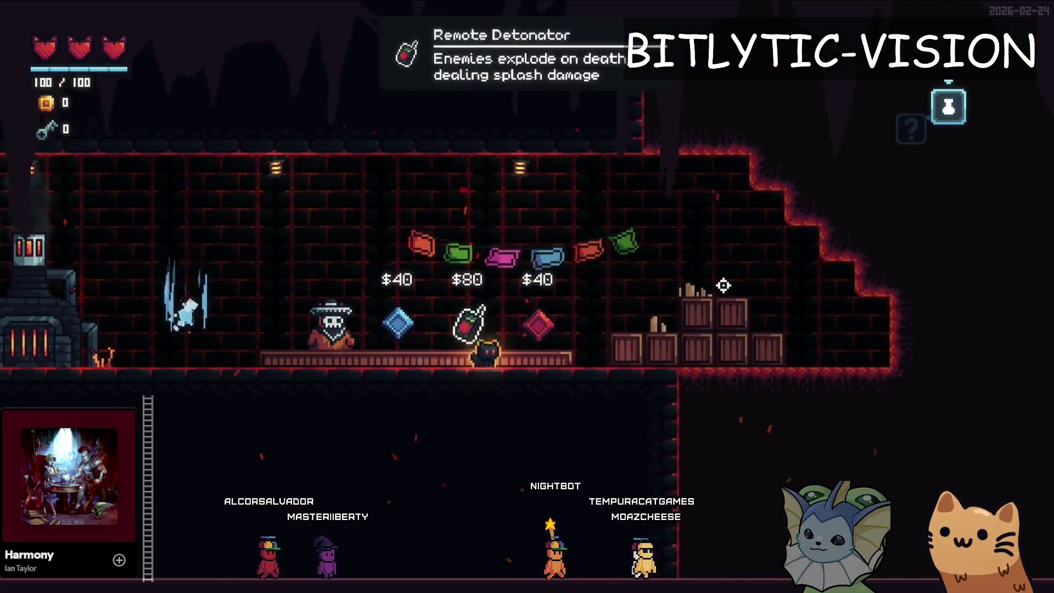
key(a)
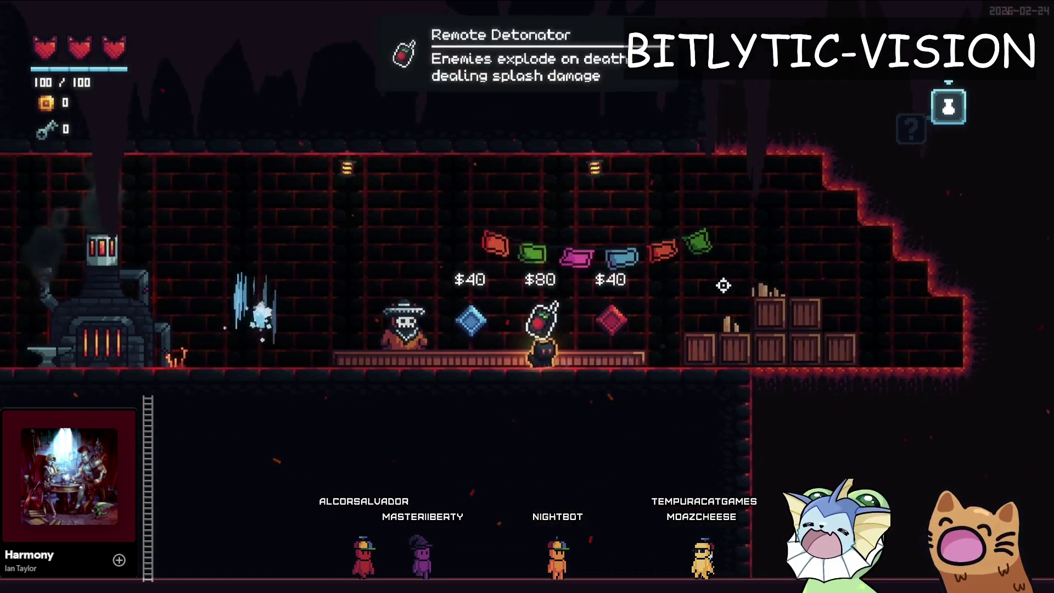
Choose the Knife card at the forge, then return to skin_select_ui.gd in Godot
key(e)
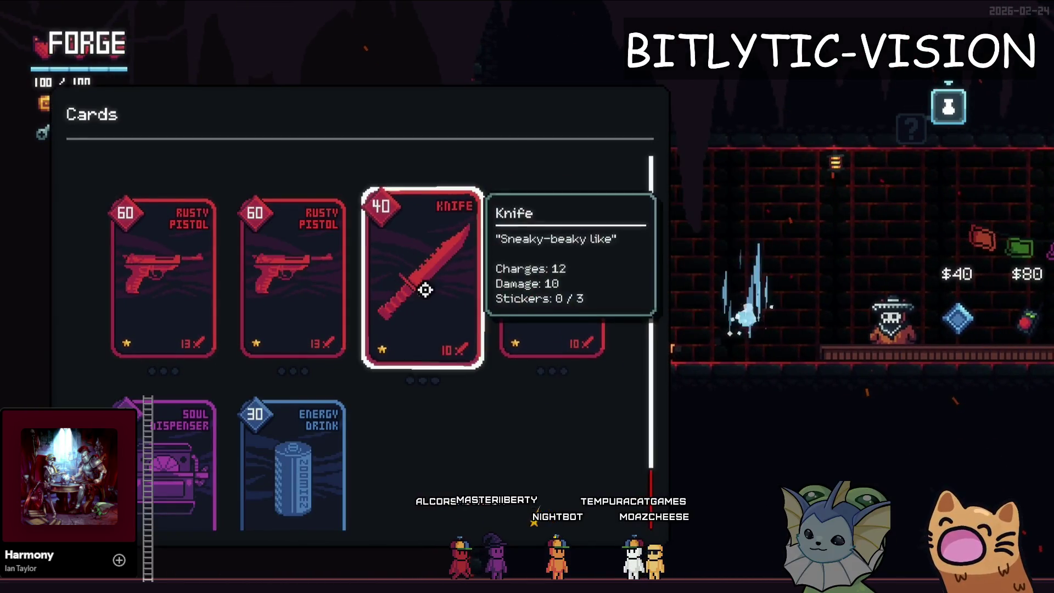
click(425, 288)
click(784, 215)
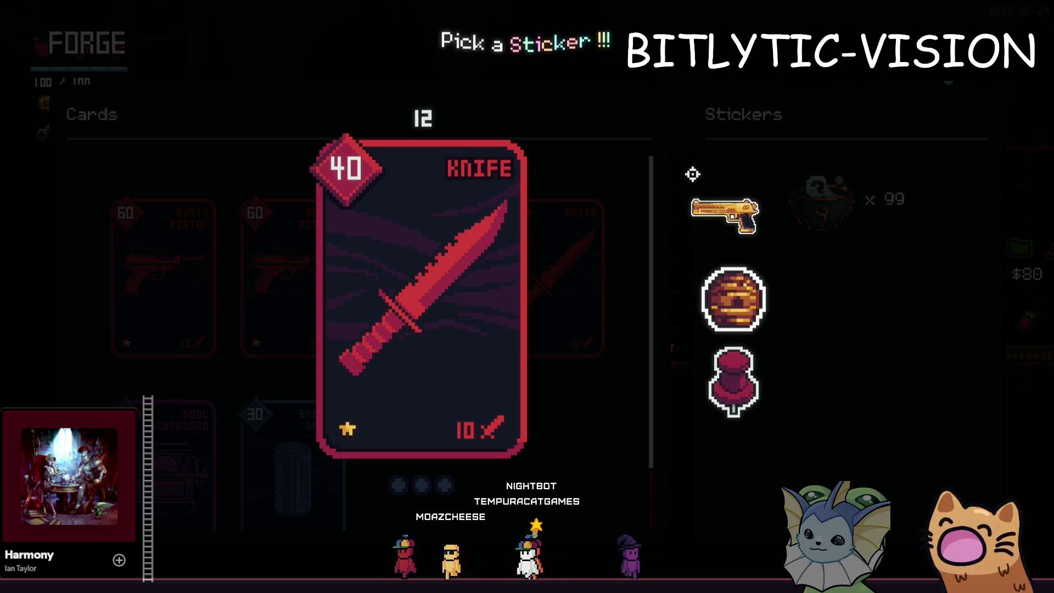
key(alt+Tab)
key(End)
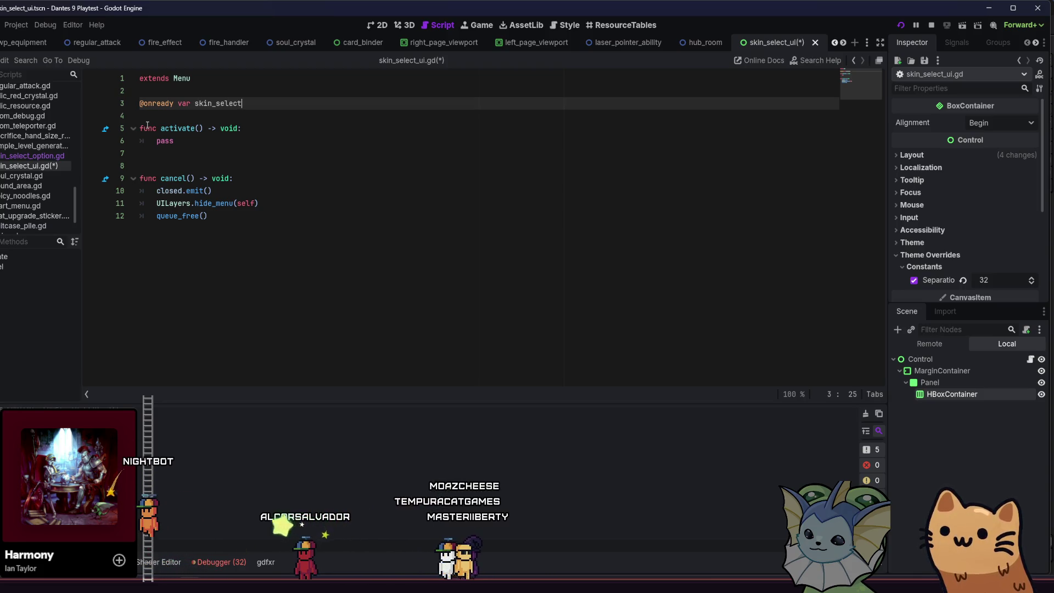
Declare skin_button as preload("res://src/ui/menus/skin_select_option.tscn"), save, and delete activate's pass
key(BackSpace)
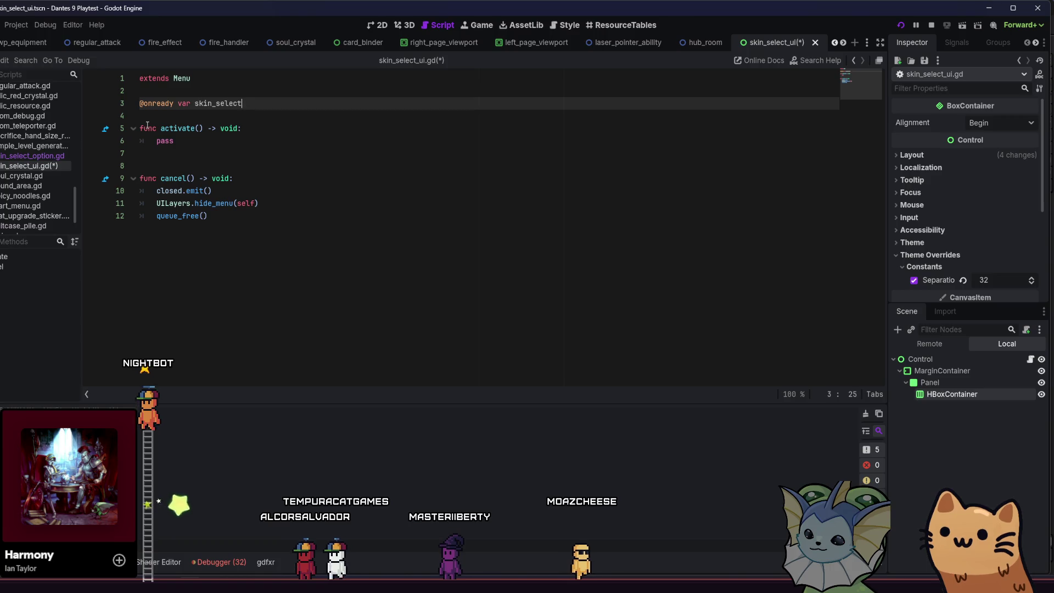
text(utton = )
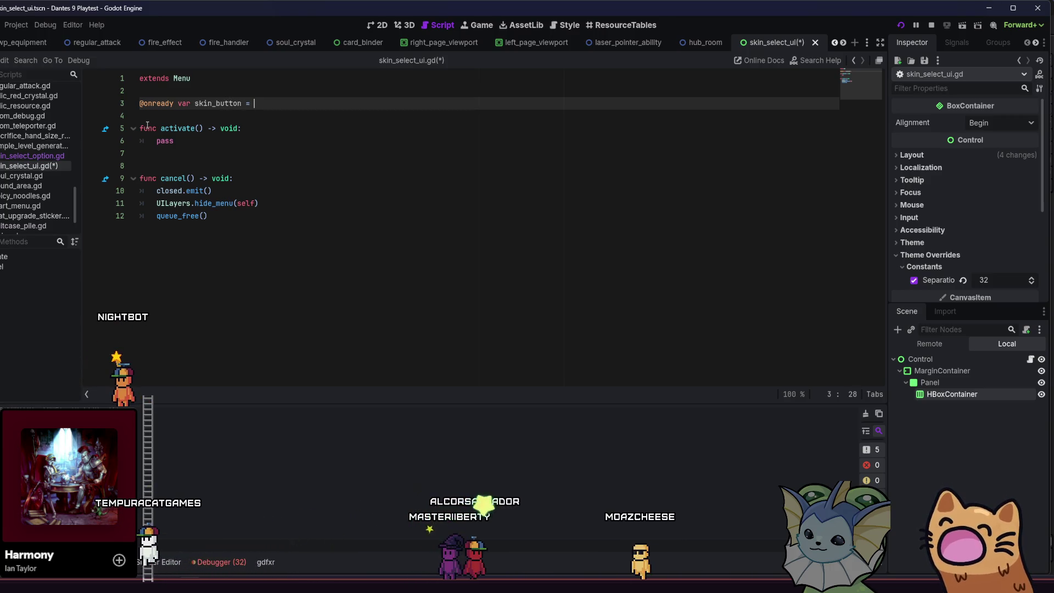
text(preload()
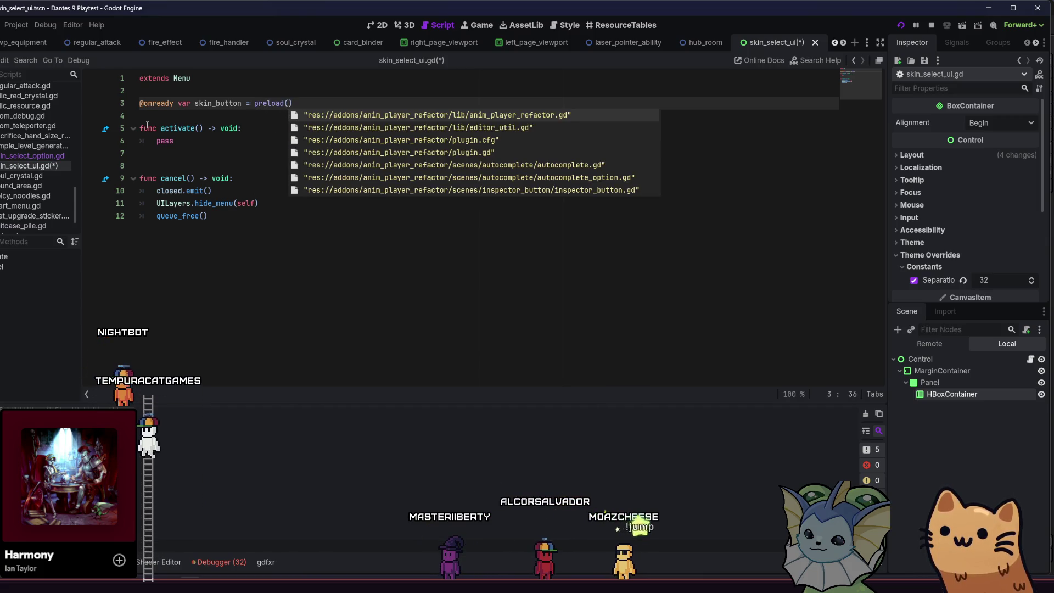
text(skin)
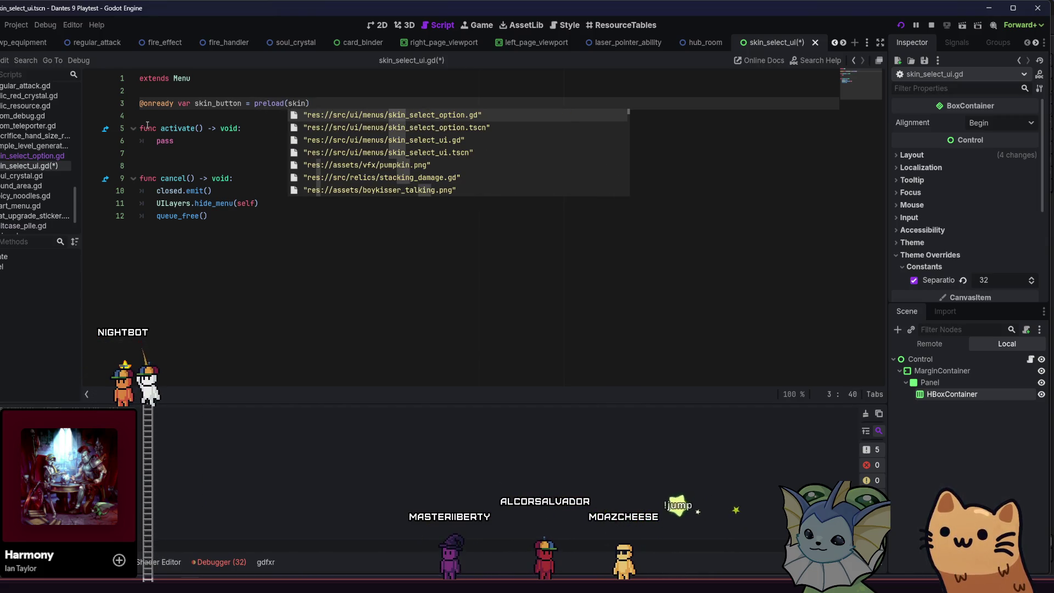
key(Down)
key(Return)
click(231, 141)
key(ctrl+s)
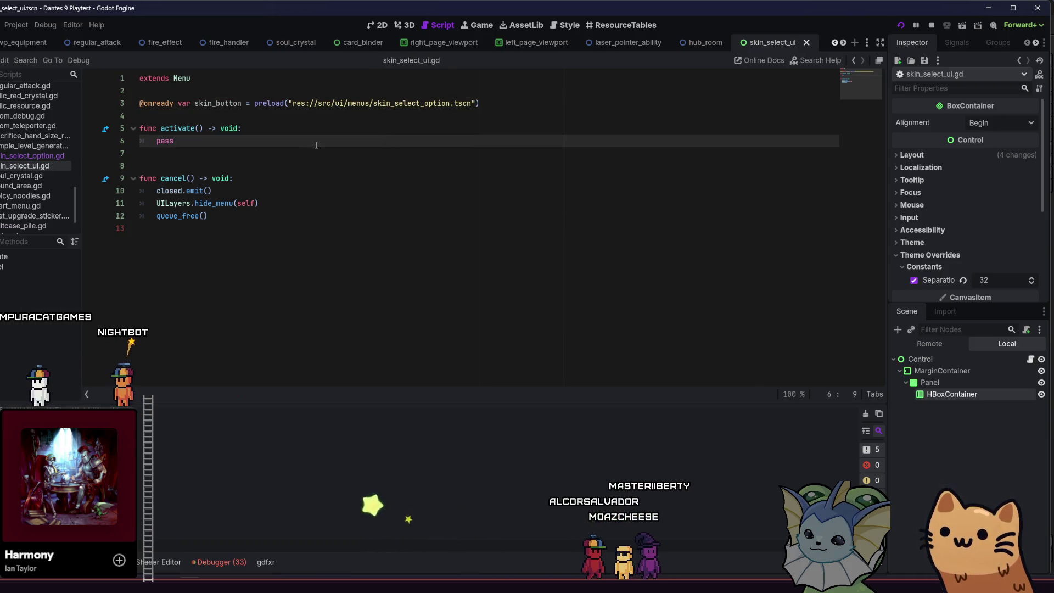
key(BackSpace)
key(BackSpace)
key(BackSpace)
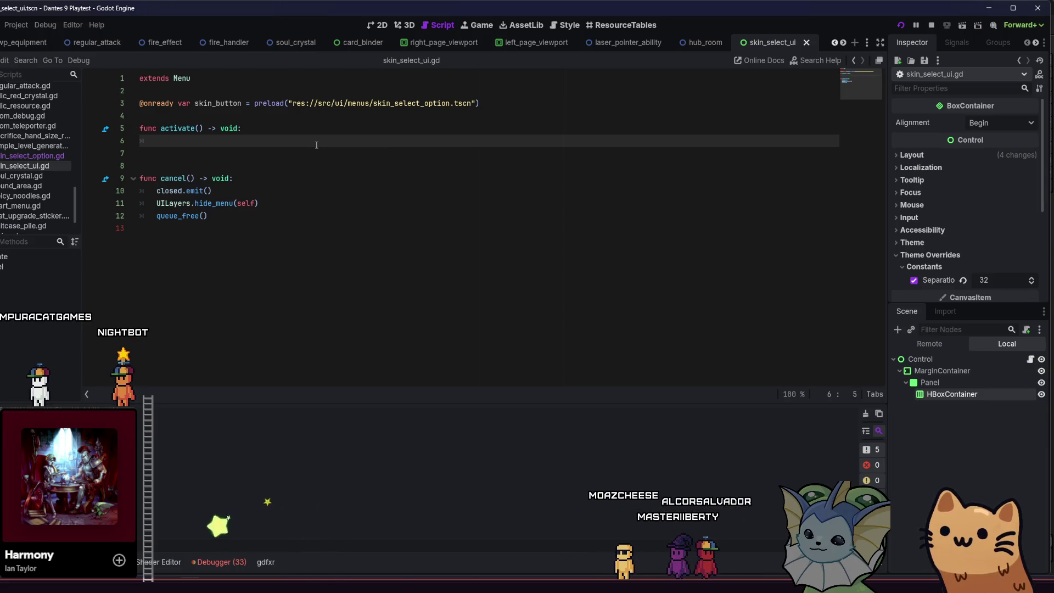
Quick-open the settings.tscn scene by searching 'setti'
key(alt+shift+o)
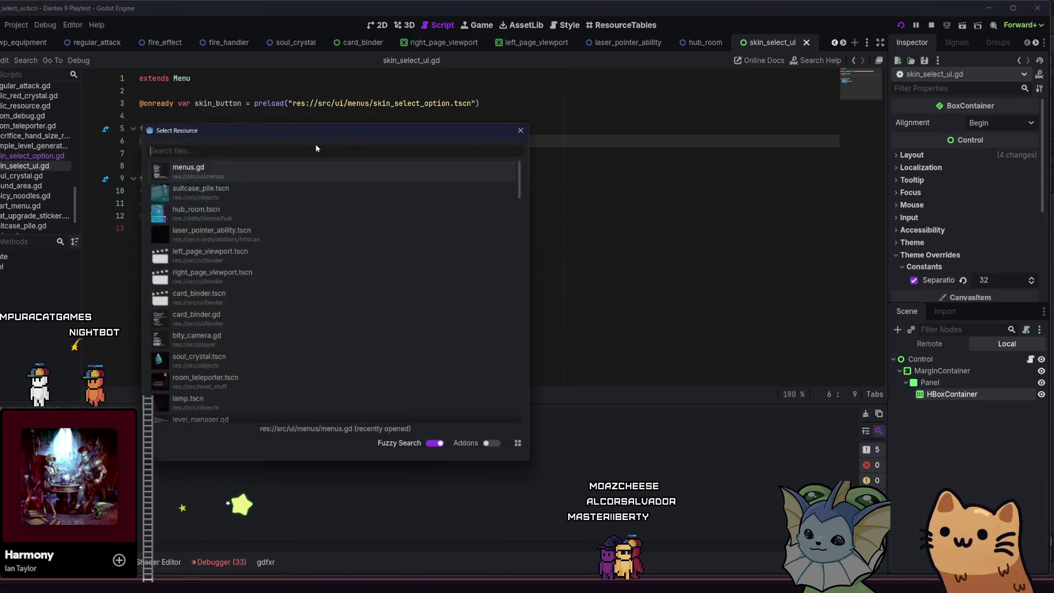
text(deb)
key(BackSpace)
key(BackSpace)
key(BackSpace)
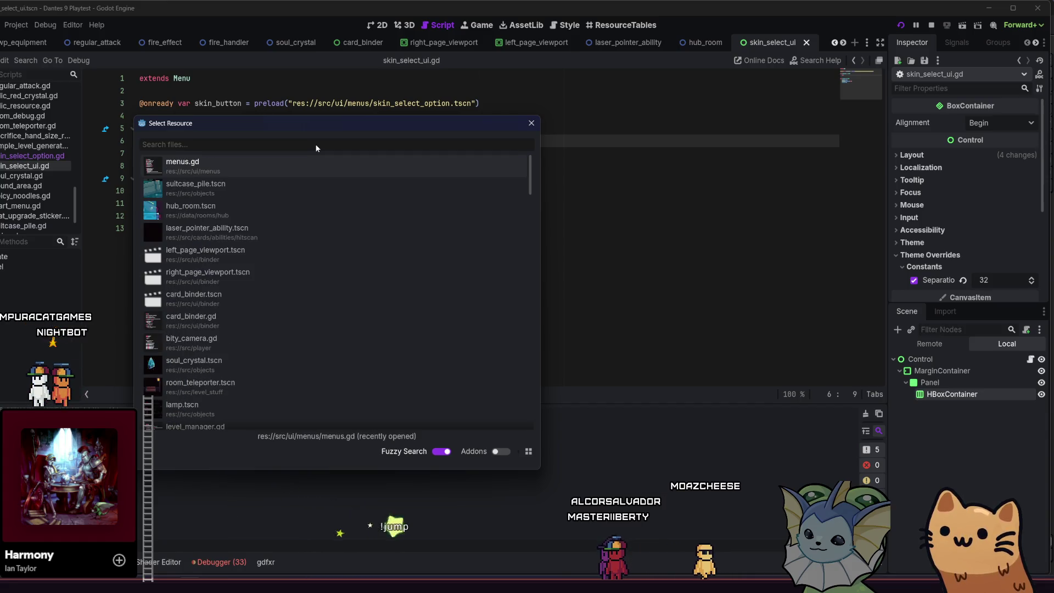
text(pause)
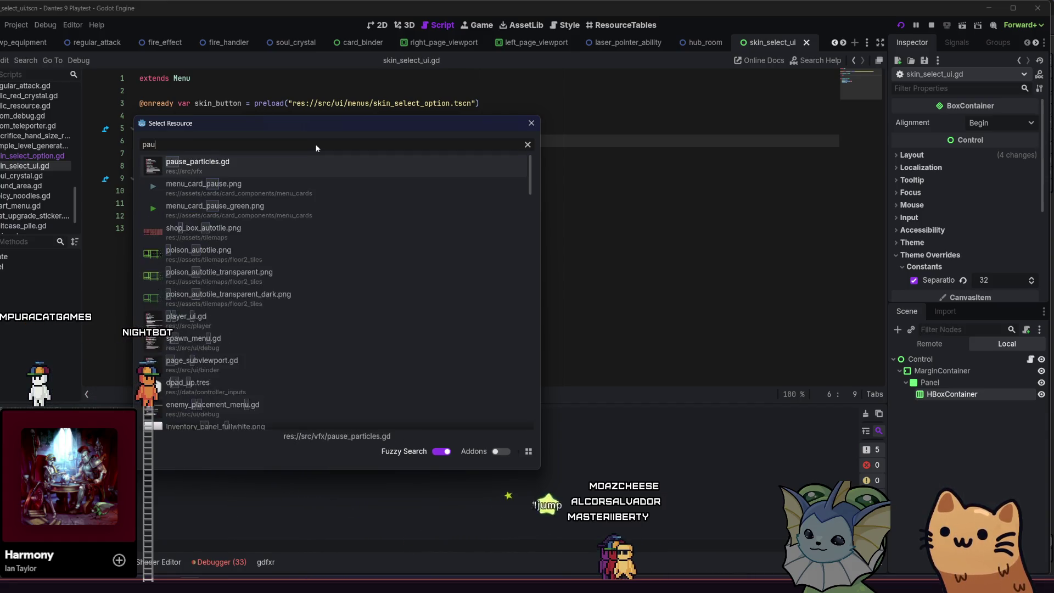
key(BackSpace)
key(BackSpace)
key(BackSpace)
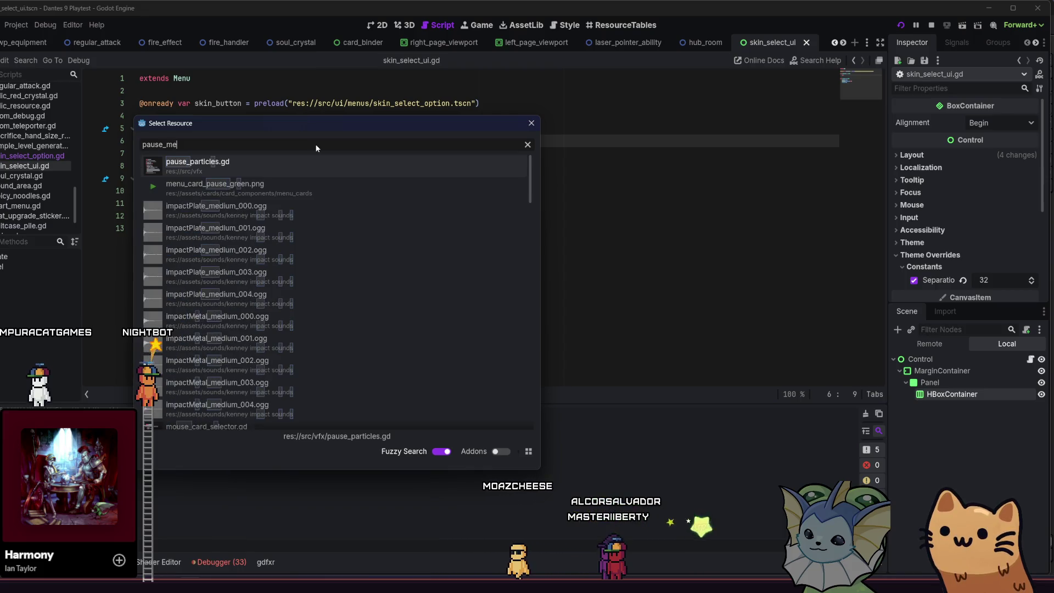
text(setti)
key(Down)
key(Return)
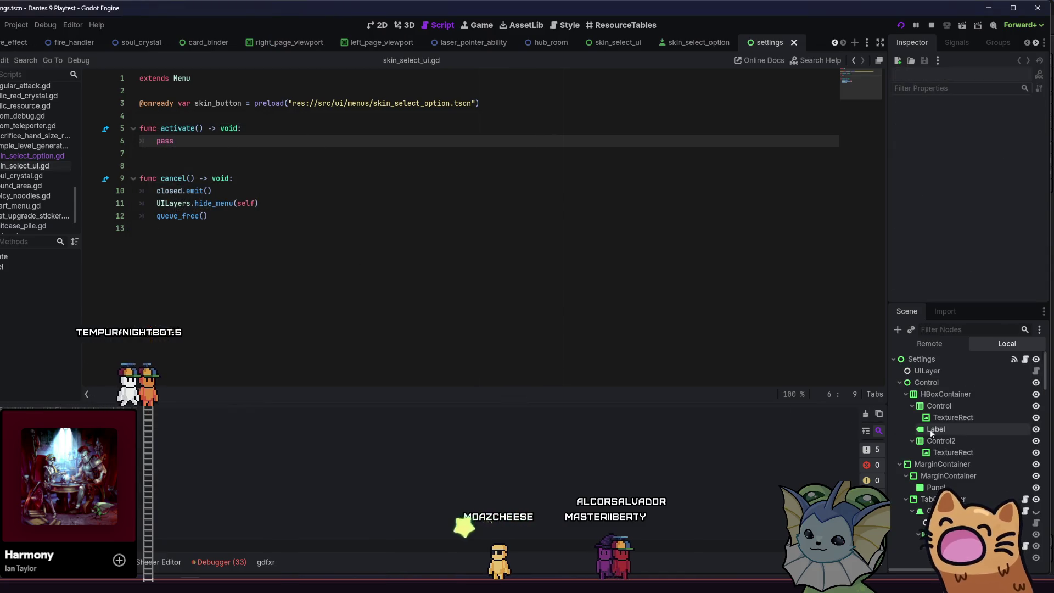
Inspect the Gameplay tab's Player Skin and SkinOptions nodes, then open Gameplay's ui_tab.gd script
scroll(933, 430, down, 3)
click(969, 378)
scroll(969, 431, down, 3)
scroll(968, 430, down, 5)
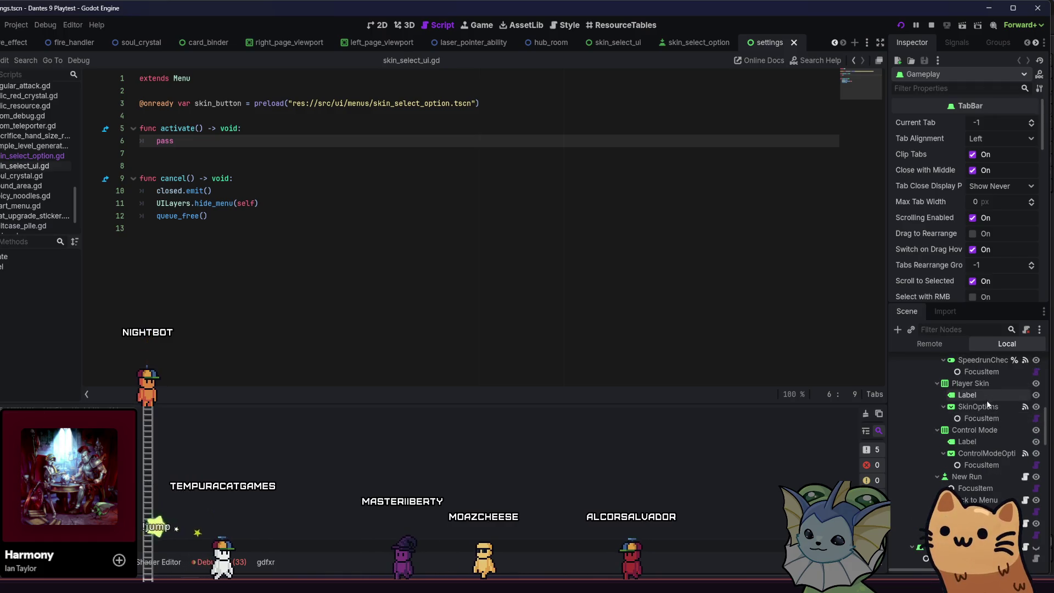
click(983, 394)
click(997, 408)
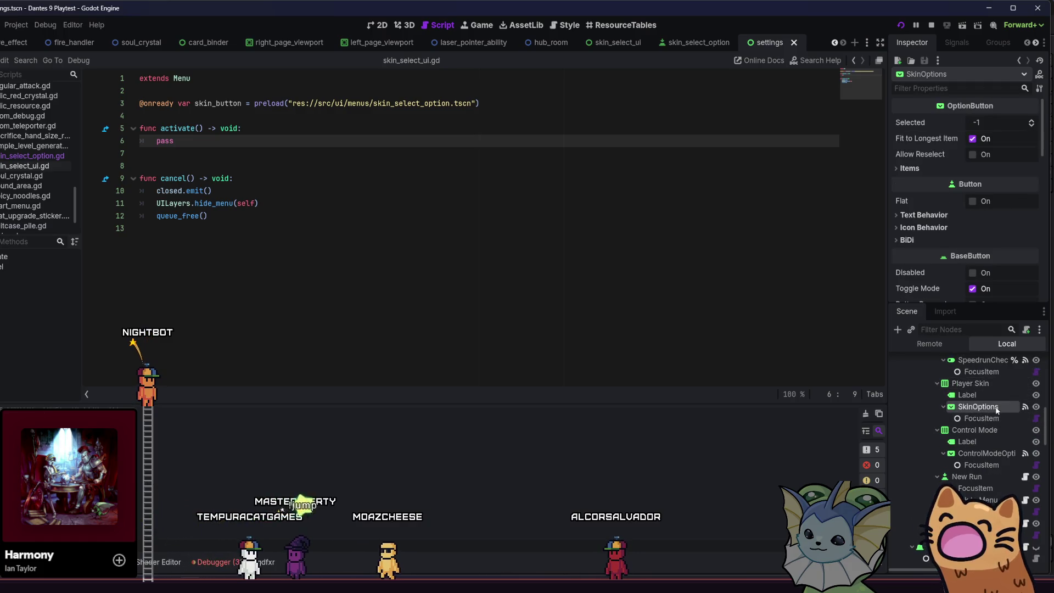
scroll(1005, 408, up, 1)
scroll(1004, 407, up, 10)
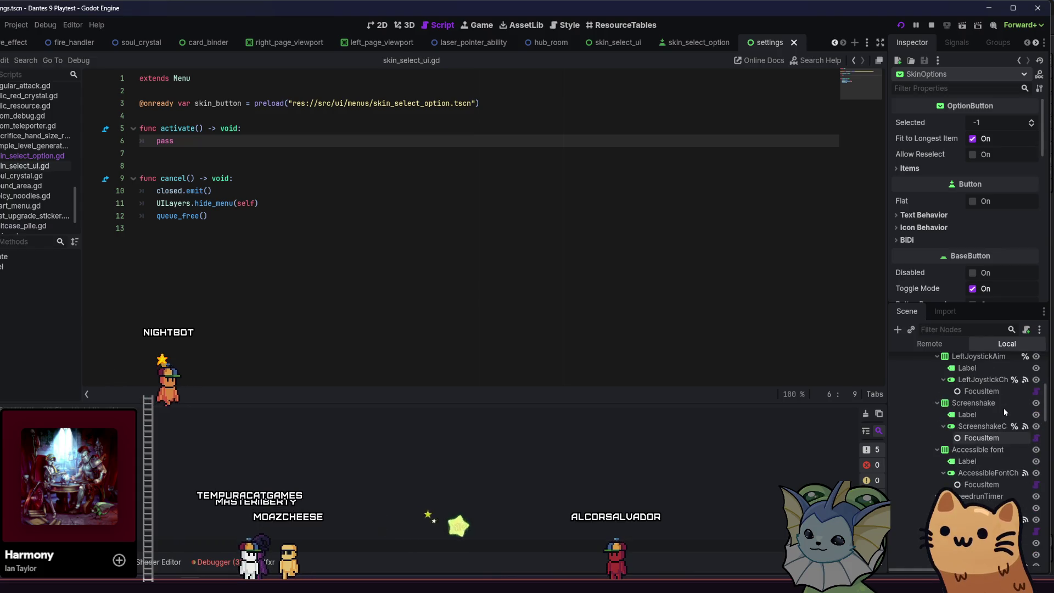
click(989, 405)
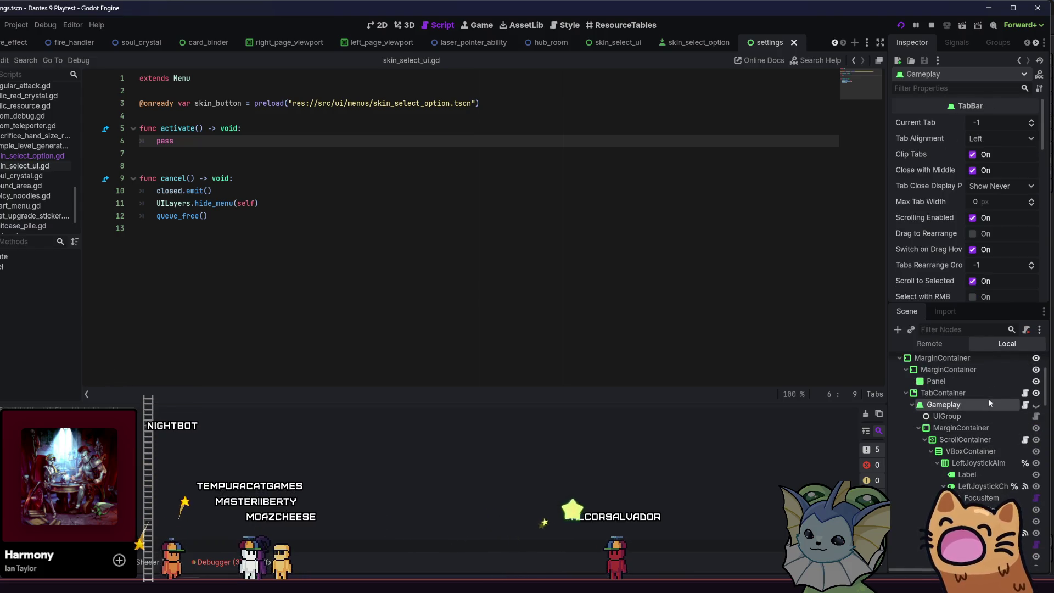
click(1025, 404)
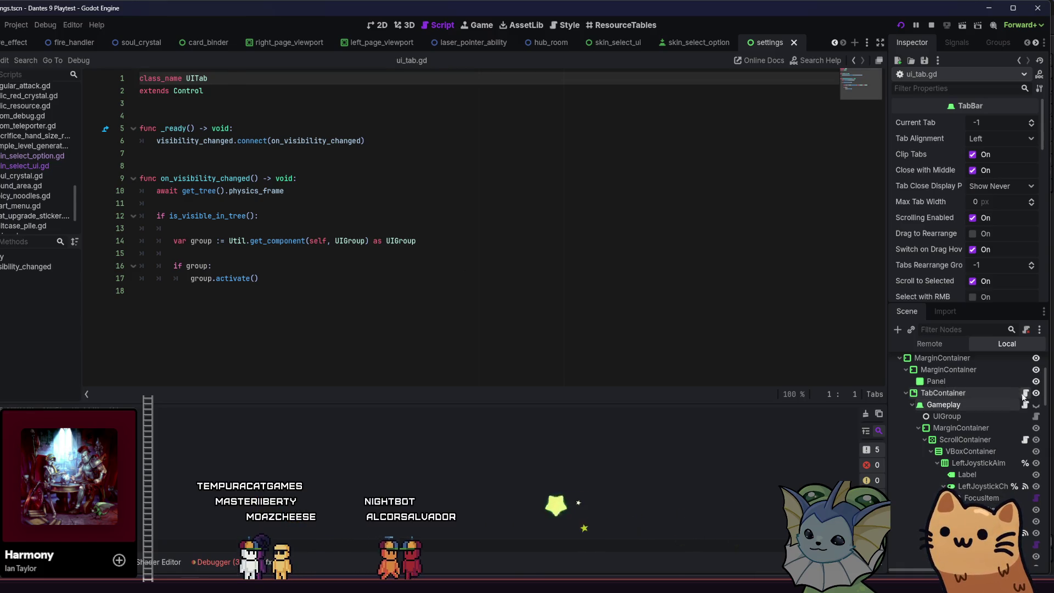
Review tab_container.gd's _process tab cycling on ui_sub_prev/ui_sub_next, then open settings.gd
click(1025, 394)
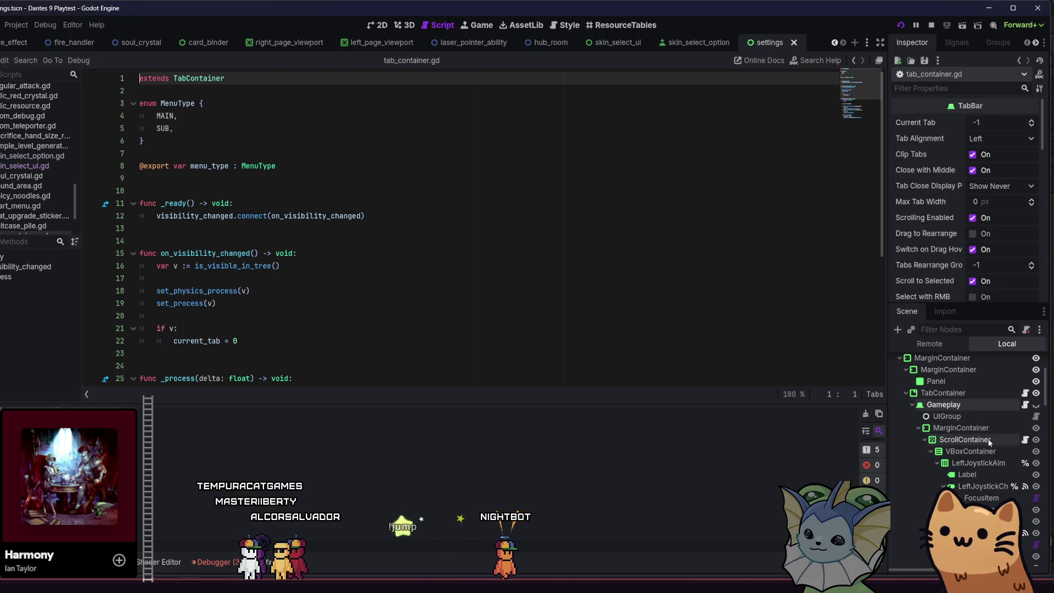
scroll(661, 287, down, 5)
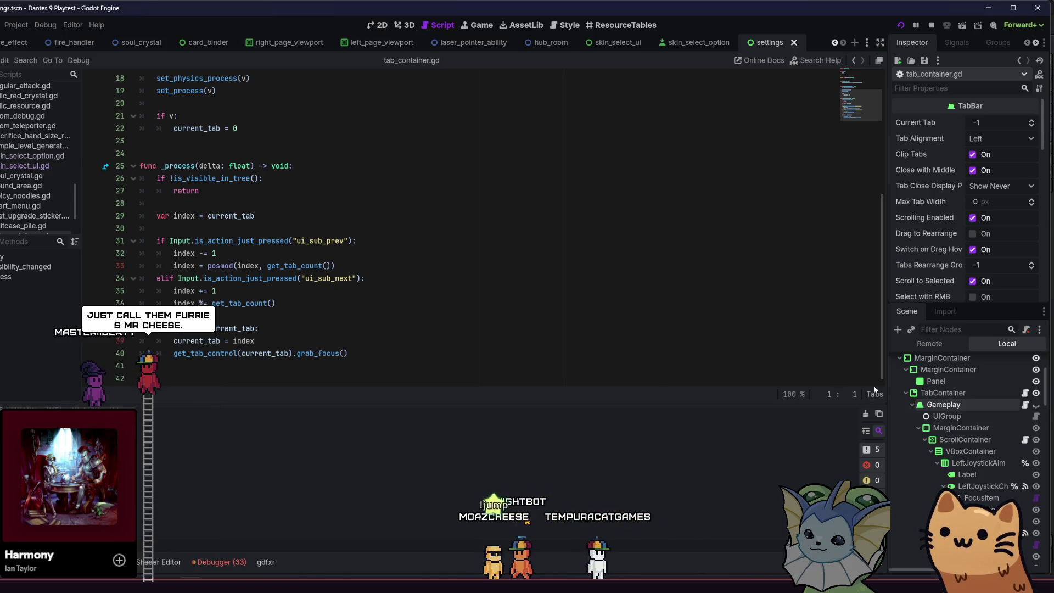
scroll(964, 421, up, 5)
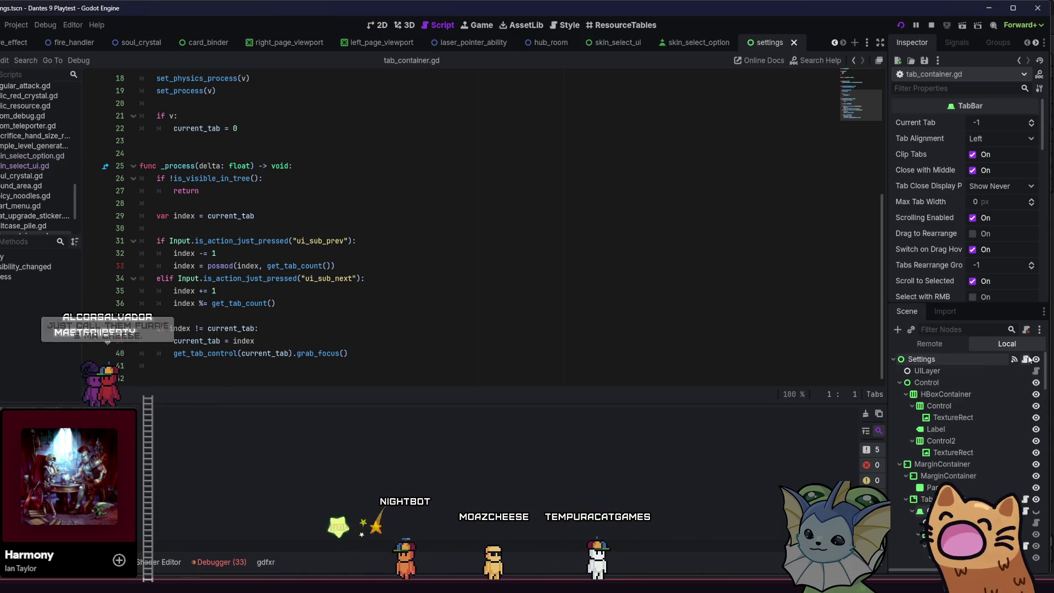
click(1025, 359)
Browse settings.gd to the populate_skins function and its loop
scroll(871, 142, down, 4)
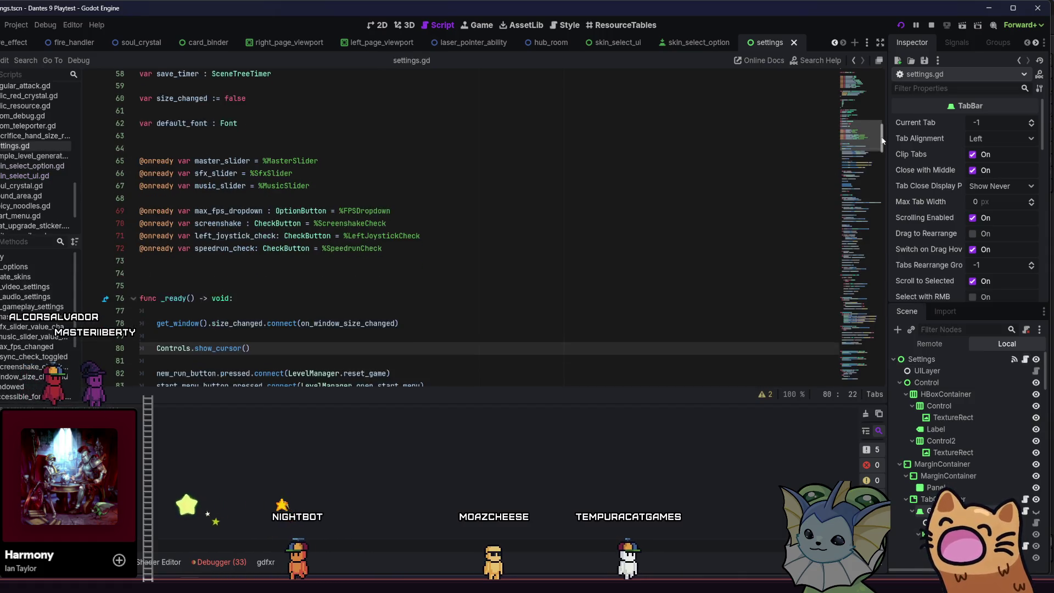
scroll(872, 138, up, 4)
mouse_move(871, 133)
mouse_down()
mouse_move(867, 126)
mouse_move(864, 225)
mouse_up()
scroll(534, 212, down, 5)
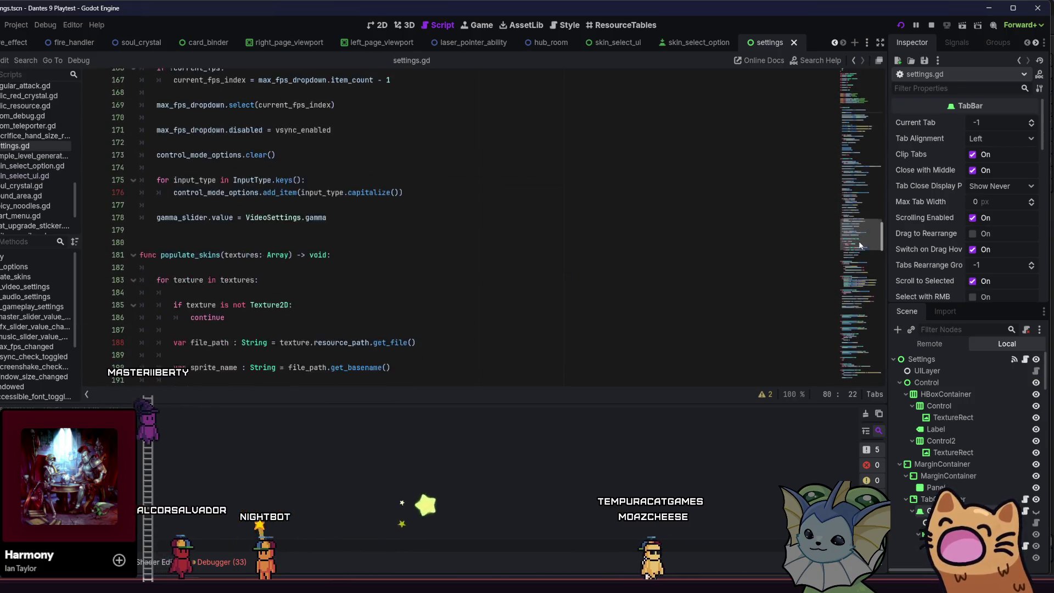
click(226, 168)
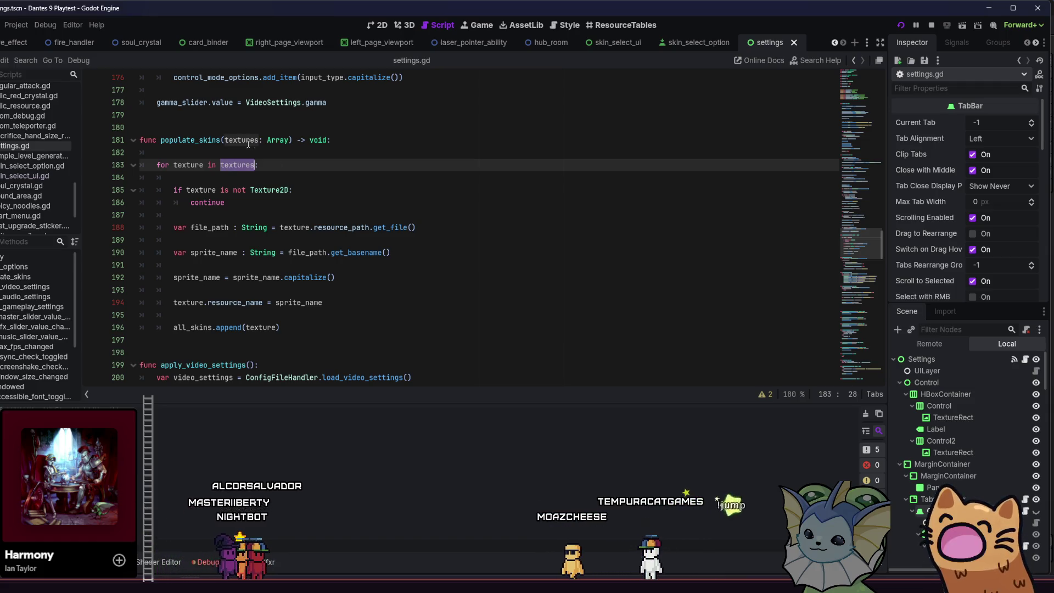
click(220, 140)
scroll(276, 182, up, 5)
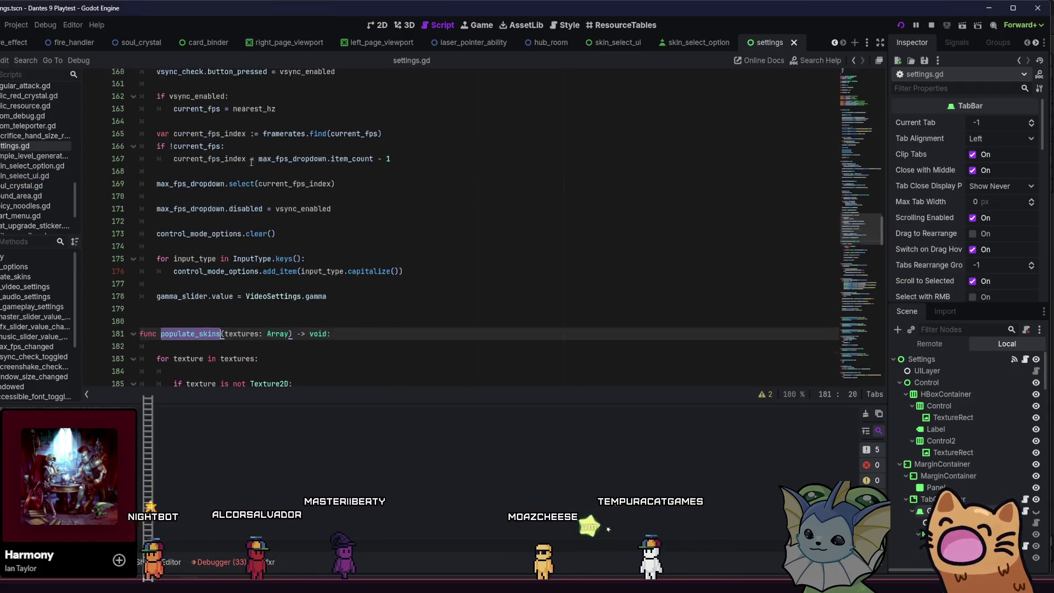
scroll(276, 182, down, 2)
Search 'pulate_skin' and inspect the three populate_skins calls around line 95
key(ctrl+f)
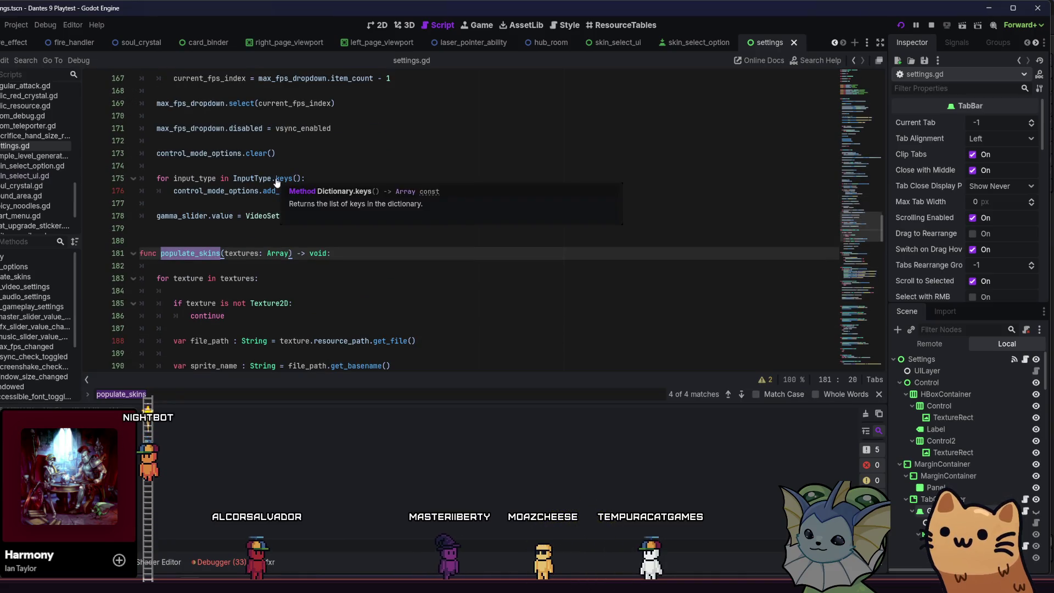
text(pulate_skin)
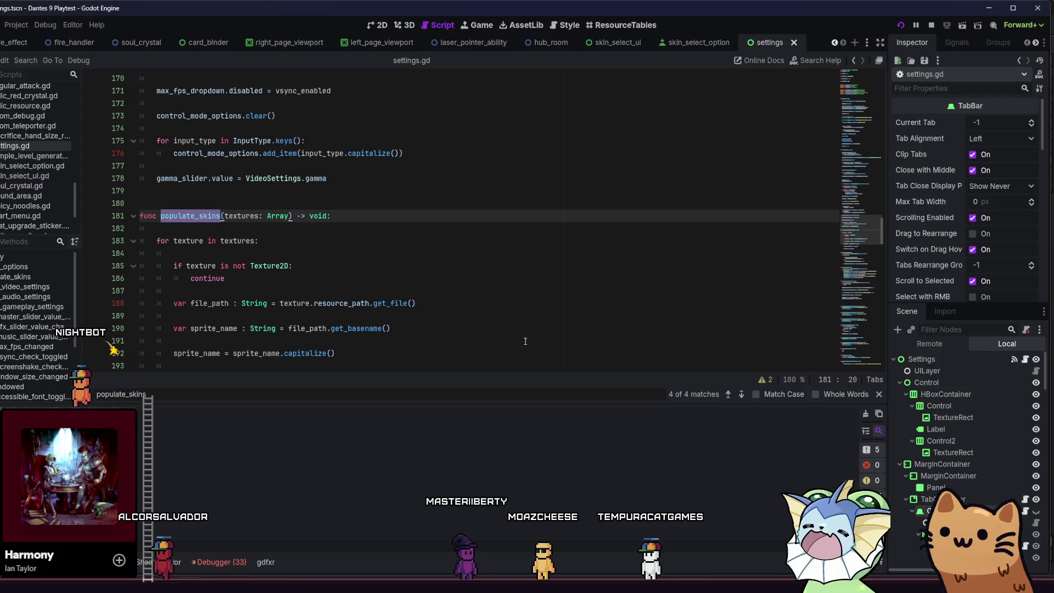
click(741, 395)
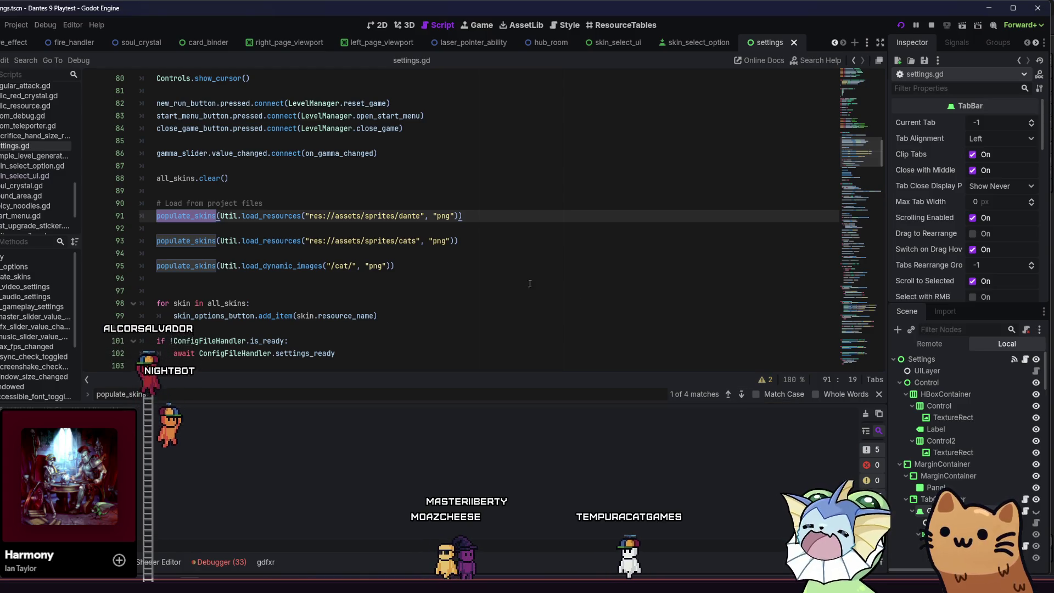
click(497, 271)
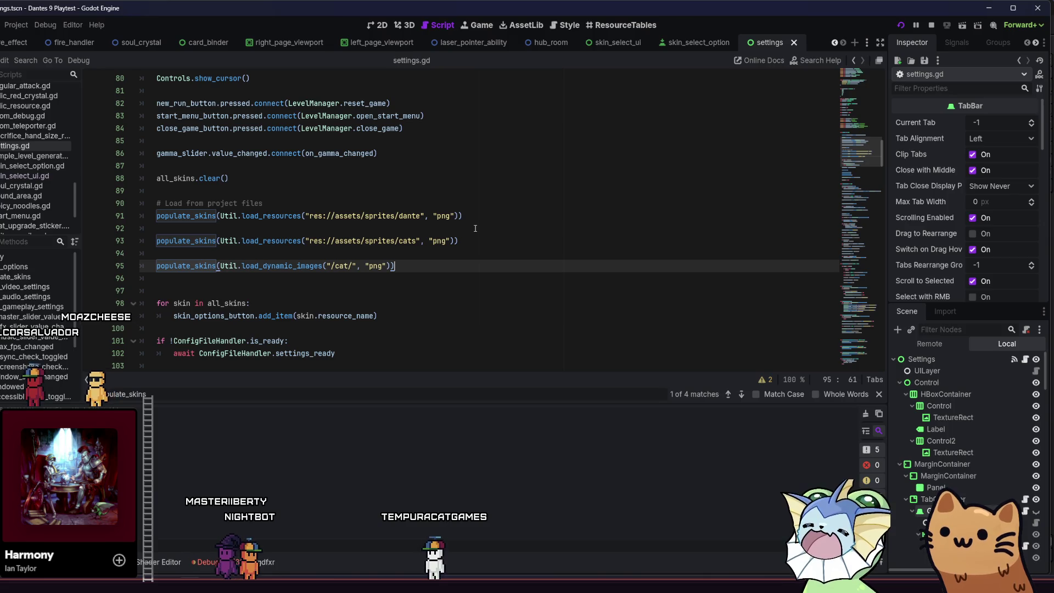
key(shift+Up)
key(shift+Up)
key(shift+Up)
key(shift+Home)
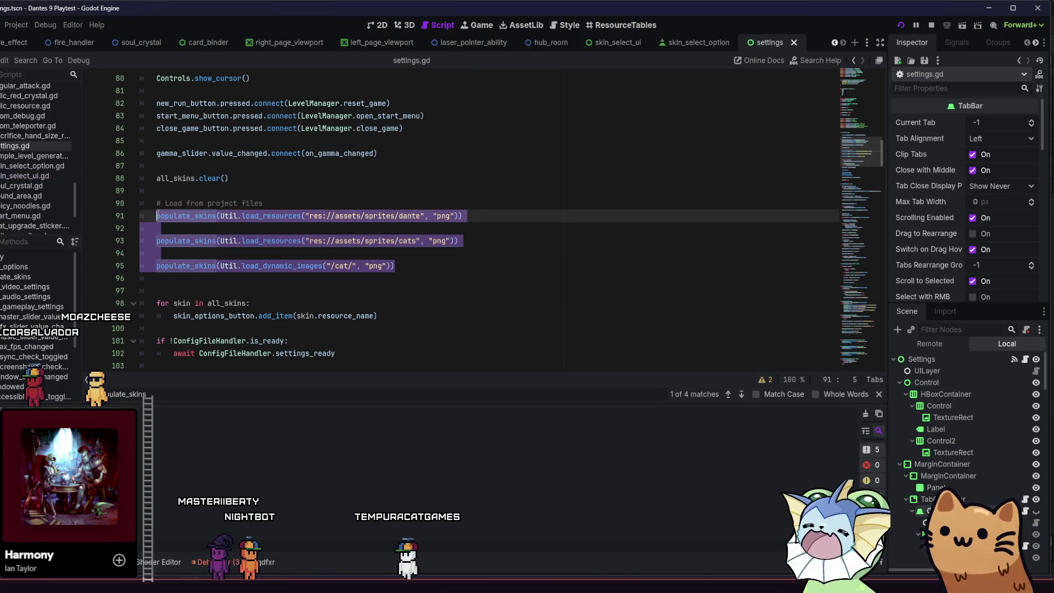
click(528, 251)
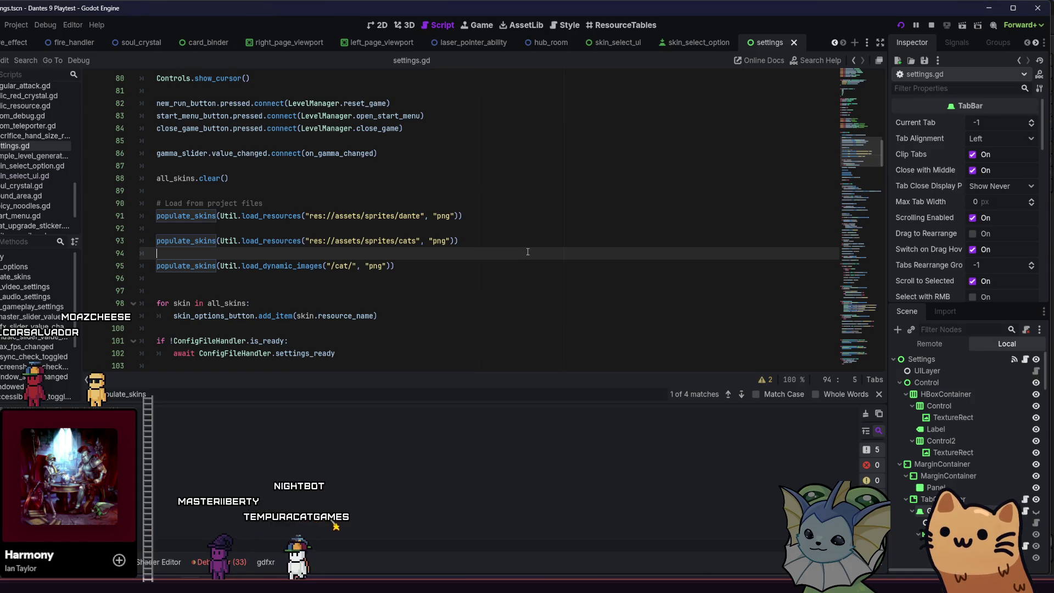
click(520, 262)
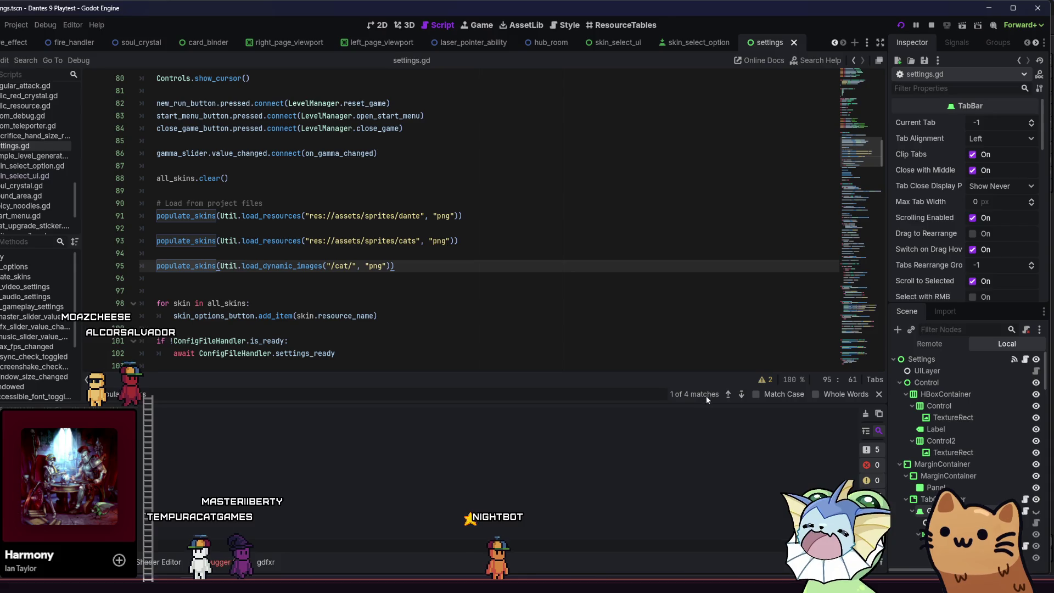
Jump to the populate_skins definition, select the whole function, and return to skin_select_option
click(729, 395)
click(729, 395)
click(729, 394)
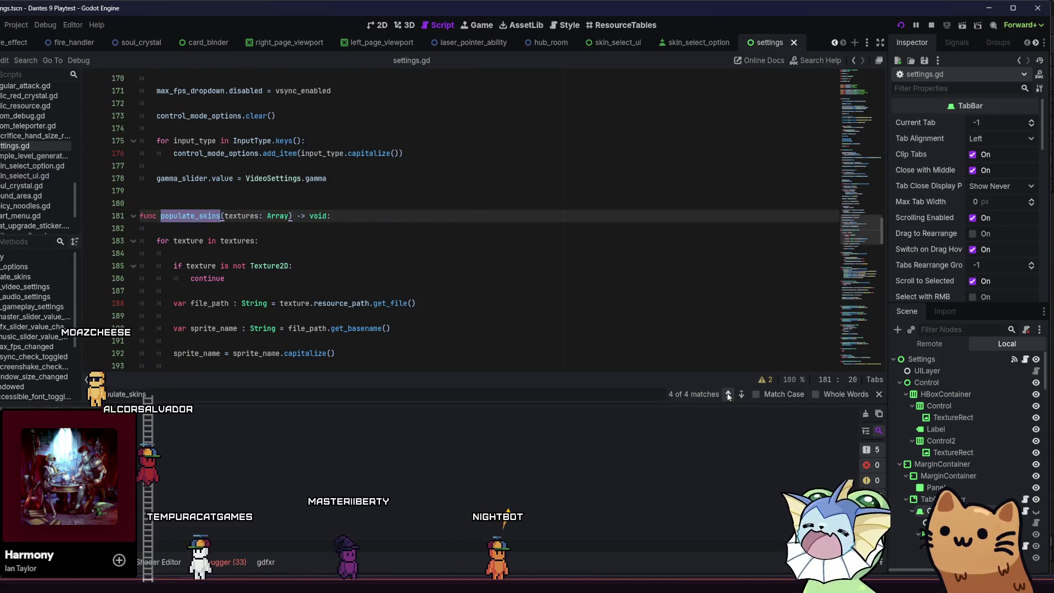
scroll(536, 298, down, 1)
mouse_move(140, 179)
mouse_down()
mouse_move(230, 252)
mouse_move(295, 252)
mouse_move(337, 287)
mouse_up()
key(ctrl+c)
scroll(231, 252, down, 2)
click(337, 287)
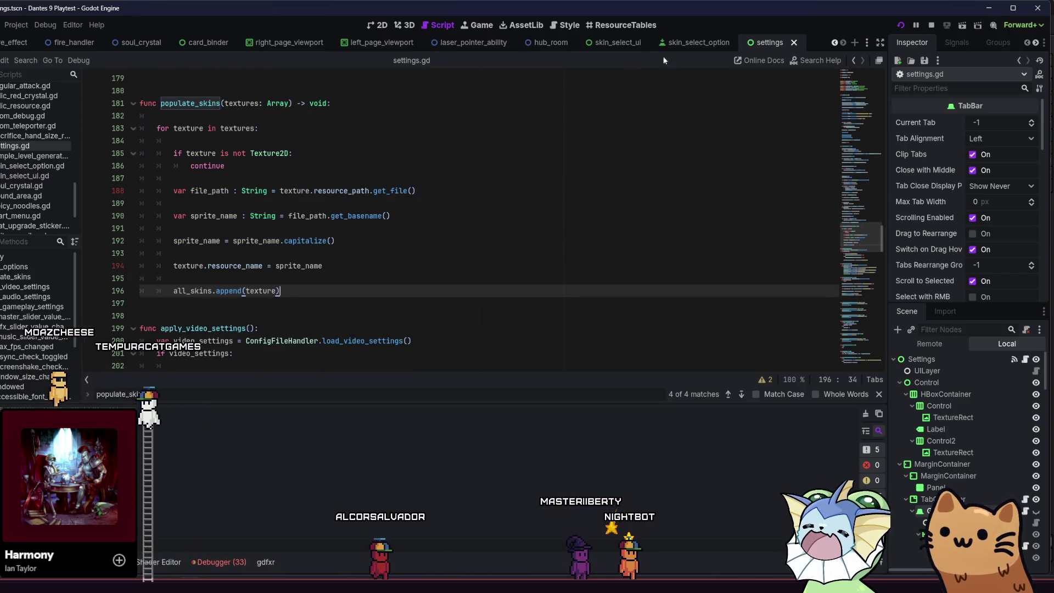
click(697, 43)
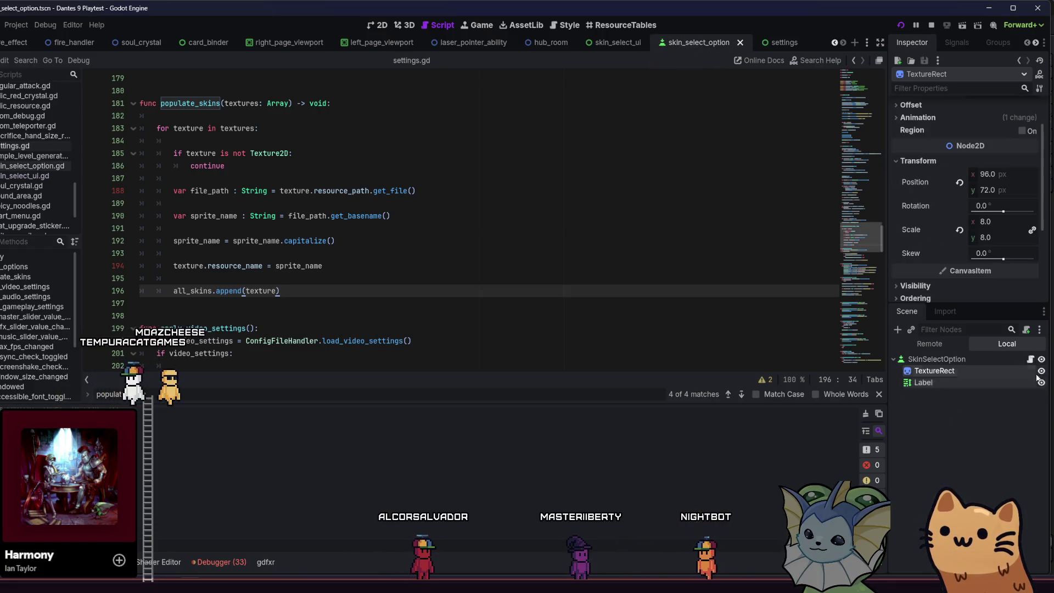
Paste populate_skins into skin_select_option.gd and inspect the undeclared all_skins.append(texture) line
click(421, 247)
key(Return)
key(Return)
key(ctrl+v)
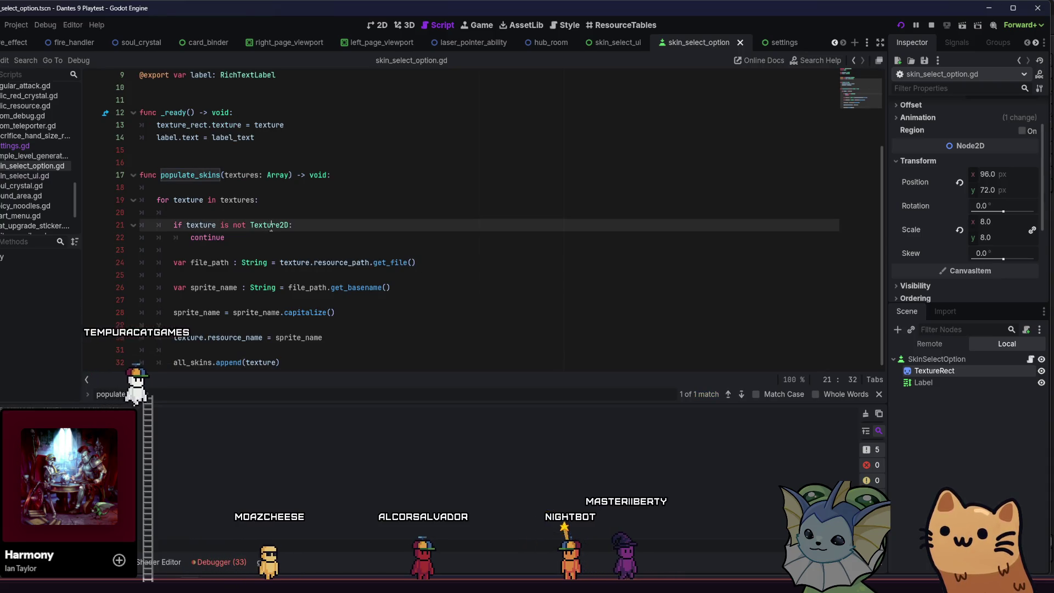
click(276, 242)
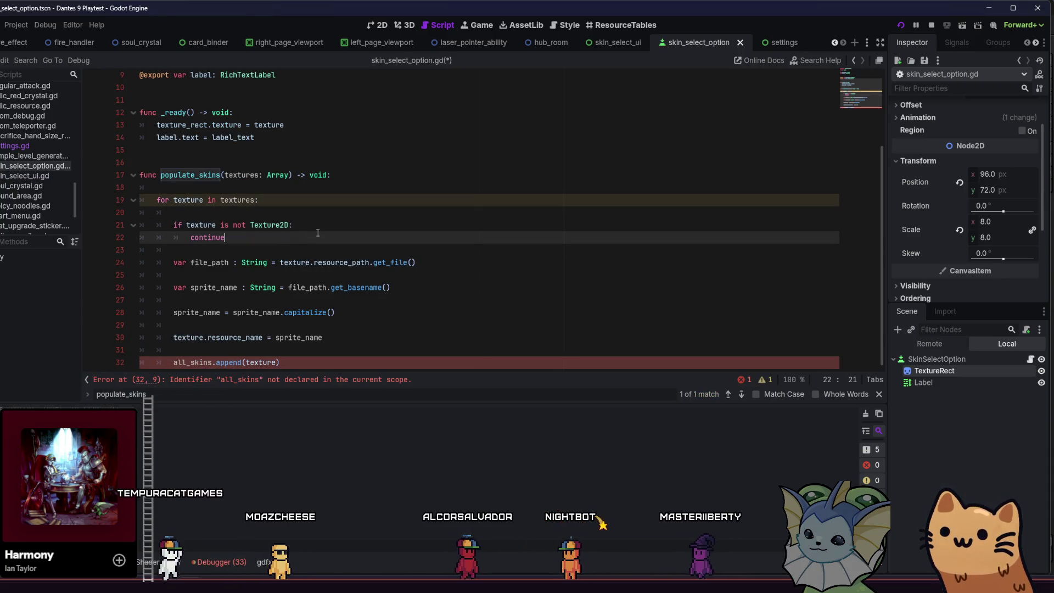
scroll(318, 233, up, 1)
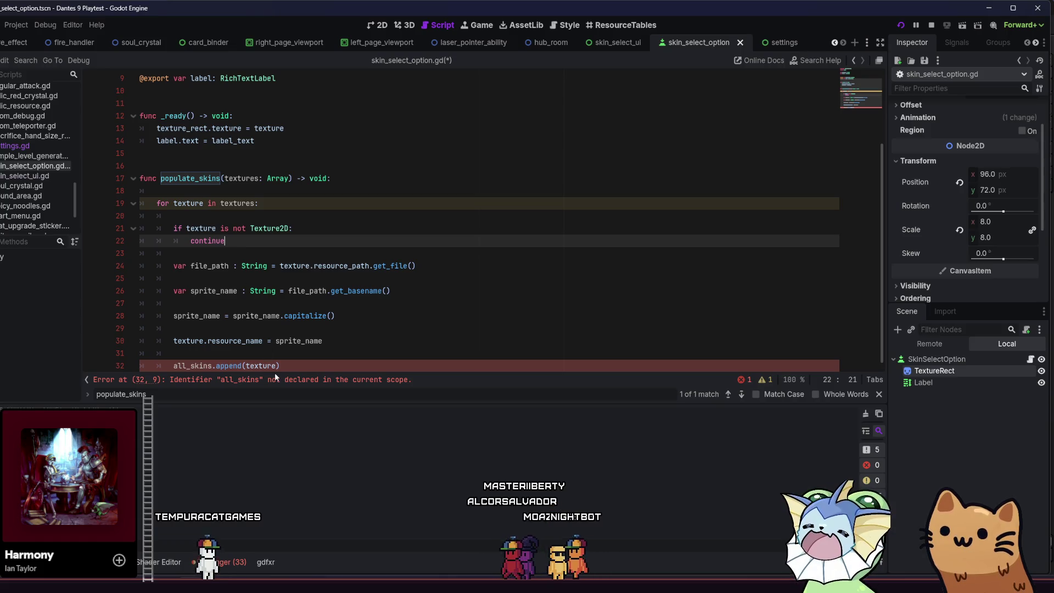
click(294, 365)
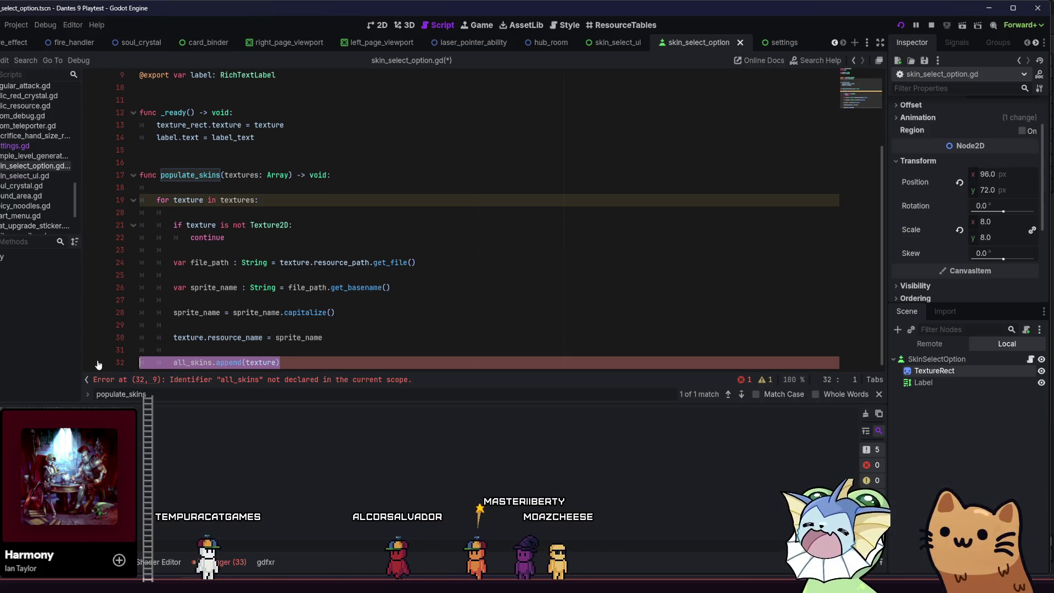
key(shift+Home)
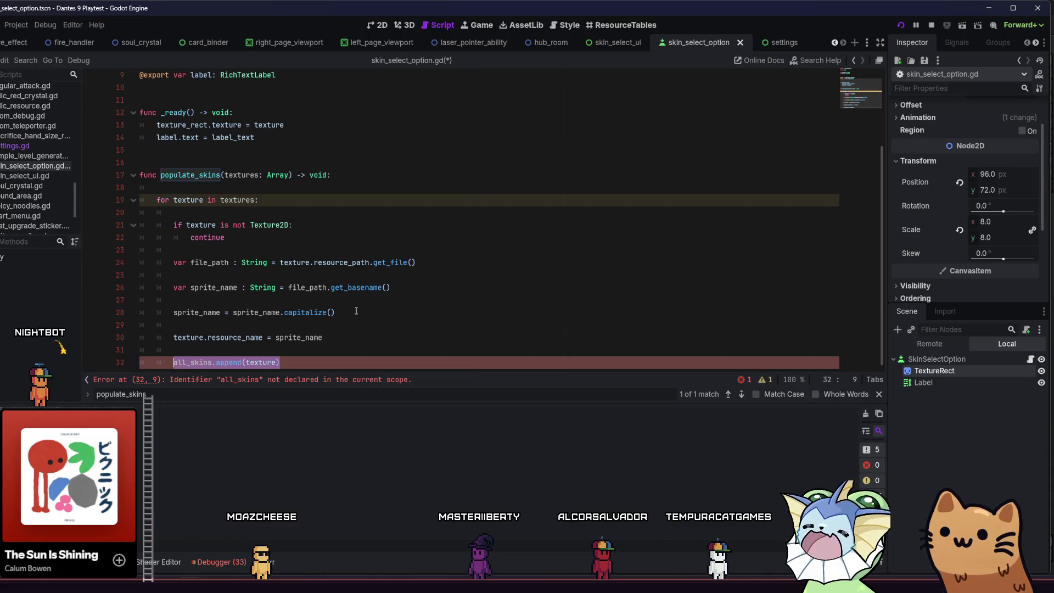
scroll(351, 356, up, 1)
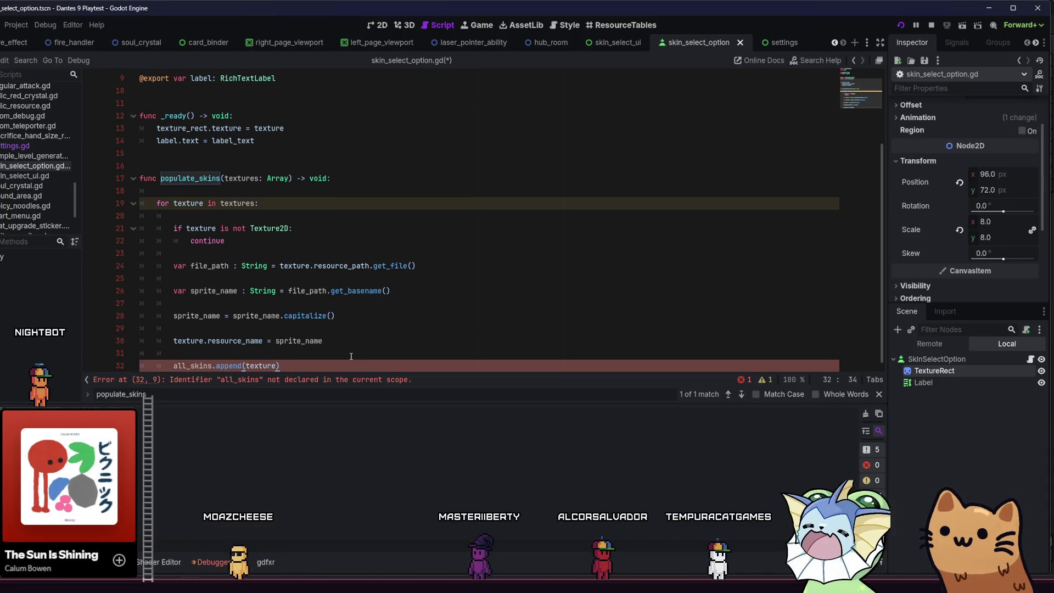
scroll(350, 356, up, 3)
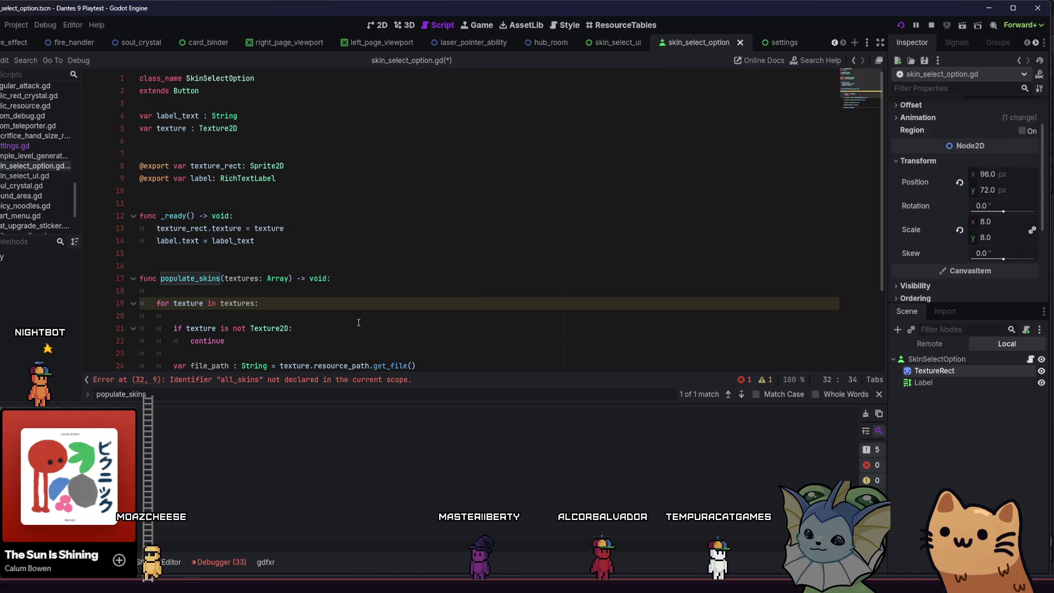
scroll(359, 322, down, 3)
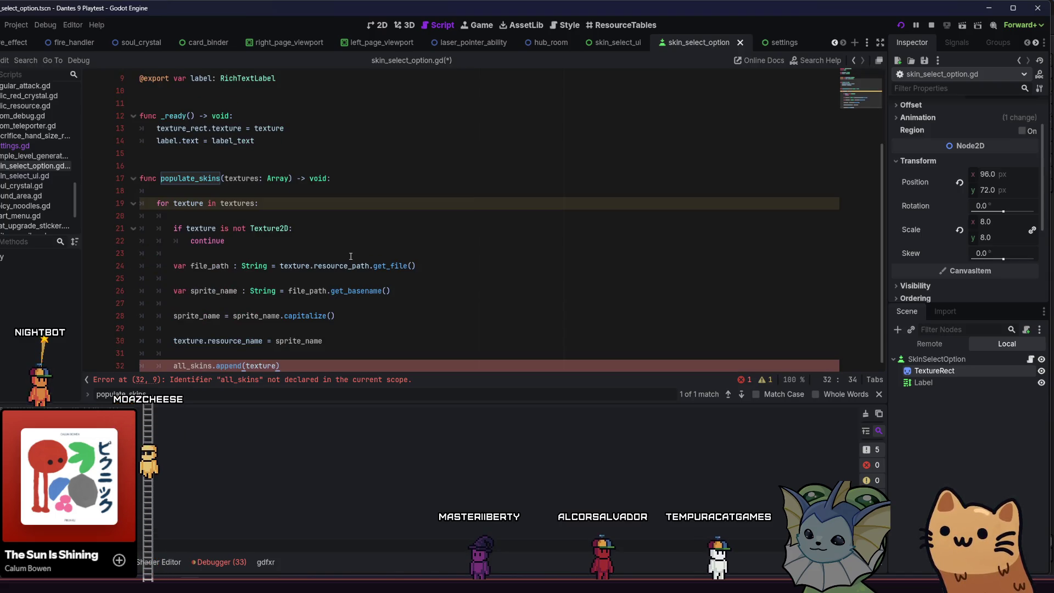
Remove the populate_skins function from skin_select_option.gd
scroll(351, 255, up, 3)
click(338, 178)
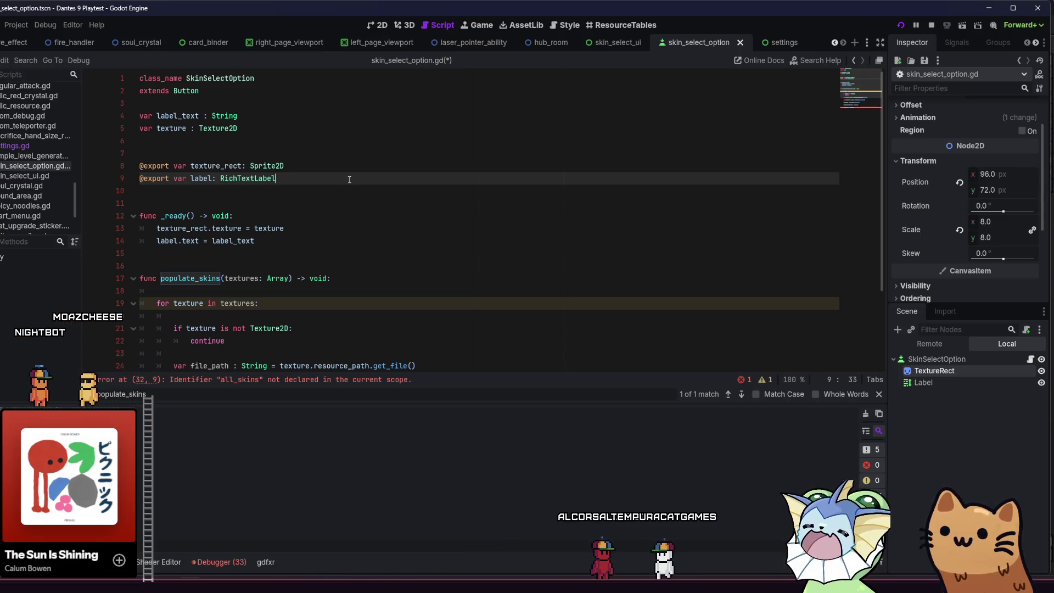
scroll(350, 179, down, 3)
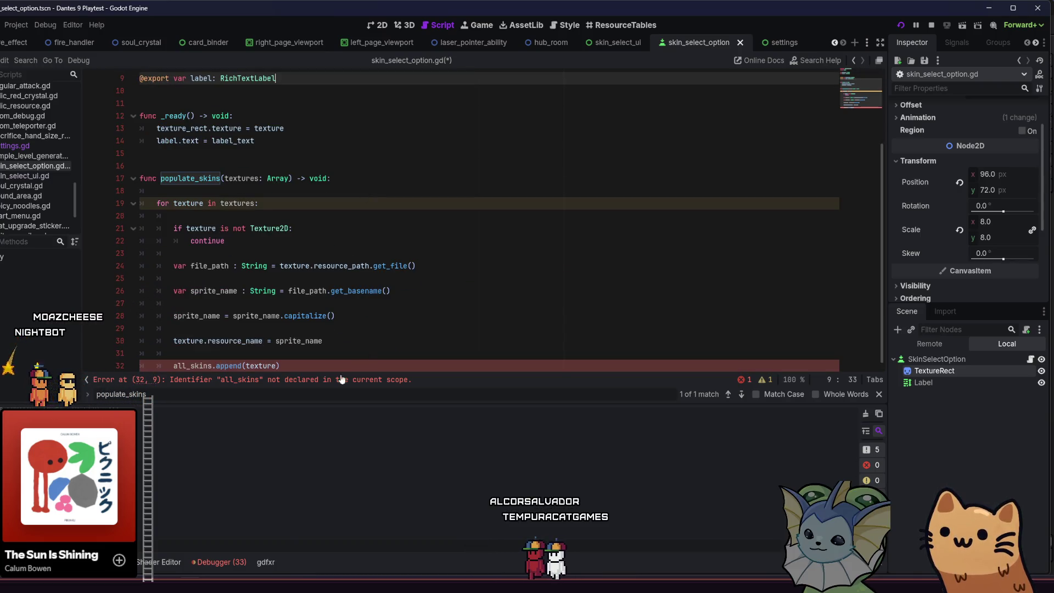
mouse_move(283, 363)
mouse_down()
mouse_move(164, 203)
mouse_move(134, 181)
mouse_up()
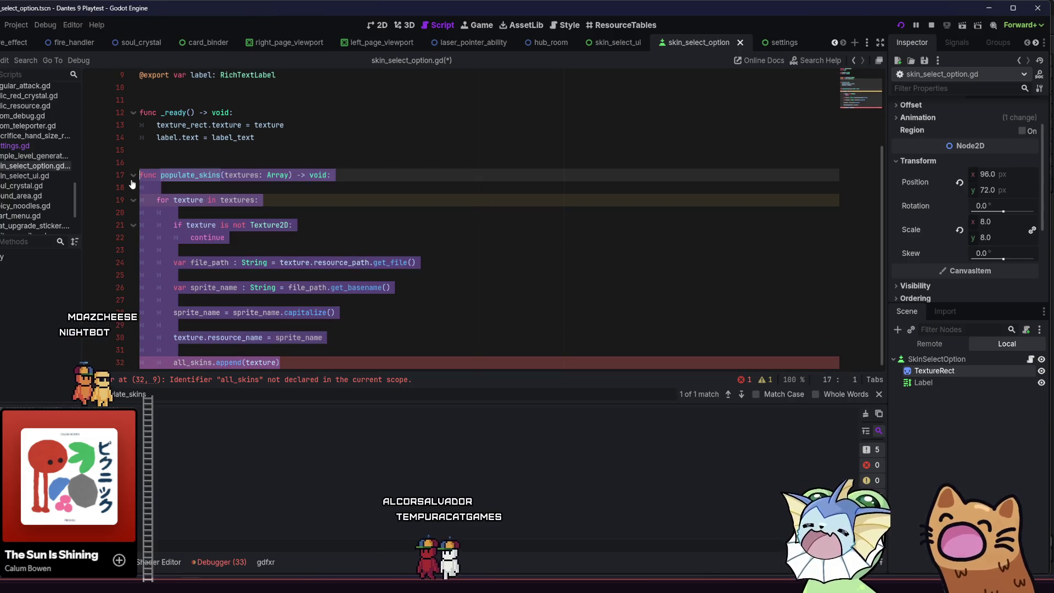
key(BackSpace)
key(BackSpace)
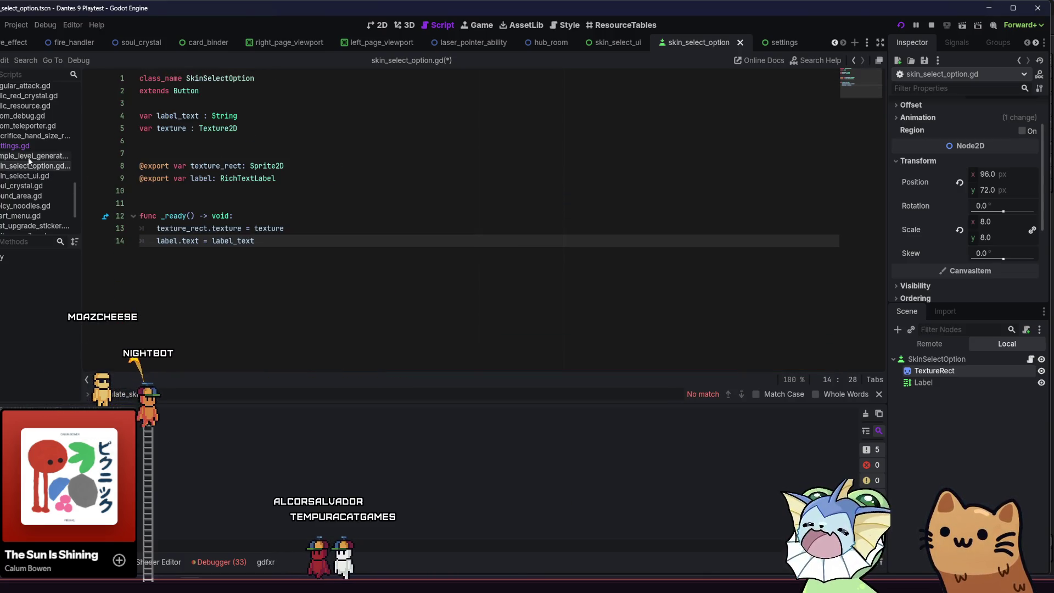
Paste populate_skins at the end of skin_select_ui.gd and add a blank line above activate
click(30, 176)
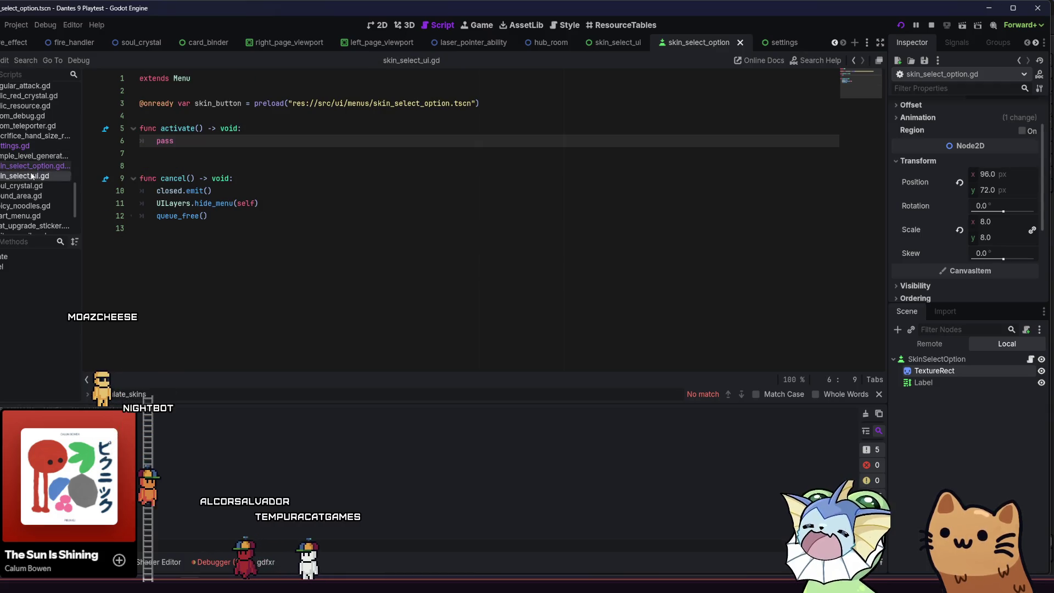
click(230, 228)
click(230, 240)
key(ctrl+v)
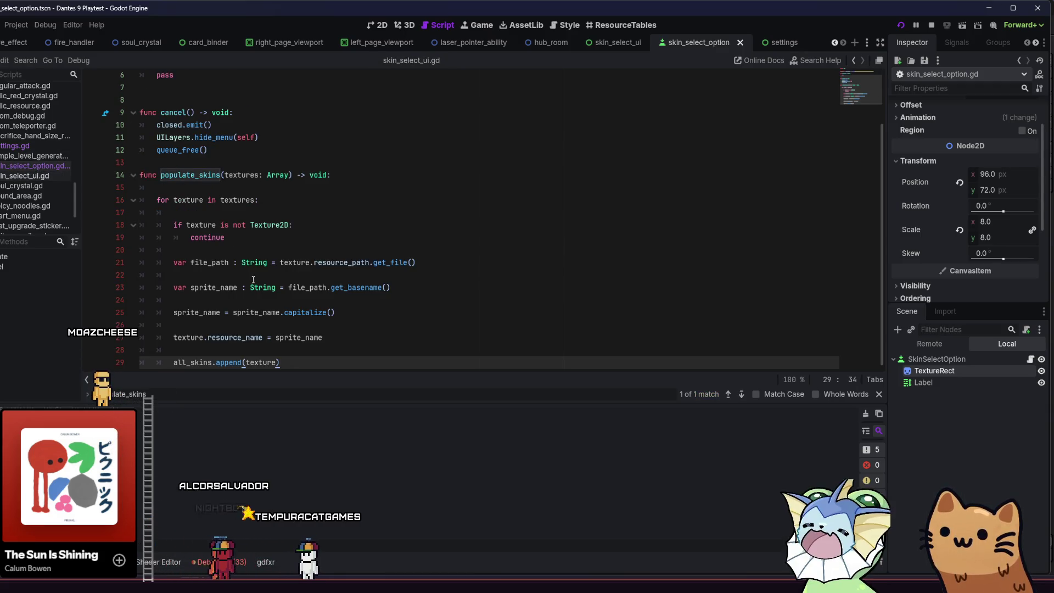
scroll(282, 286, up, 2)
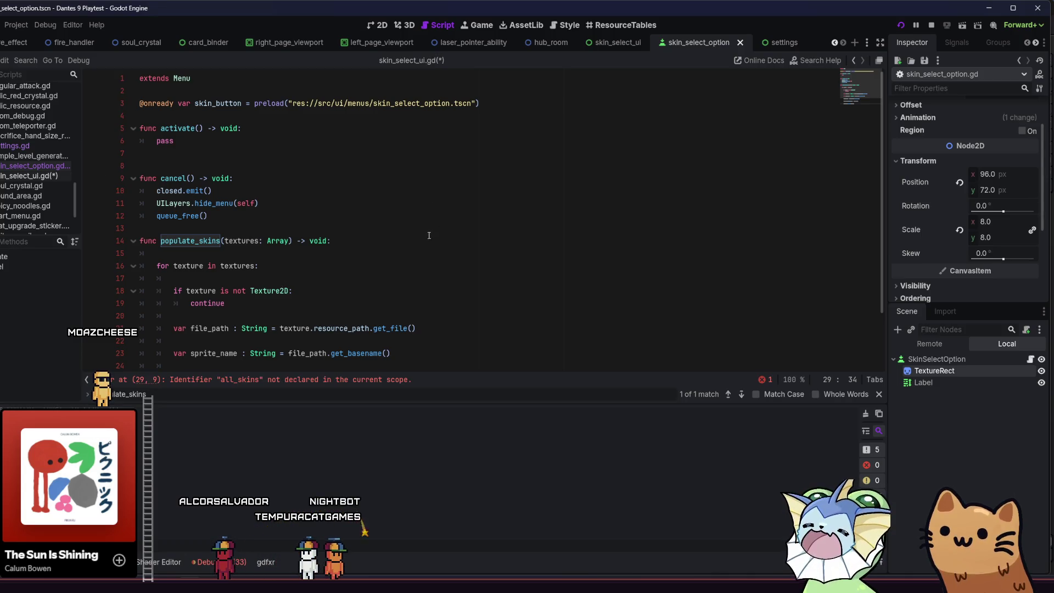
click(246, 130)
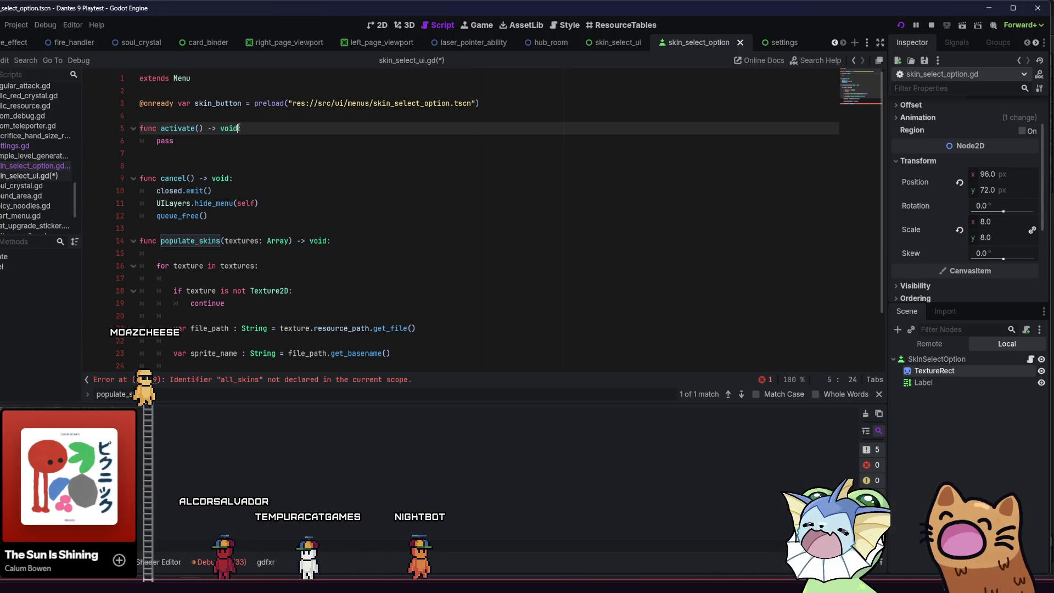
click(262, 117)
key(Return)
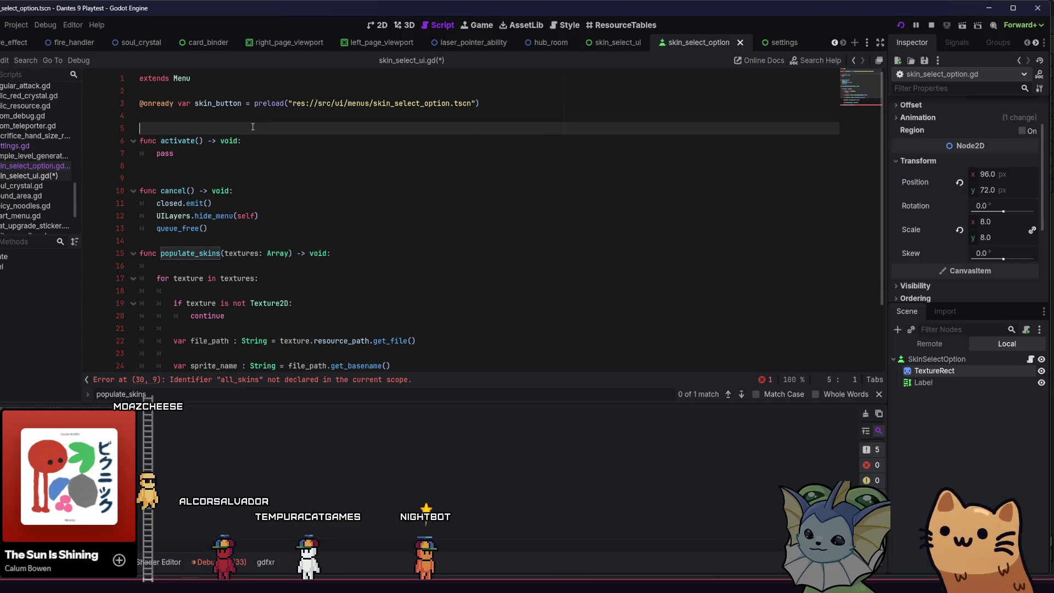
key(Down)
key(Down)
Add 'var s = skin_button.instantiate()' after continue in the populate_skins loop
scroll(264, 165, down, 2)
click(274, 192)
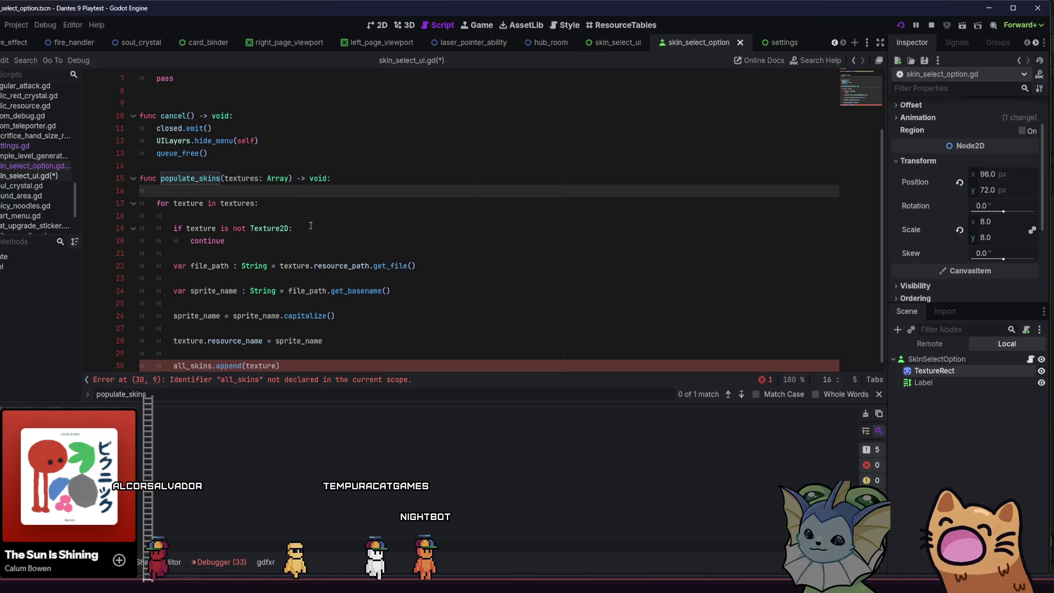
click(308, 245)
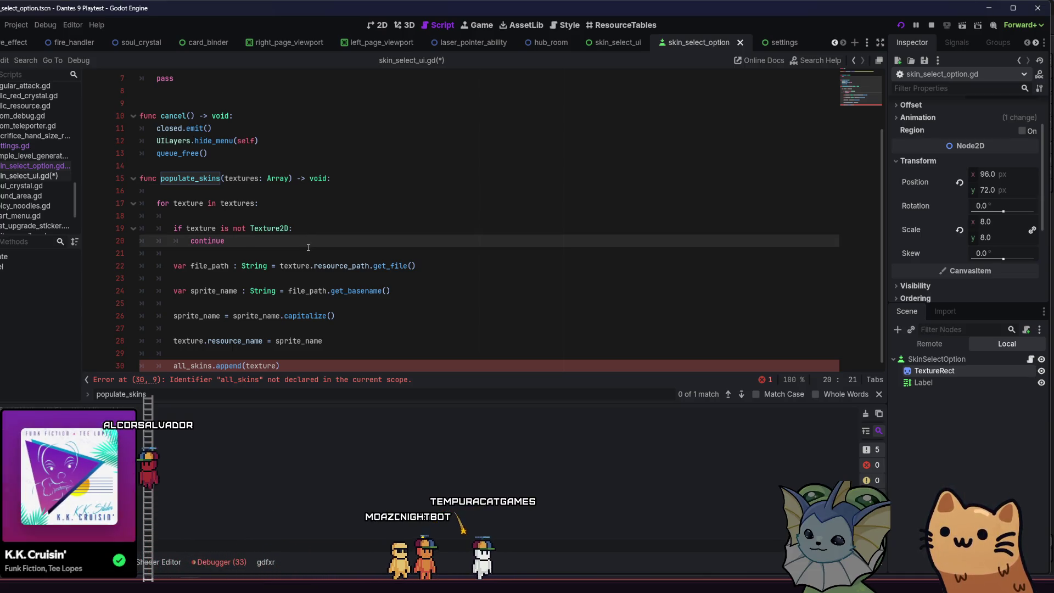
key(Return)
key(Return)
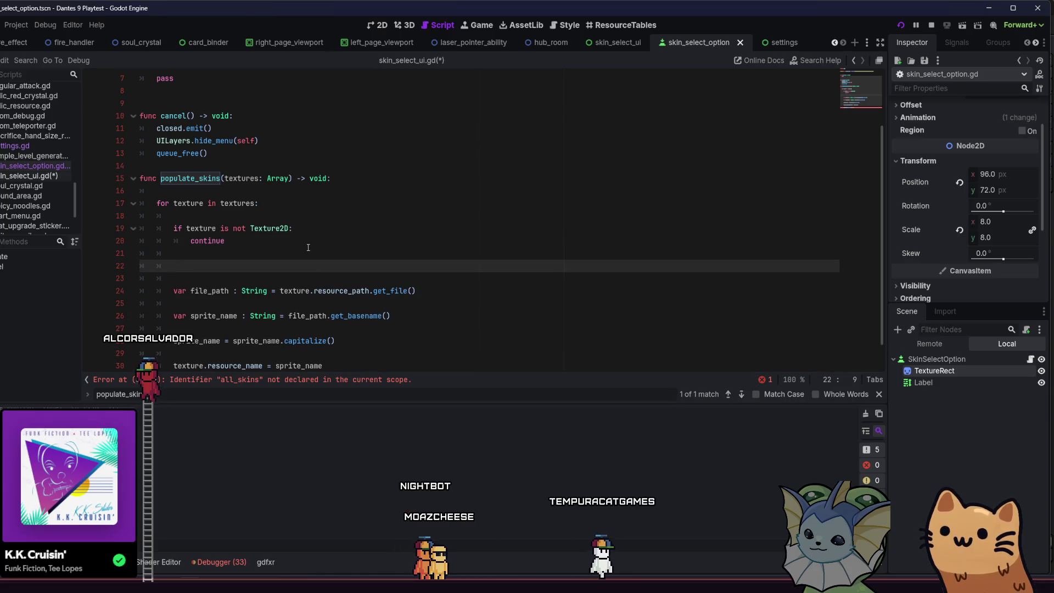
text(s = ski)
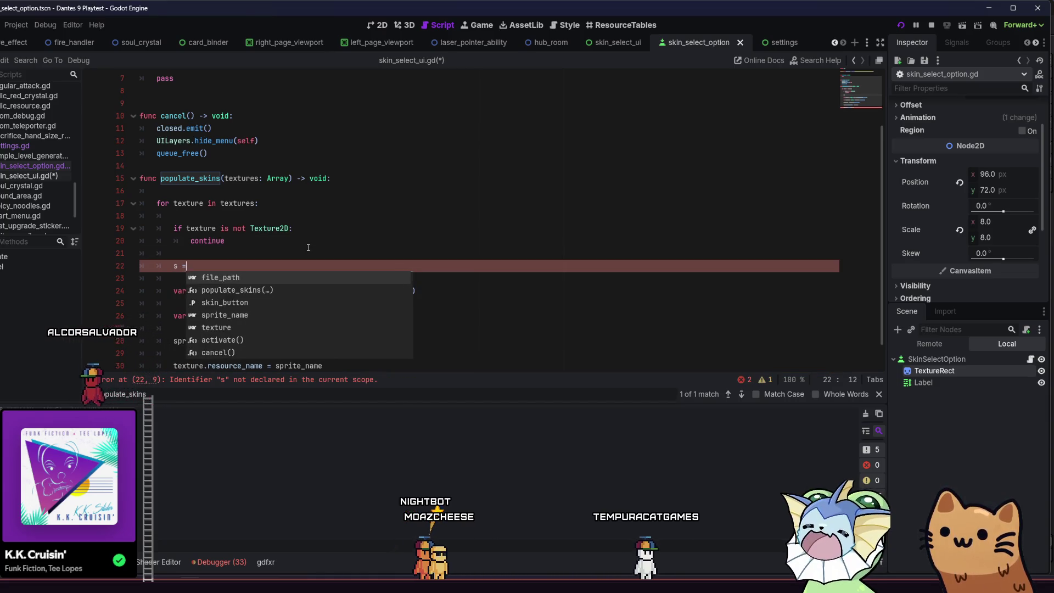
key(BackSpace)
key(BackSpace)
key(BackSpace)
text(var)
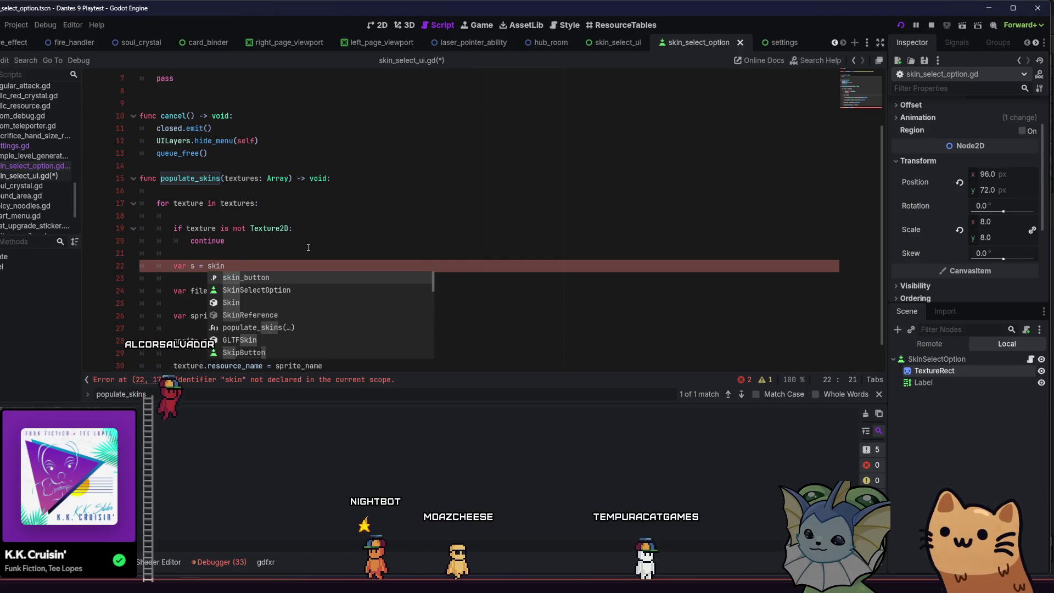
key(Return)
text(.inst)
key(Return)
key(Escape)
key(Return)
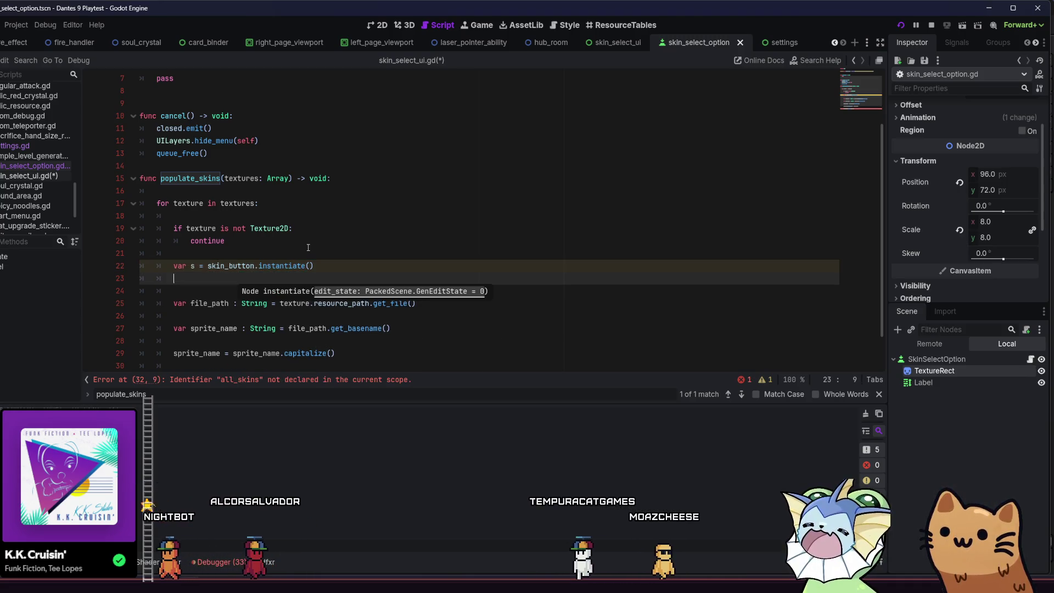
scroll(330, 184, up, 2)
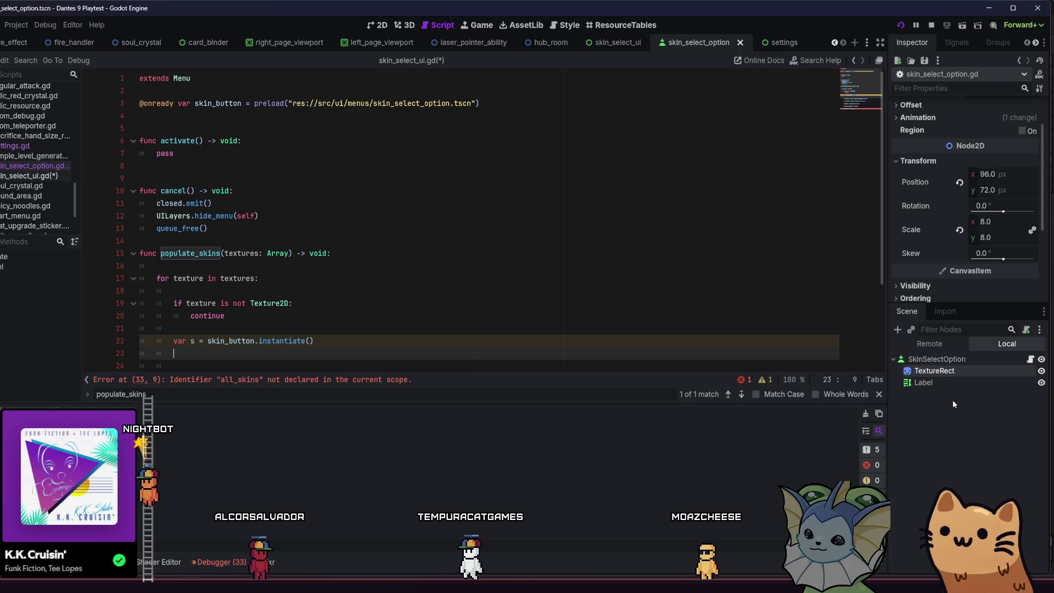
click(611, 43)
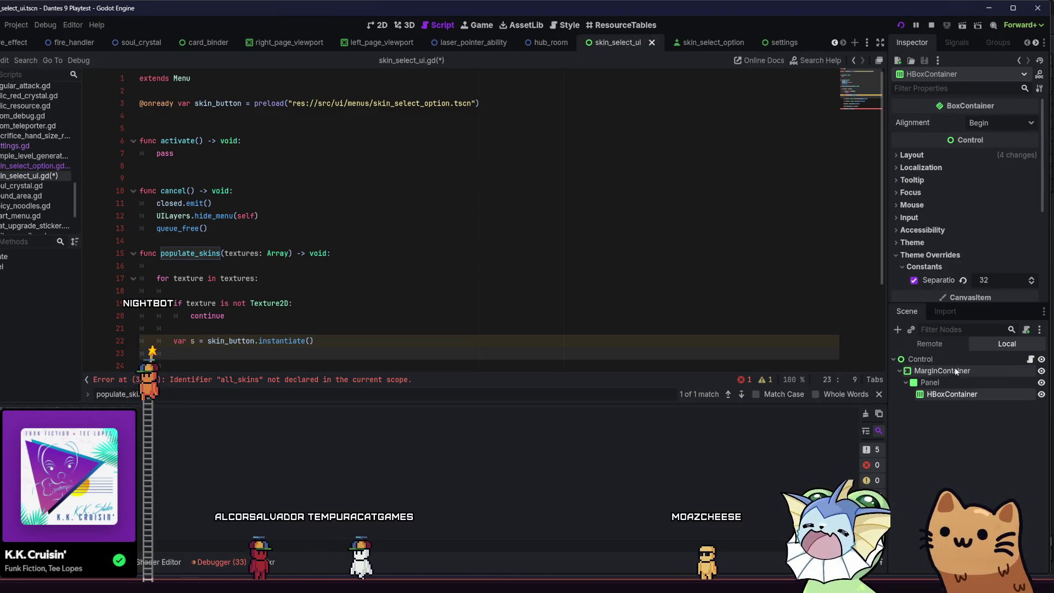
Add an h_box_container reference and an h_box_container.add_child(s) call inside populate_skins
mouse_move(952, 394)
mouse_down()
mouse_move(344, 155)
mouse_move(266, 113)
mouse_up()
scroll(212, 213, down, 3)
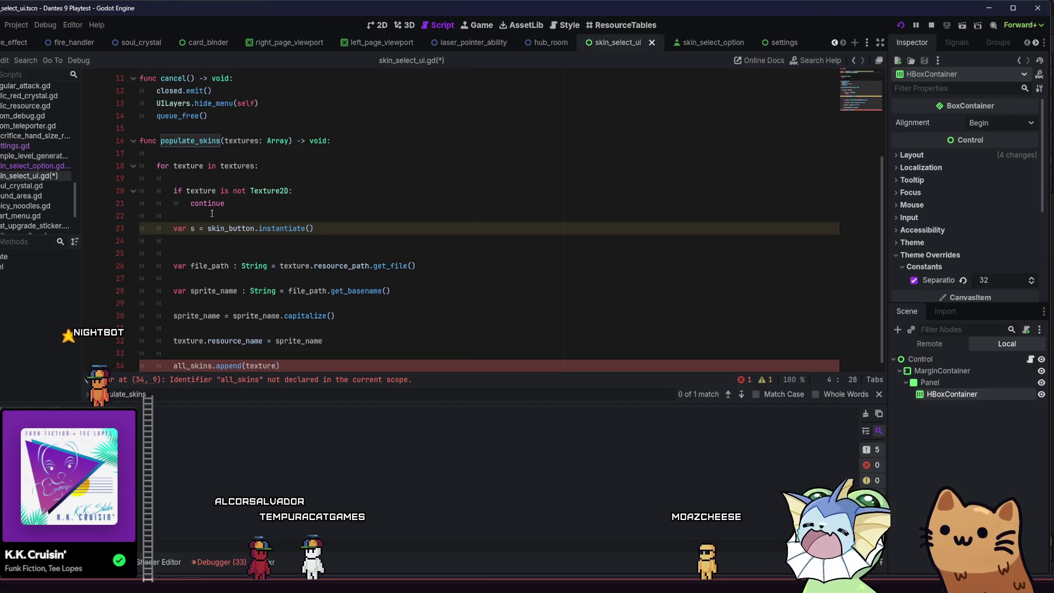
click(234, 242)
text(h)
key(Return)
text(add_child()
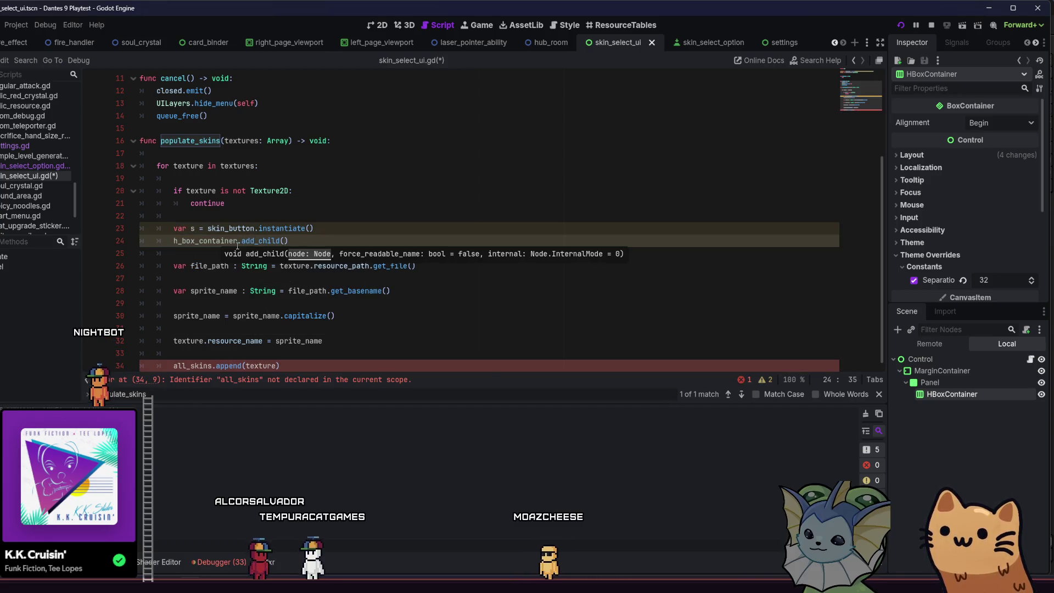
text(s)
Cast the instantiated option as SkinSelectOption and begin an s. assignment on line 30
click(376, 235)
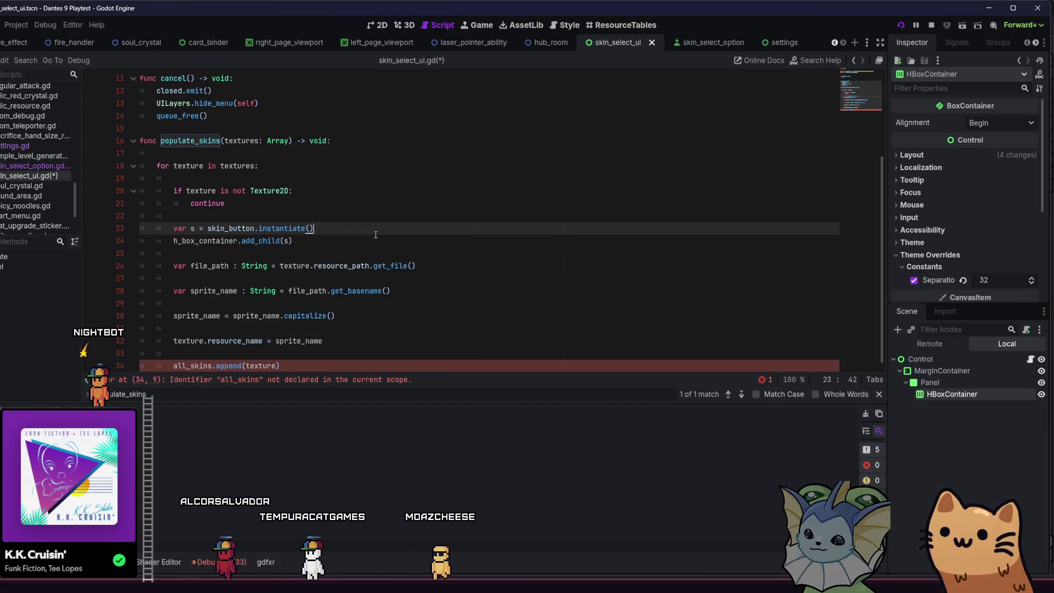
double_click(211, 315)
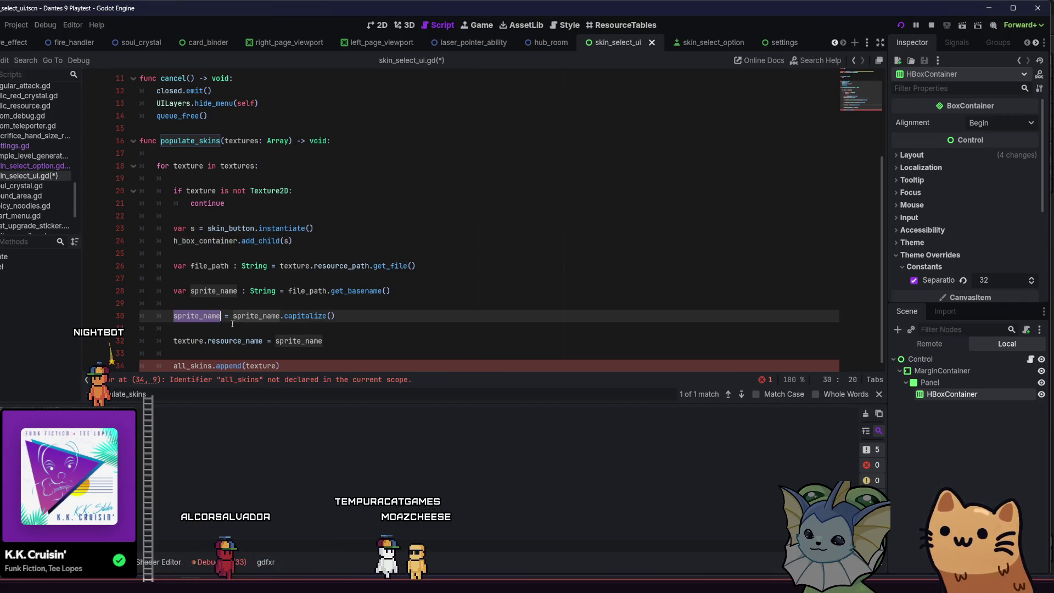
text(s.)
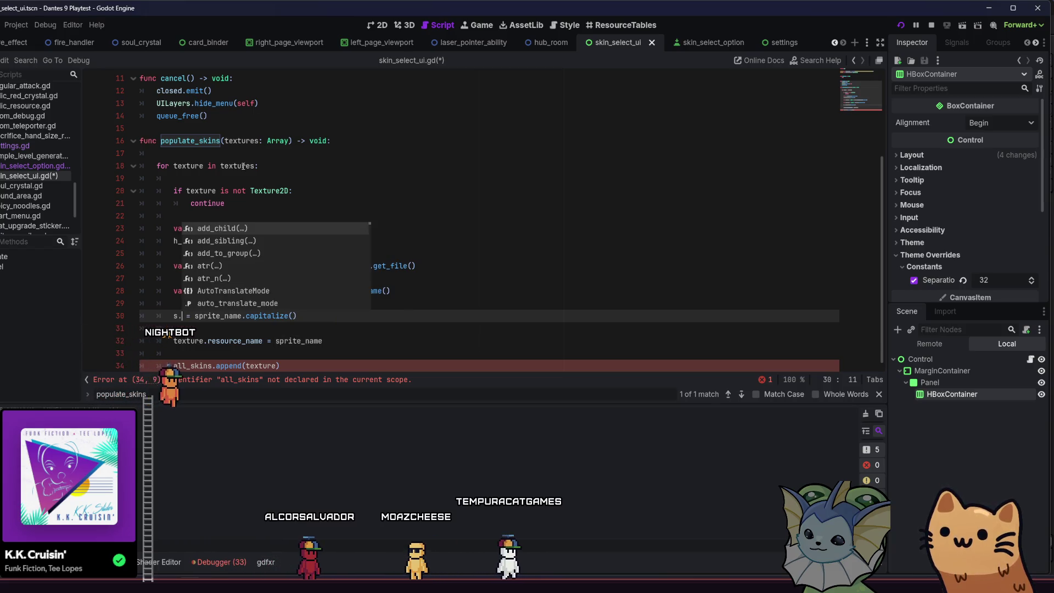
key(Escape)
click(201, 229)
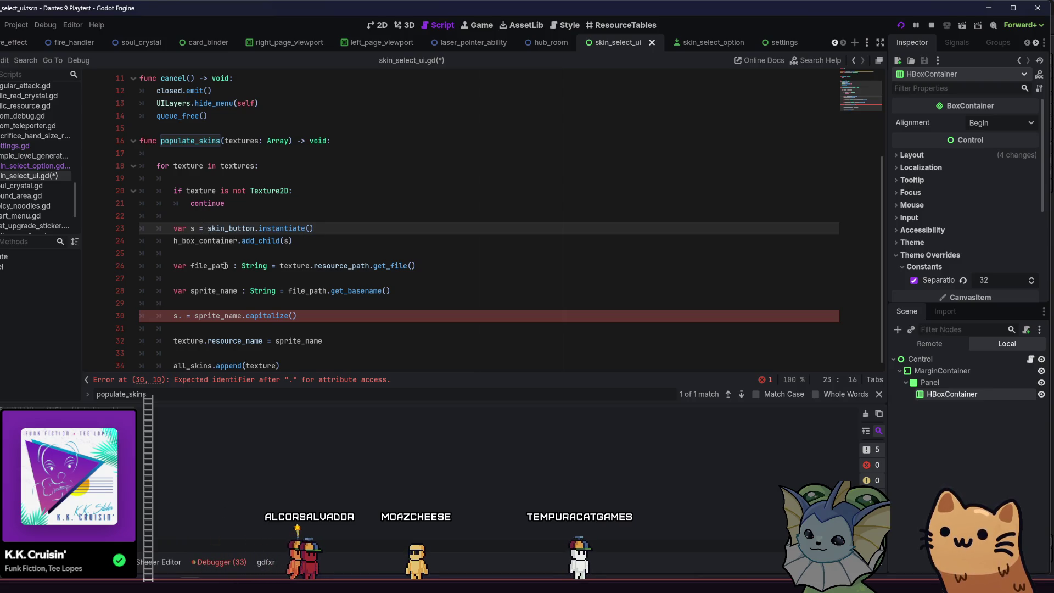
click(391, 231)
text(as )
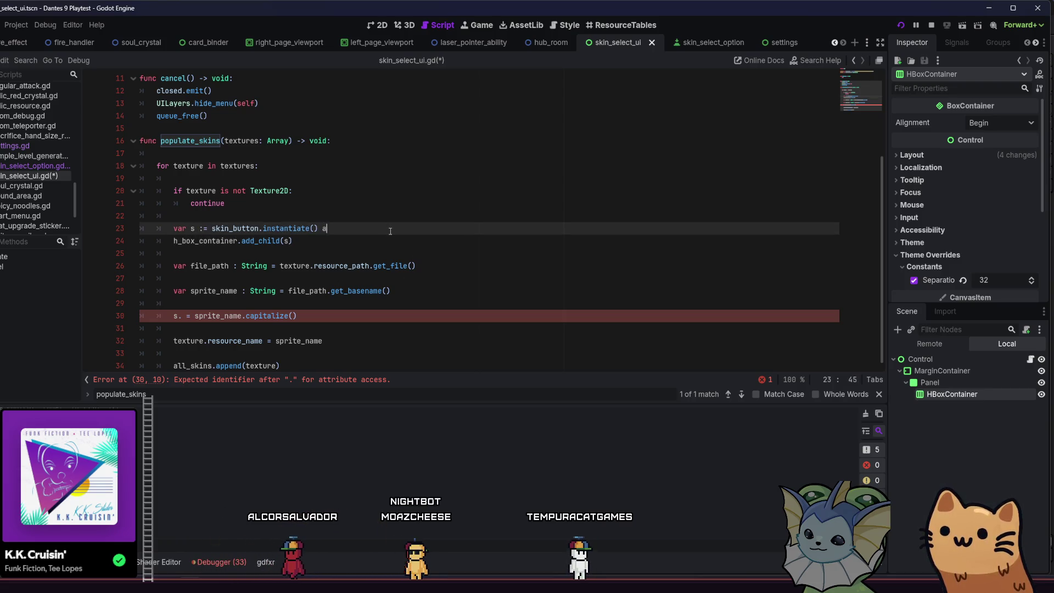
text(Skin)
key(Return)
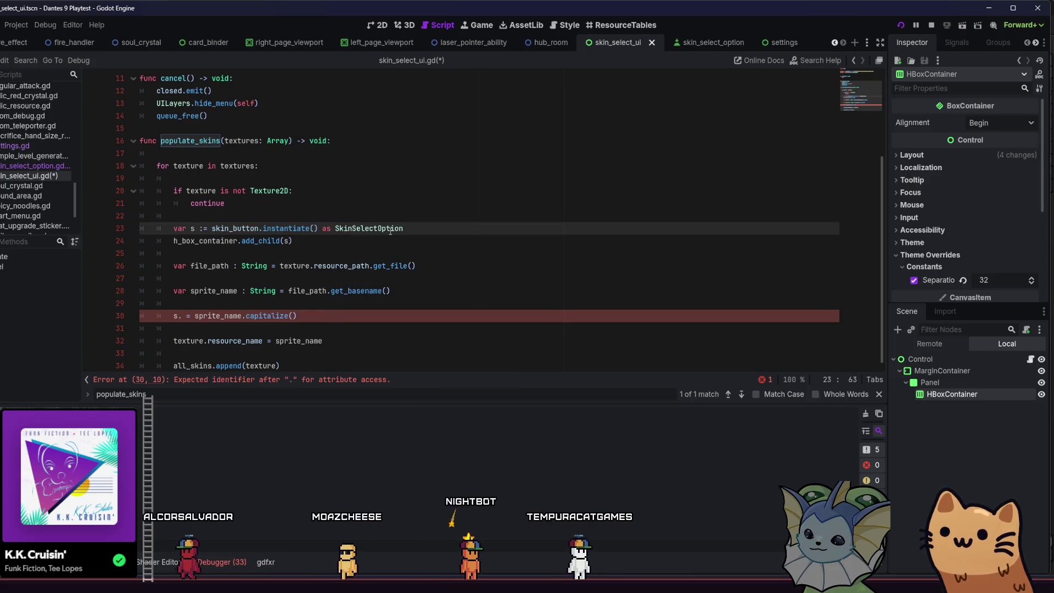
Assign the capitalized sprite name to s.label_text on line 30
key(Down)
key(Down)
key(Down)
click(185, 316)
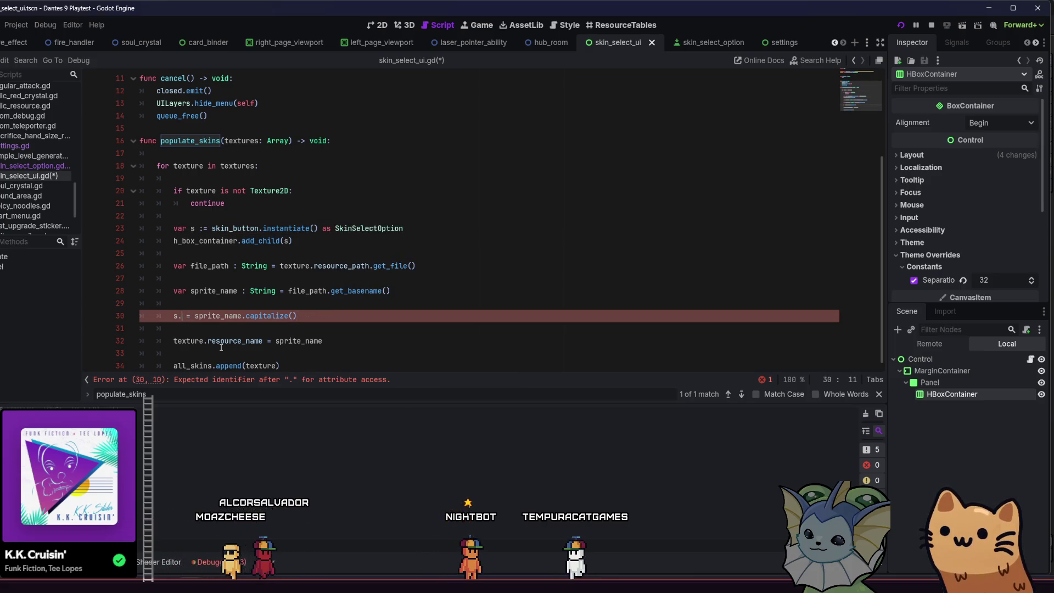
text(label)
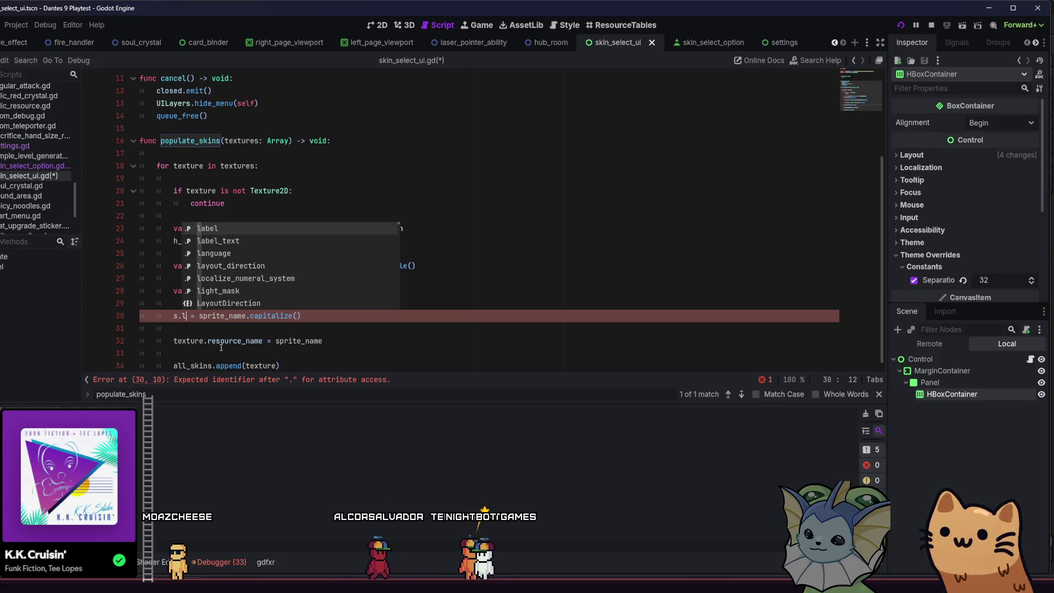
key(Return)
click(305, 341)
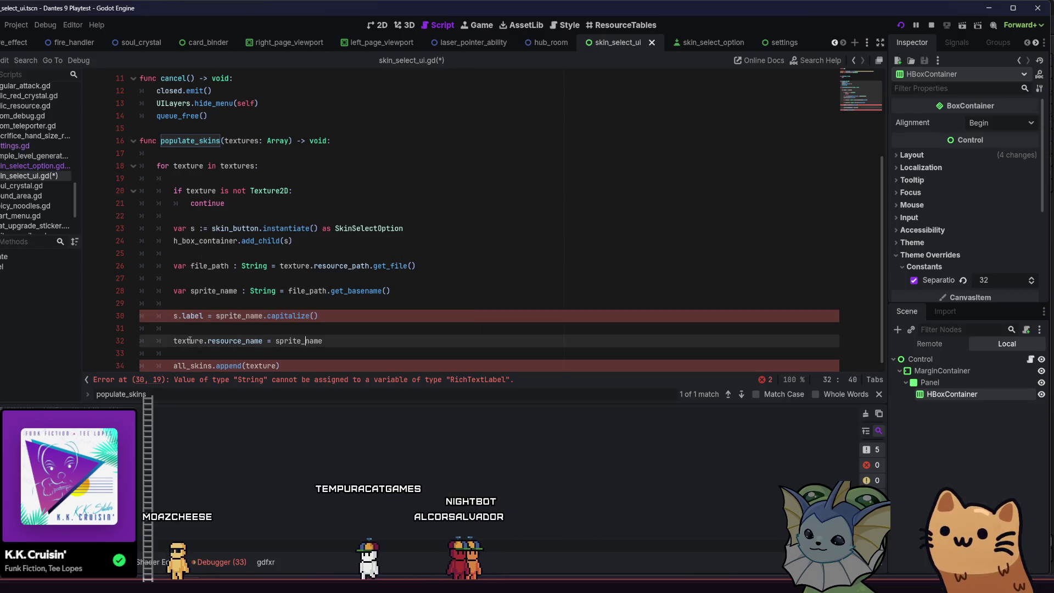
click(268, 283)
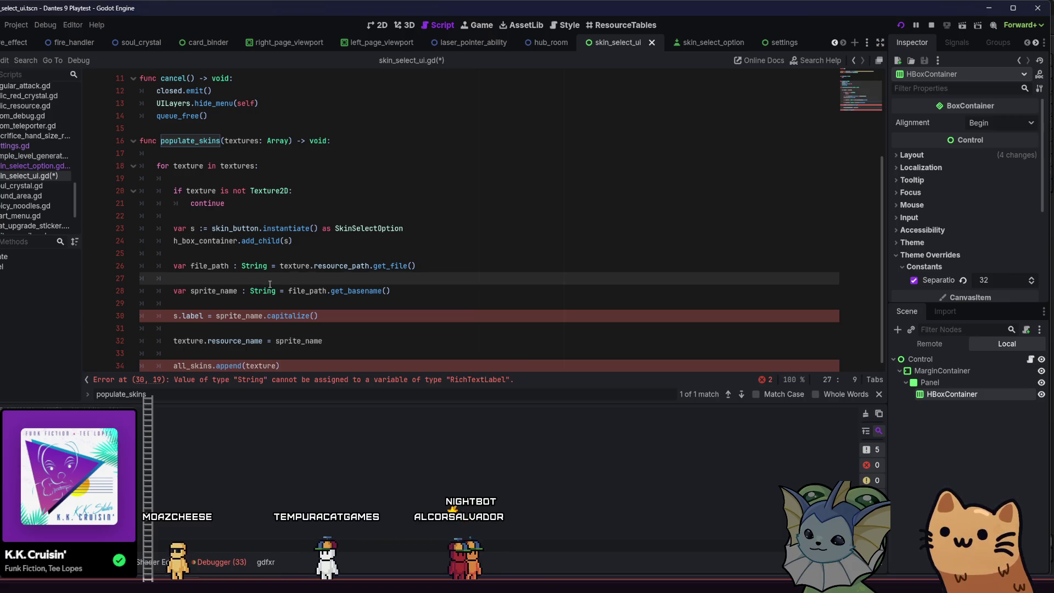
double_click(200, 317)
mouse_move(203, 321)
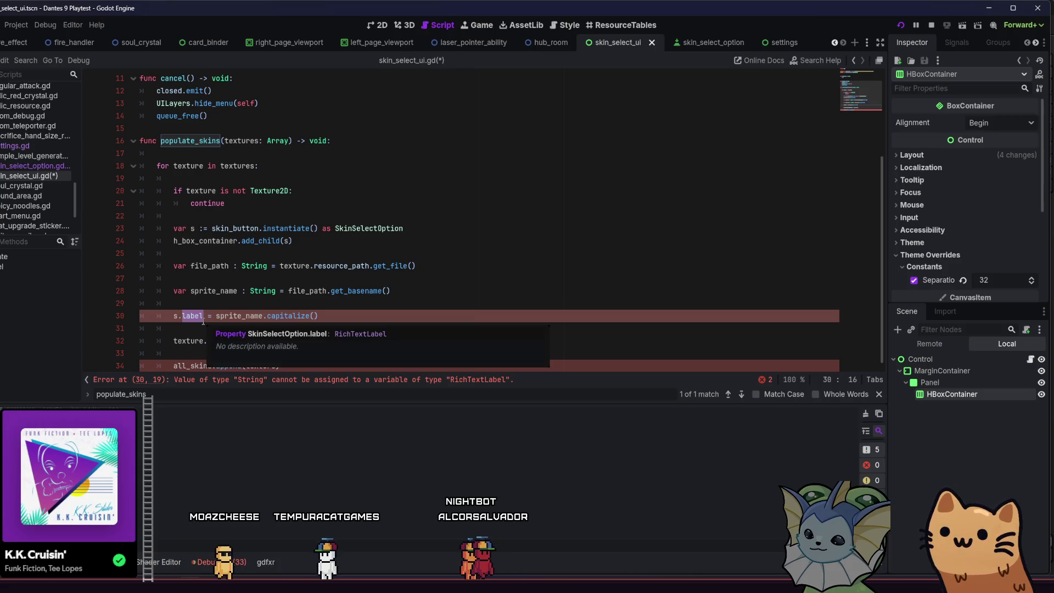
key(Right)
text(_t)
key(Return)
Replace the resource_name and all_skins lines with s.texture = texture, then save the script
click(197, 341)
double_click(197, 341)
text(s.)
double_click(214, 341)
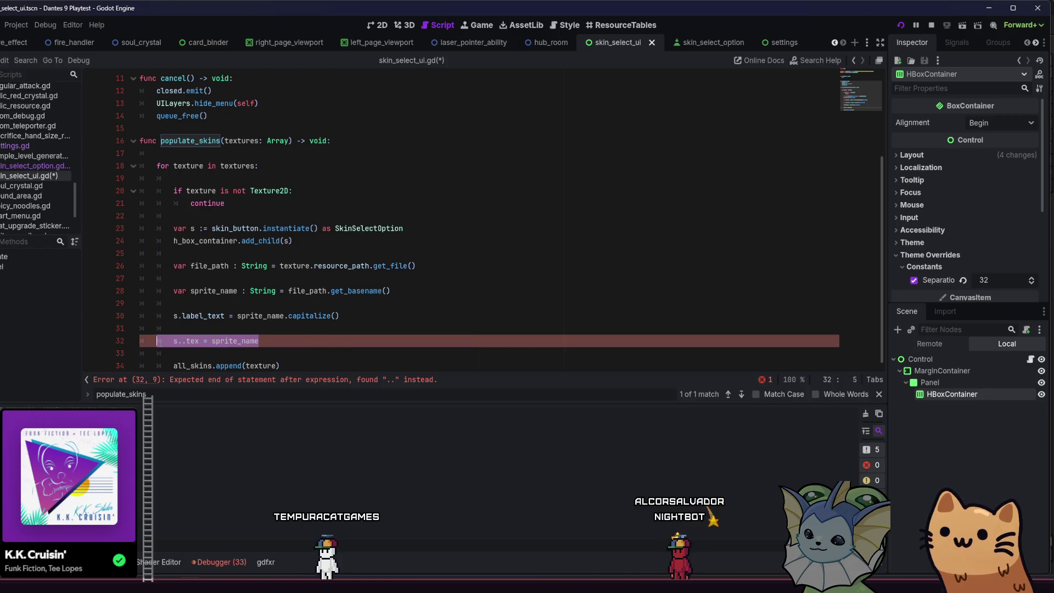
key(ctrl+z)
key(ctrl+z)
key(ctrl+z)
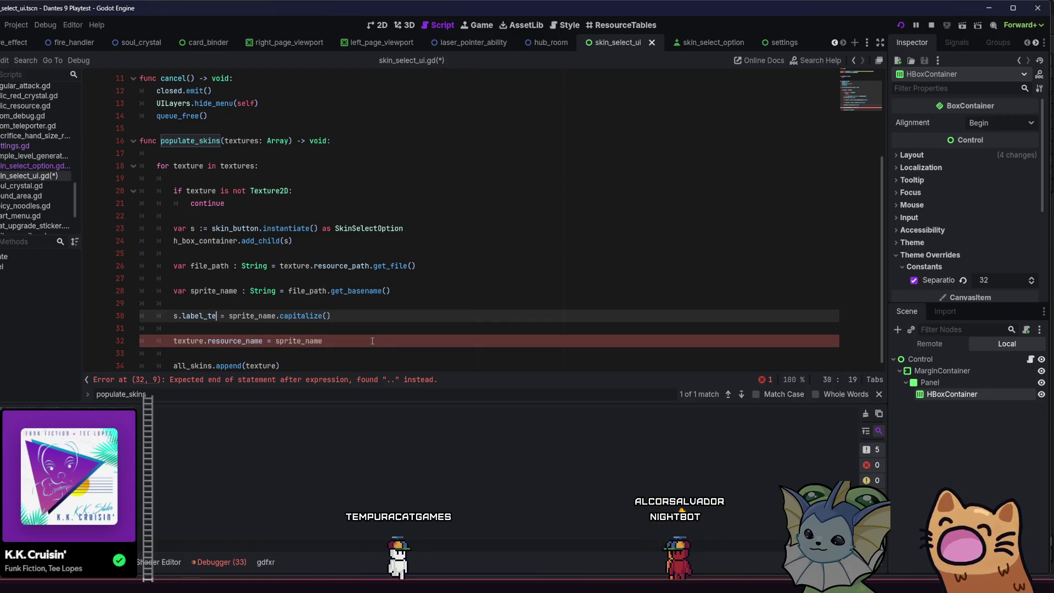
click(372, 341)
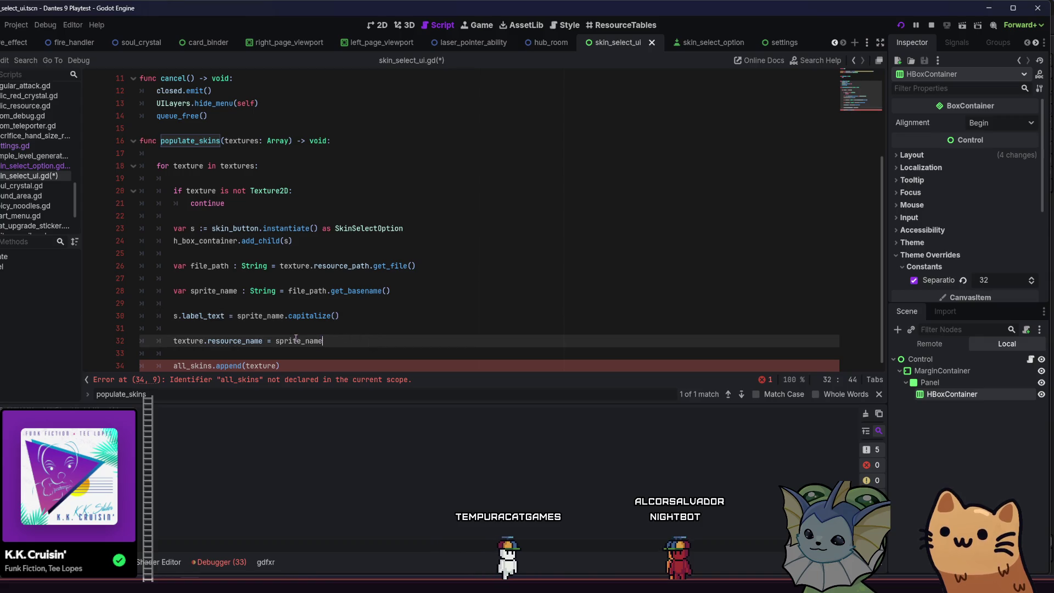
key(BackSpace)
key(BackSpace)
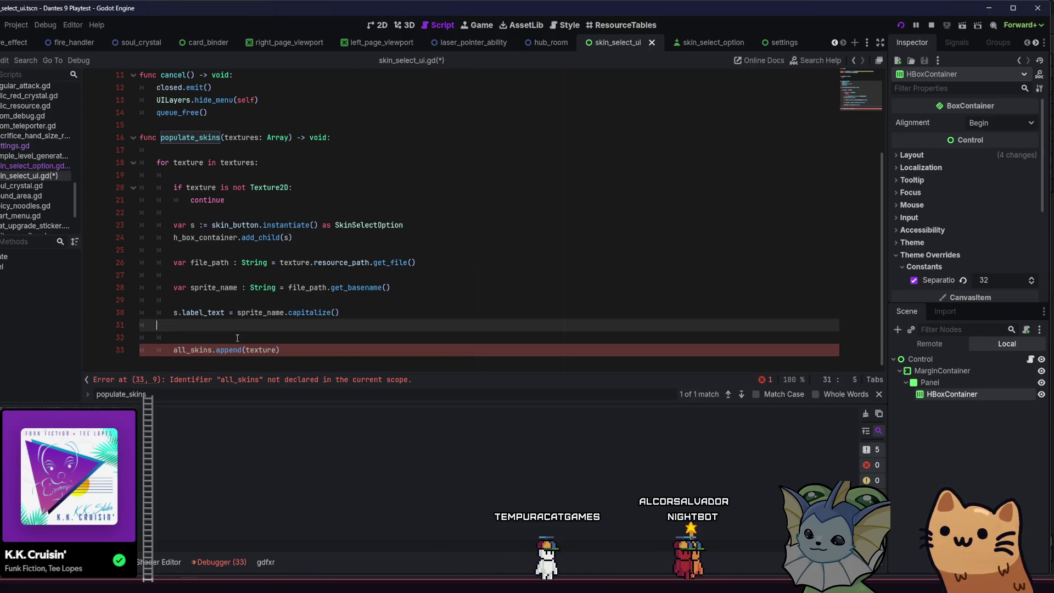
key(BackSpace)
key(BackSpace)
click(298, 340)
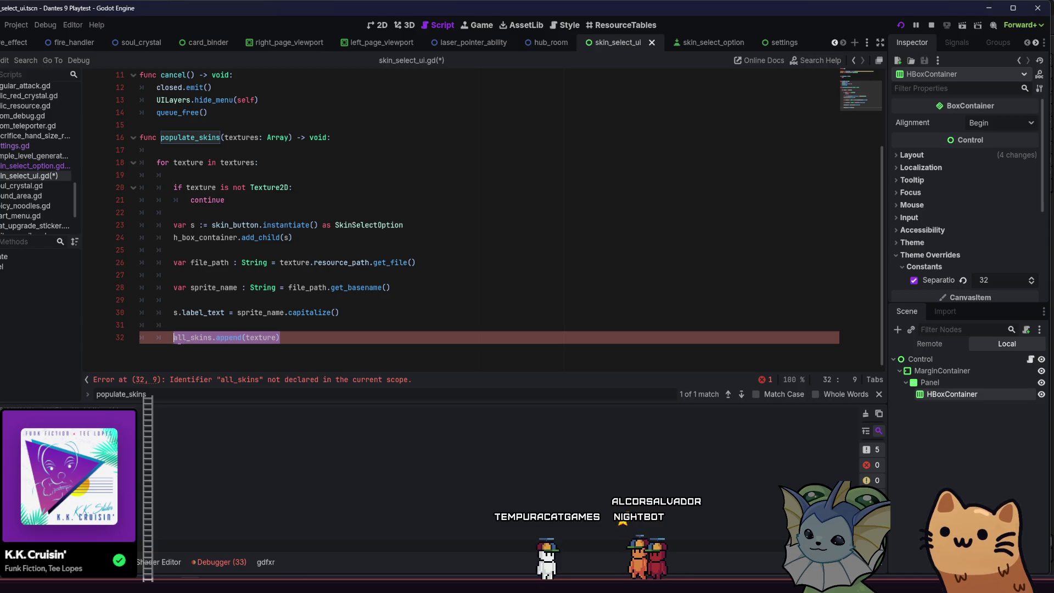
text(texture = te)
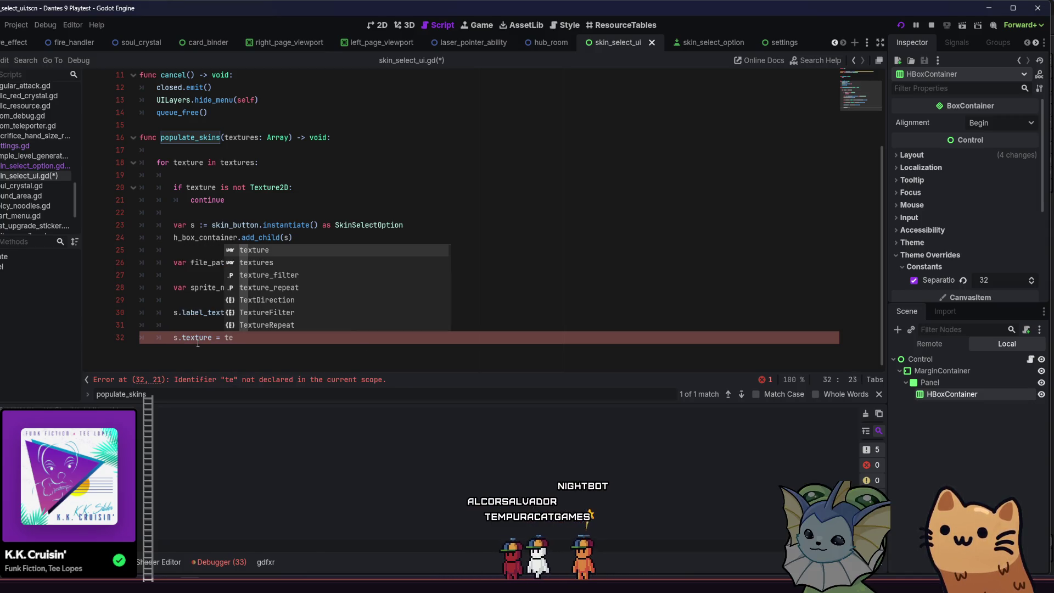
key(Return)
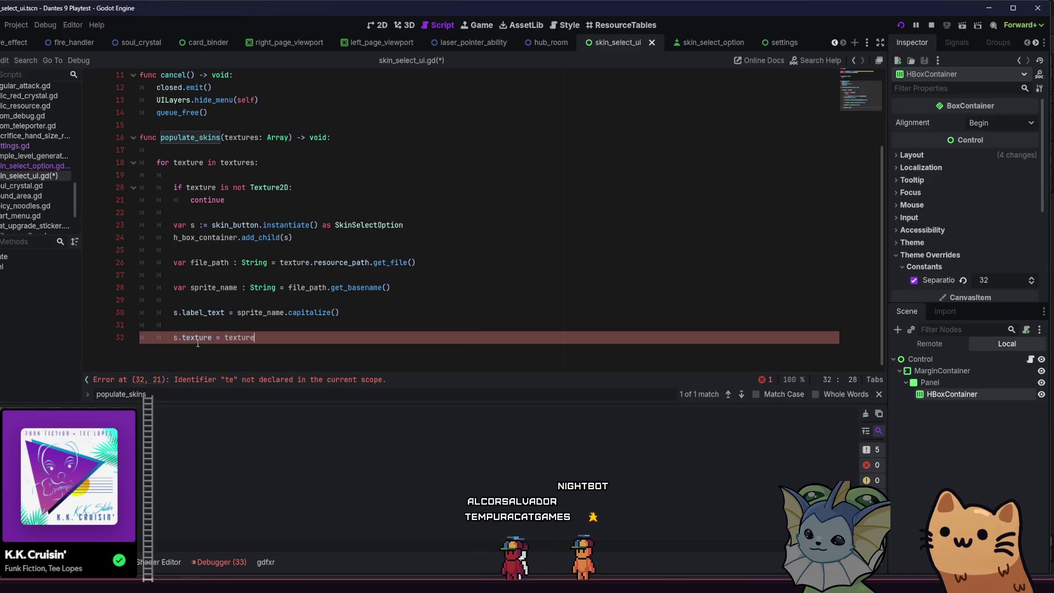
key(ctrl+s)
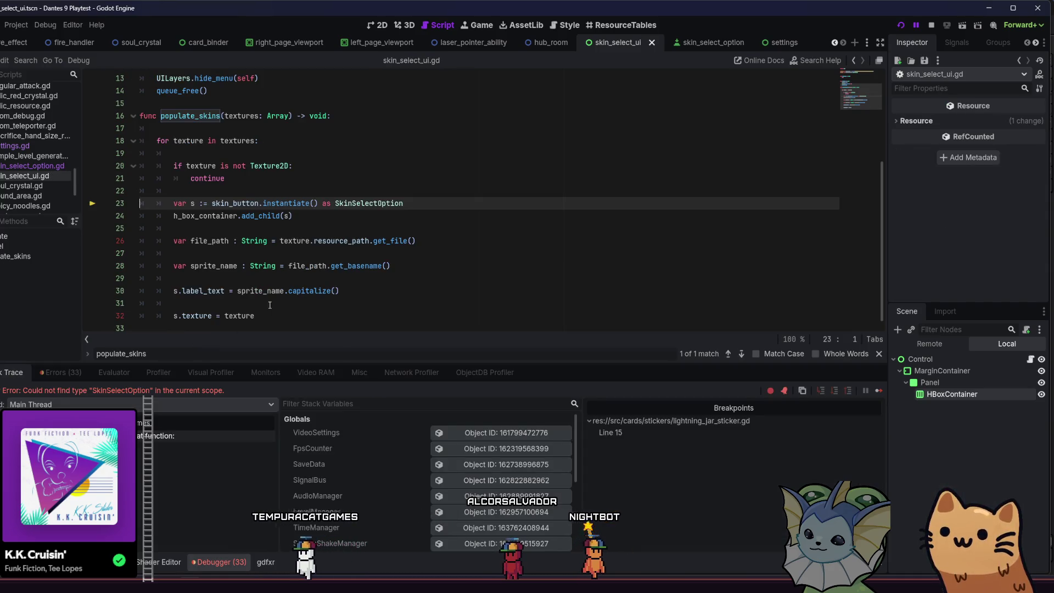
Stop the running game session from the editor
click(305, 278)
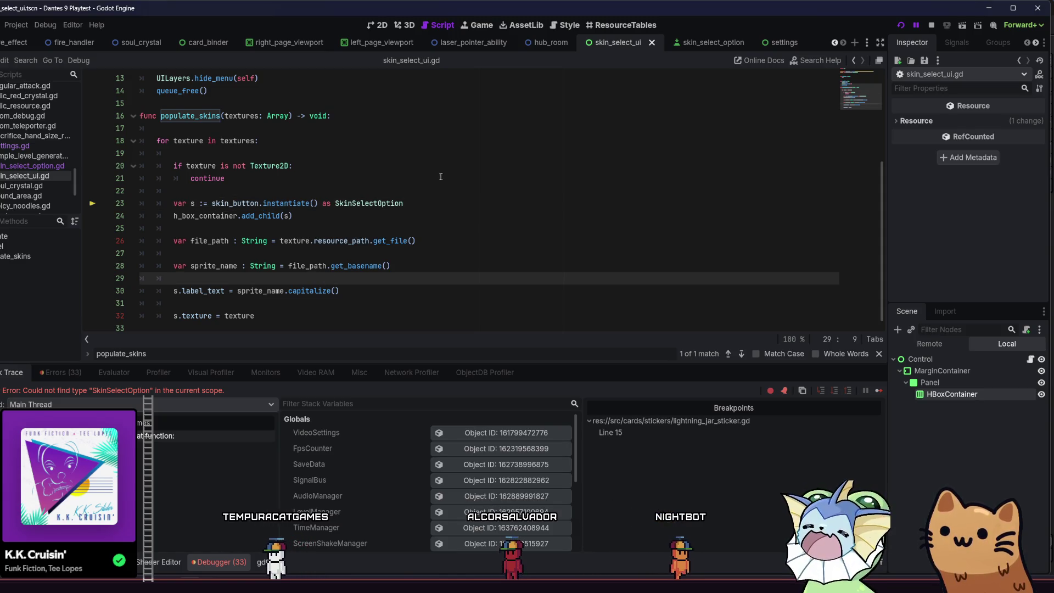
click(932, 26)
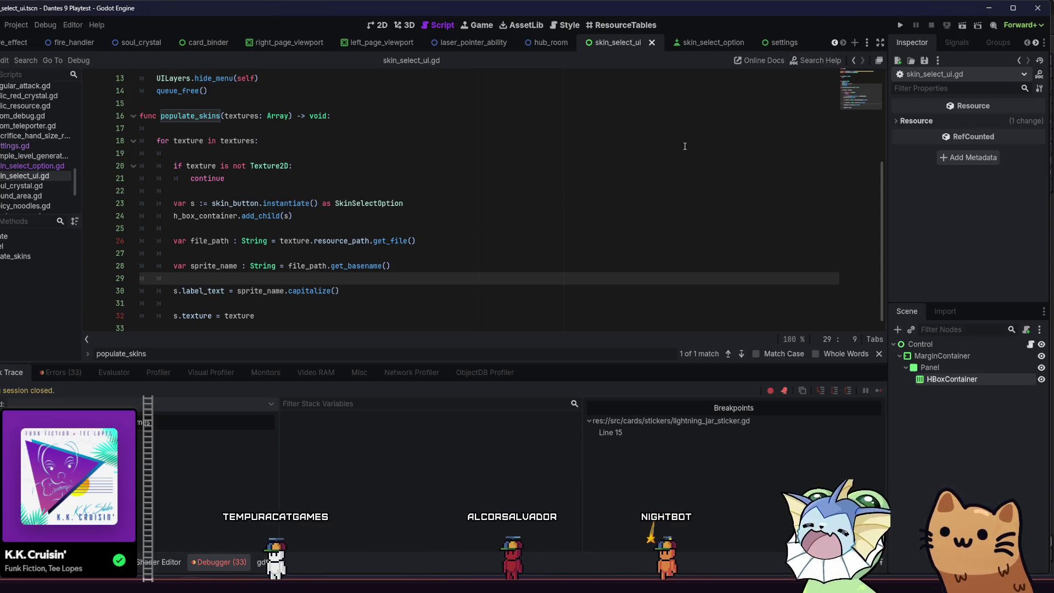
click(483, 203)
Insert a blank line above populate_skins and switch to the settings scene
scroll(483, 212, up, 4)
click(268, 258)
click(268, 251)
key(Return)
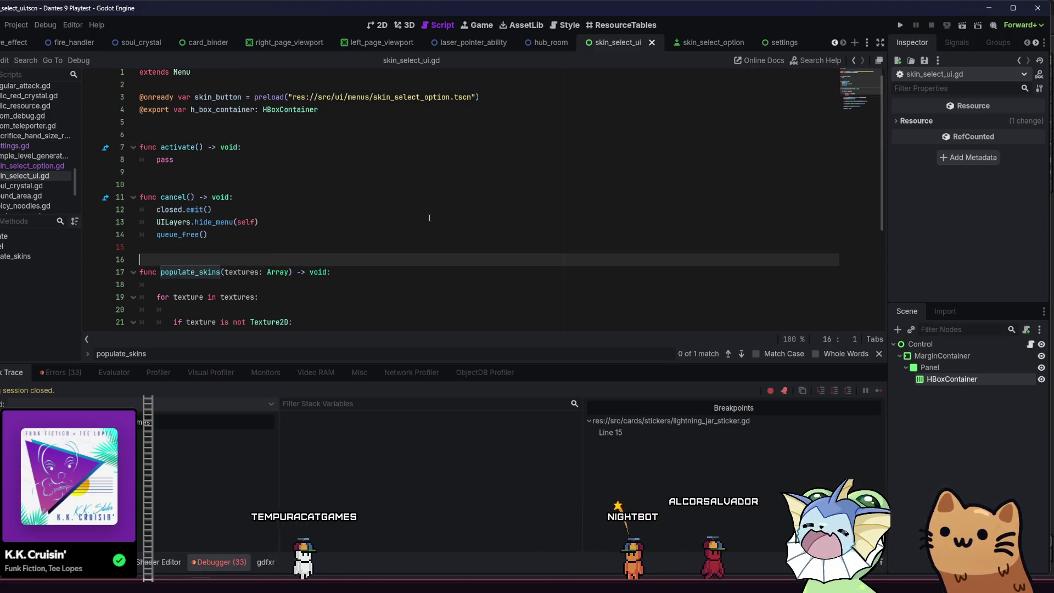
click(769, 42)
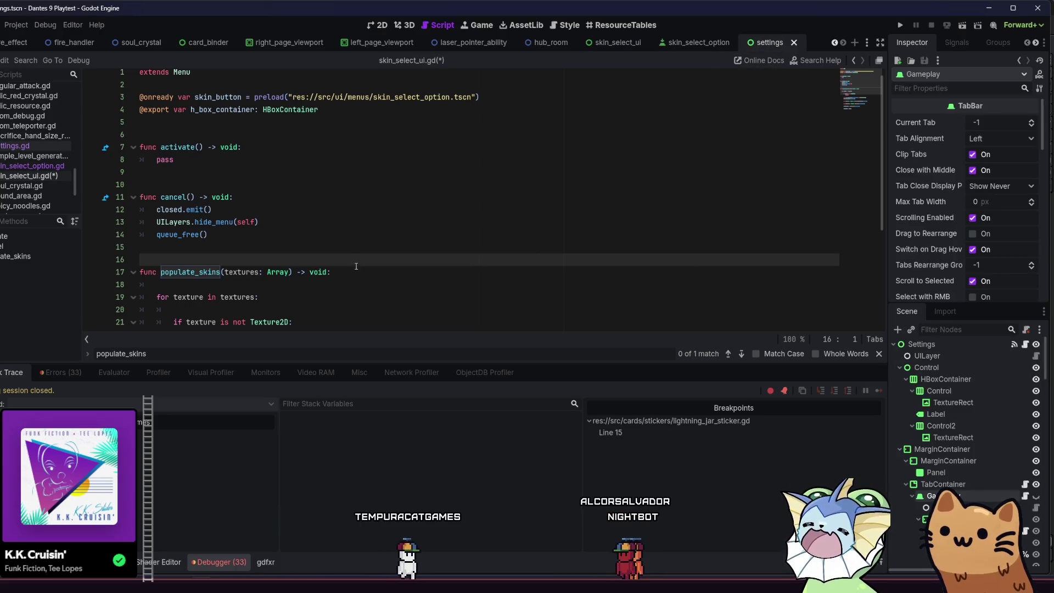
Locate the three populate_skins calls in settings.gd and copy them
click(741, 352)
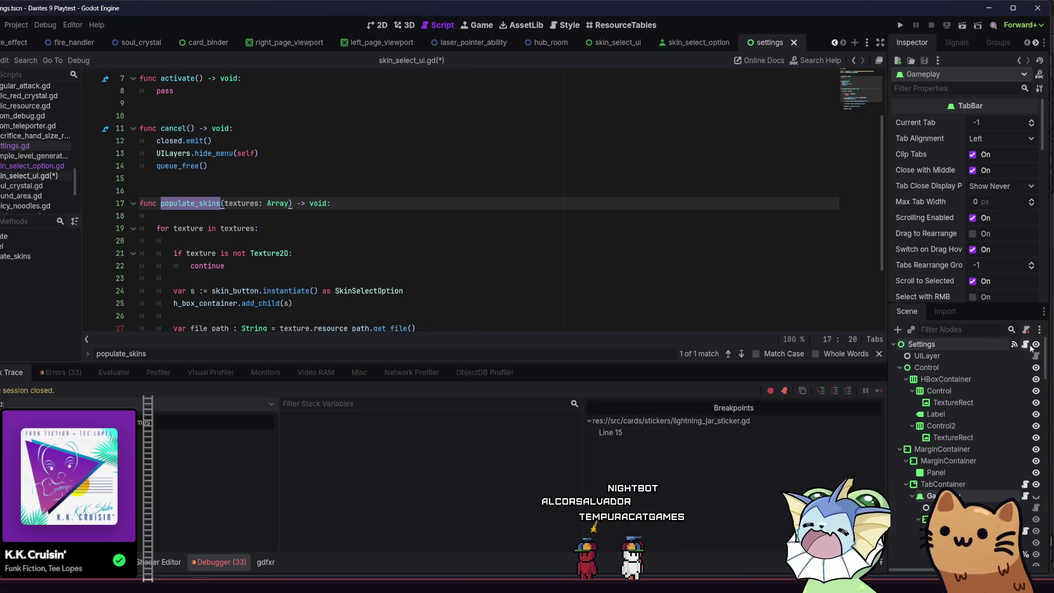
click(1026, 344)
click(741, 354)
click(458, 228)
click(395, 253)
shift+click(157, 203)
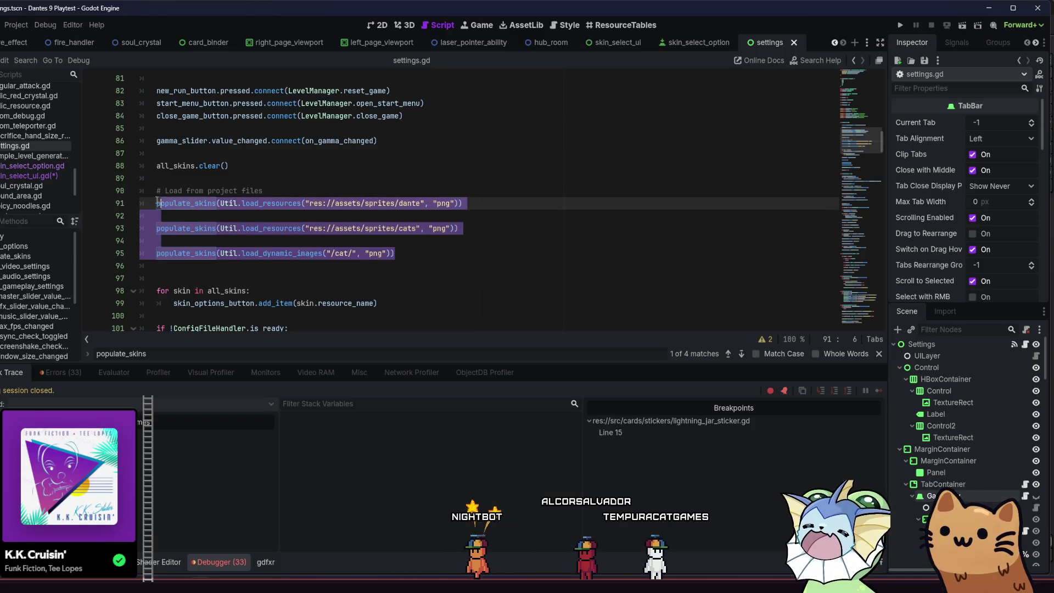
triple_click(449, 207)
Paste the dante, cats and /cat/ populate_skins calls over pass in skin_select_ui.gd's activate(), then save
click(618, 42)
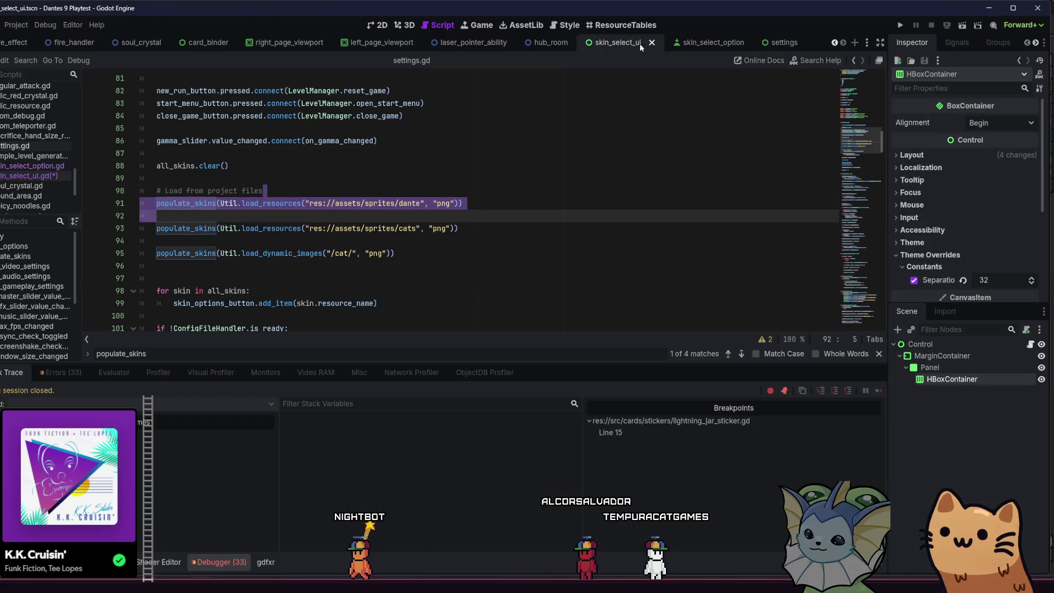
click(688, 44)
click(635, 42)
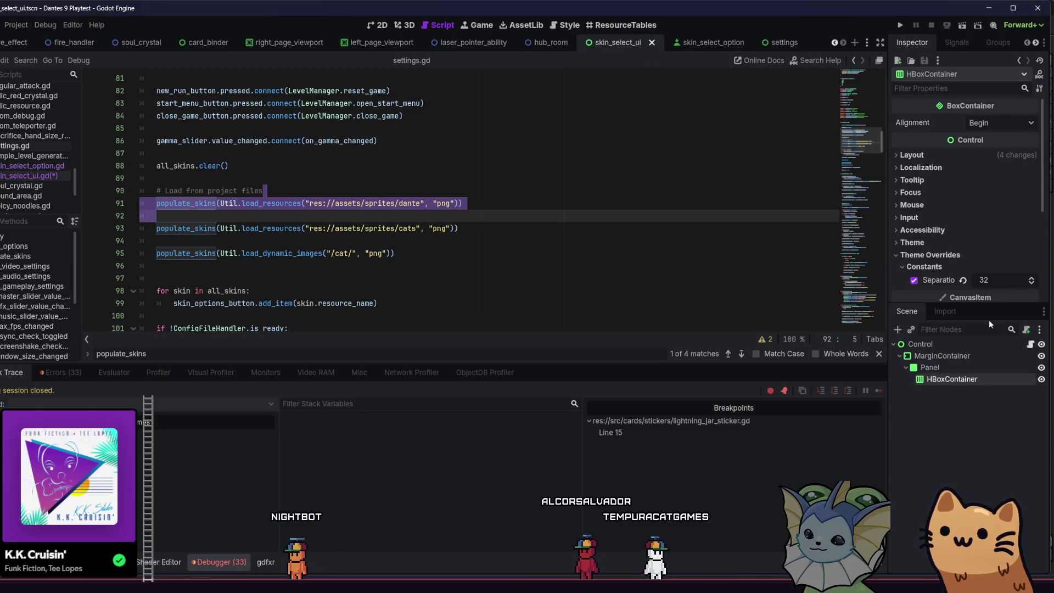
click(1031, 345)
scroll(240, 164, up, 2)
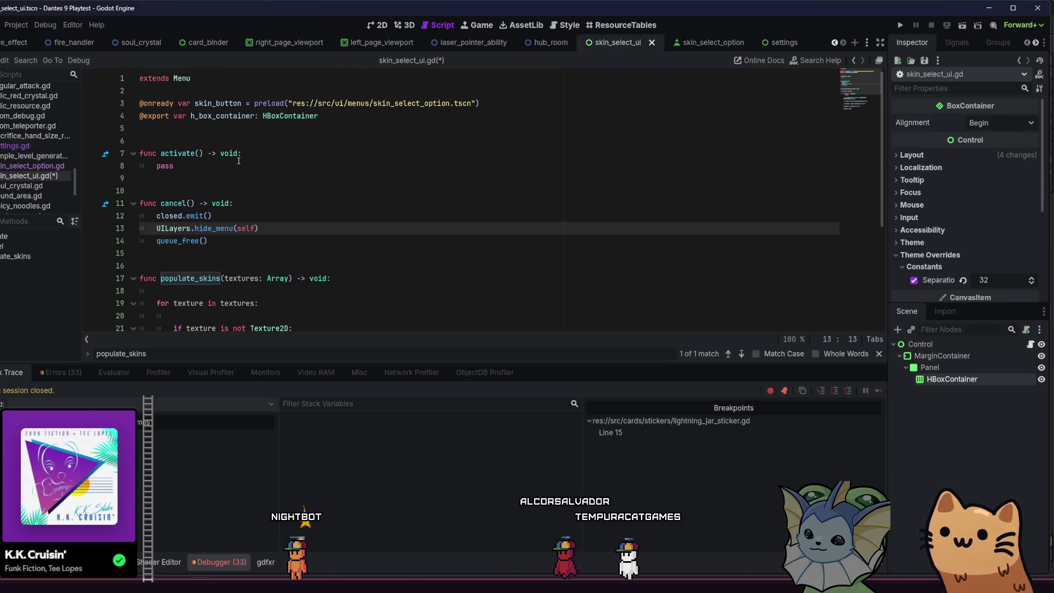
click(240, 167)
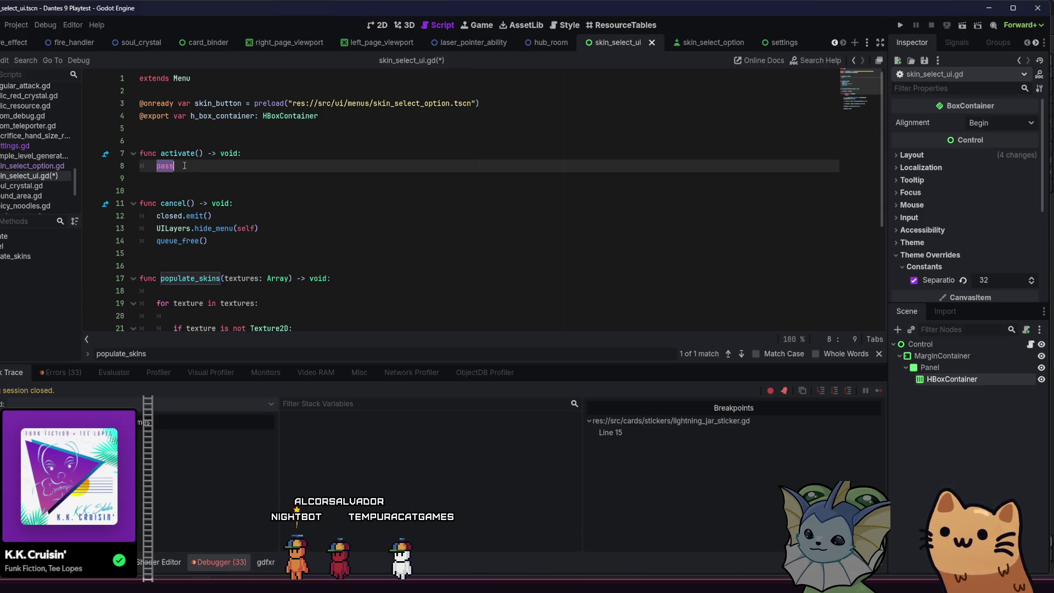
text(populate_skins(Util.load_resources("res://assets/sprites/dante", "png")) 	 	populate_skins(Util.load_resources("res://assets/sprites/cats", "png")) 	 	populate_skins(Util.load_dynamic_images("/cat/", "png")))
click(408, 209)
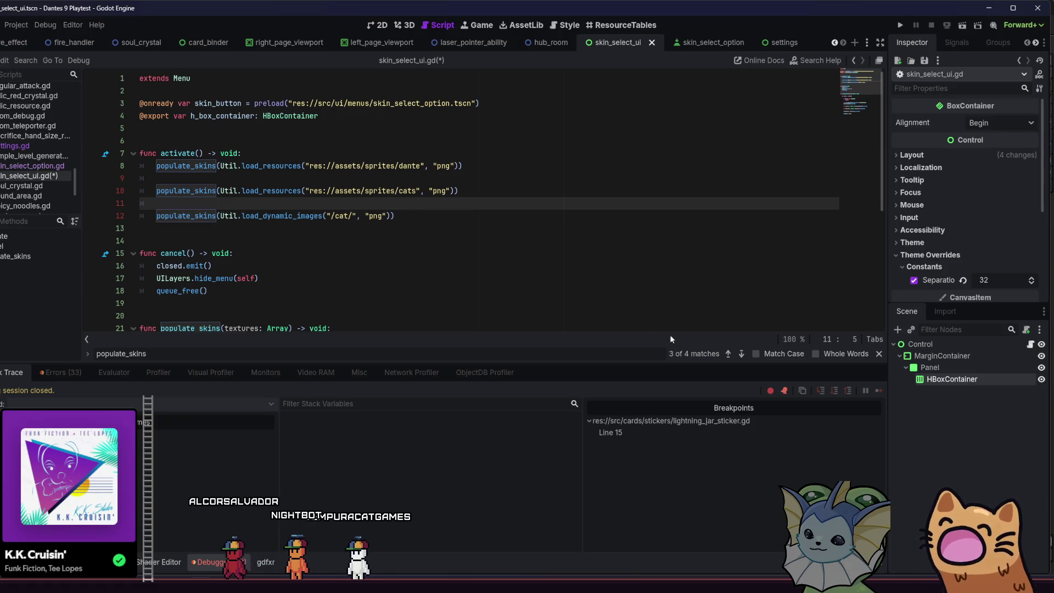
scroll(604, 263, down, 1)
click(568, 246)
key(ctrl+s)
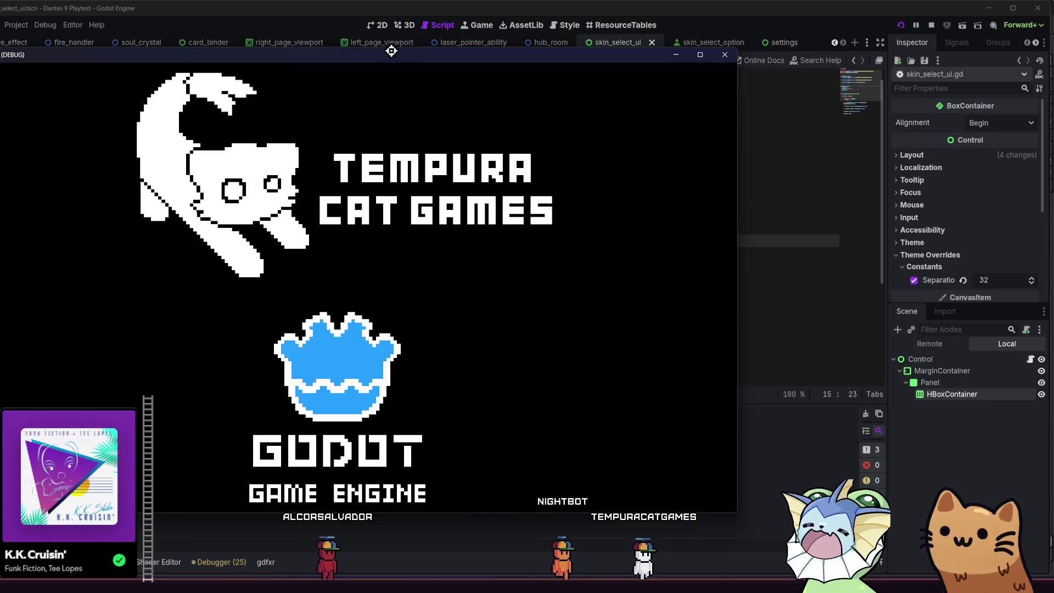
Maximize the game, start a new run, and inspect the skin menu's blank red buttons
double_click(391, 51)
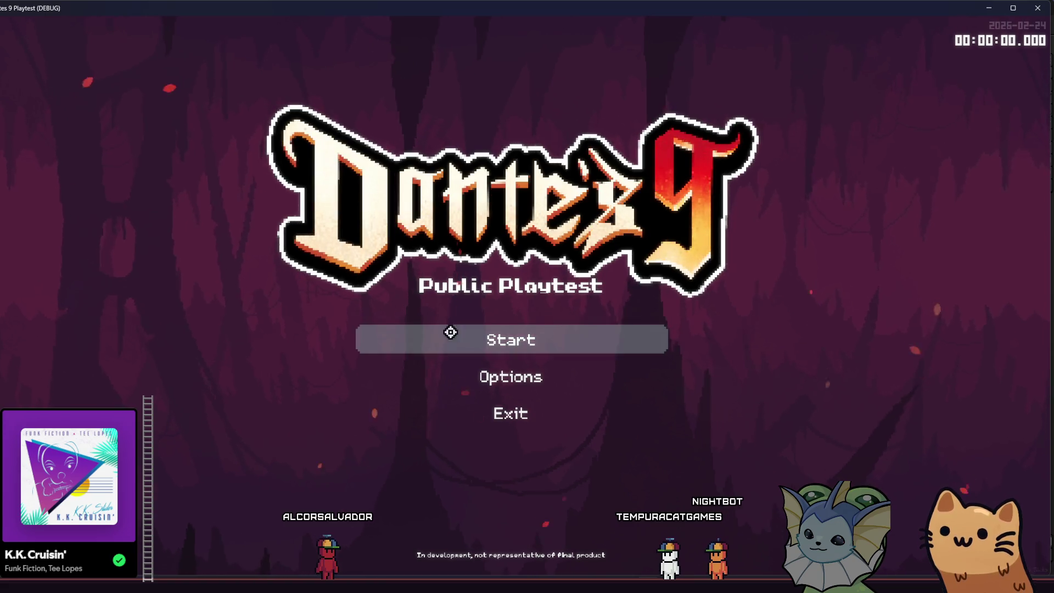
click(453, 336)
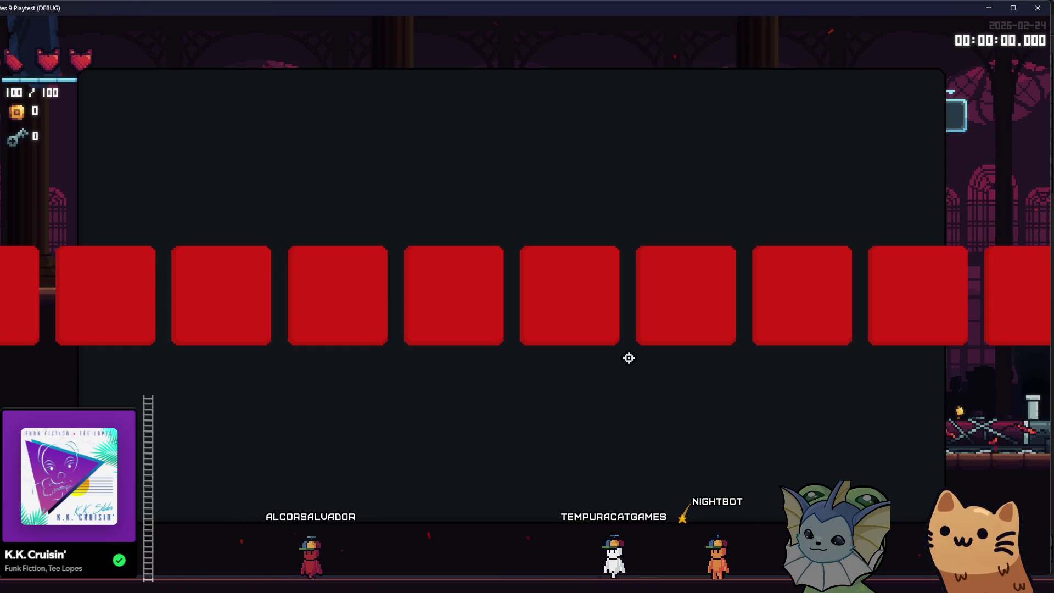
click(353, 287)
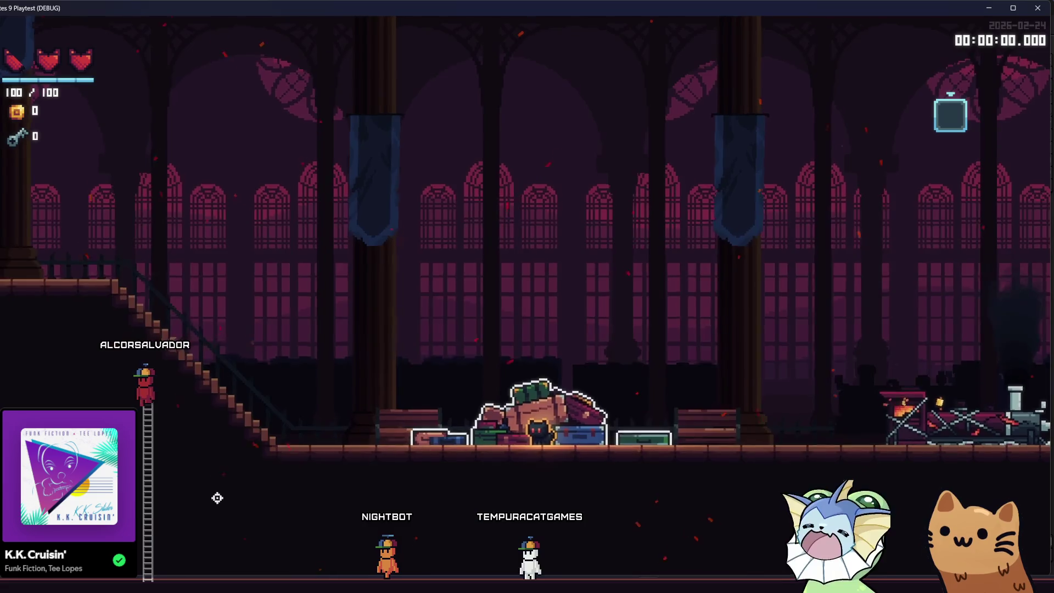
mouse_move(191, 592)
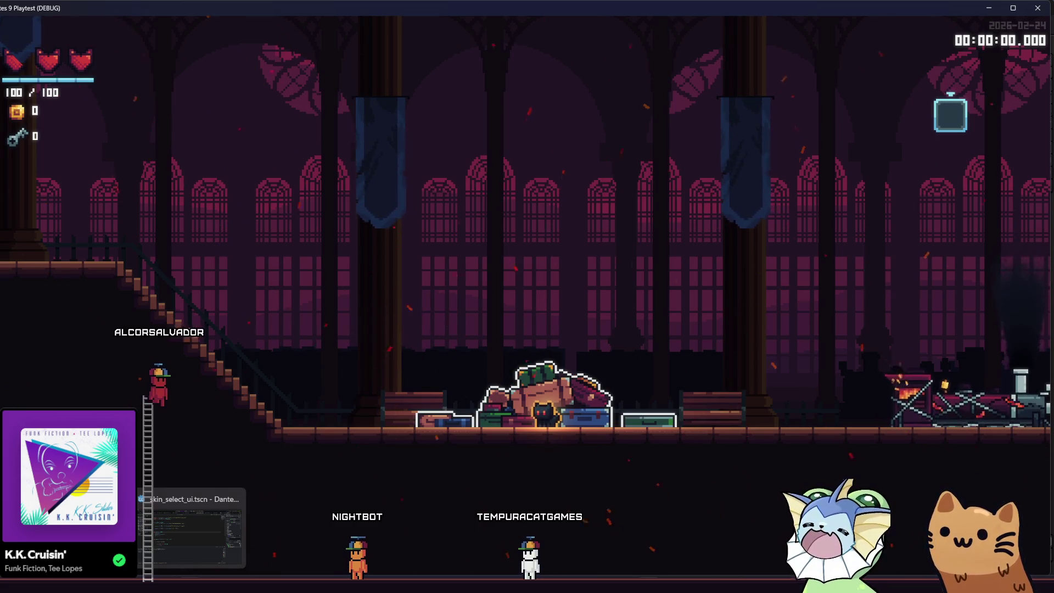
Move h_box_container.add_child(s) from after instantiate to after s.texture = texture, then save
click(192, 527)
click(259, 315)
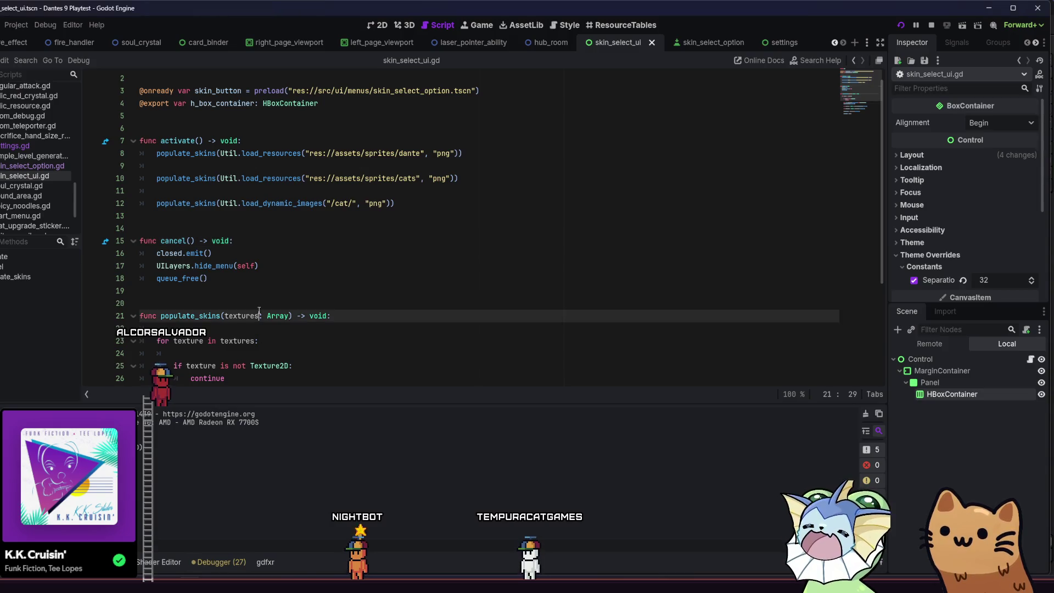
scroll(259, 312, down, 4)
drag(292, 266, 262, 266)
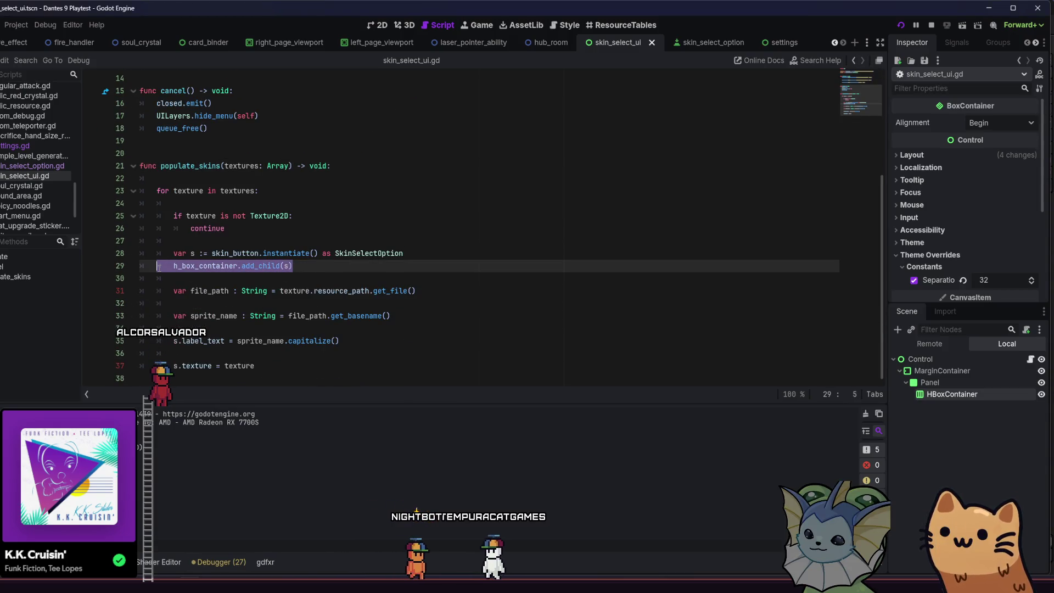
key(BackSpace)
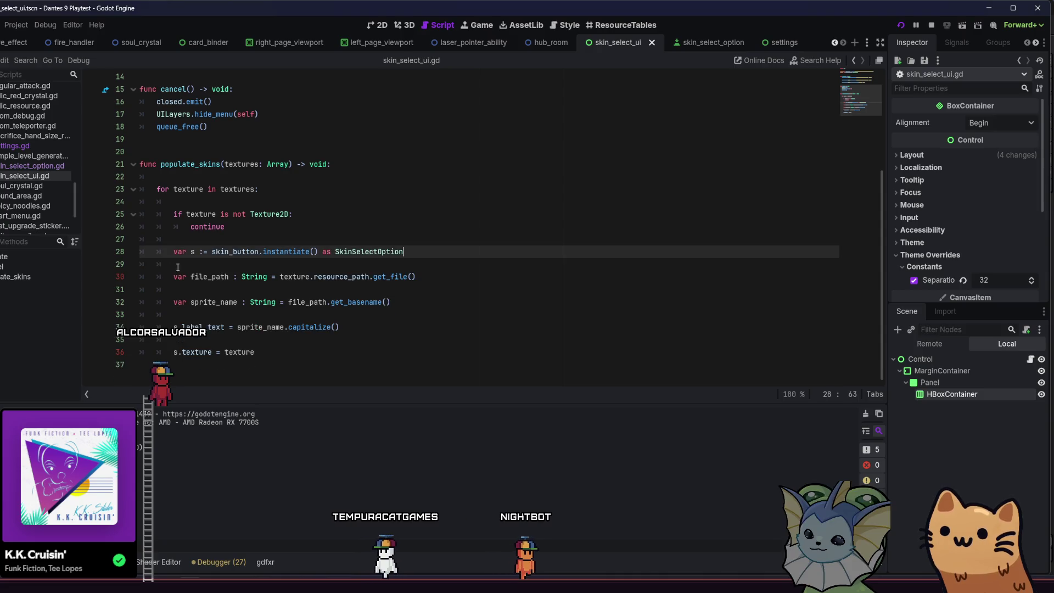
click(288, 352)
key(Return)
key(Return)
key(ctrl+v)
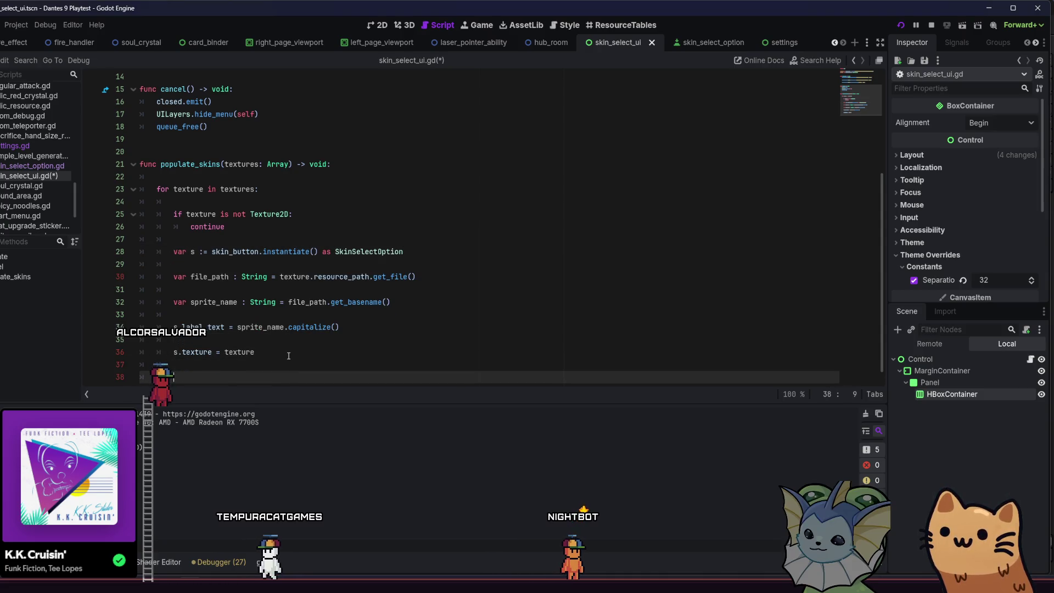
key(ctrl+s)
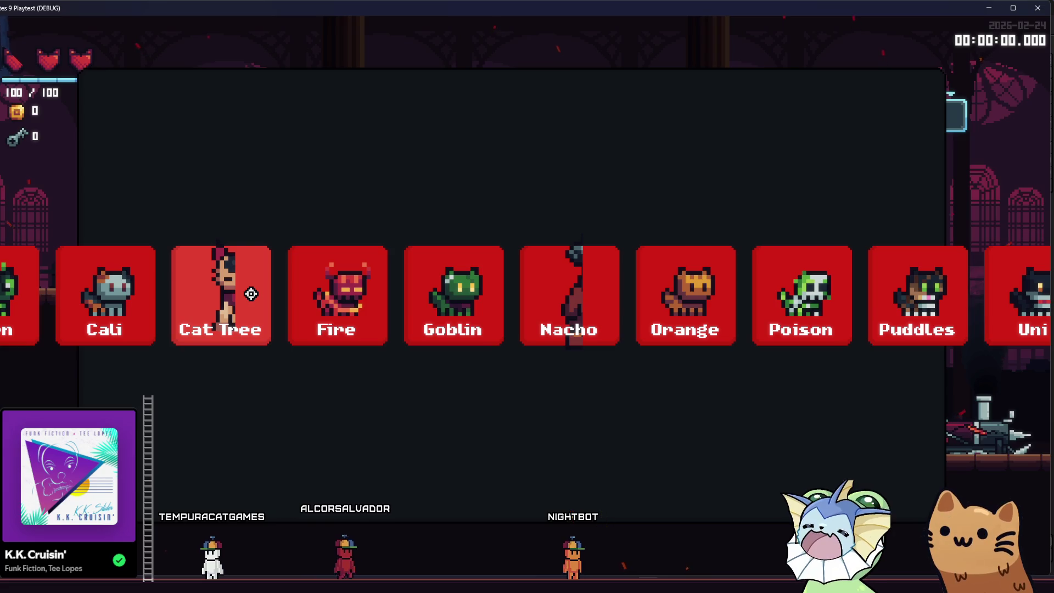
Pick the Cat Tree skin card, then set Cat Skin to Cat Tree Guy in Gameplay settings
click(239, 316)
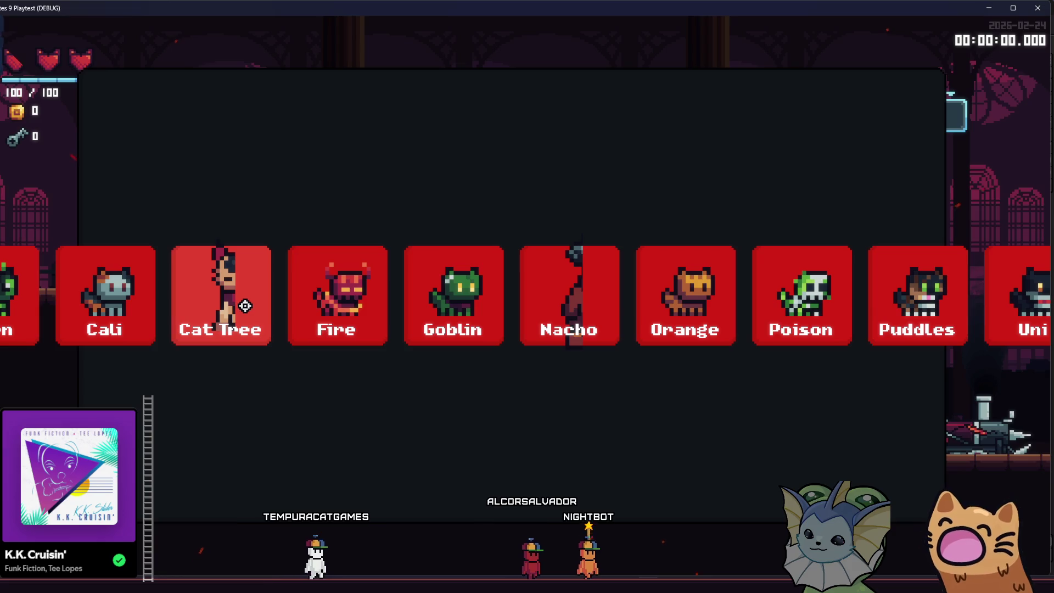
key(Escape)
key(Tab)
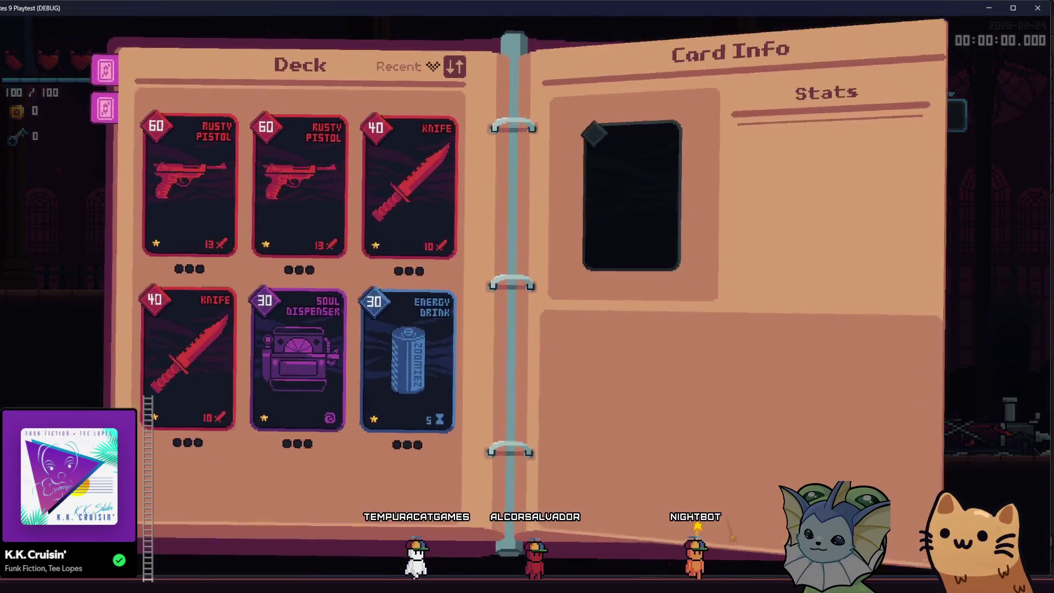
key(Escape)
click(310, 42)
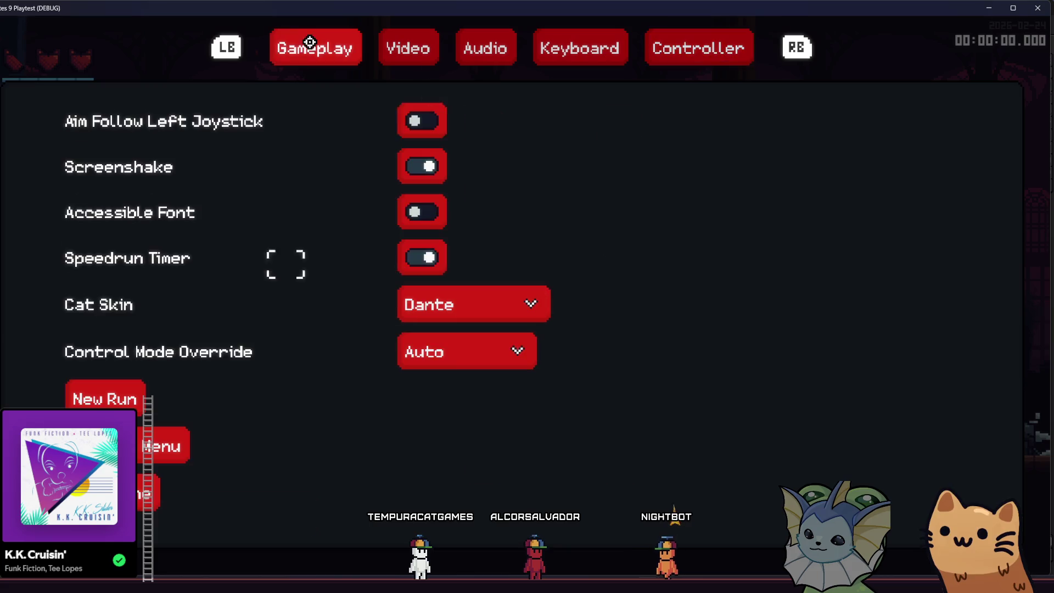
click(435, 315)
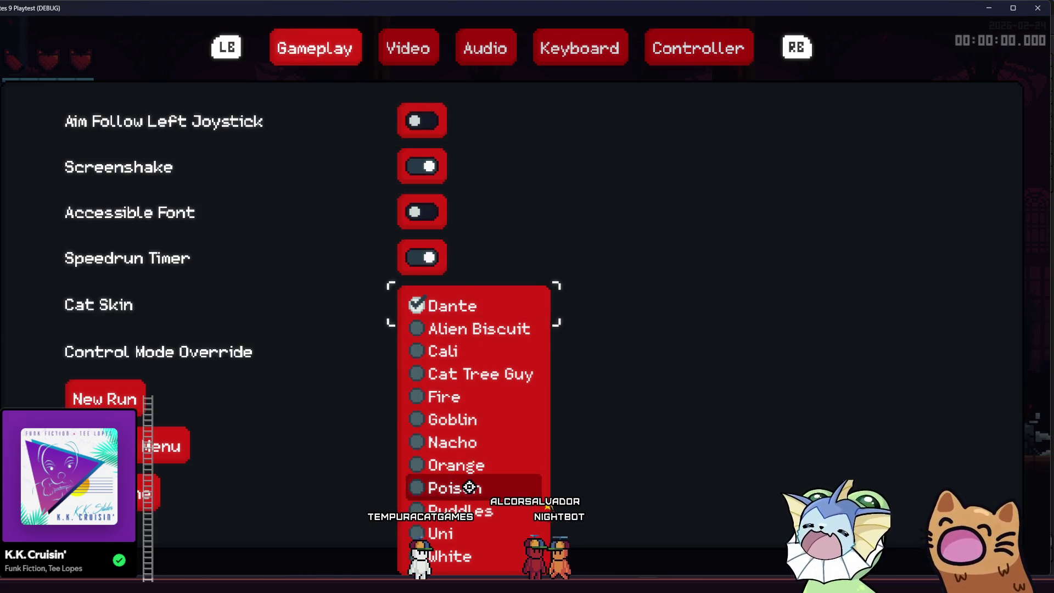
click(470, 373)
key(Escape)
key(Escape)
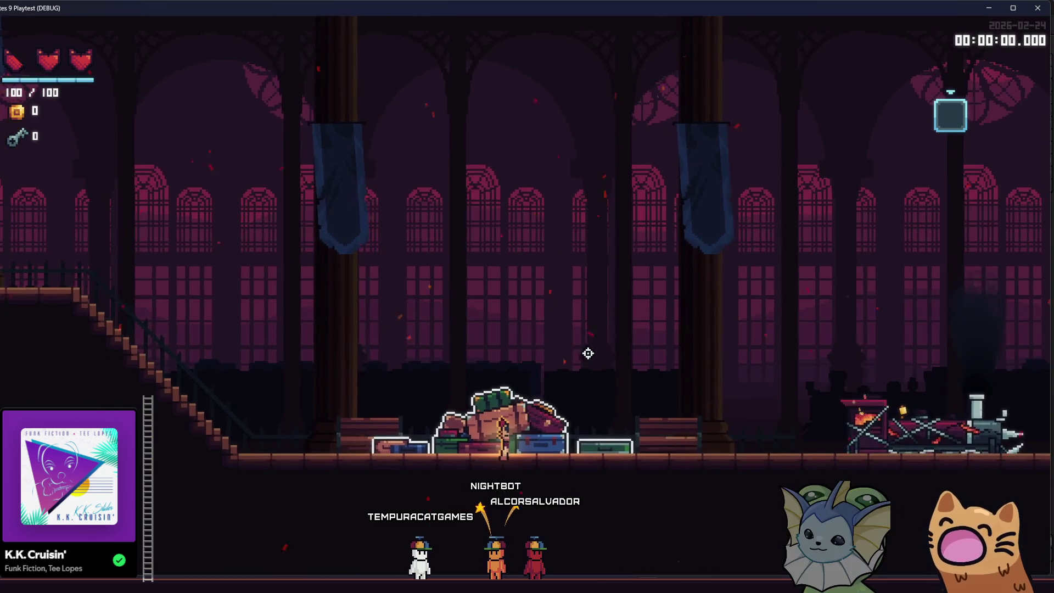
key(d)
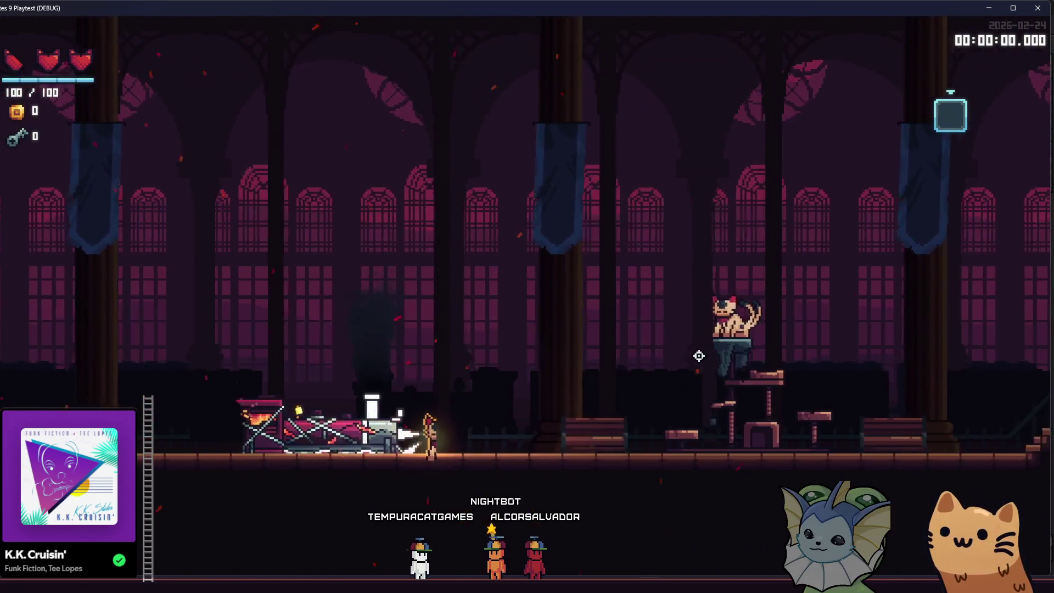
Switch the Gameplay Cat Skin setting to White and walk the cat left
key(Tab)
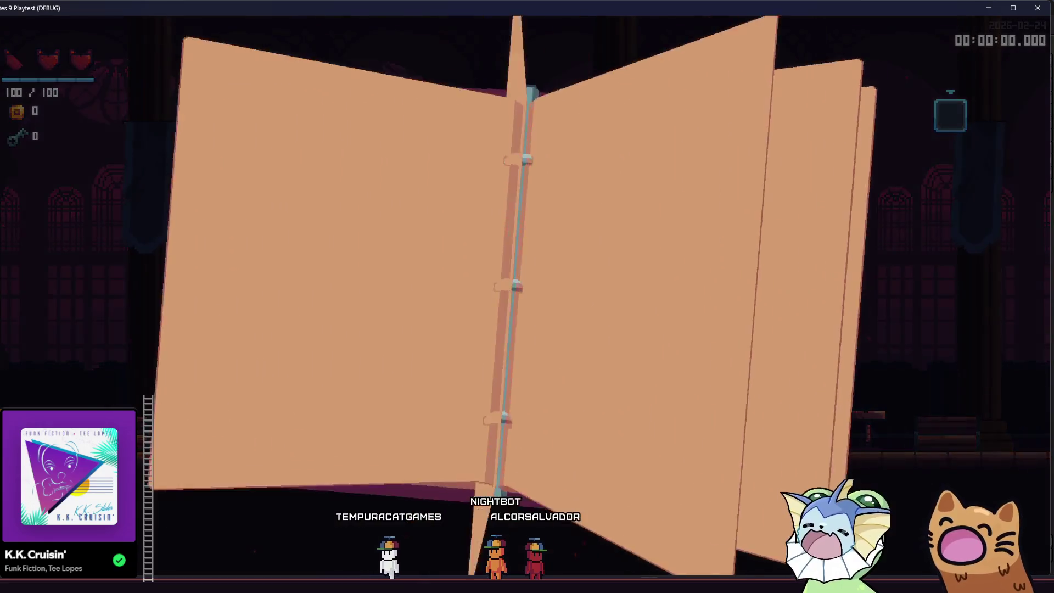
key(Escape)
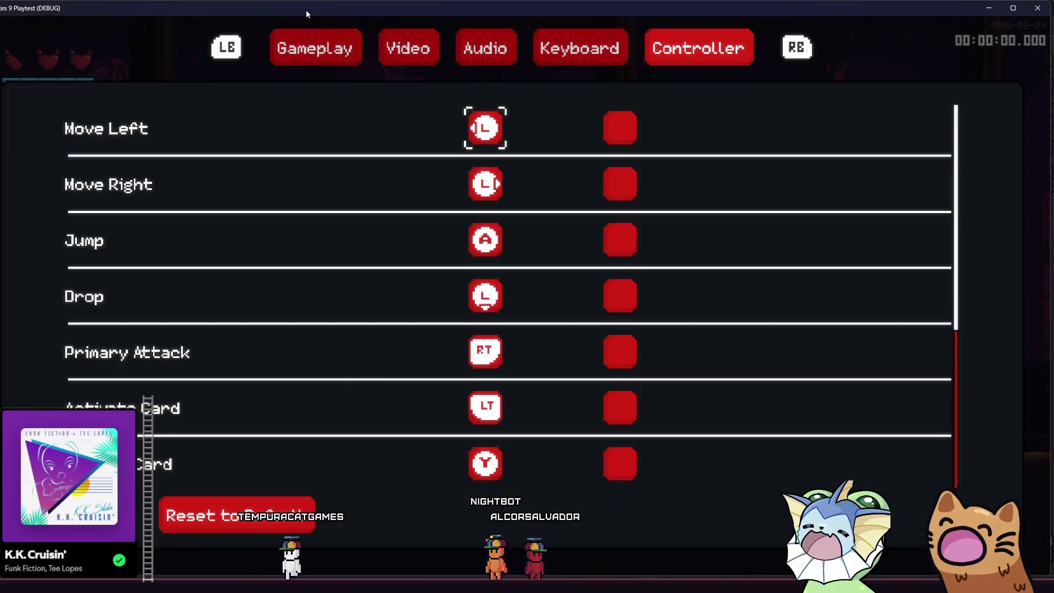
click(321, 47)
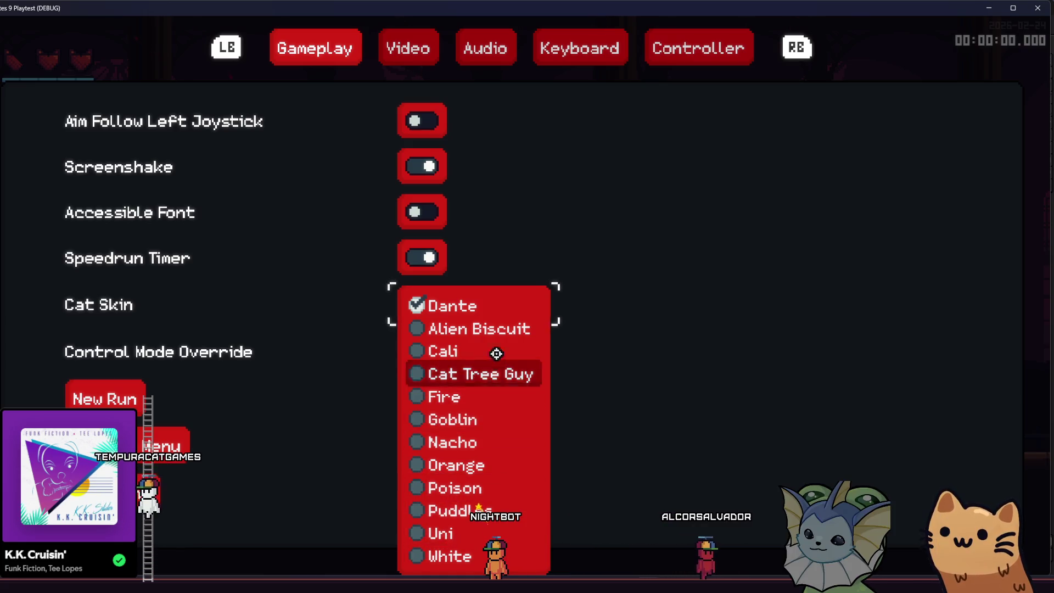
click(474, 554)
key(Escape)
key(Escape)
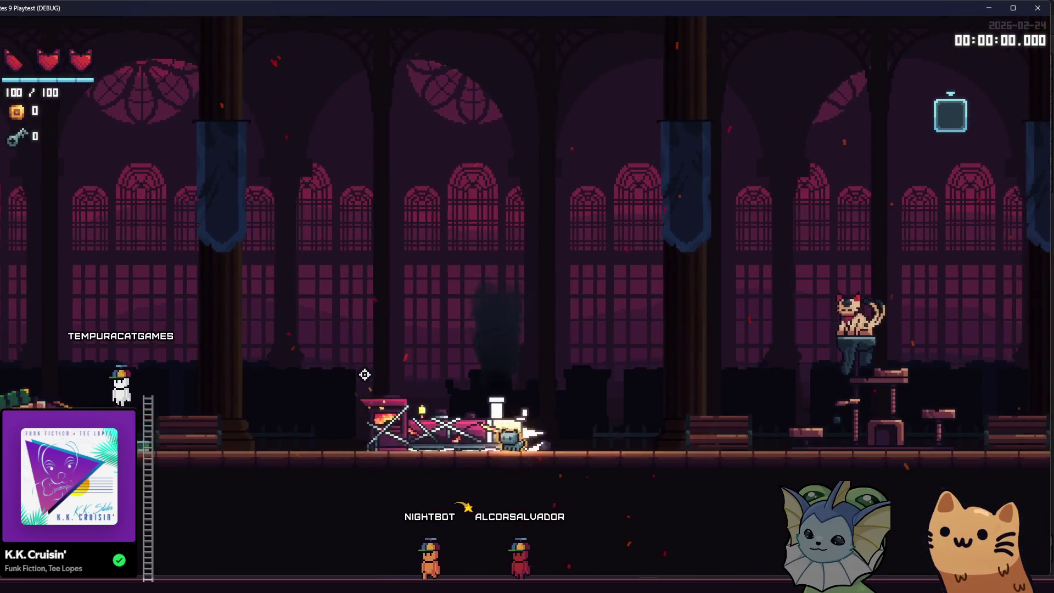
key(a)
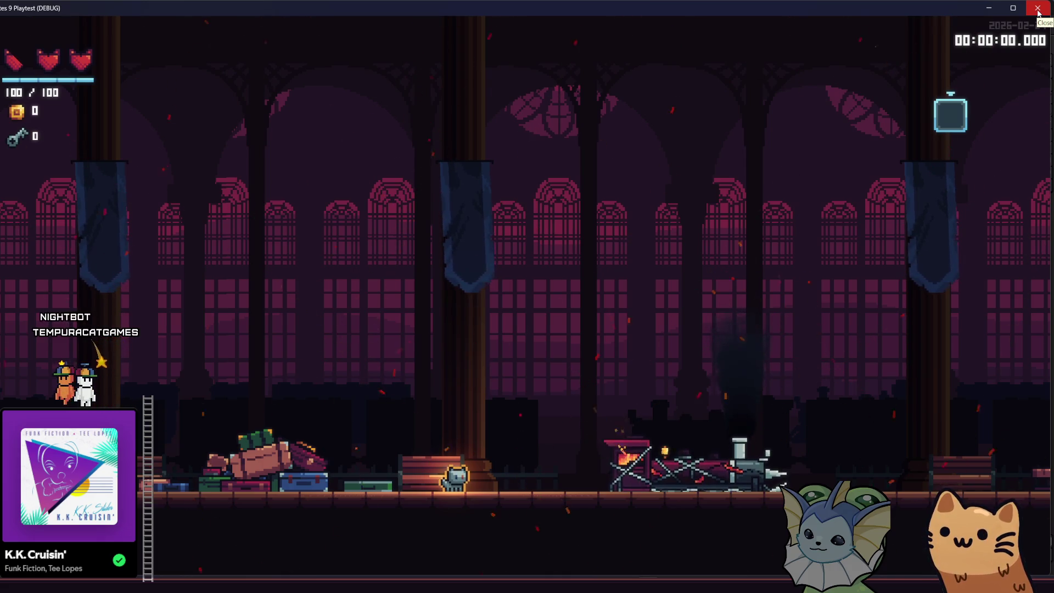
Close the playtest, review the debugger's Errors list, and show the FileSystem dock
click(1039, 8)
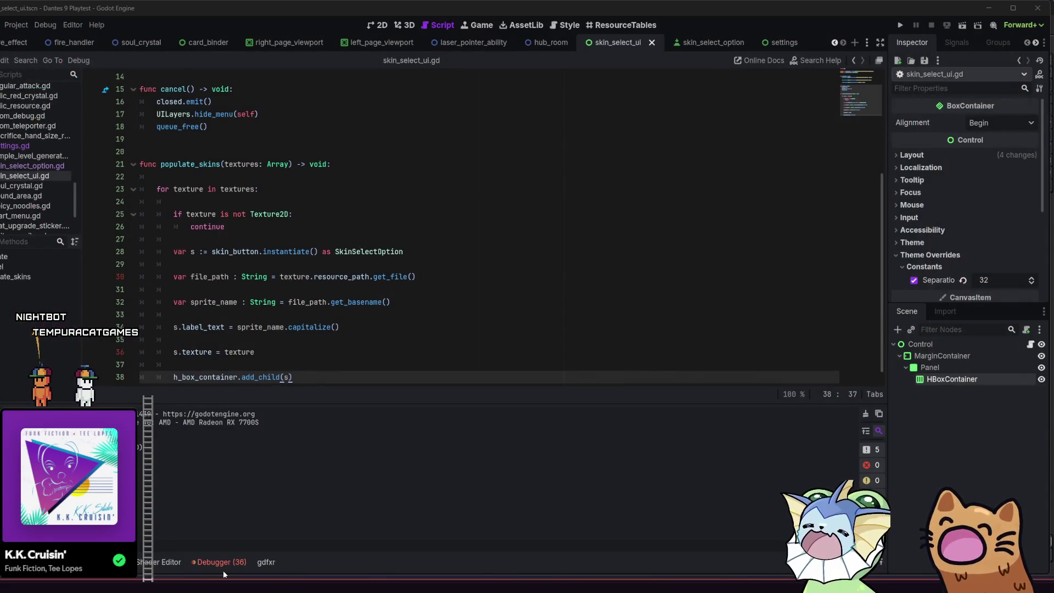
click(231, 562)
click(69, 373)
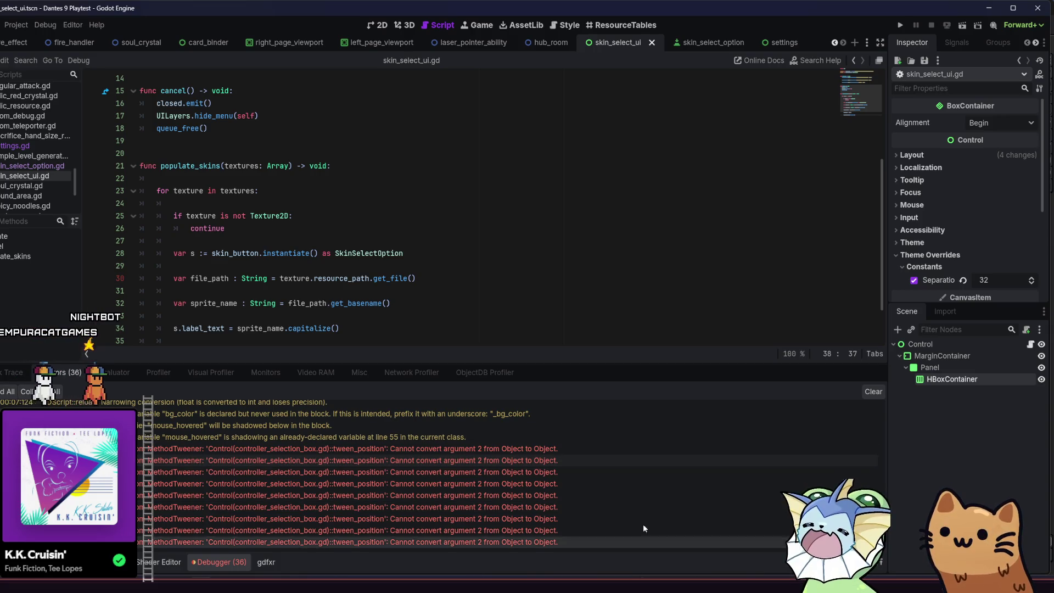
scroll(428, 223, down, 2)
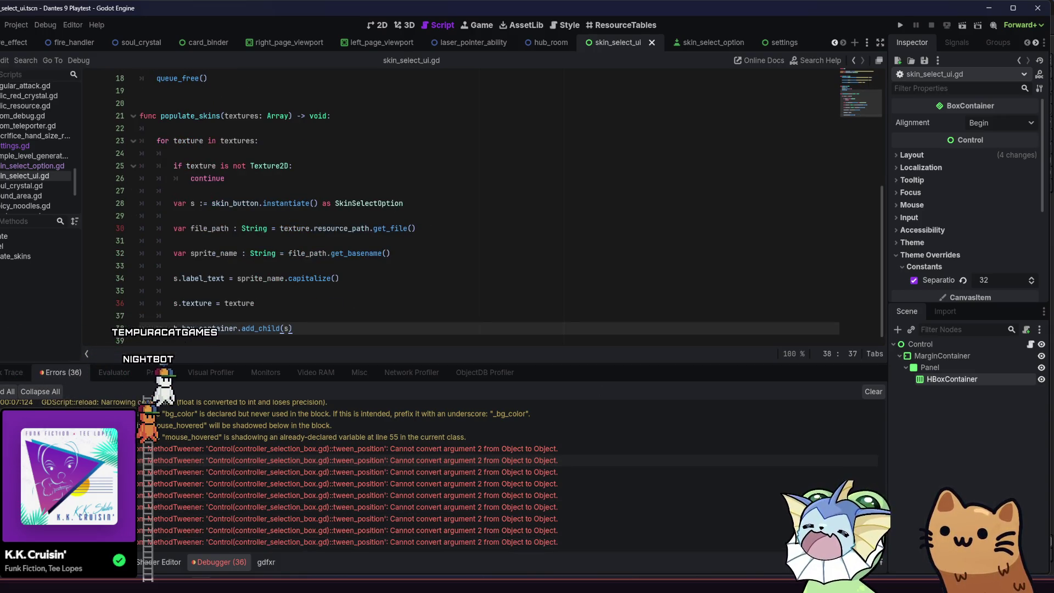
key(alt+f)
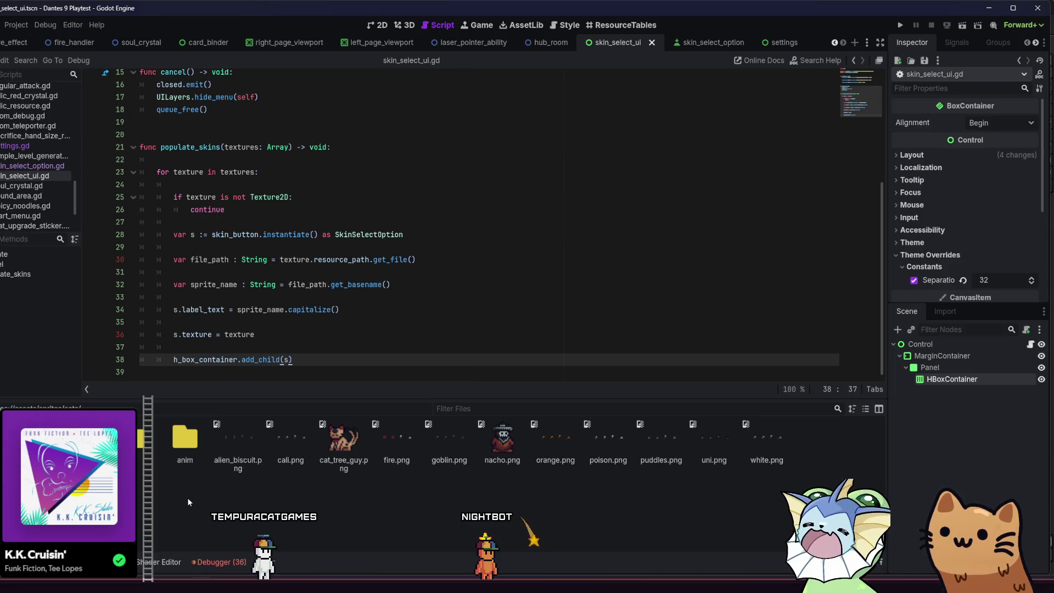
right_click(244, 493)
click(269, 500)
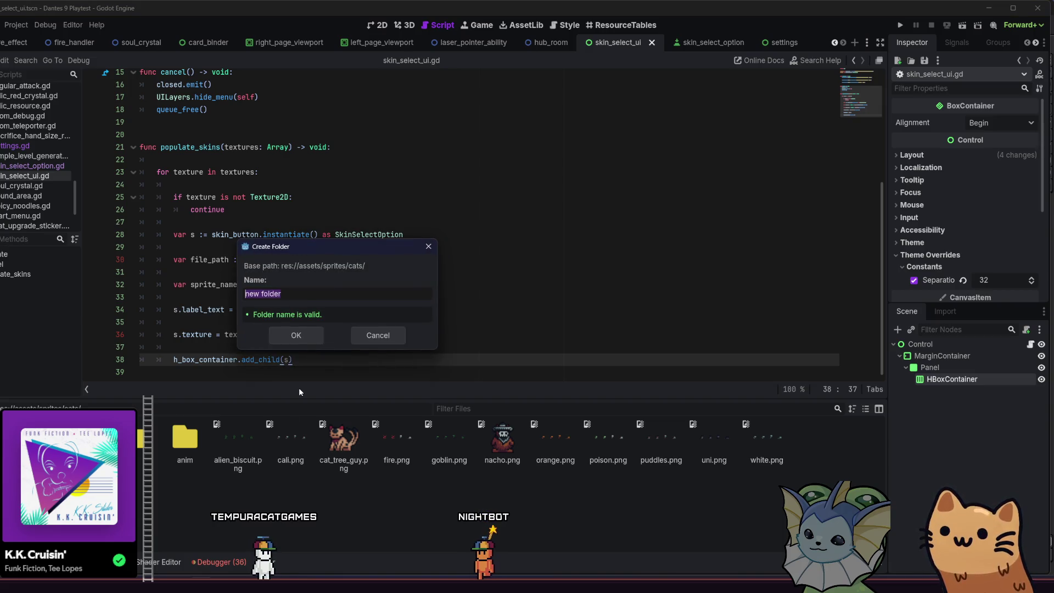
click(369, 336)
double_click(173, 452)
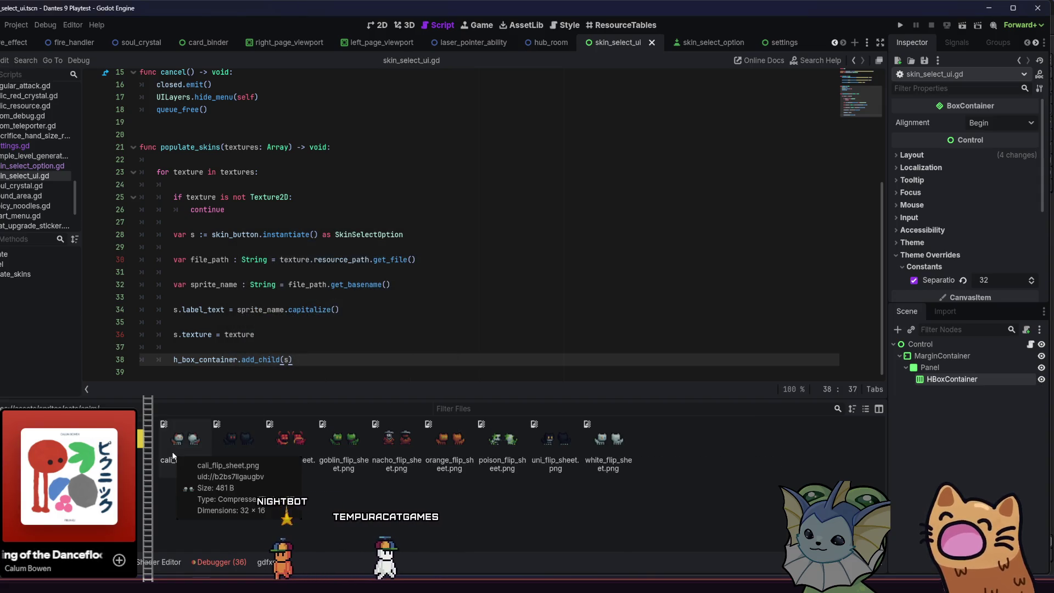
key(BackSpace)
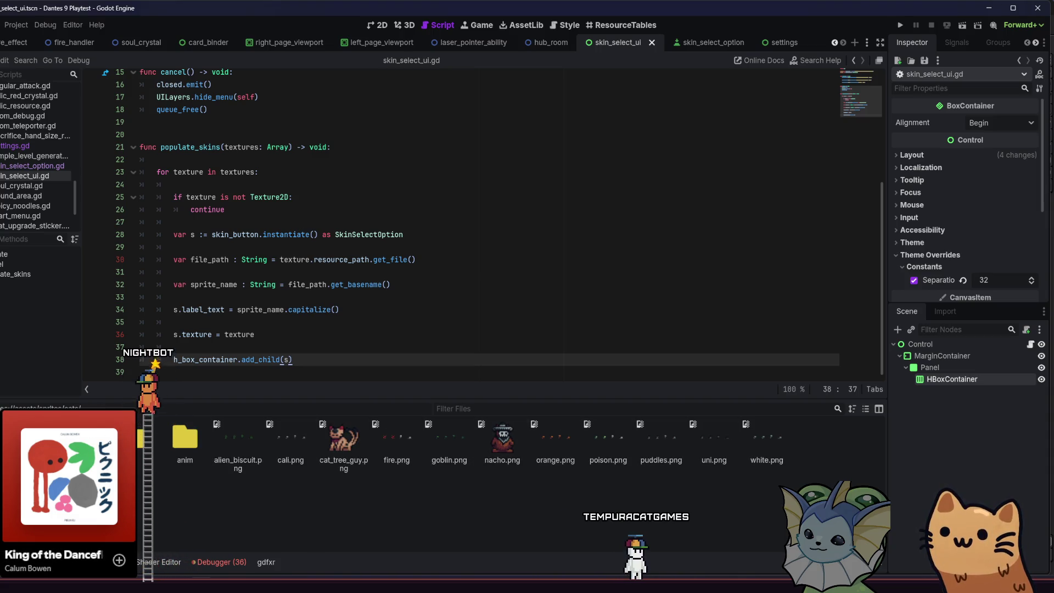
key(BackSpace)
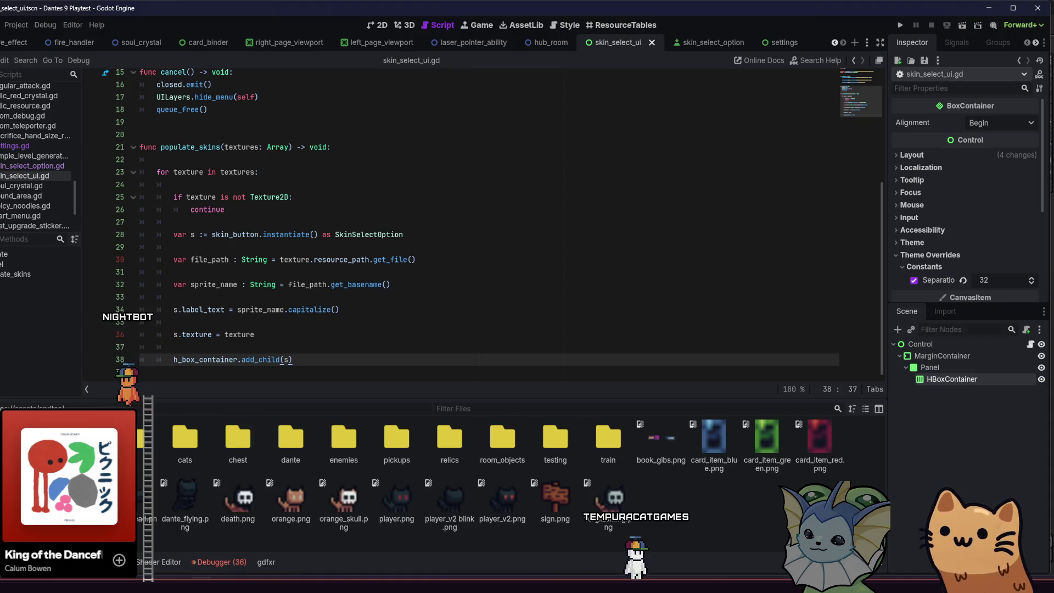
key(Return)
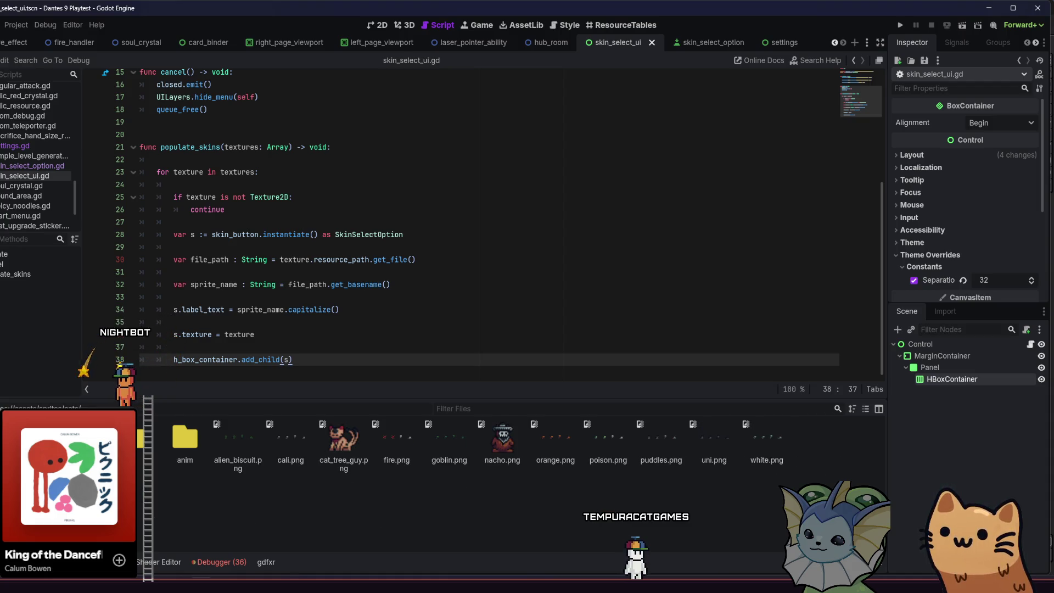
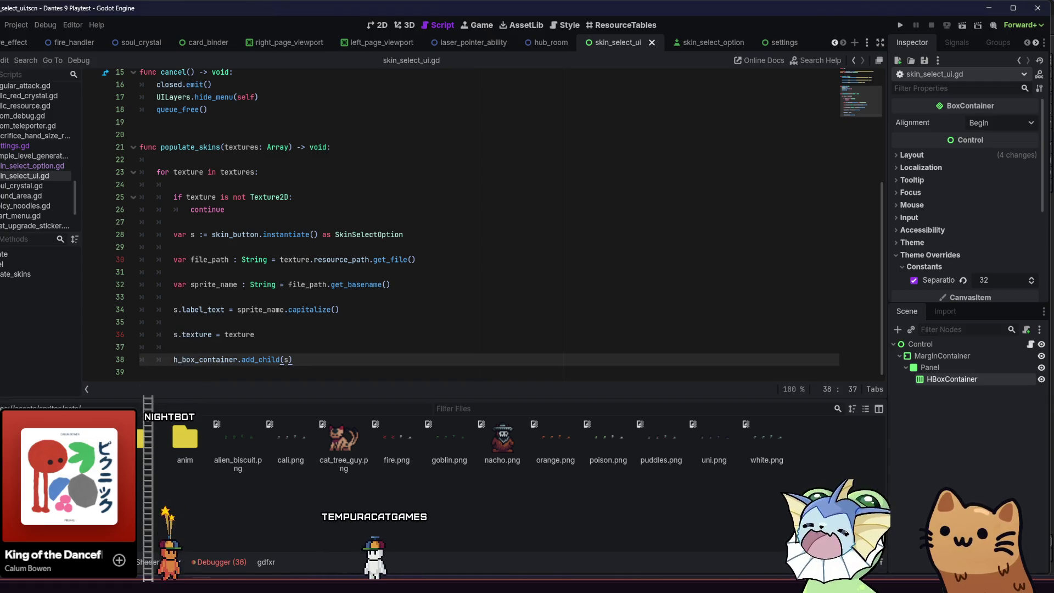
Show res://assets/sprites in FileSystem, open the settings scene, and highlight populate_skins in the script
key(BackSpace)
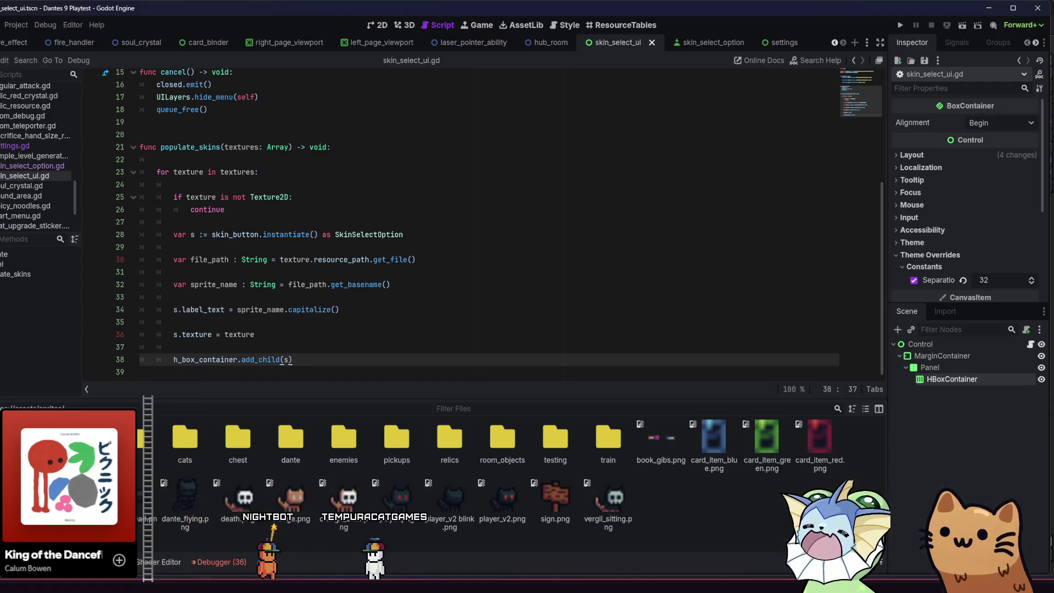
key(Up)
key(Up)
key(Up)
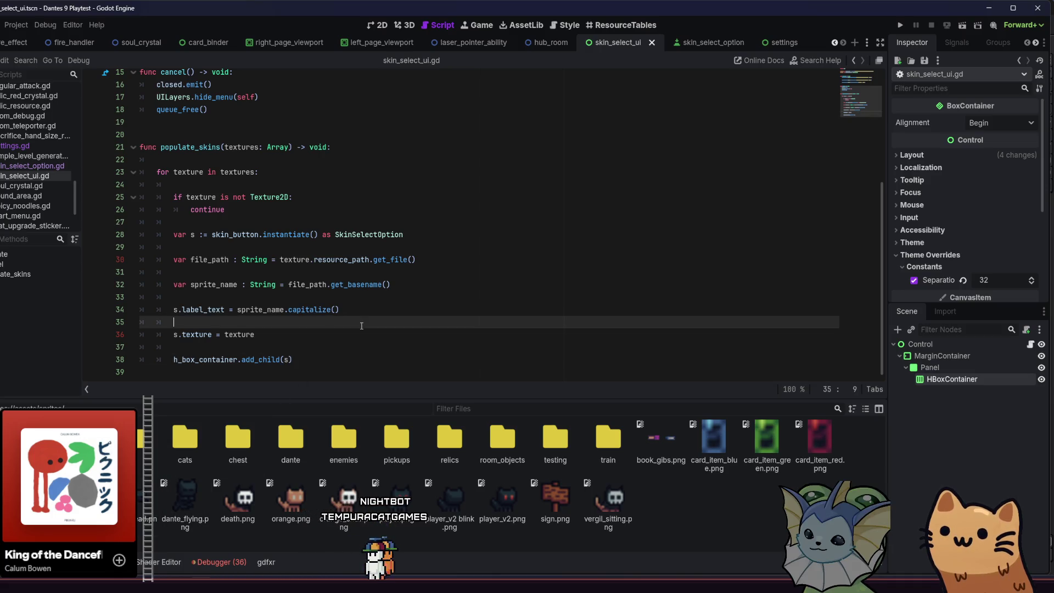
click(708, 42)
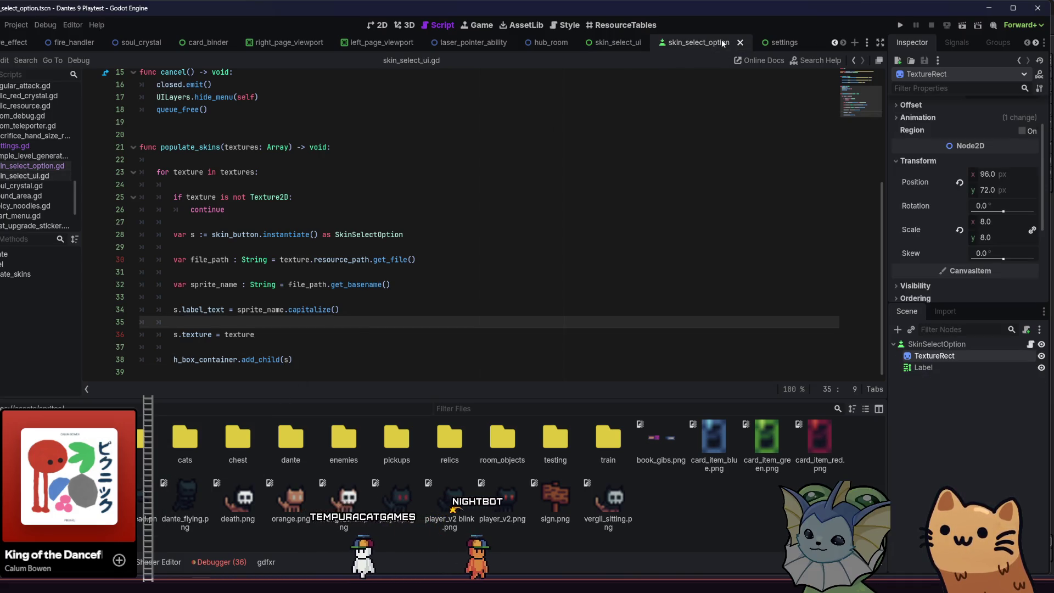
click(767, 44)
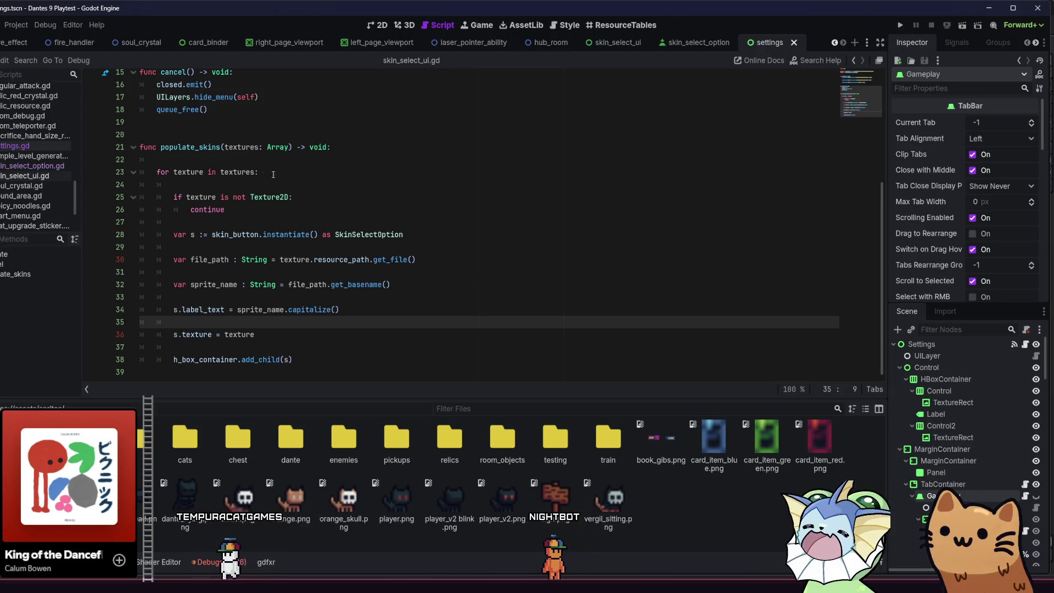
click(237, 172)
double_click(189, 148)
Check the dante folder, open the cats sprites folder, and select activate()'s cats-folder loading line
scroll(273, 178, up, 5)
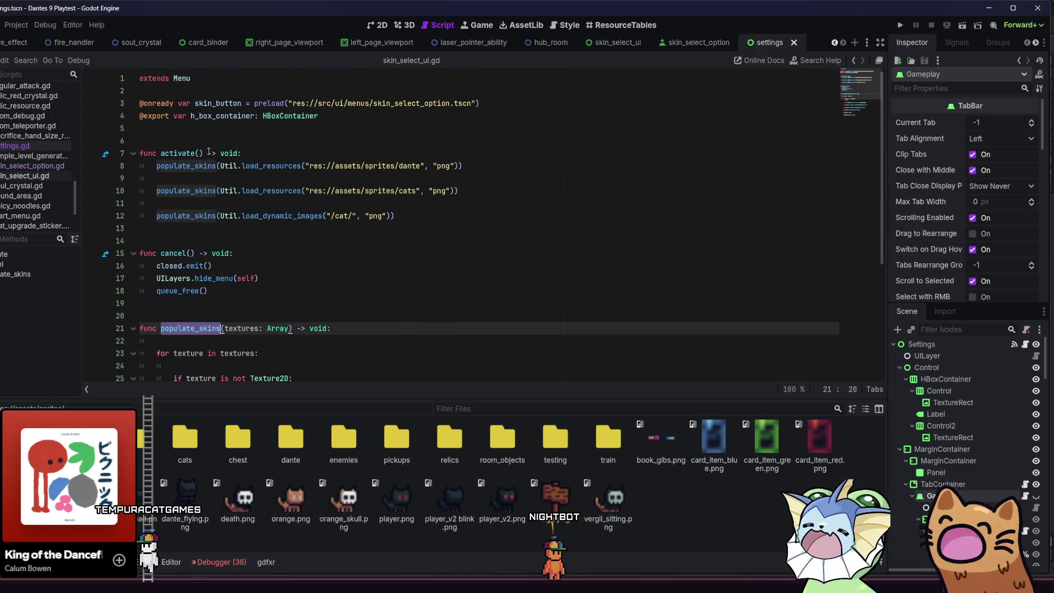
click(273, 179)
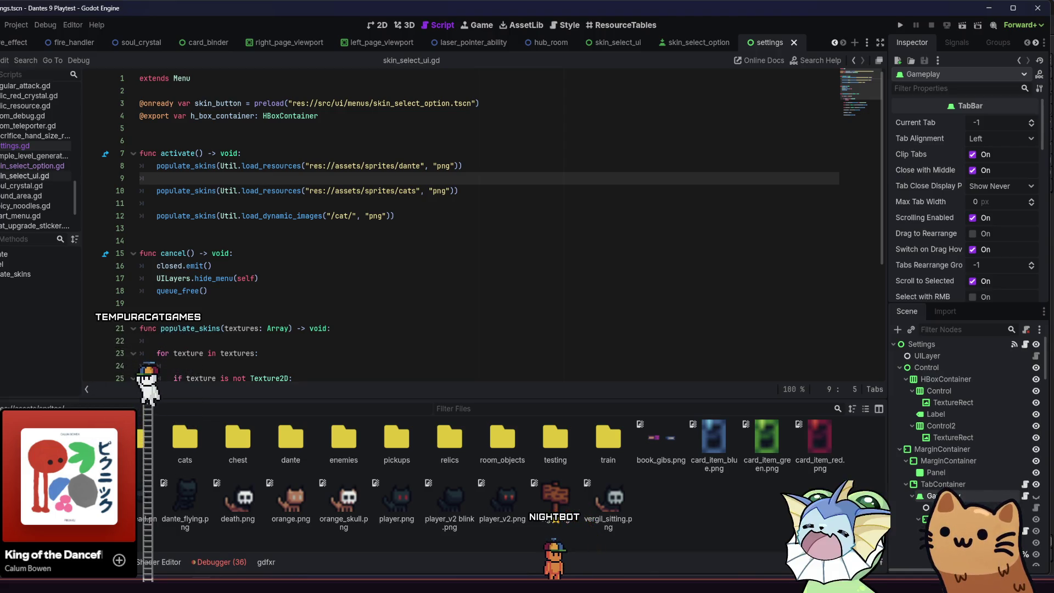
double_click(290, 439)
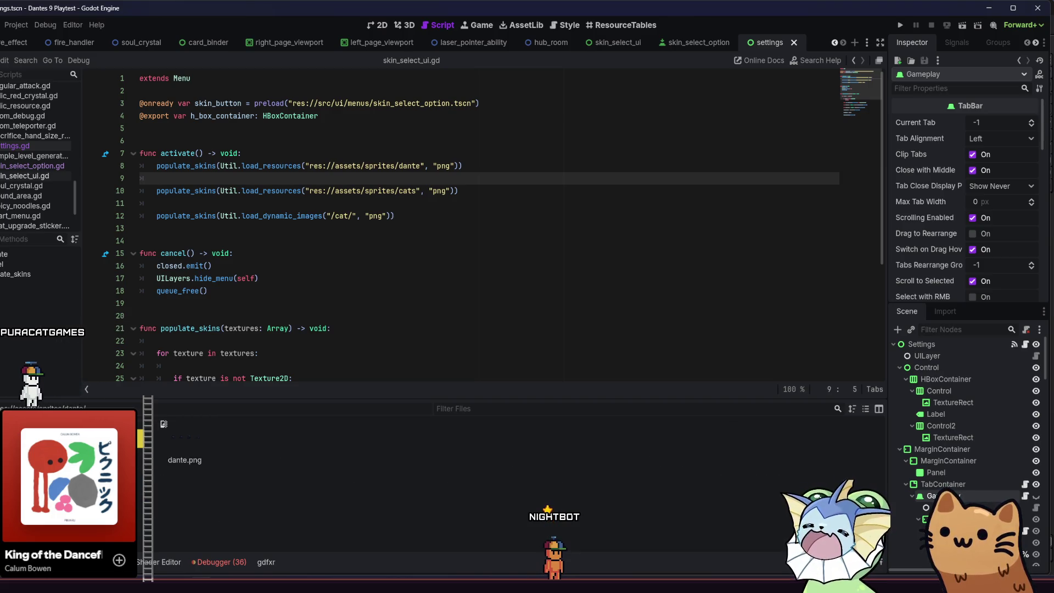
click(66, 440)
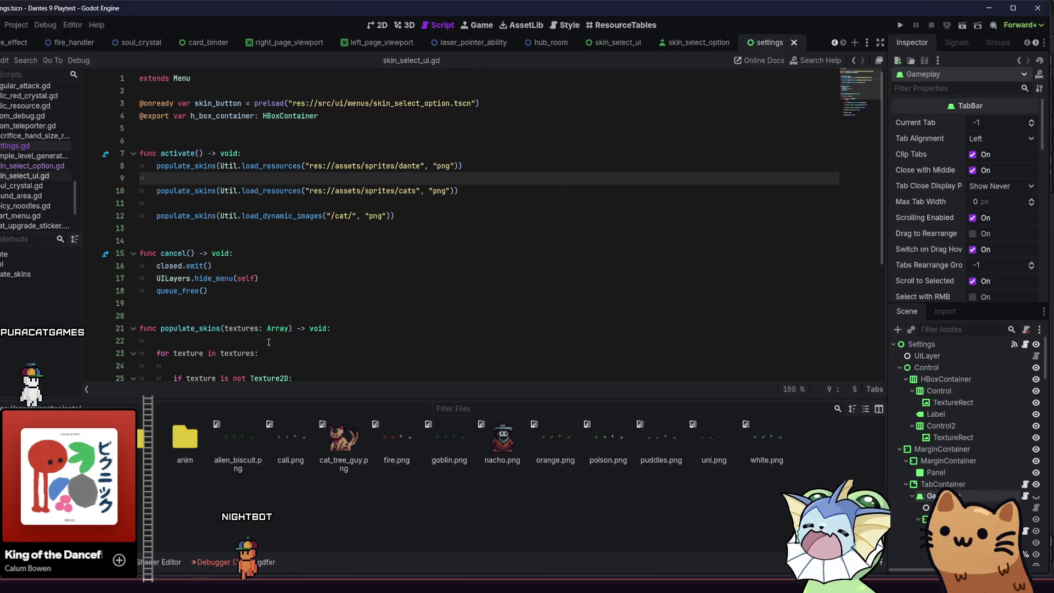
mouse_move(459, 191)
mouse_down()
mouse_move(140, 183)
mouse_move(130, 194)
mouse_up()
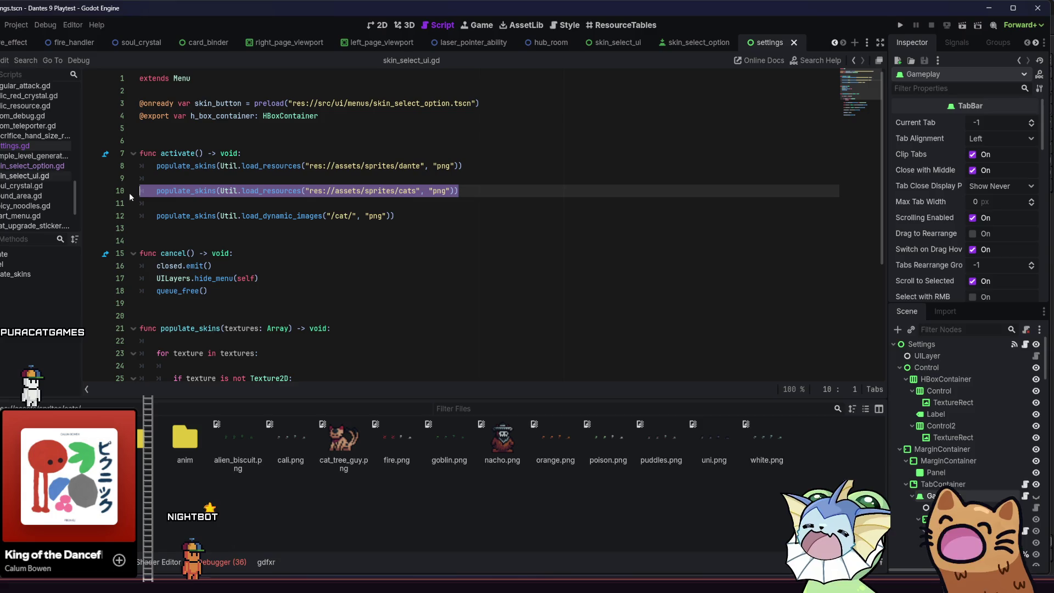
Delete the populate_skins line for res://assets/sprites/cats from activate()
key(BackSpace)
key(BackSpace)
key(BackSpace)
key(BackSpace)
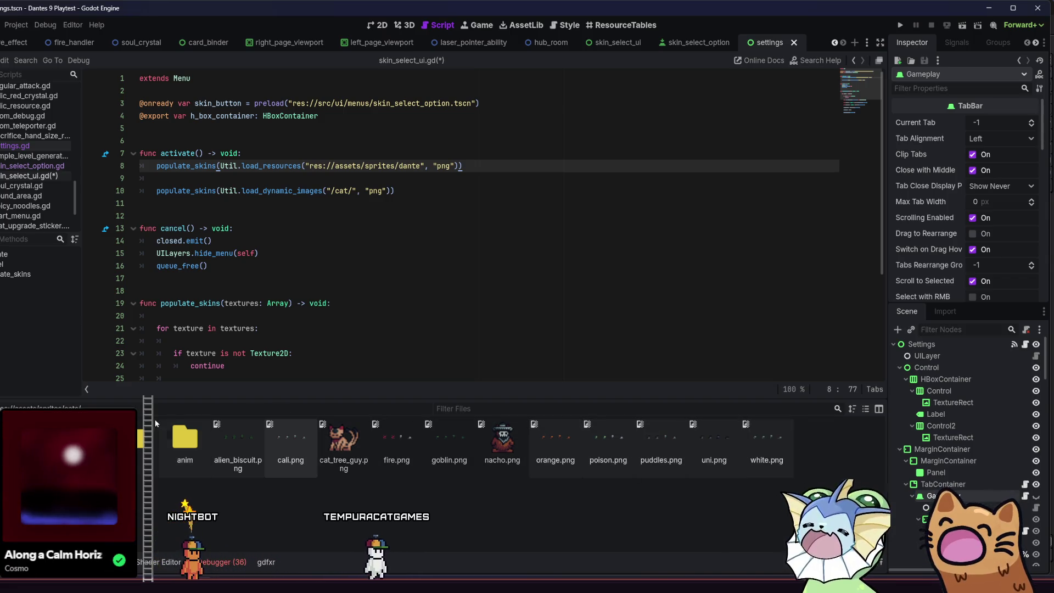
Drag the seven selected cat textures onto the dante sprites folder
drag(241, 447, 110, 477)
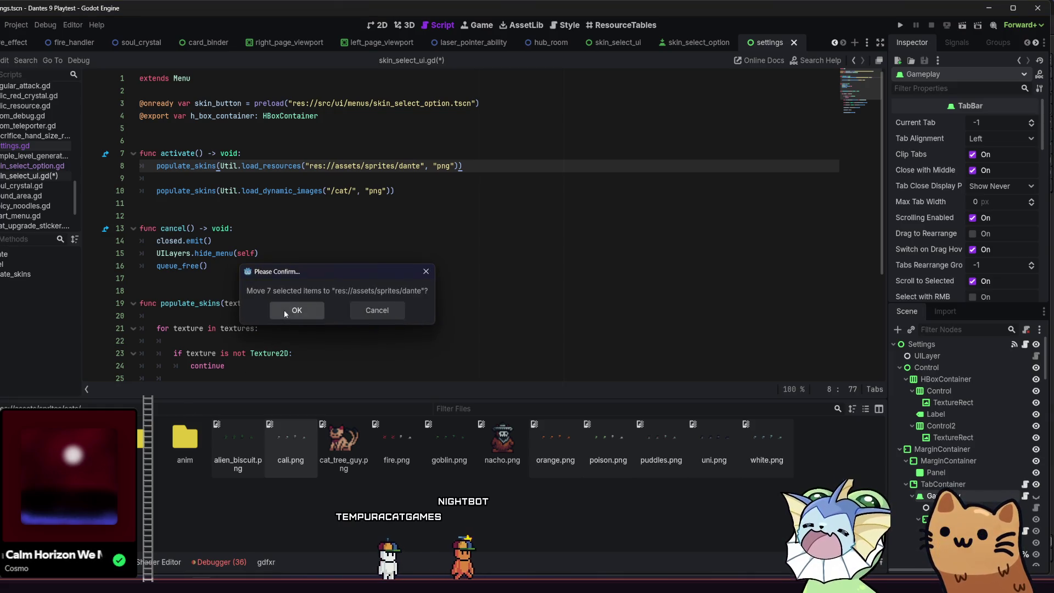
Confirm moving the 7 cat PNGs into res://assets/sprites/dante
click(286, 310)
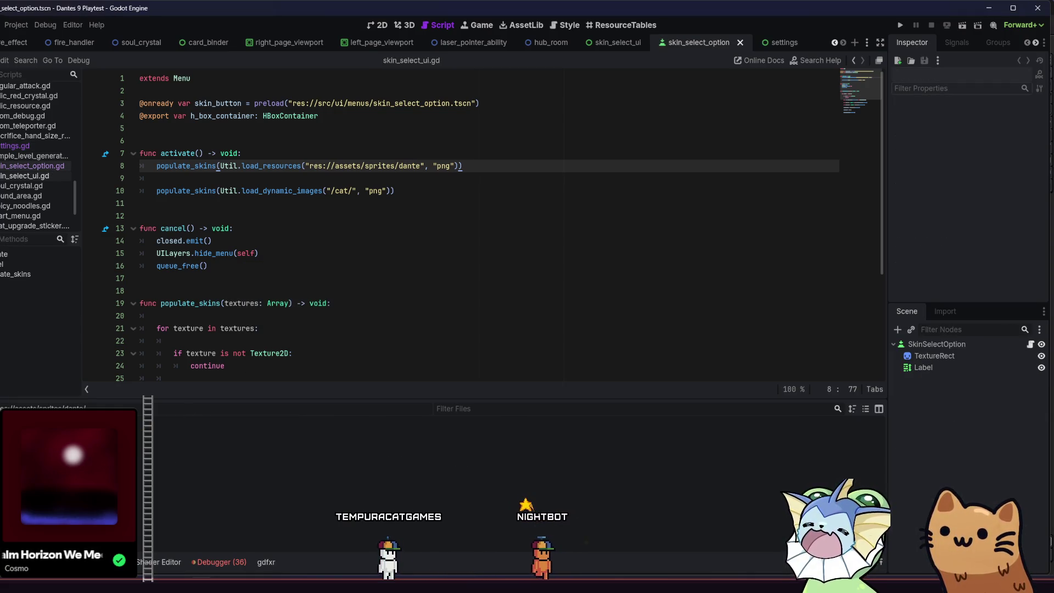